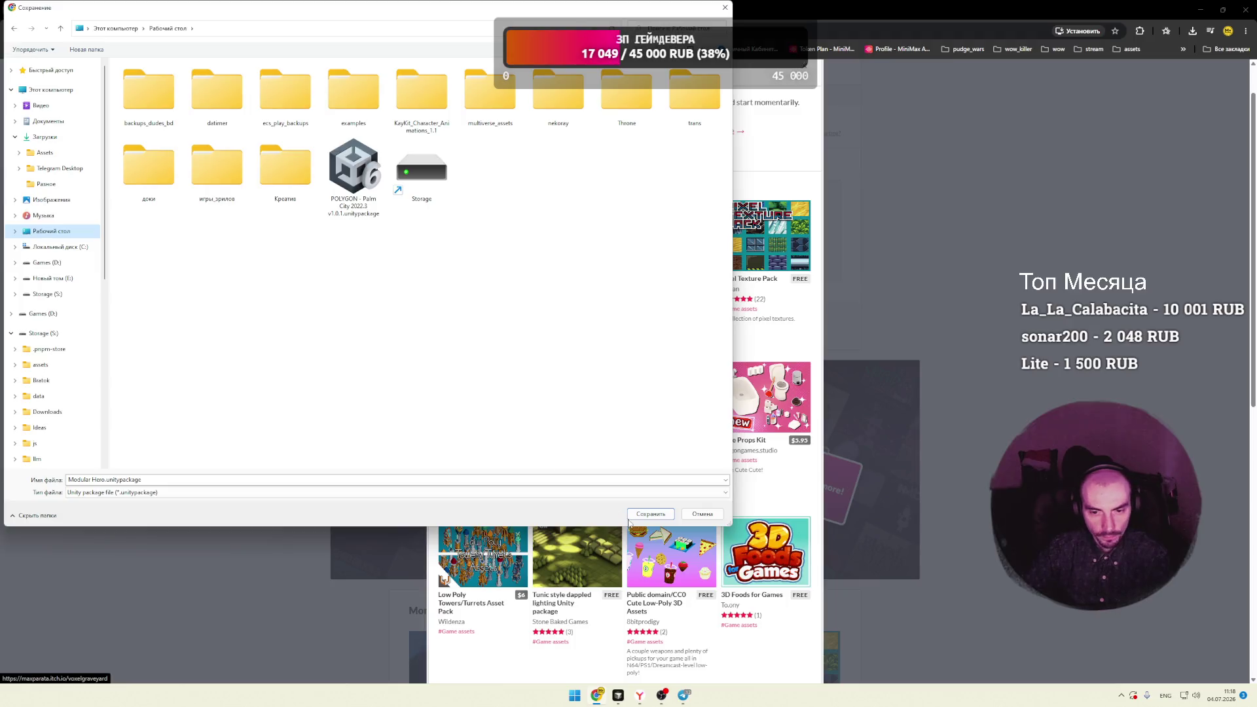
# Step: Save the Modular Hero.unitypackage download and close the finished download page
pyautogui.click(968, 195)
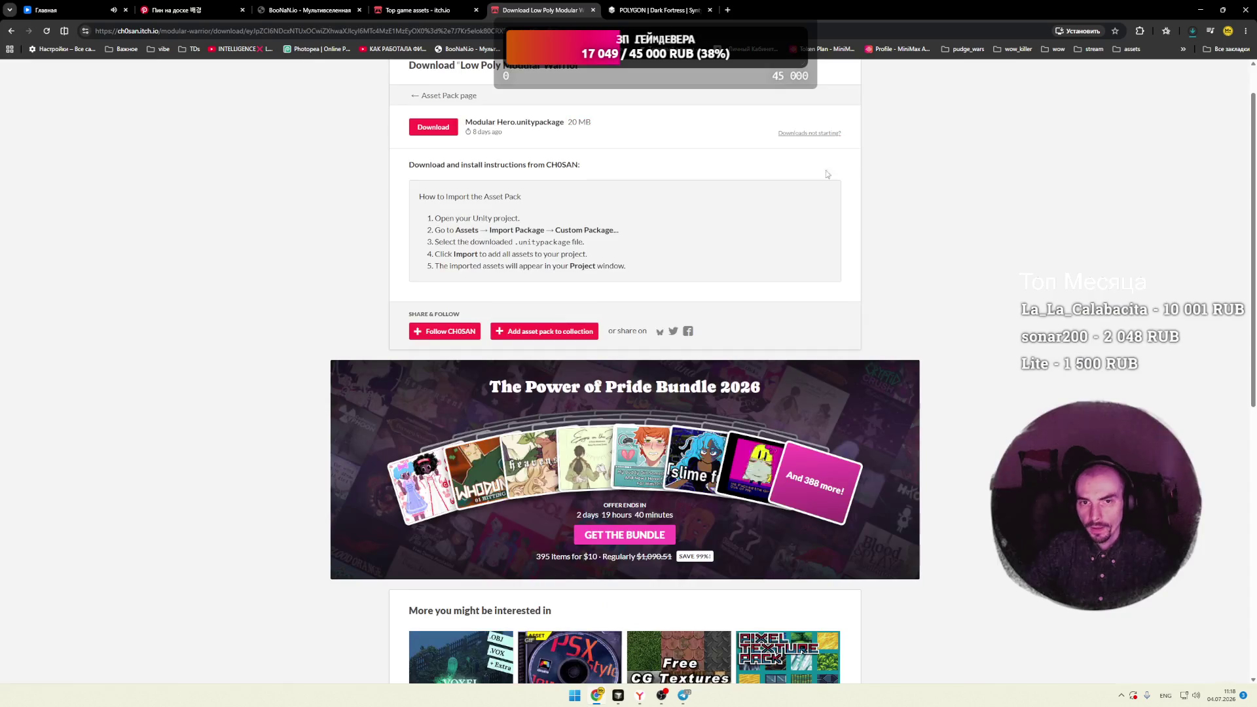
pyautogui.hotkey('ctrl', 'w')
pyautogui.scroll(-2, 199, 203)
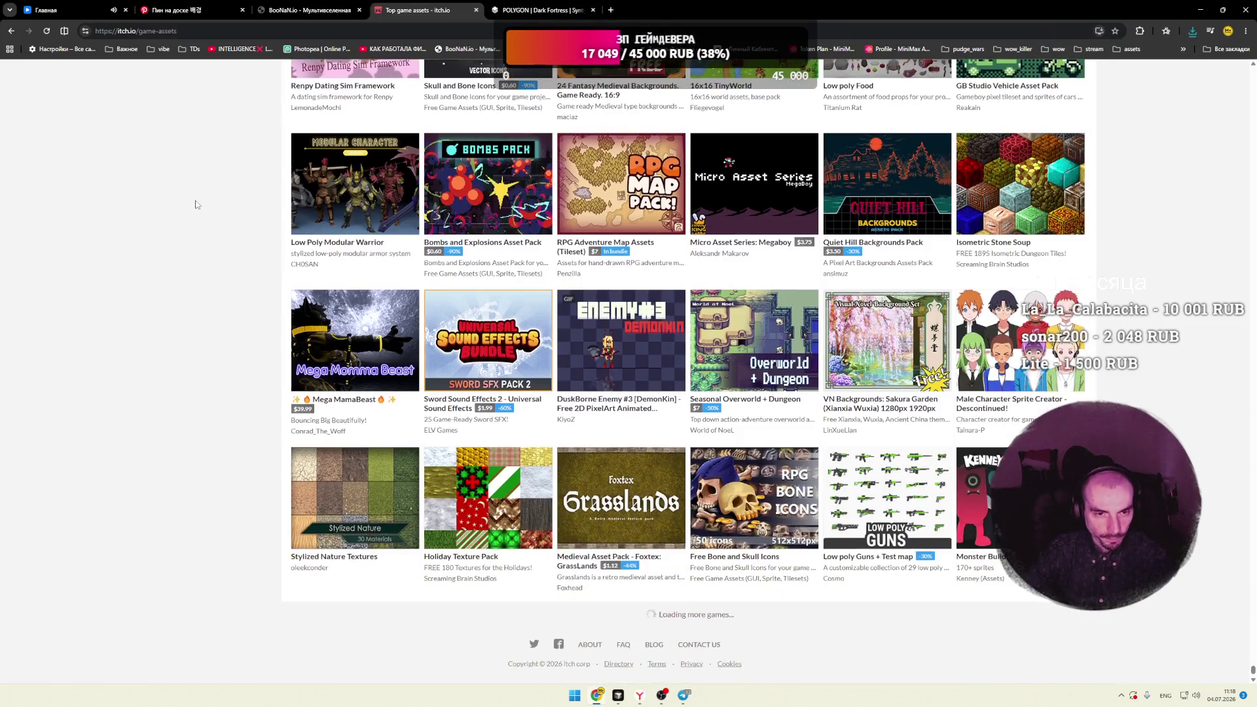
# Step: Peek at the CH0SAN creator page, then keep browsing down the Top game assets list
pyautogui.middleClick(303, 264)
pyautogui.hotkey('ctrl', 'Tab')
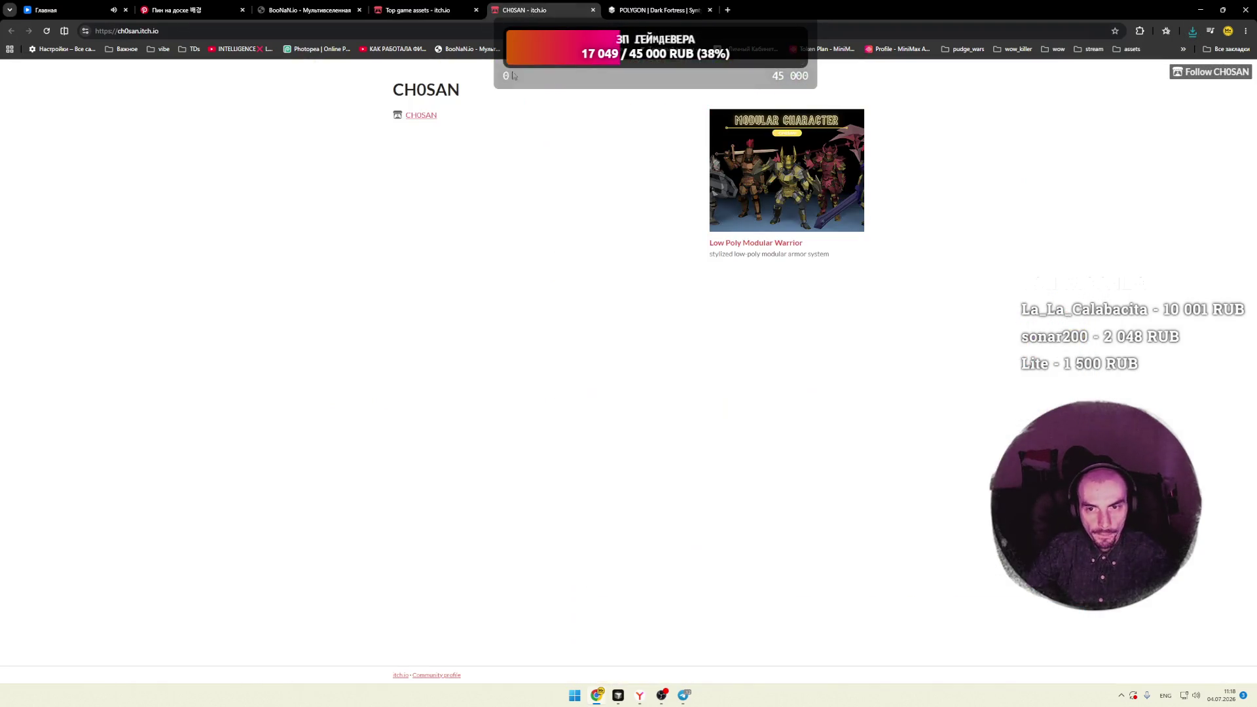
pyautogui.click(593, 9)
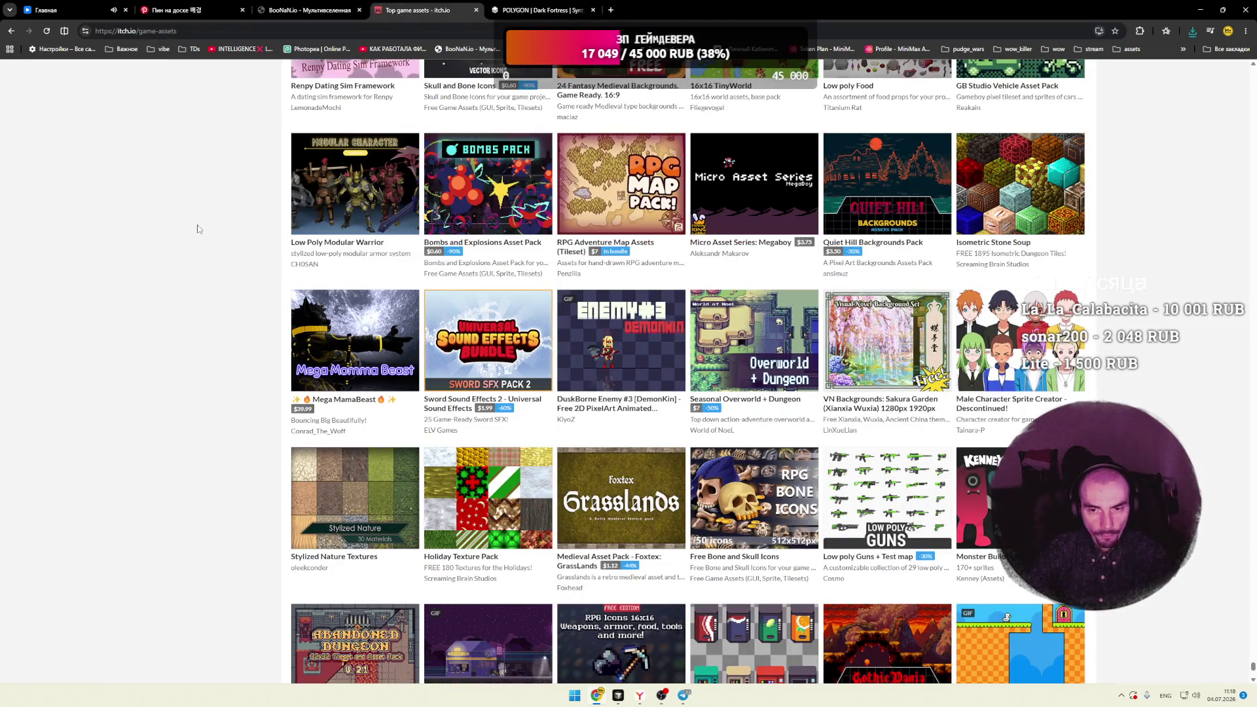
pyautogui.scroll(-2, 198, 229)
pyautogui.moveTo(752, 215)
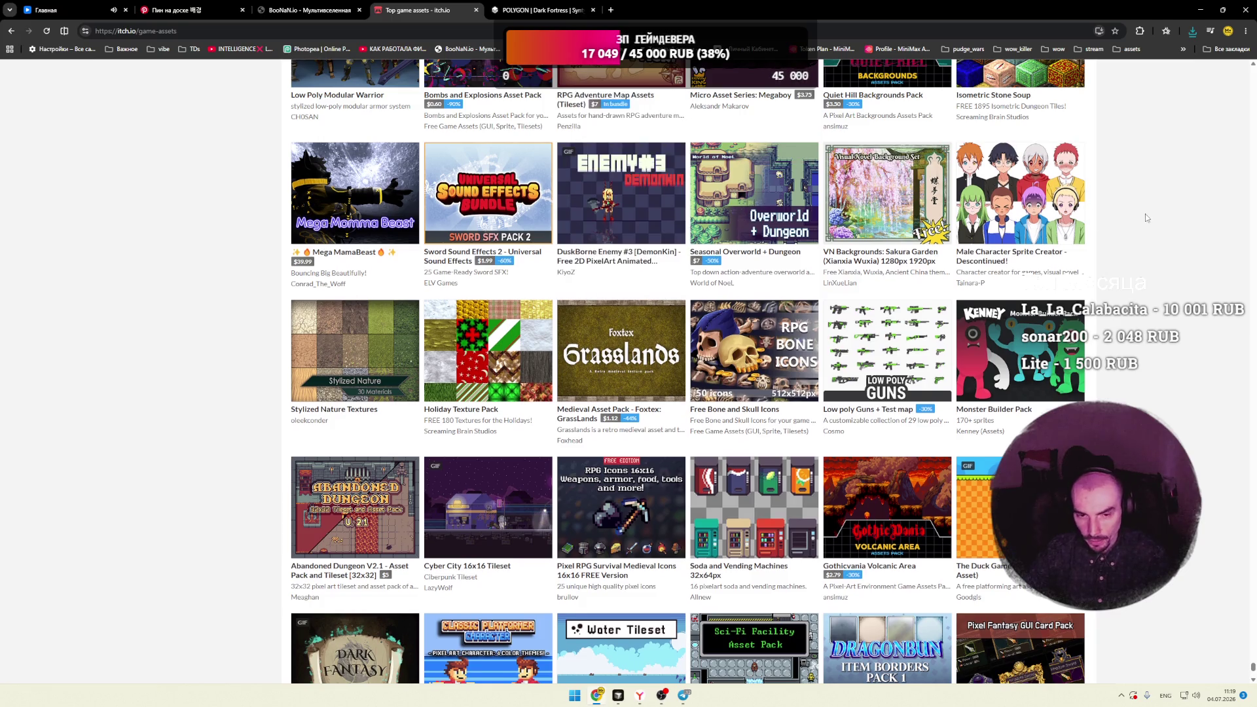
pyautogui.scroll(-3, 1145, 217)
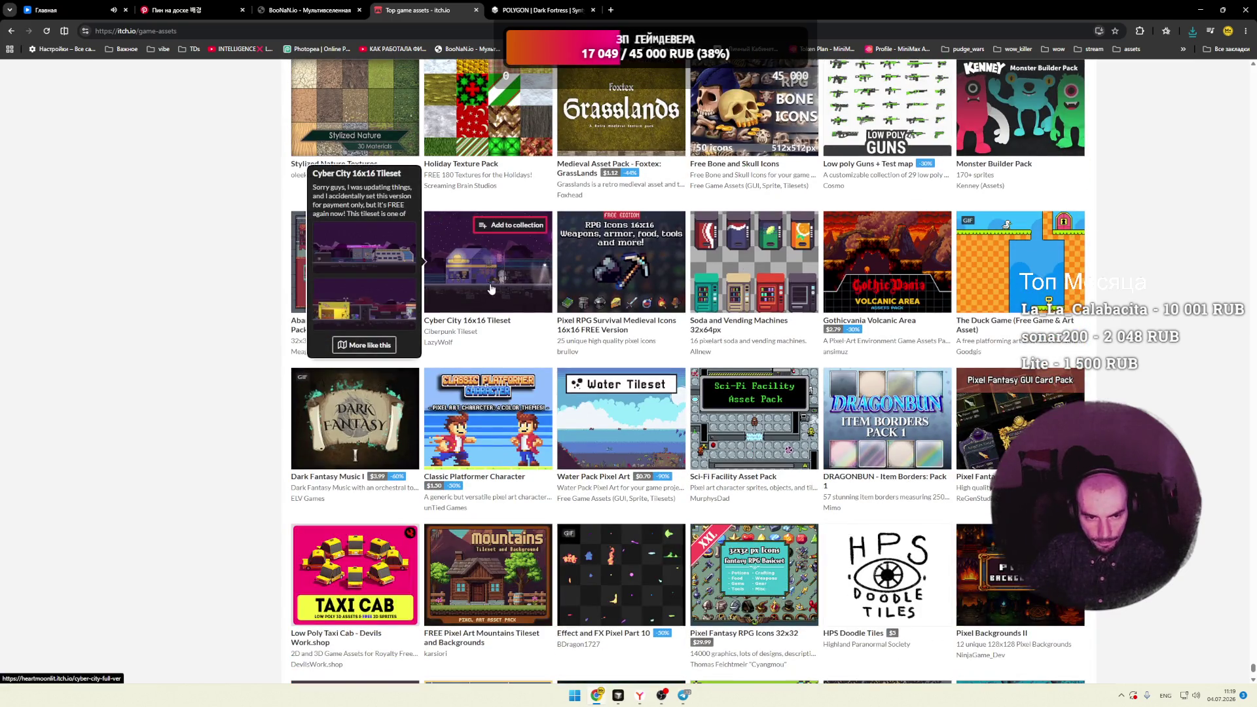
pyautogui.scroll(-2, 354, 294)
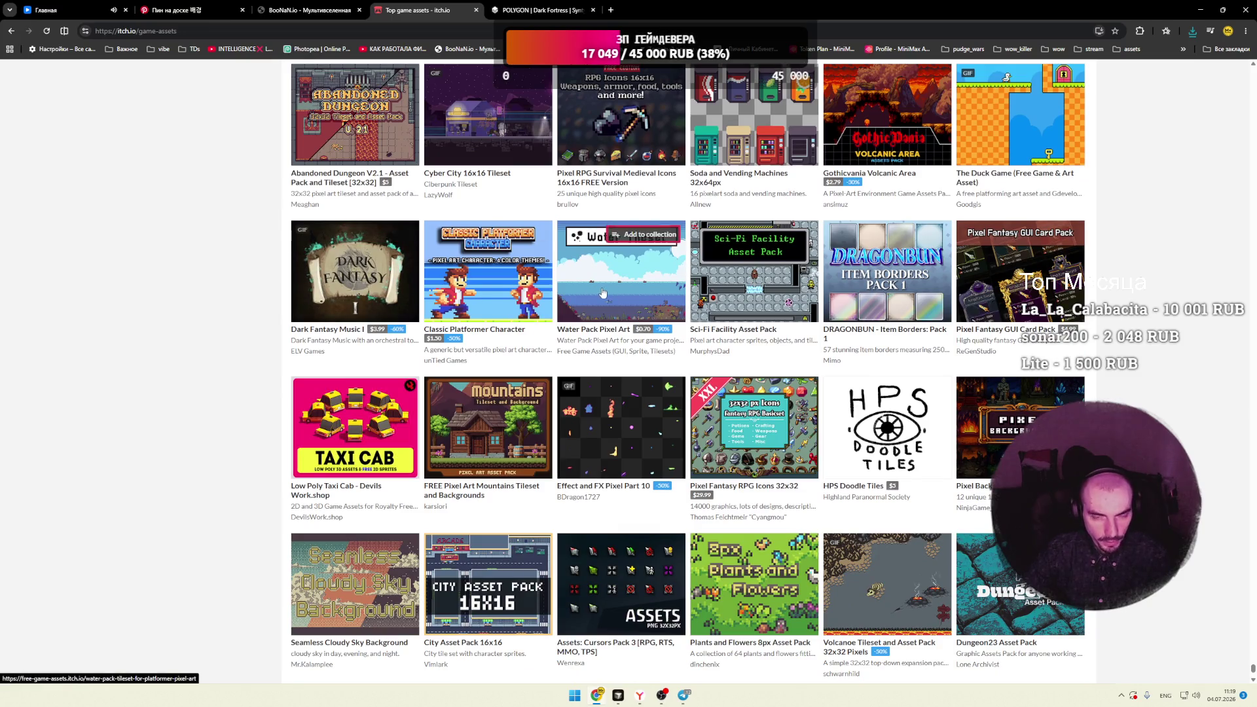
pyautogui.moveTo(517, 296)
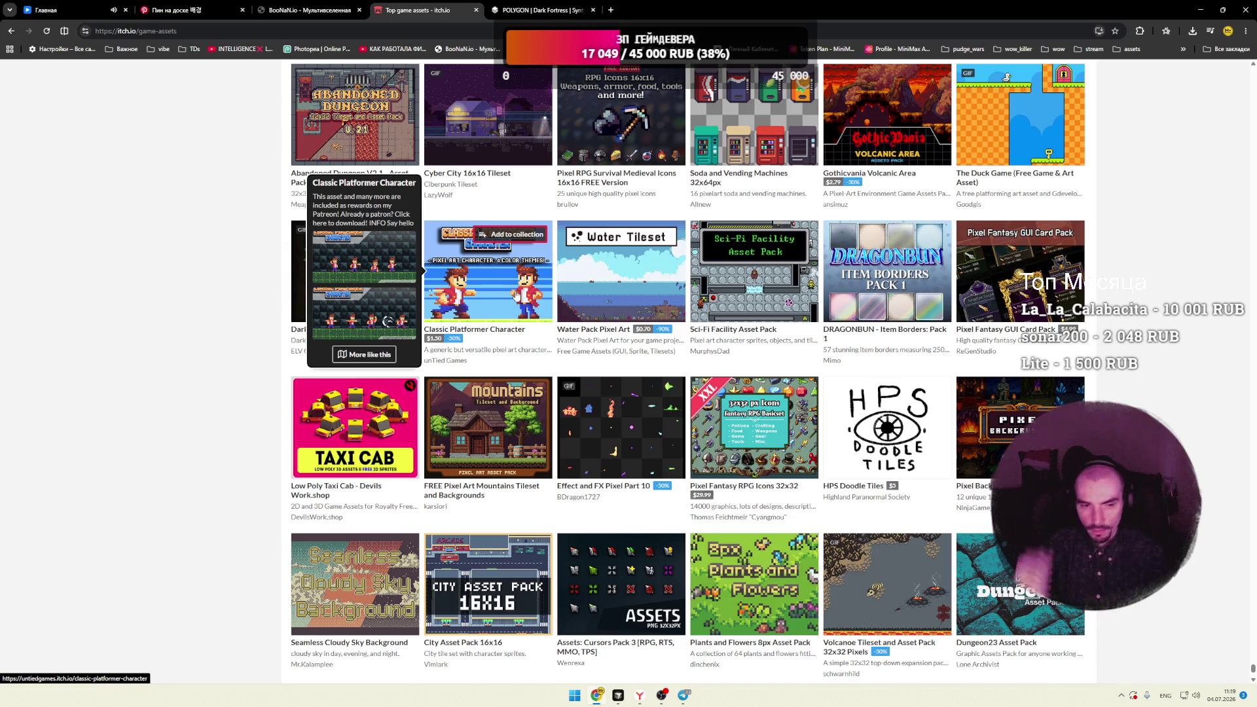
# Step: Preview the 16x16 Pixel Isometric: Village pack's enlarged screenshots, then close its page
pyautogui.scroll(-3, 242, 297)
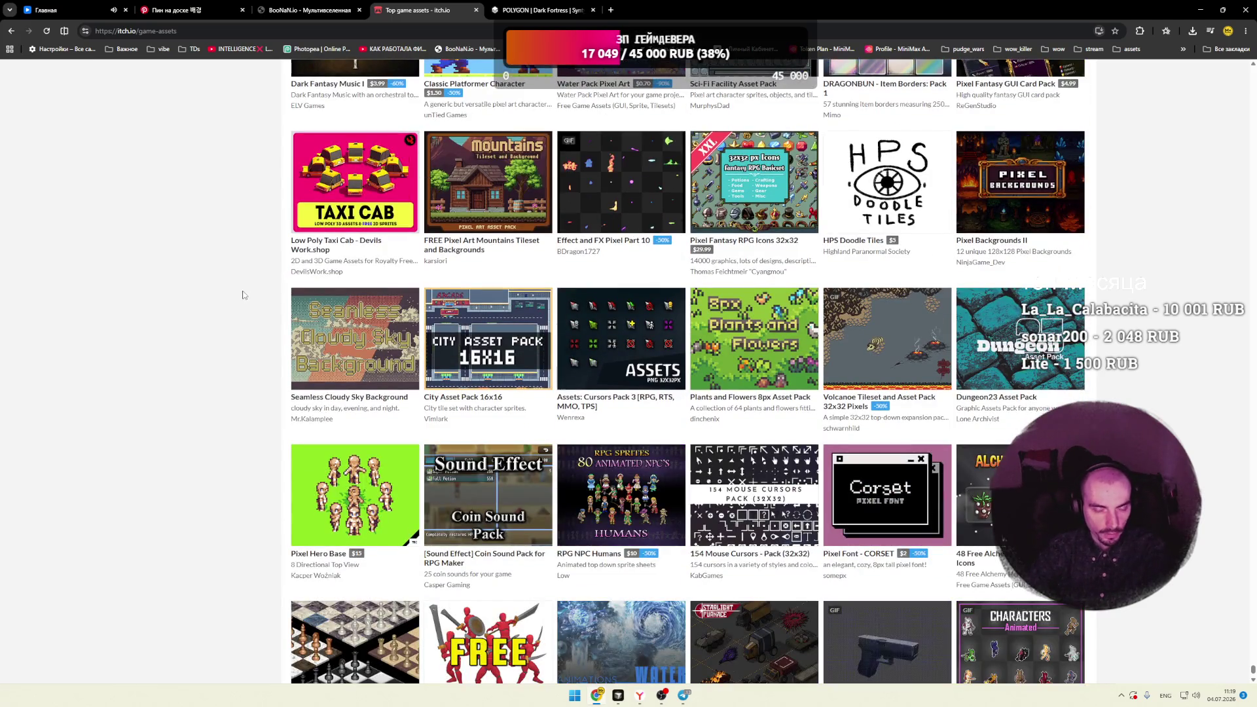
pyautogui.scroll(-2, 243, 295)
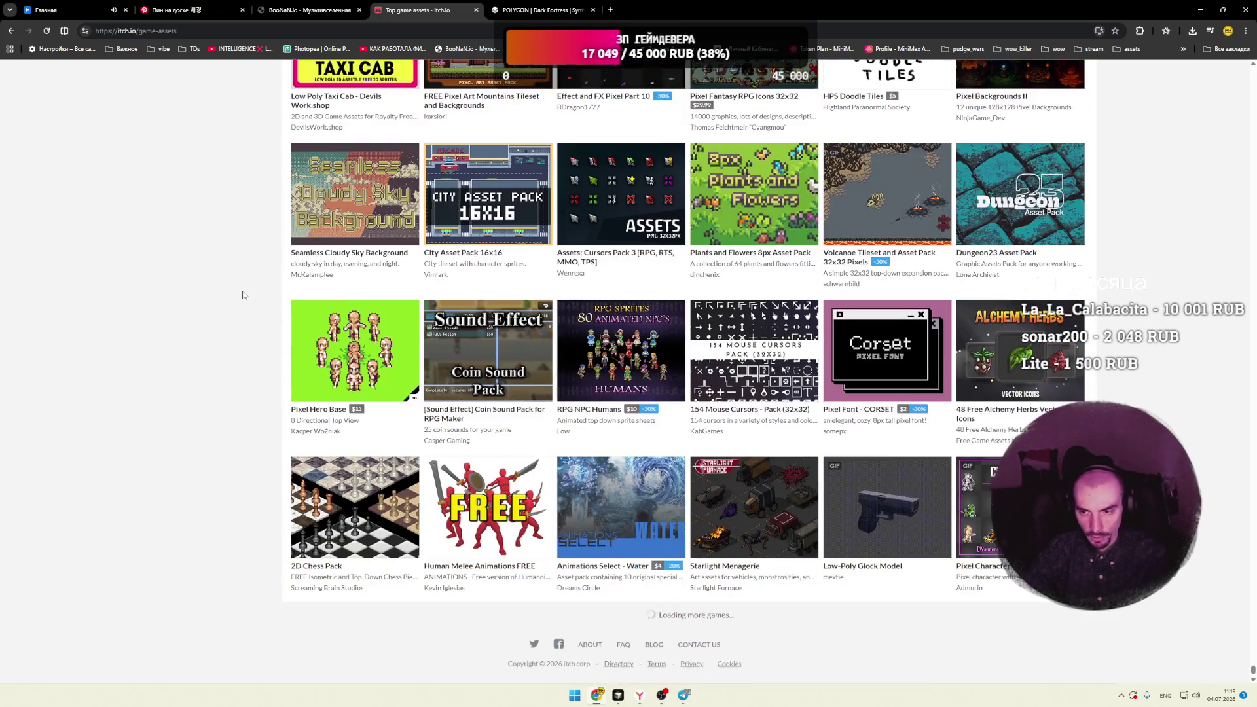
pyautogui.scroll(-2, 242, 295)
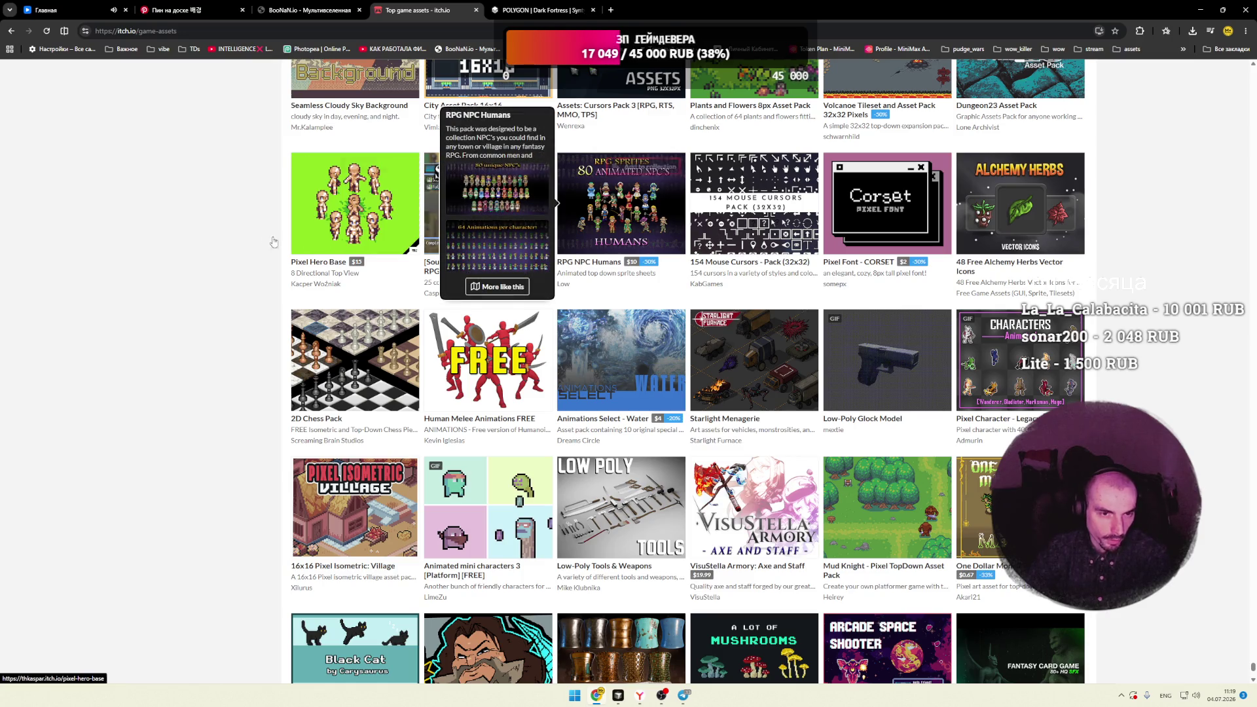
pyautogui.scroll(-3, 226, 242)
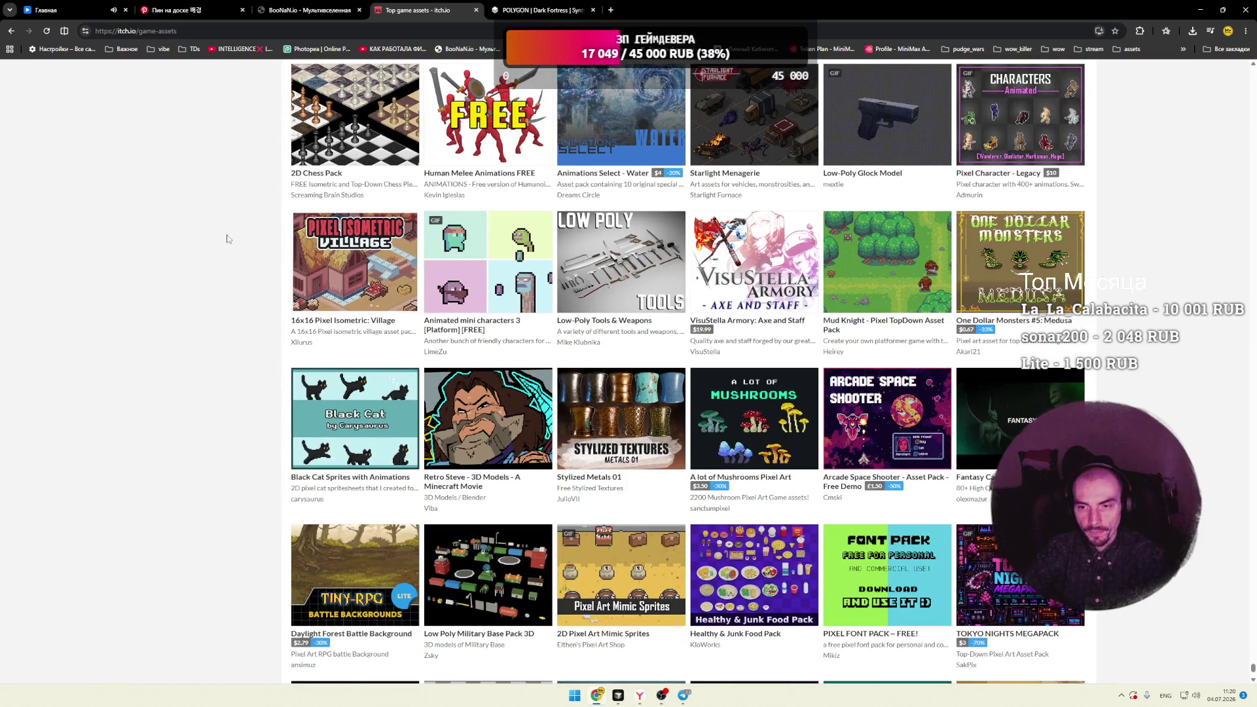
pyautogui.middleClick(384, 254)
pyautogui.hotkey('ctrl', 'Tab')
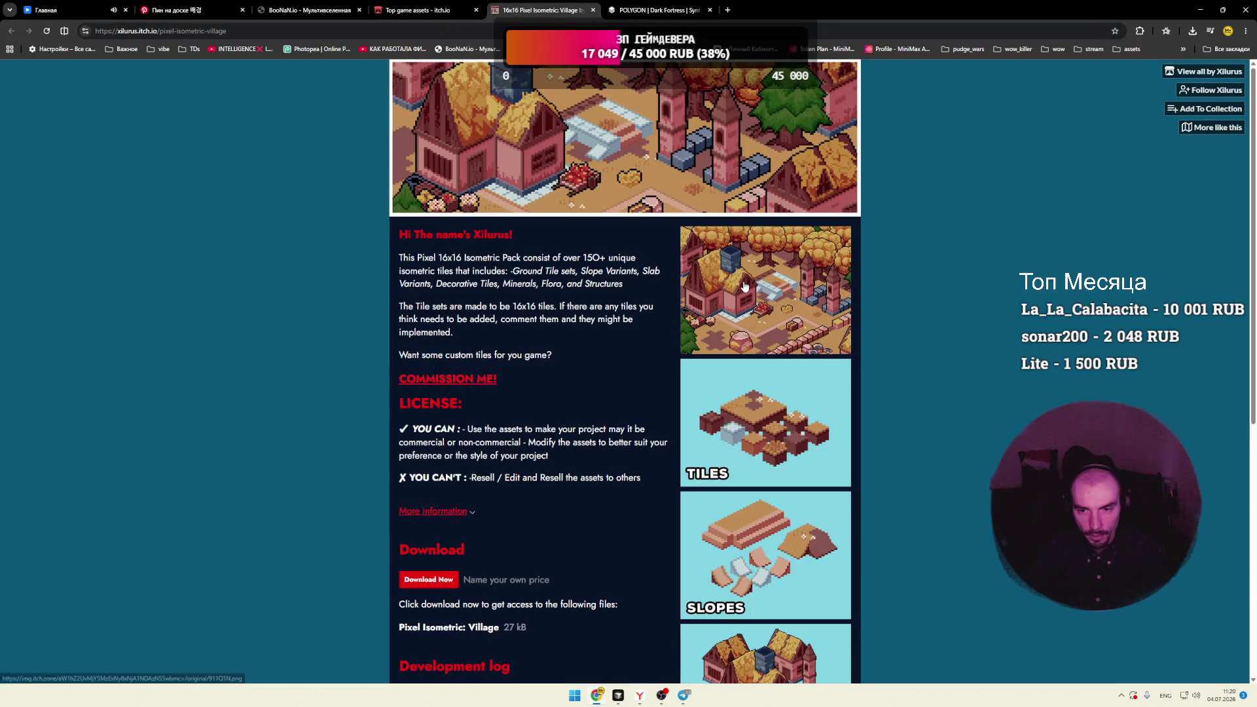
pyautogui.click(744, 285)
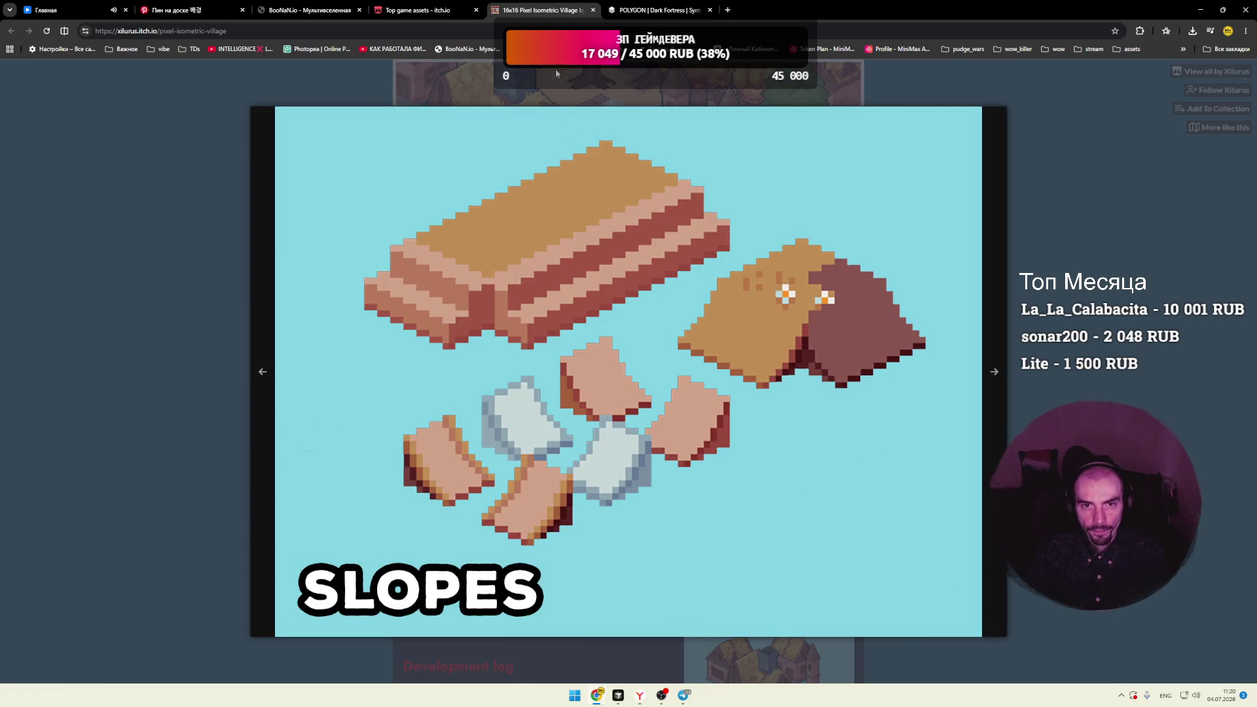
pyautogui.click(593, 11)
# Step: Preview the Low Poly Military Base Pack 3D screenshot, then close that page
pyautogui.scroll(-3, 176, 241)
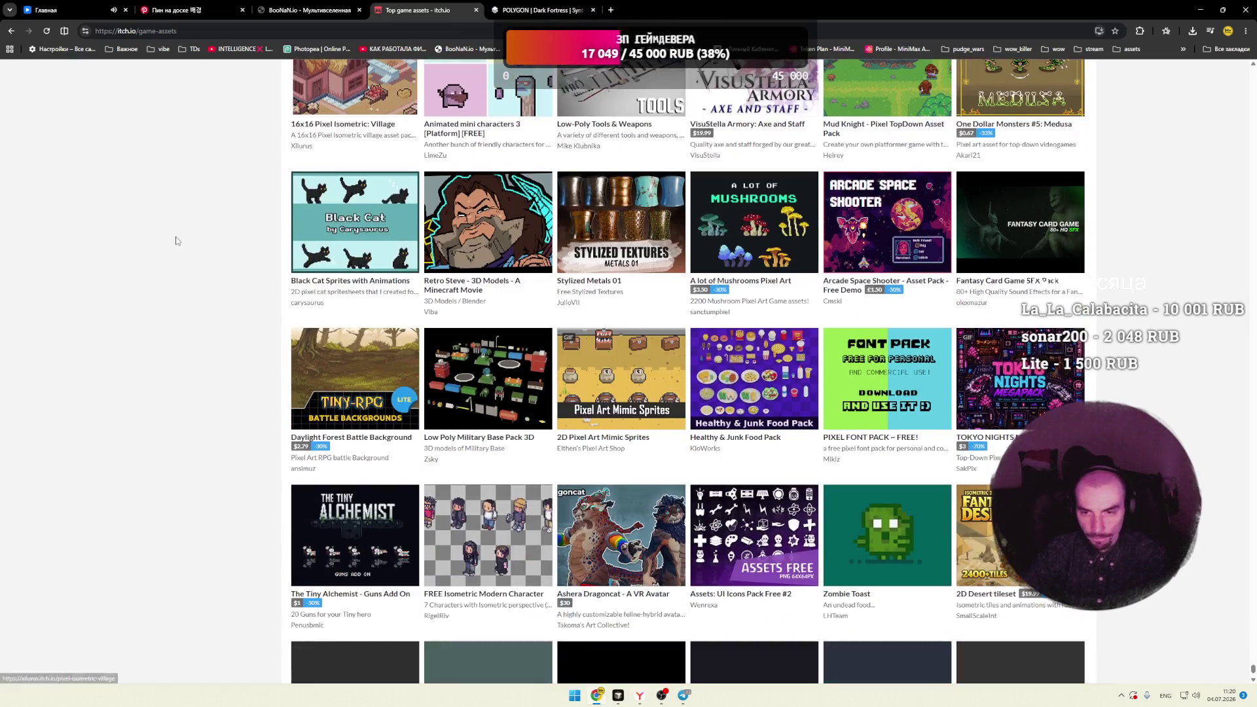
pyautogui.scroll(-3, 176, 241)
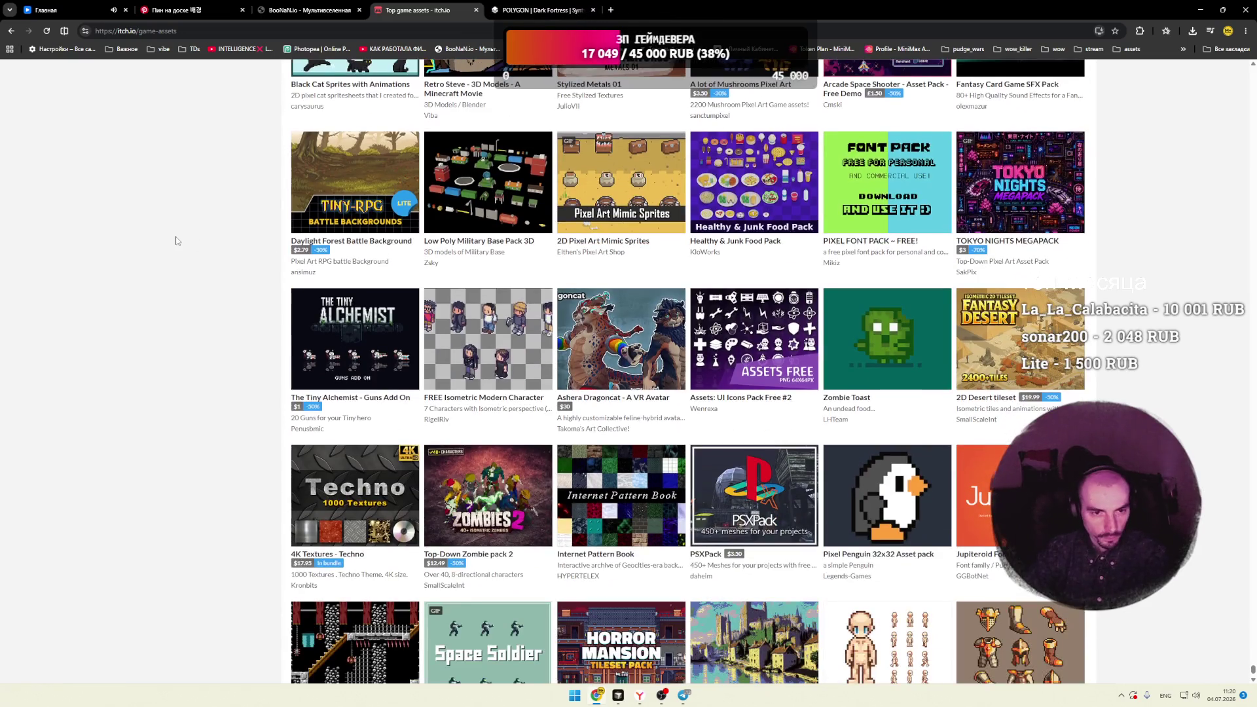
pyautogui.click(482, 193)
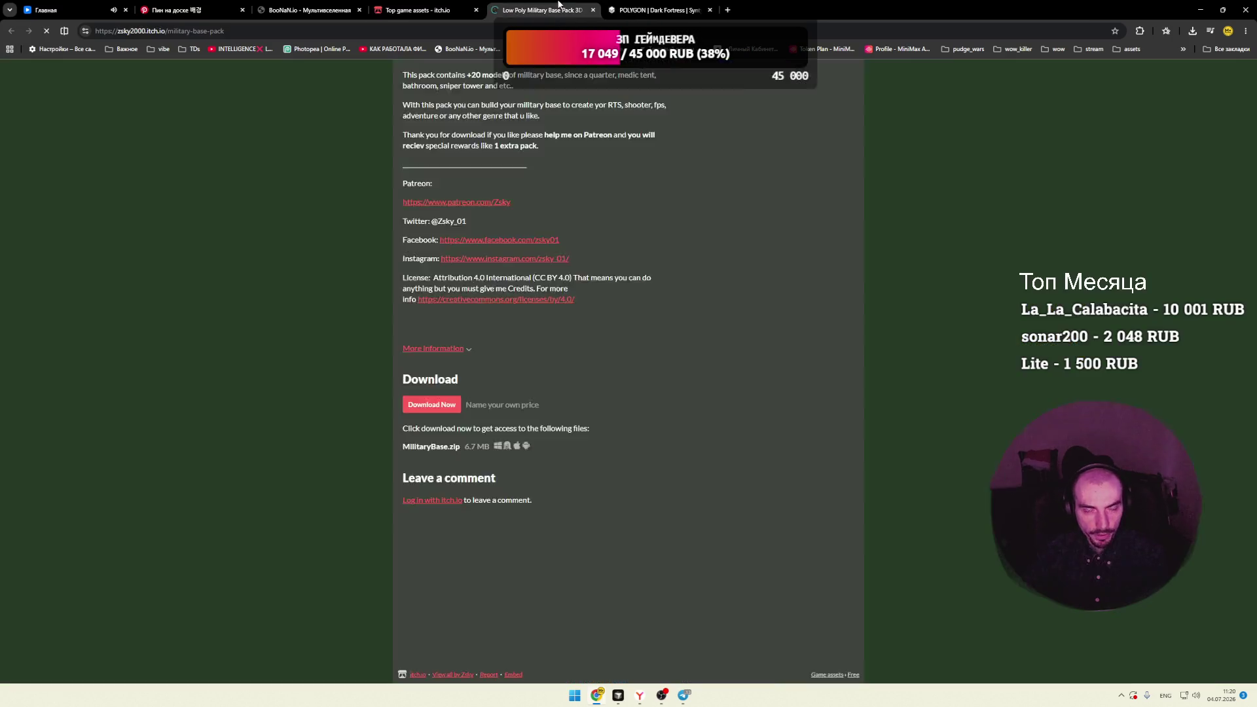
pyautogui.click(748, 347)
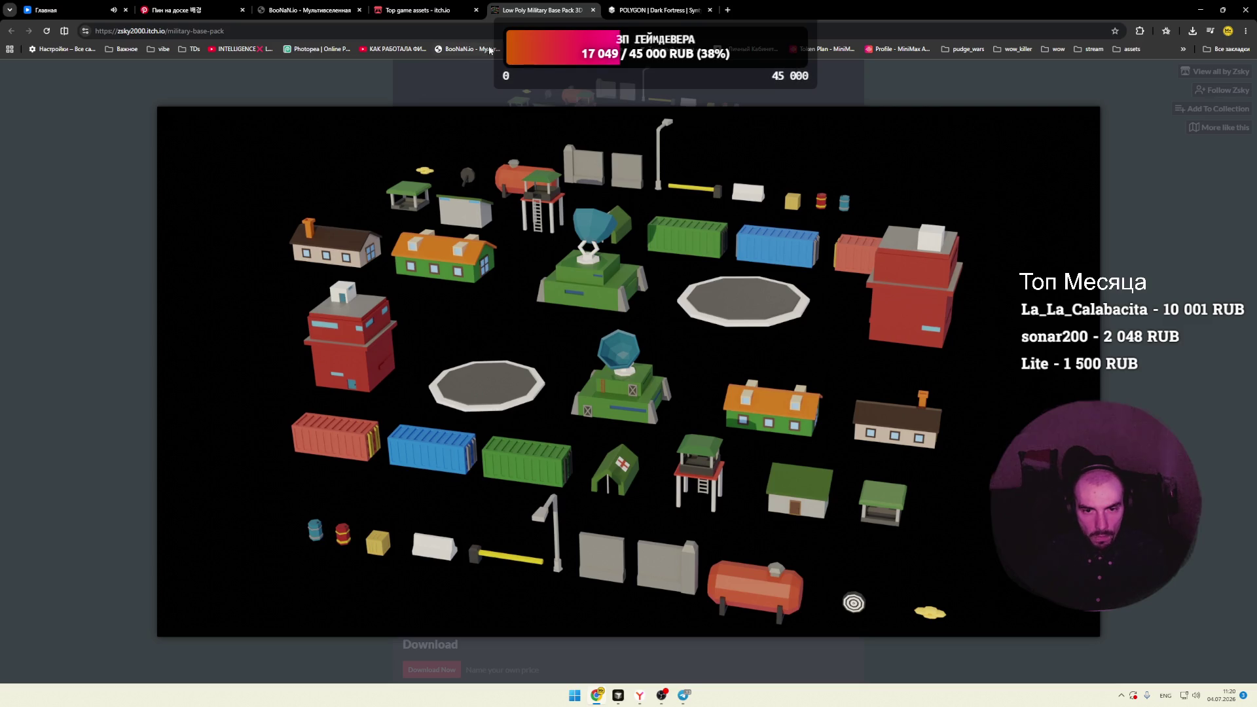
pyautogui.middleClick(560, 14)
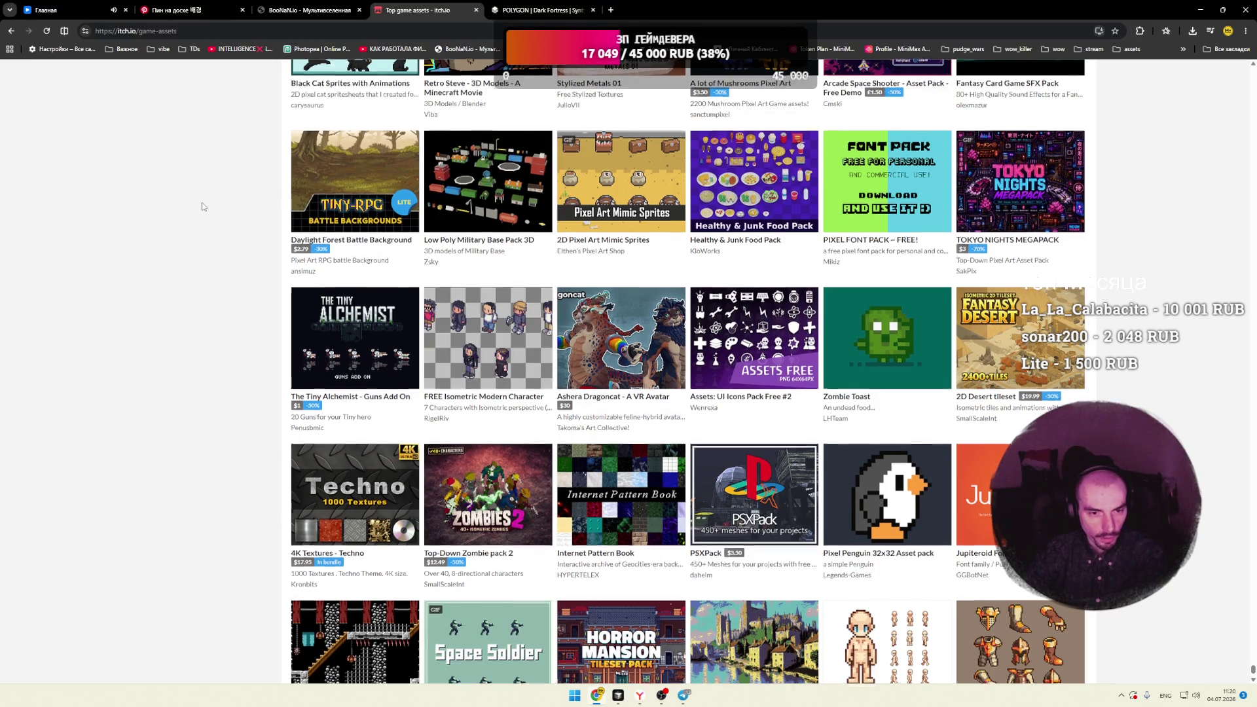
# Step: Scroll further down and open PSX Zombie Monster Model in a new tab
pyautogui.scroll(-2, 203, 207)
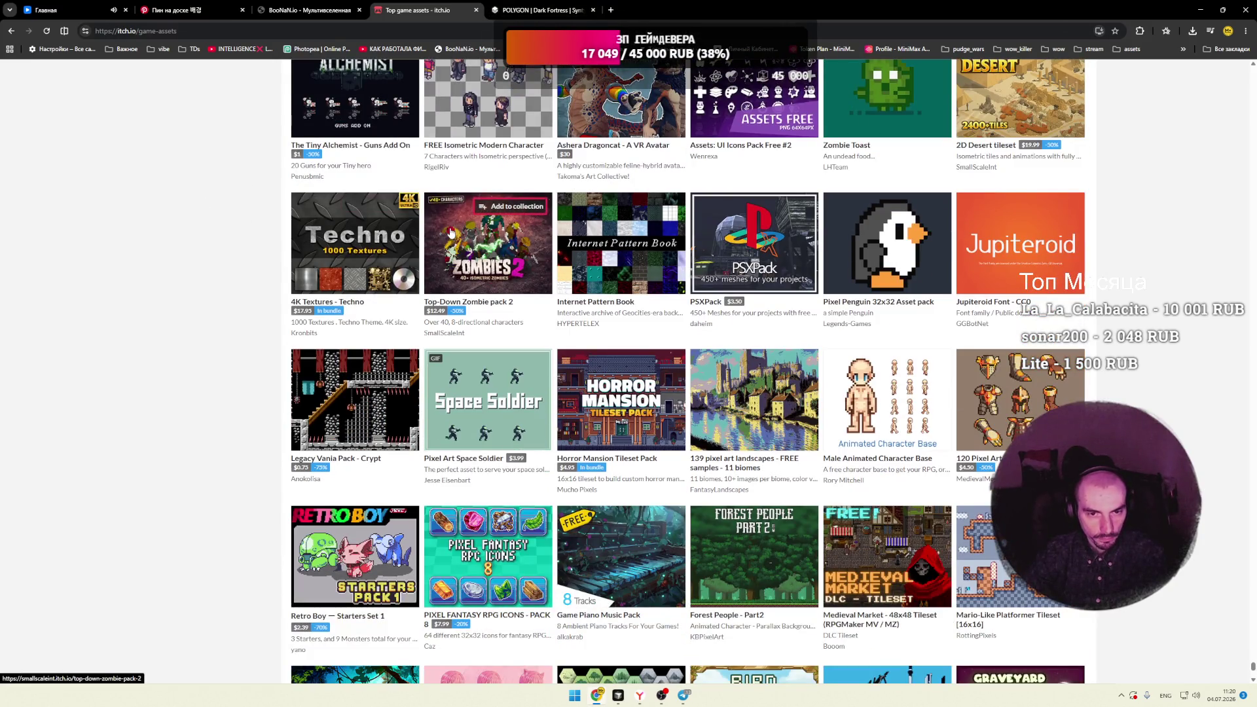
pyautogui.scroll(-3, 186, 256)
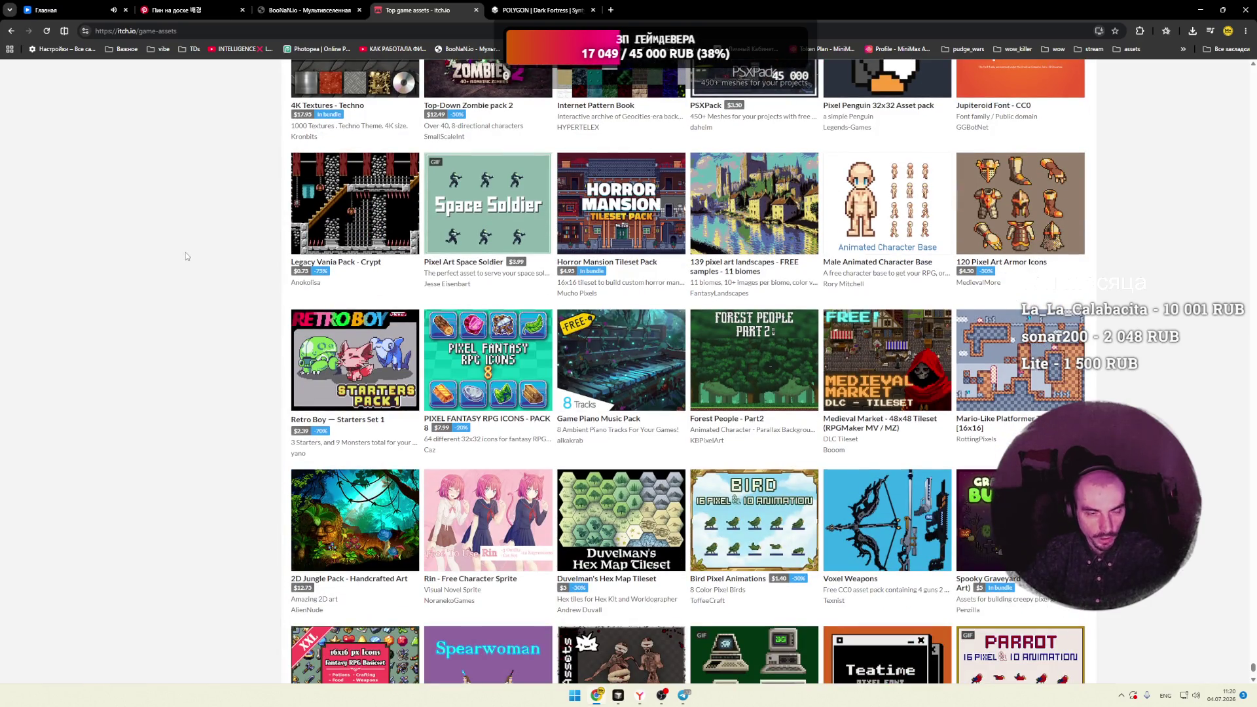
pyautogui.scroll(-5, 186, 253)
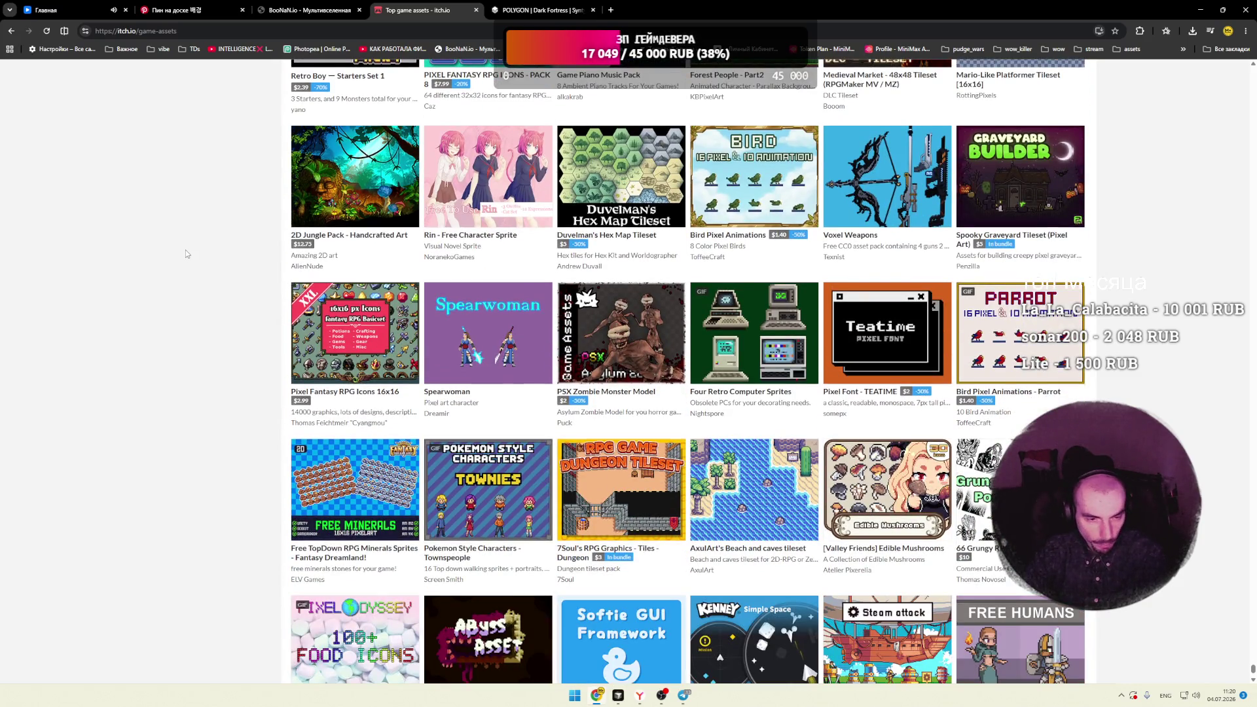
pyautogui.scroll(-2, 186, 254)
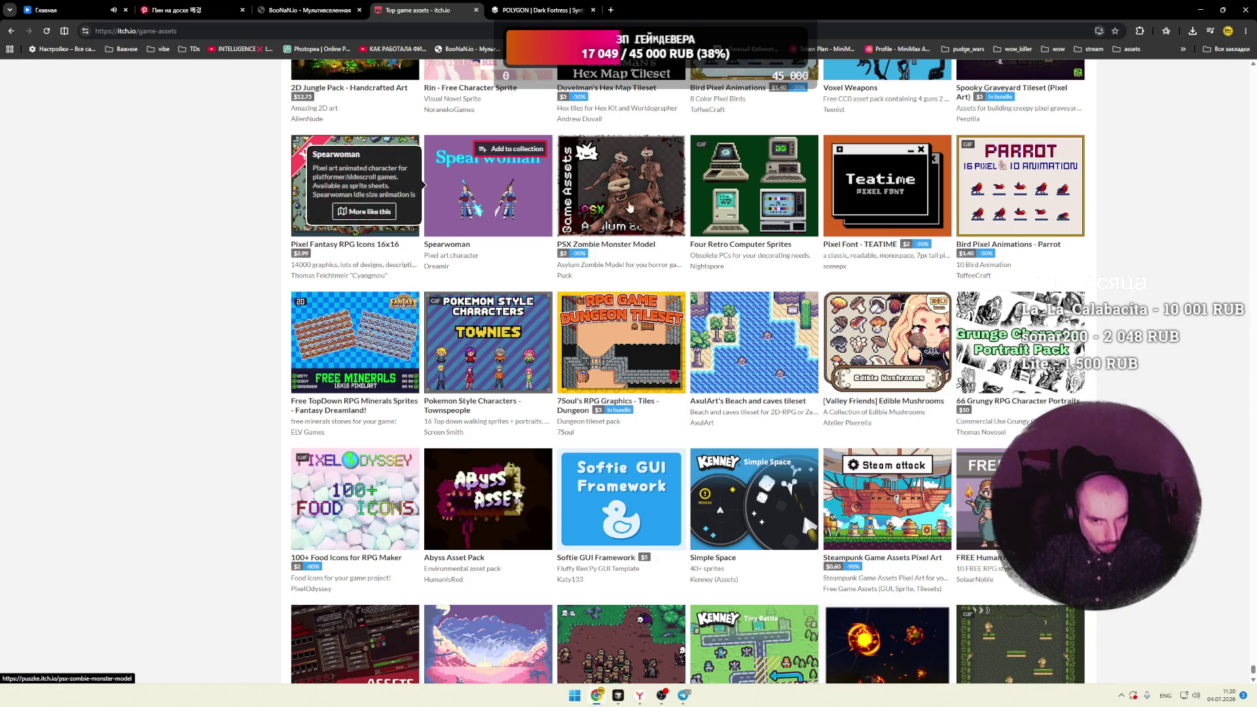
pyautogui.moveTo(645, 204)
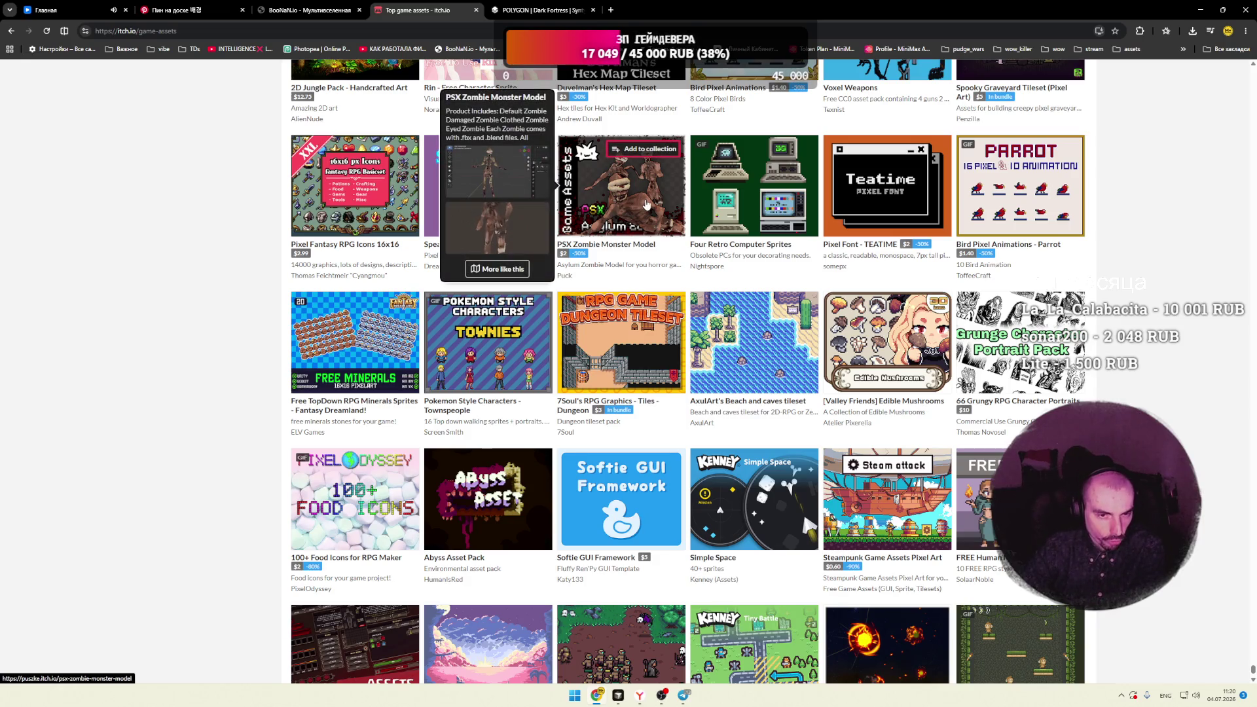
pyautogui.rightClick(645, 204)
pyautogui.click(681, 208)
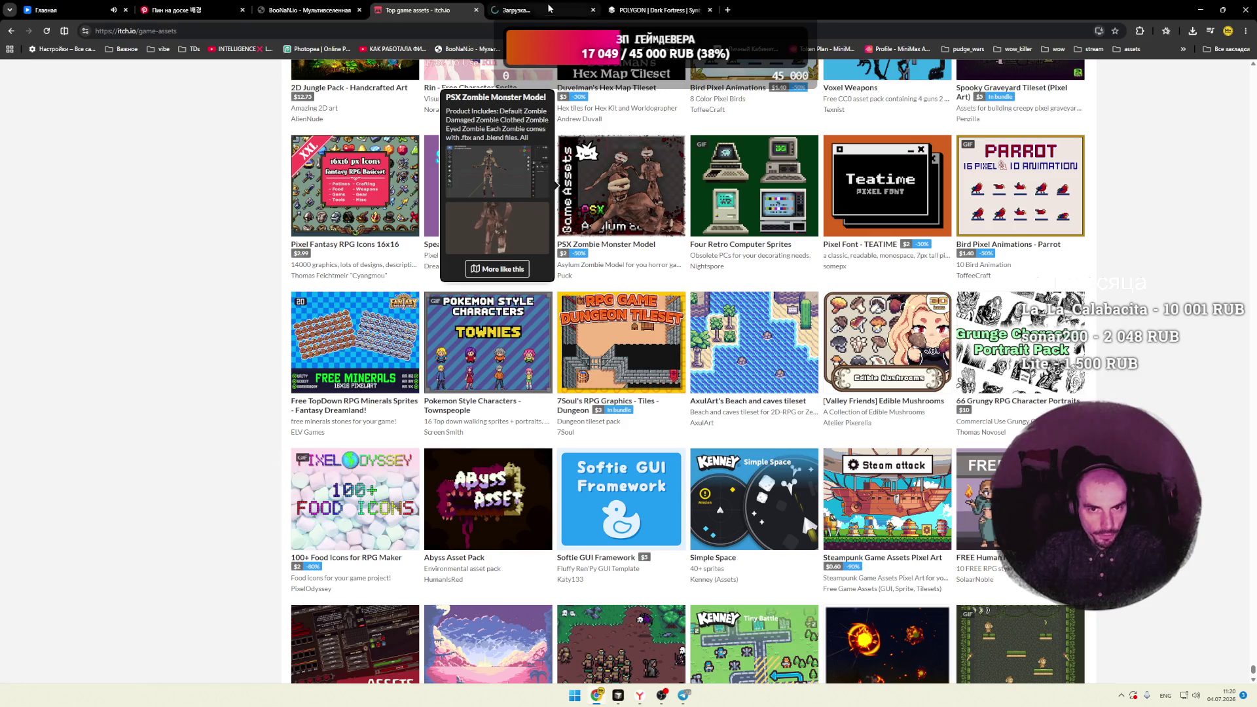
pyautogui.click(542, 10)
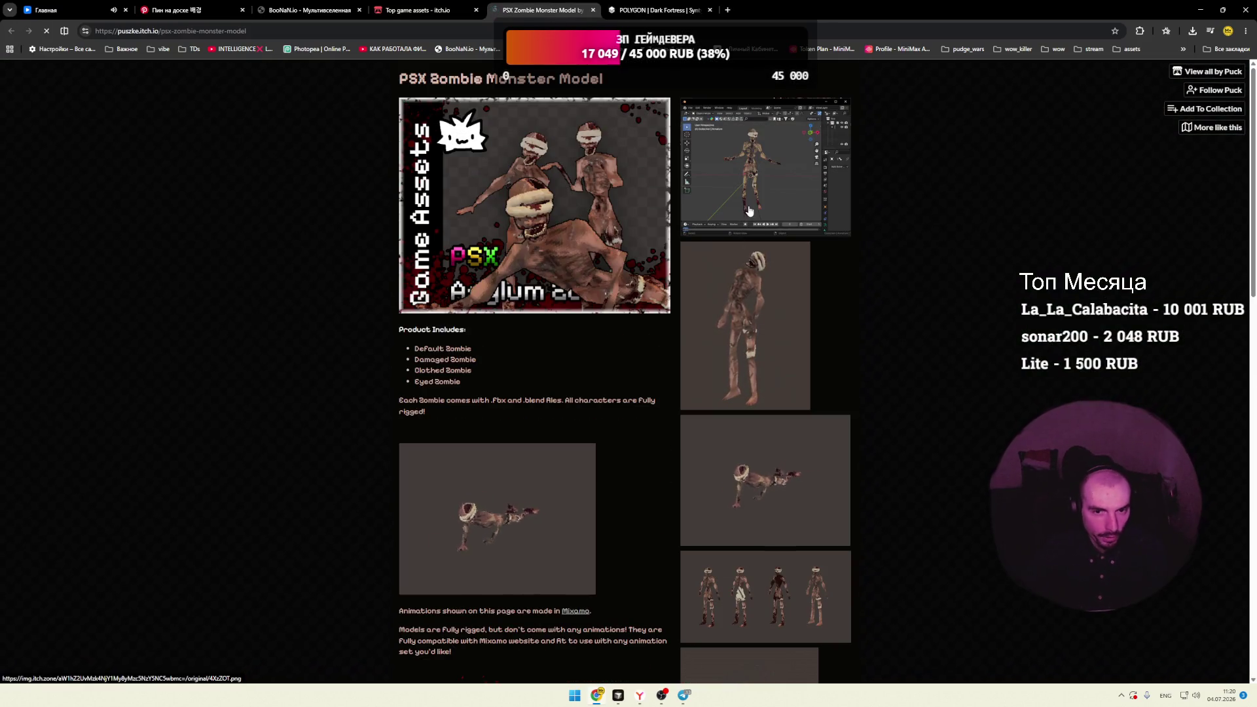
pyautogui.scroll(-4, 756, 255)
pyautogui.scroll(-4, 756, 255)
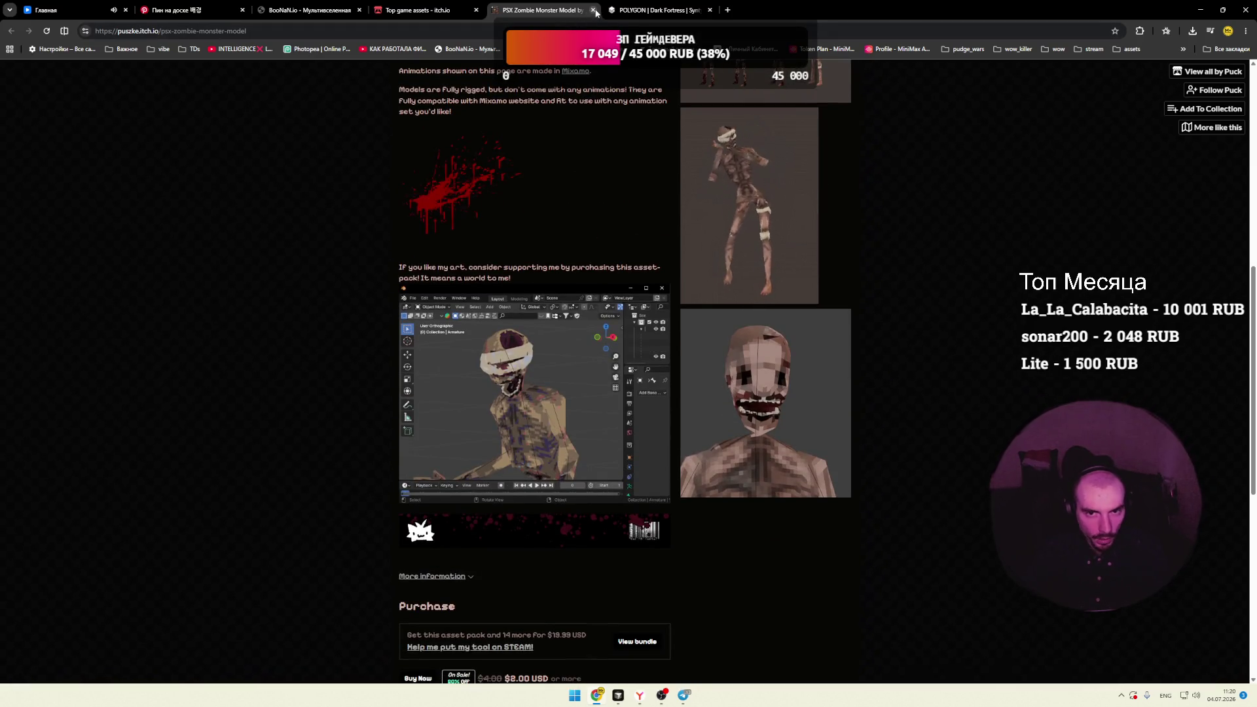
pyautogui.hotkey('ctrl', 'w')
pyautogui.scroll(-2, 210, 271)
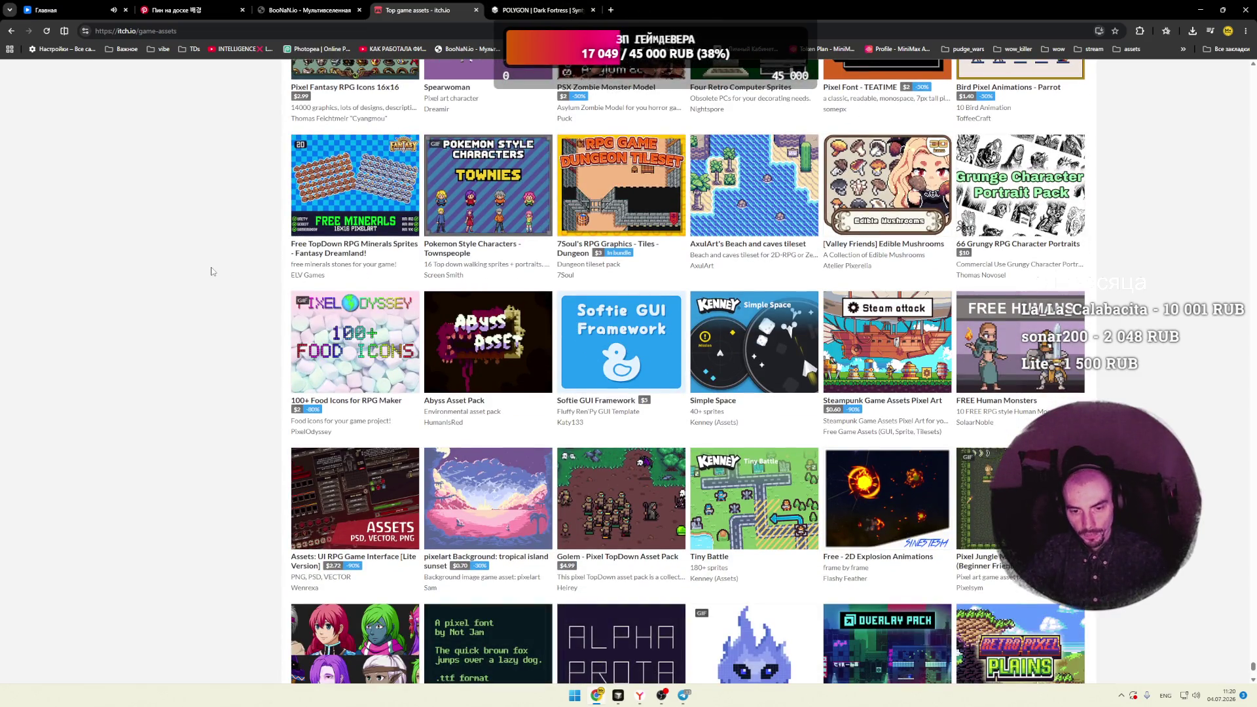
pyautogui.scroll(-2, 210, 271)
pyautogui.moveTo(614, 373)
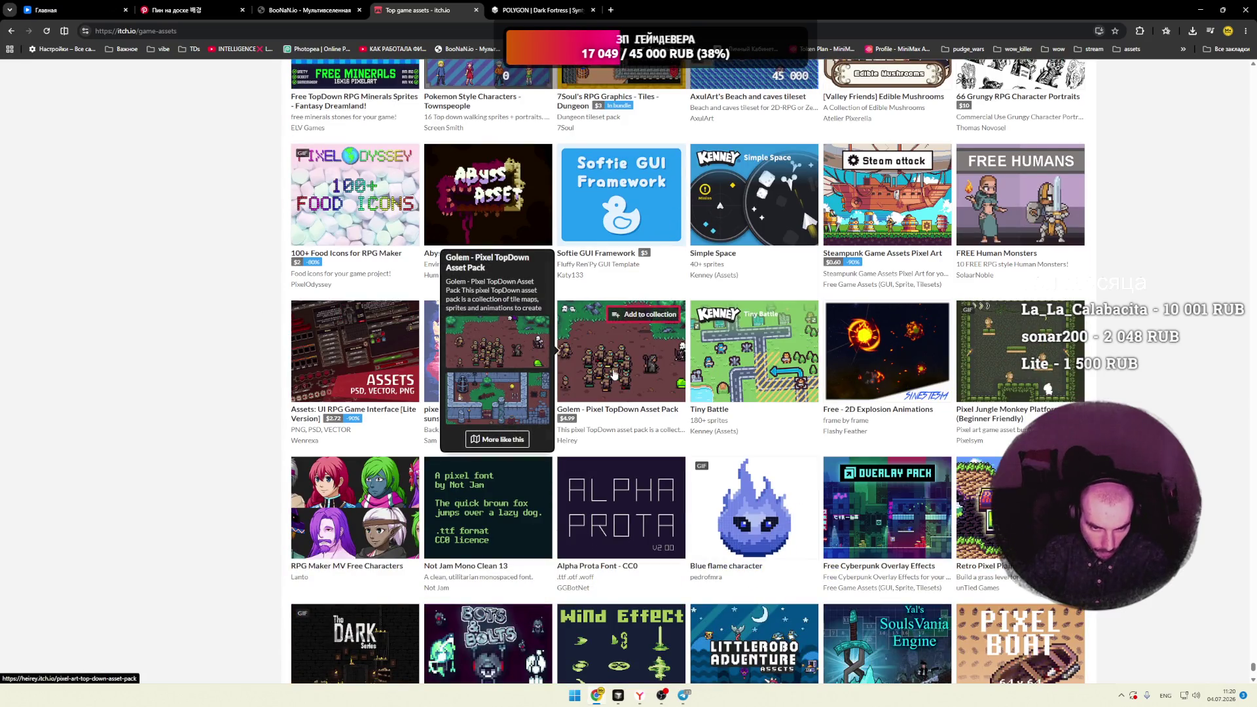
pyautogui.scroll(-3, 213, 371)
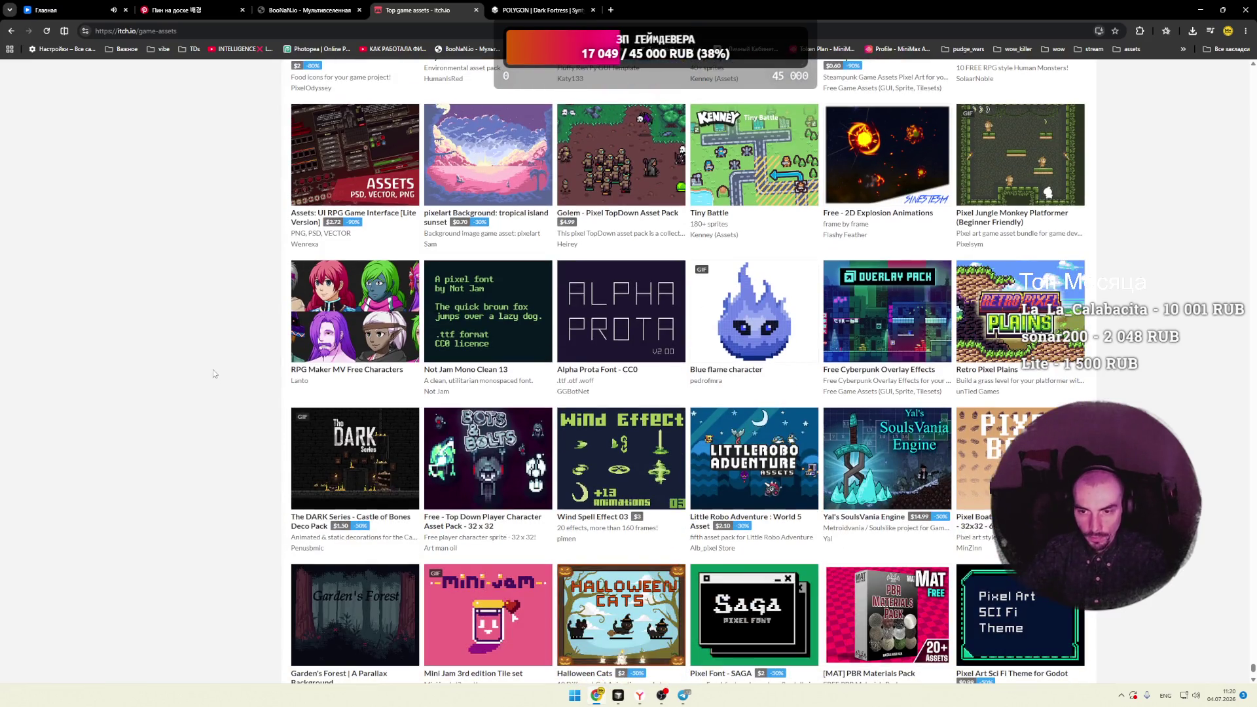
pyautogui.scroll(-3, 213, 370)
pyautogui.moveTo(334, 292)
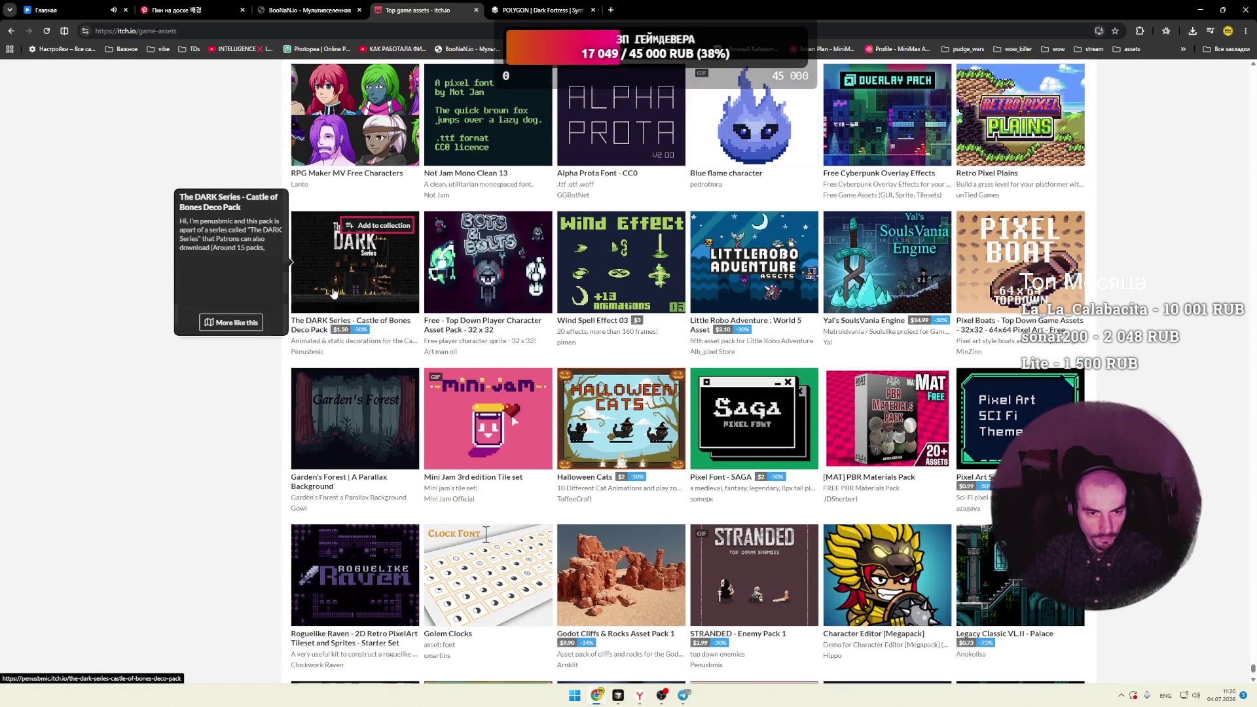
pyautogui.moveTo(499, 286)
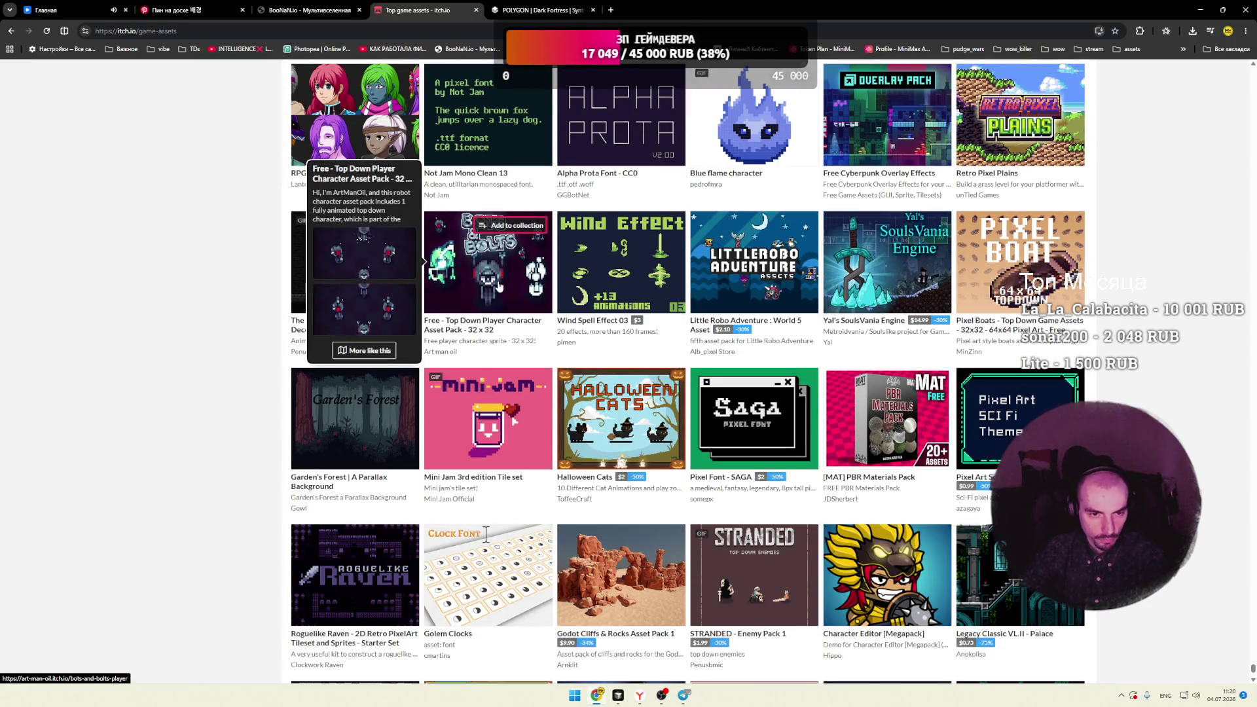
pyautogui.scroll(-3, 499, 286)
pyautogui.moveTo(525, 259)
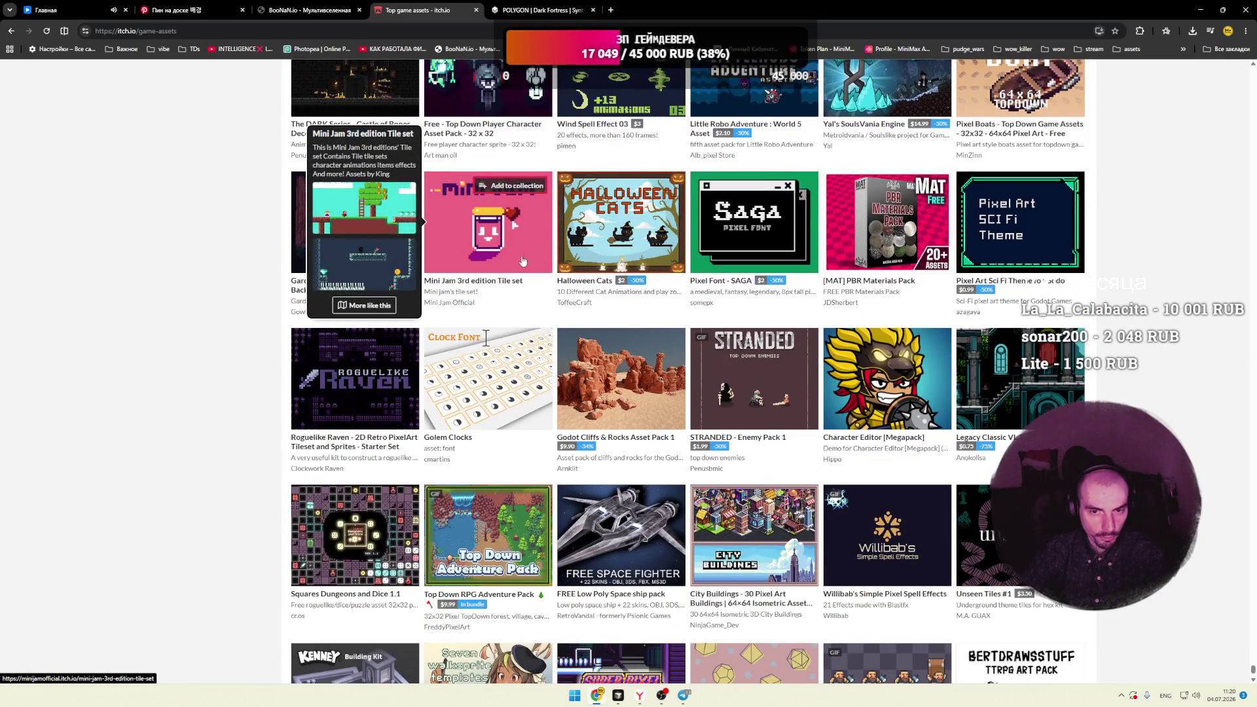
pyautogui.moveTo(753, 259)
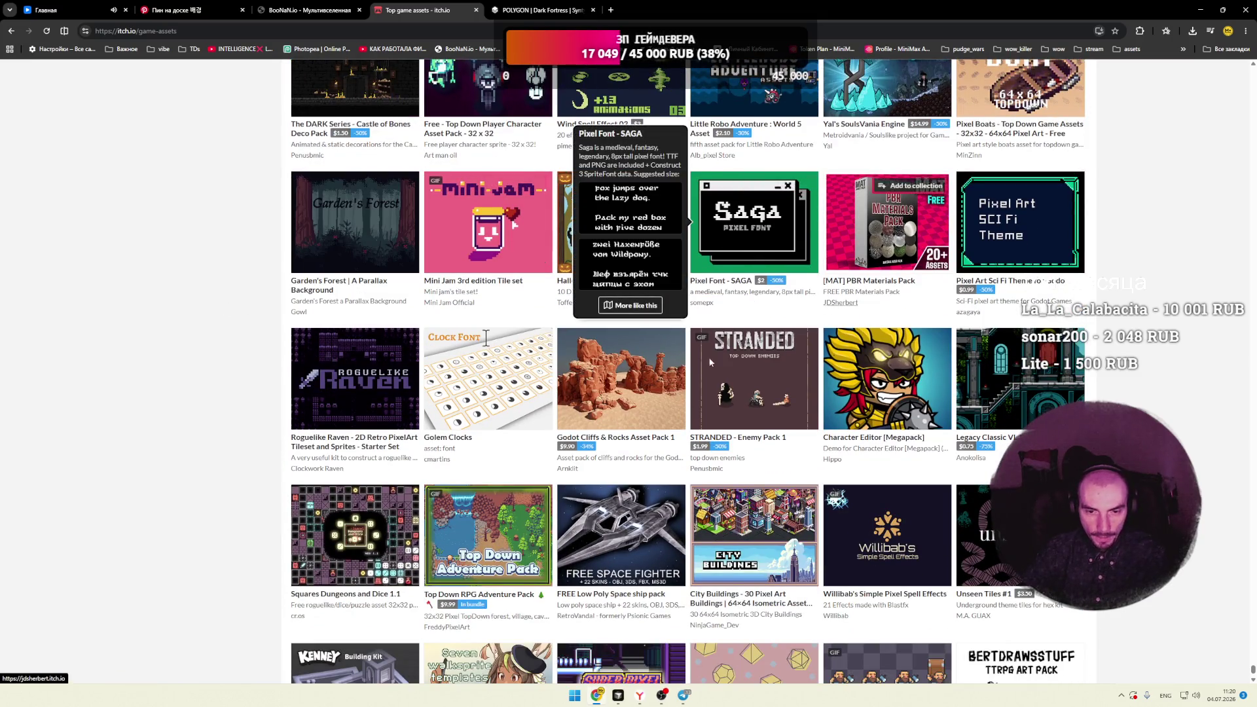
pyautogui.moveTo(338, 386)
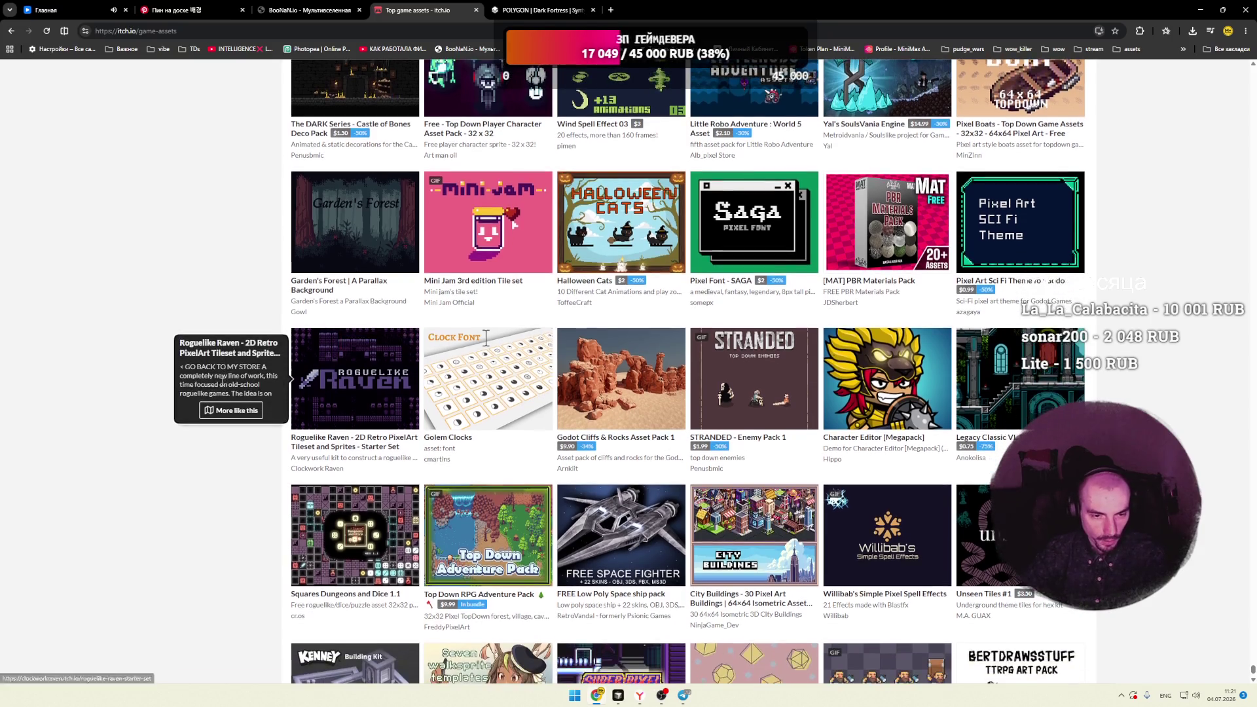
pyautogui.scroll(-3, 223, 380)
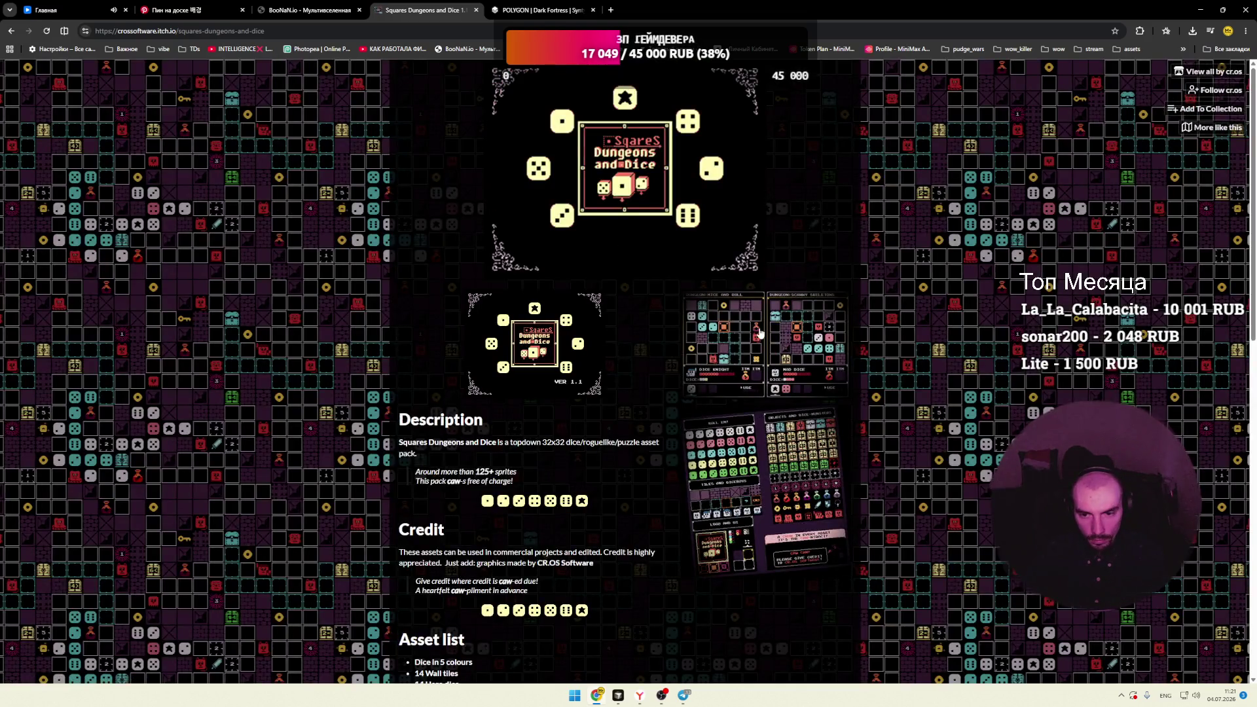
pyautogui.click(760, 334)
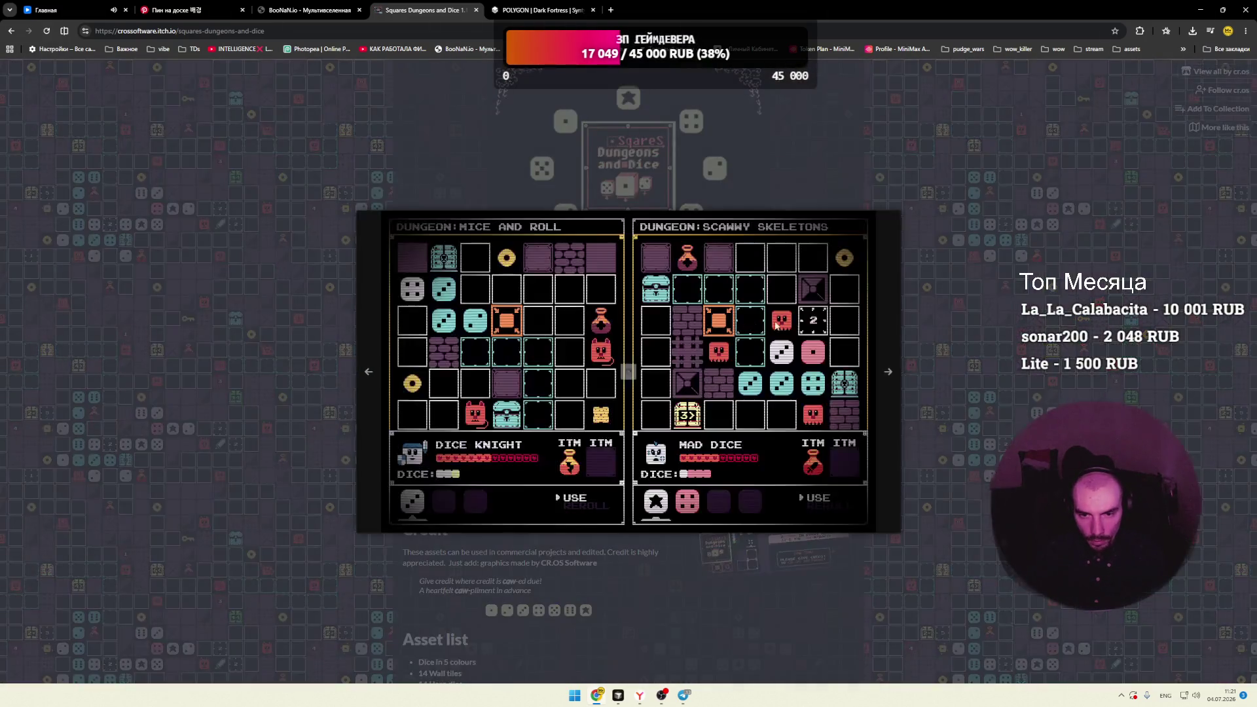
pyautogui.click(883, 357)
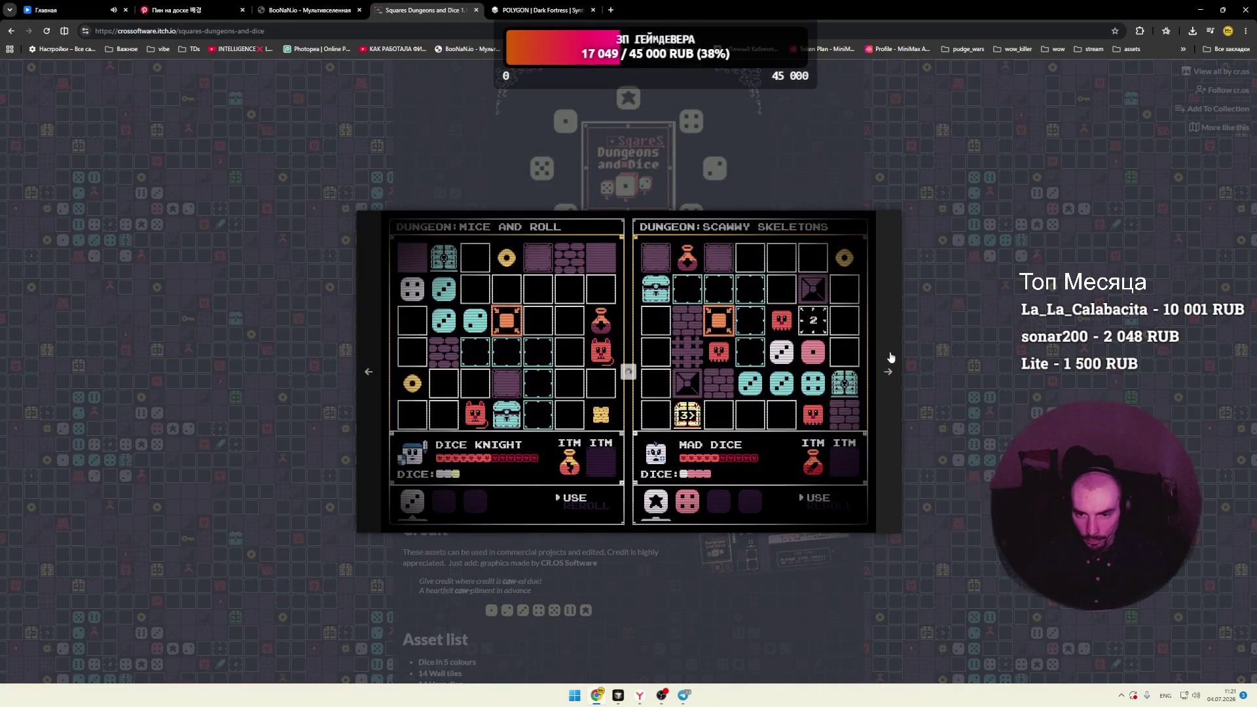
pyautogui.click(11, 31)
pyautogui.scroll(-3, 197, 229)
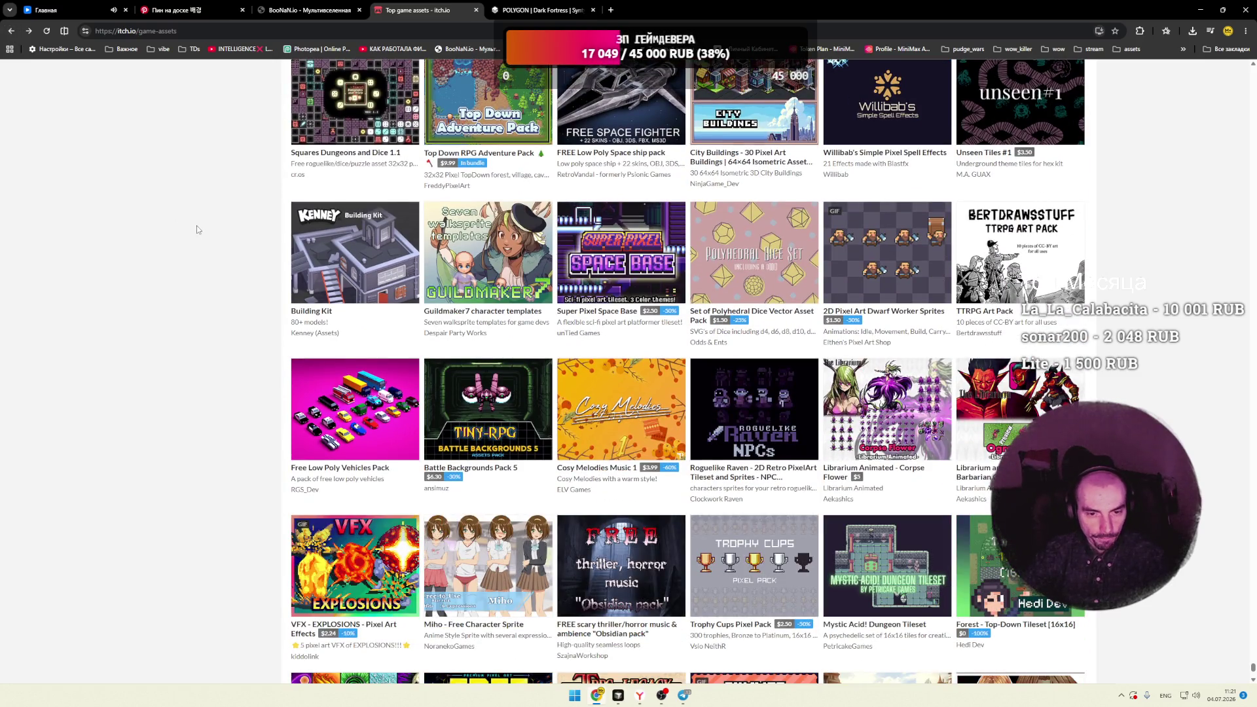
pyautogui.scroll(-6, 196, 229)
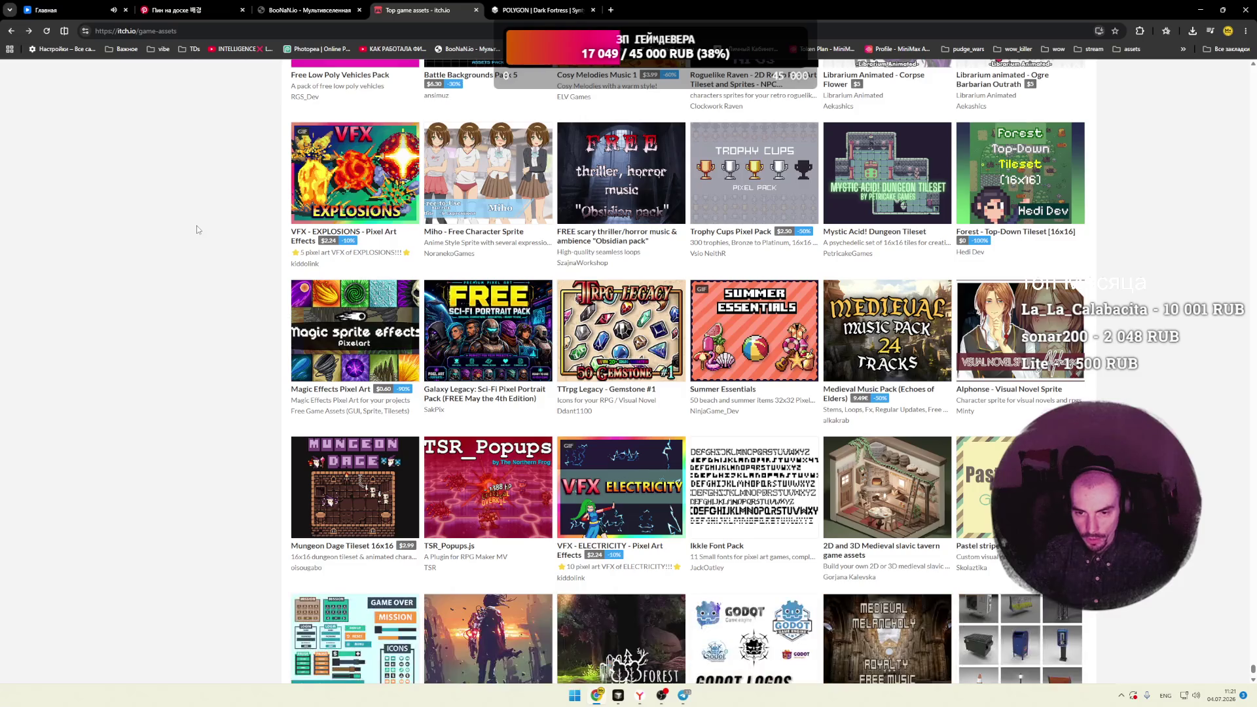
pyautogui.scroll(-2, 197, 229)
pyautogui.scroll(-2, 196, 229)
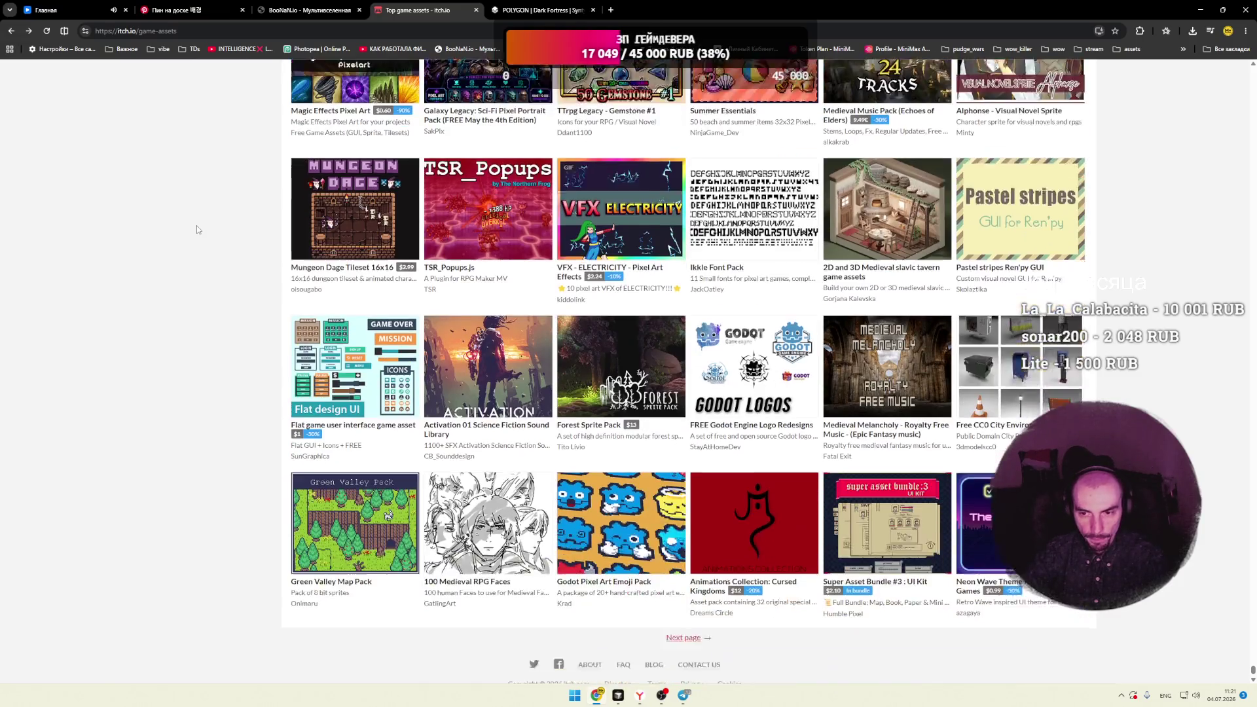
pyautogui.scroll(-1, 197, 229)
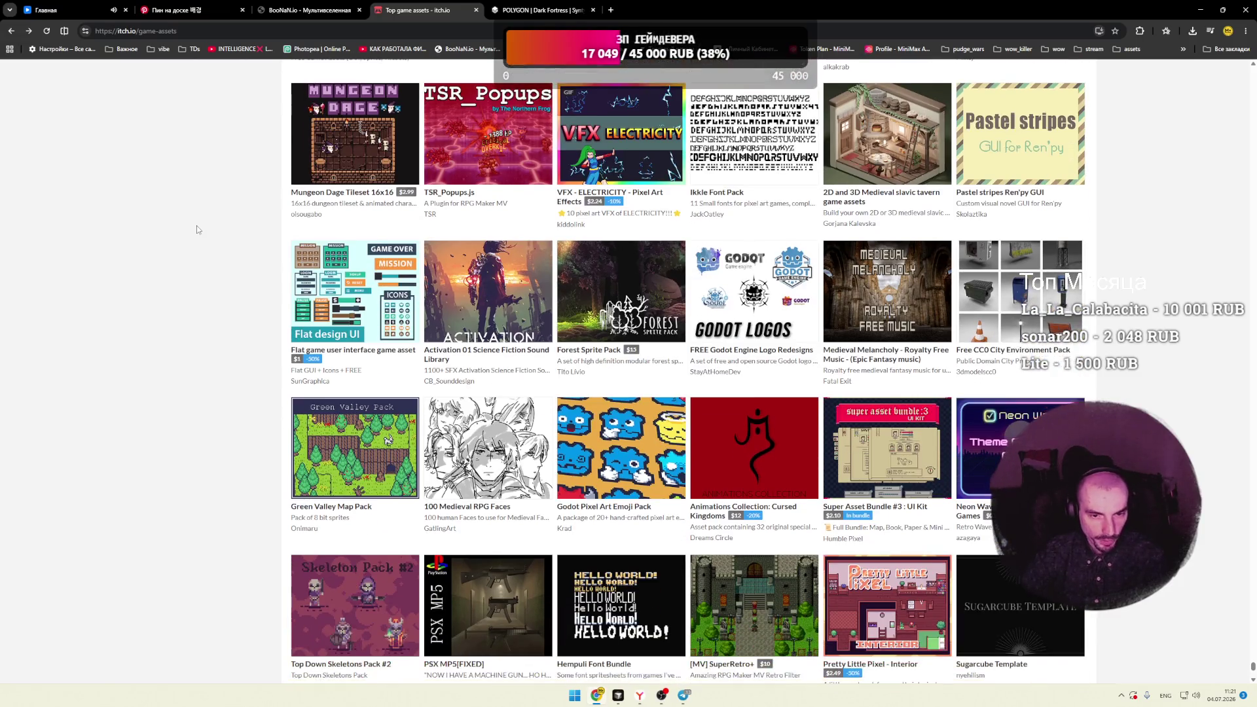
pyautogui.scroll(-4, 522, 291)
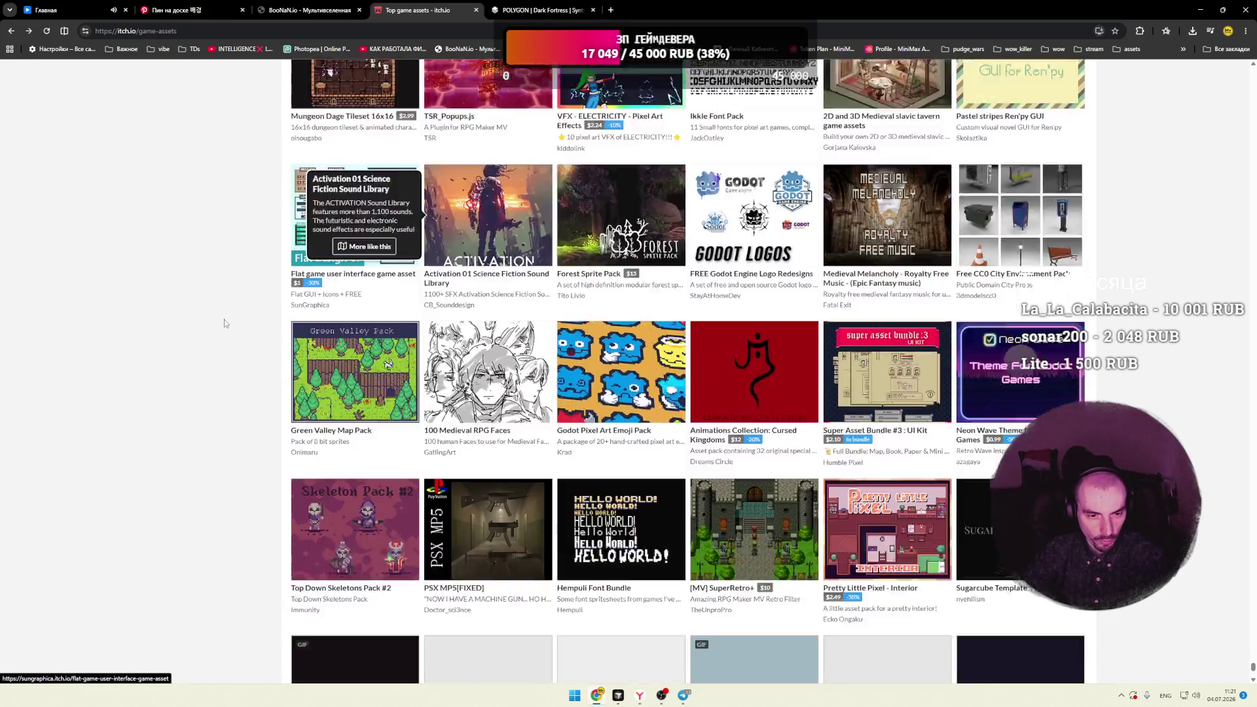
pyautogui.moveTo(473, 350)
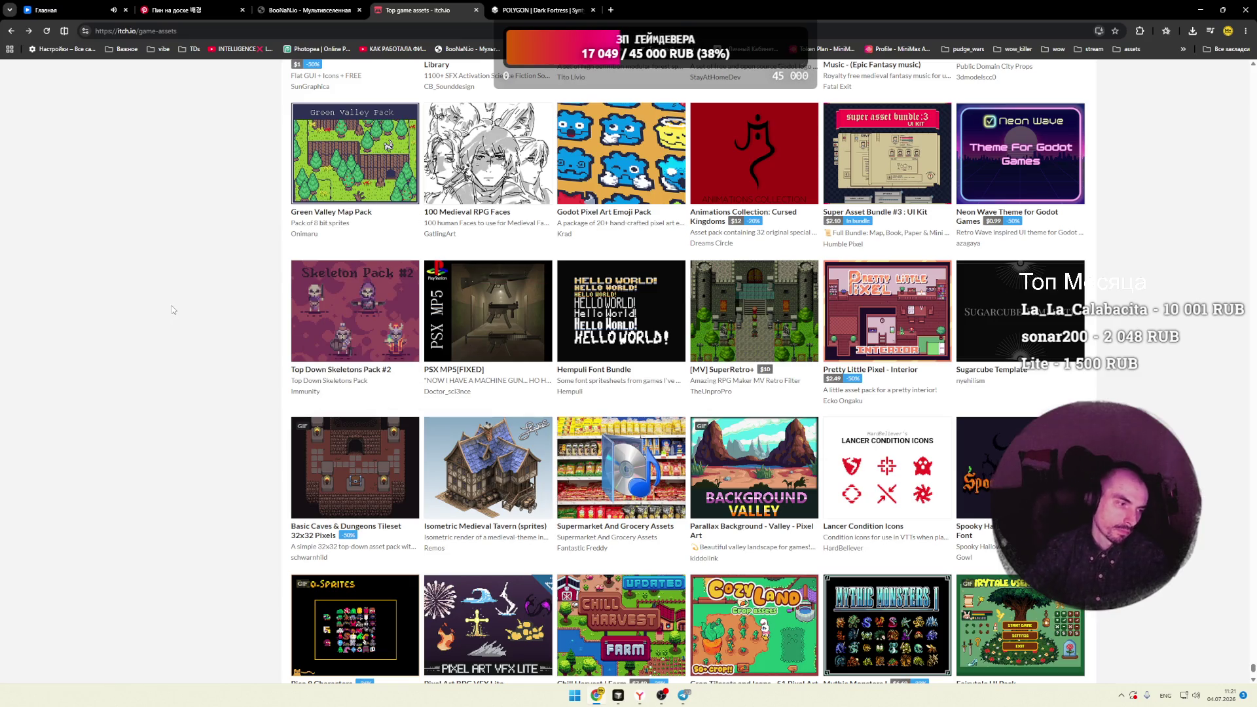
pyautogui.scroll(-3, 172, 310)
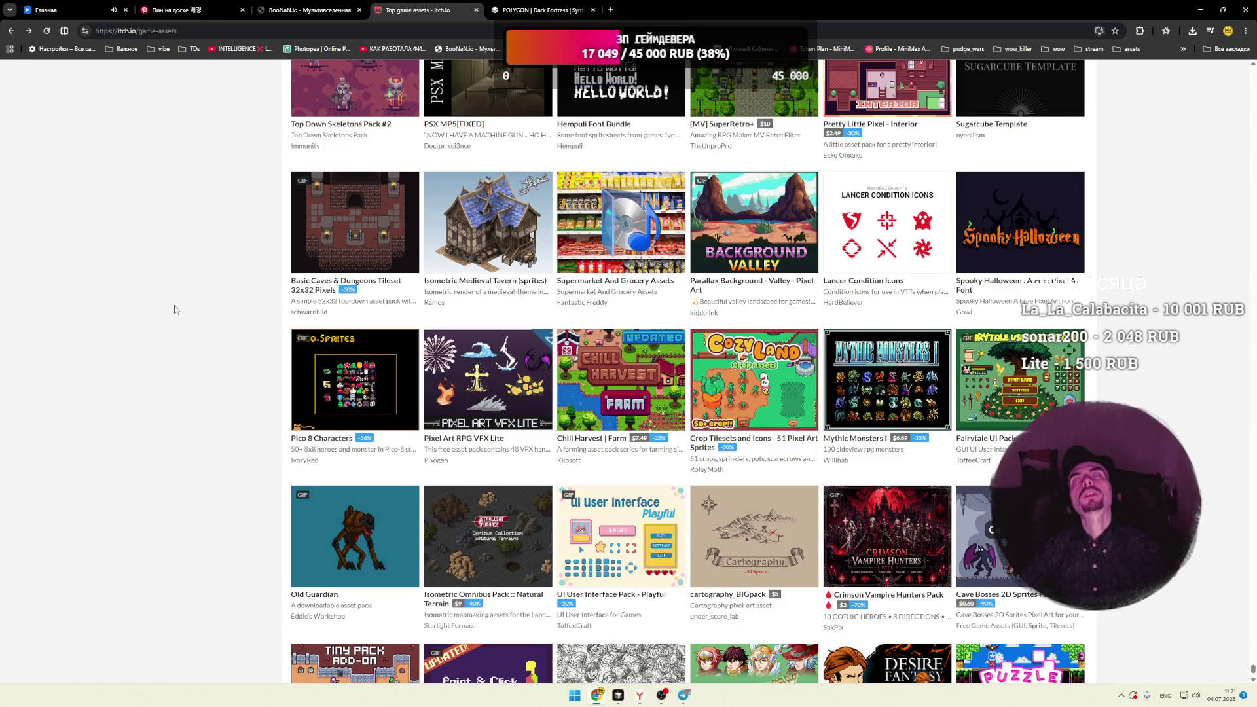
pyautogui.scroll(-3, 176, 310)
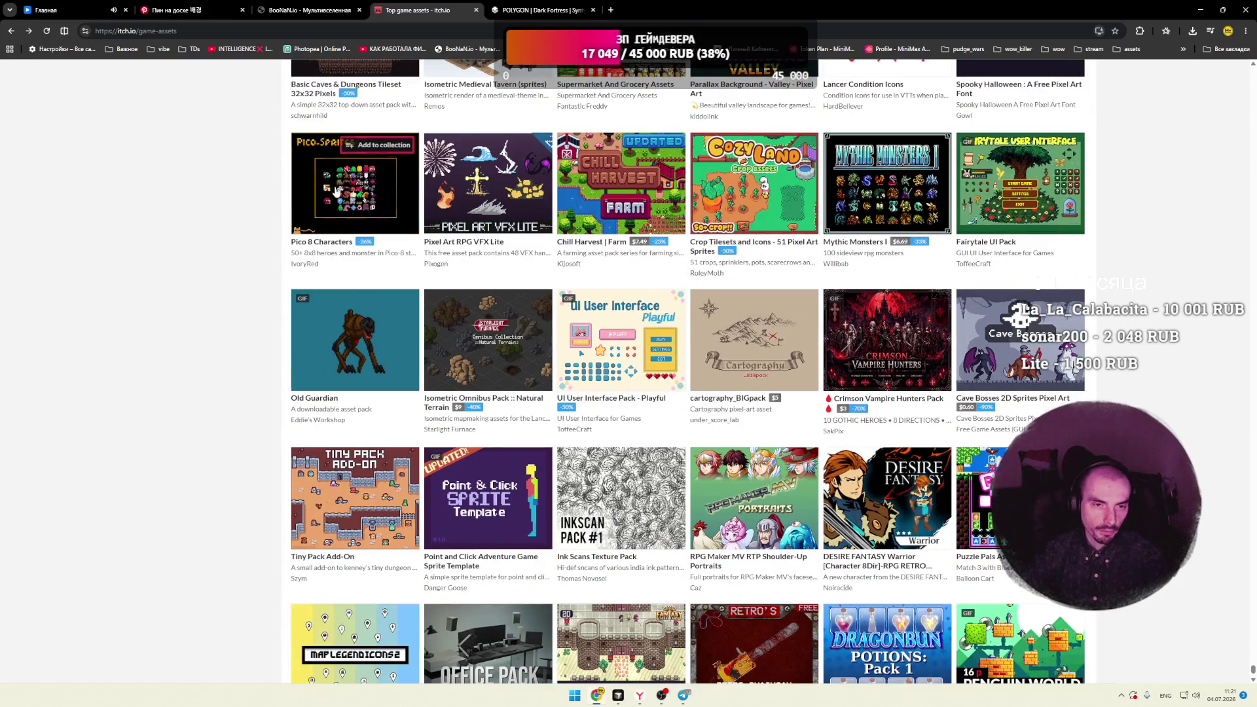
pyautogui.moveTo(333, 195)
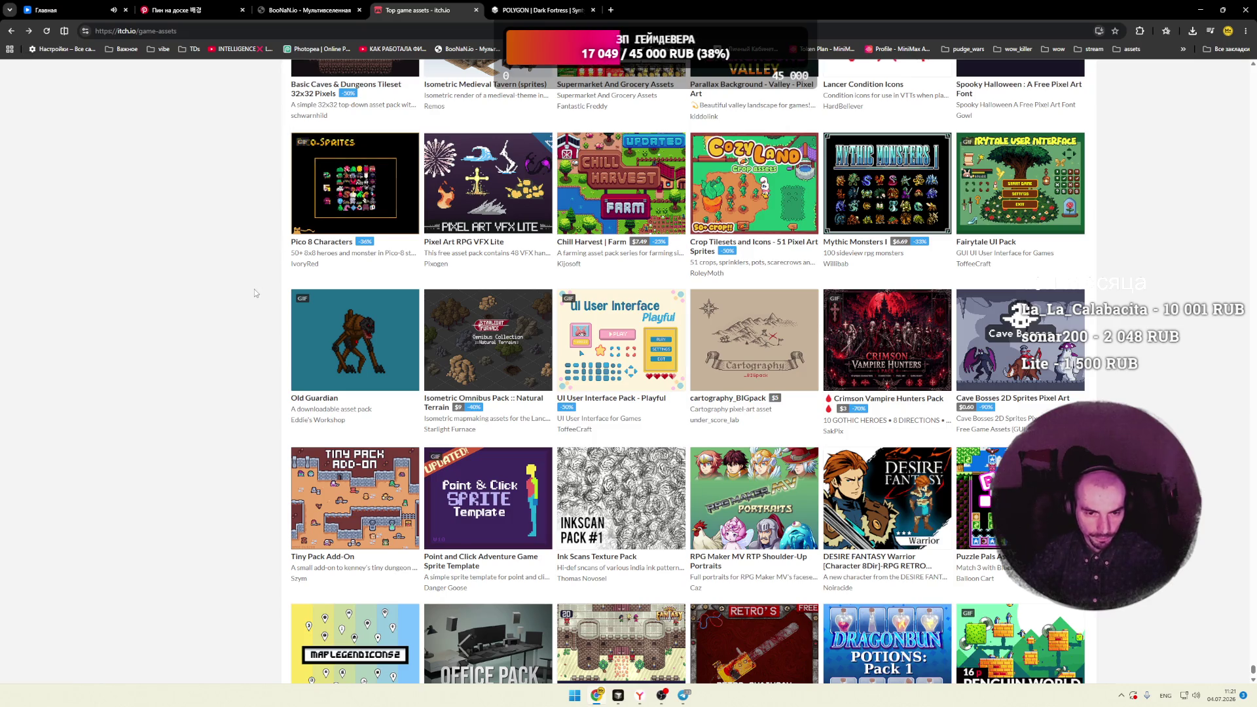
pyautogui.scroll(-2, 337, 342)
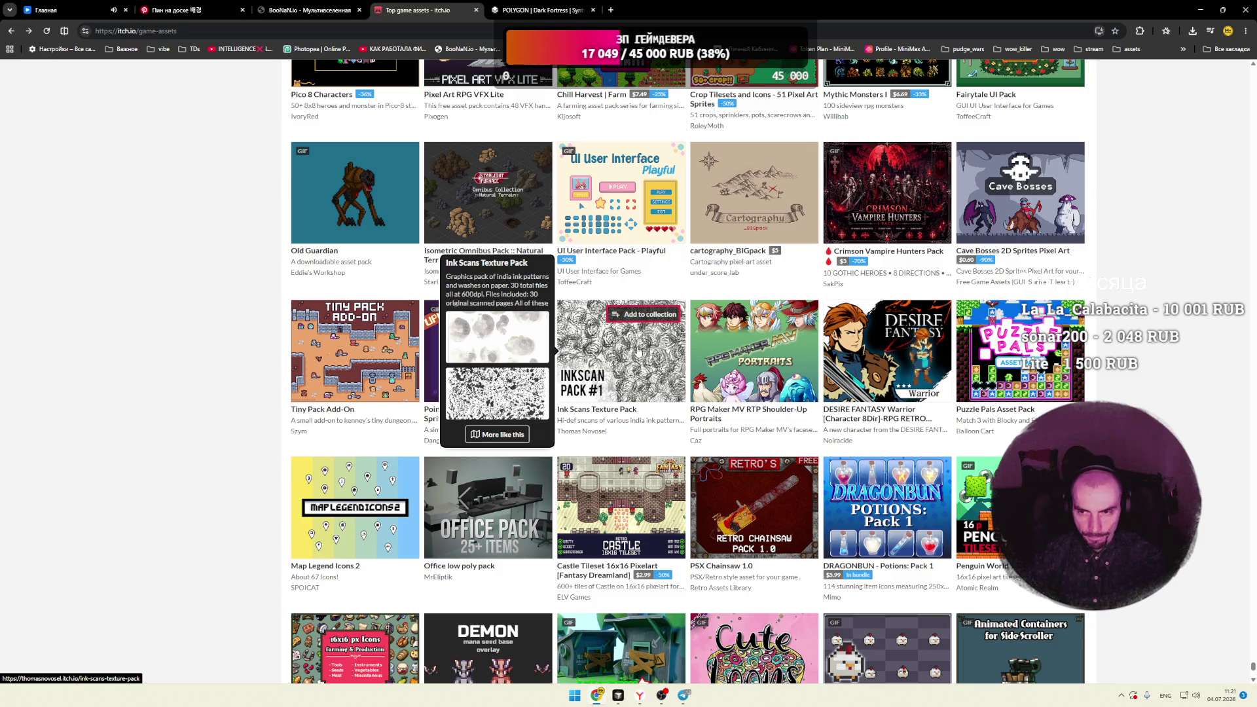
pyautogui.scroll(-3, 631, 356)
pyautogui.scroll(-2, 618, 349)
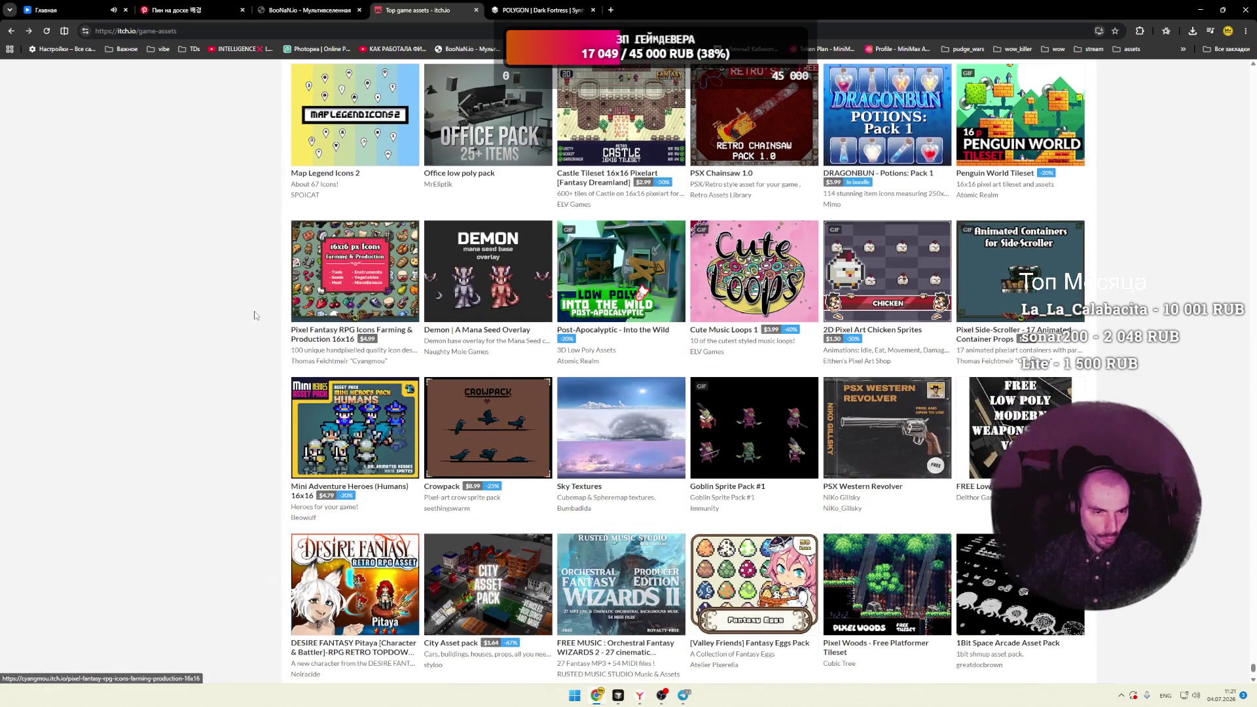
pyautogui.scroll(-2, 254, 315)
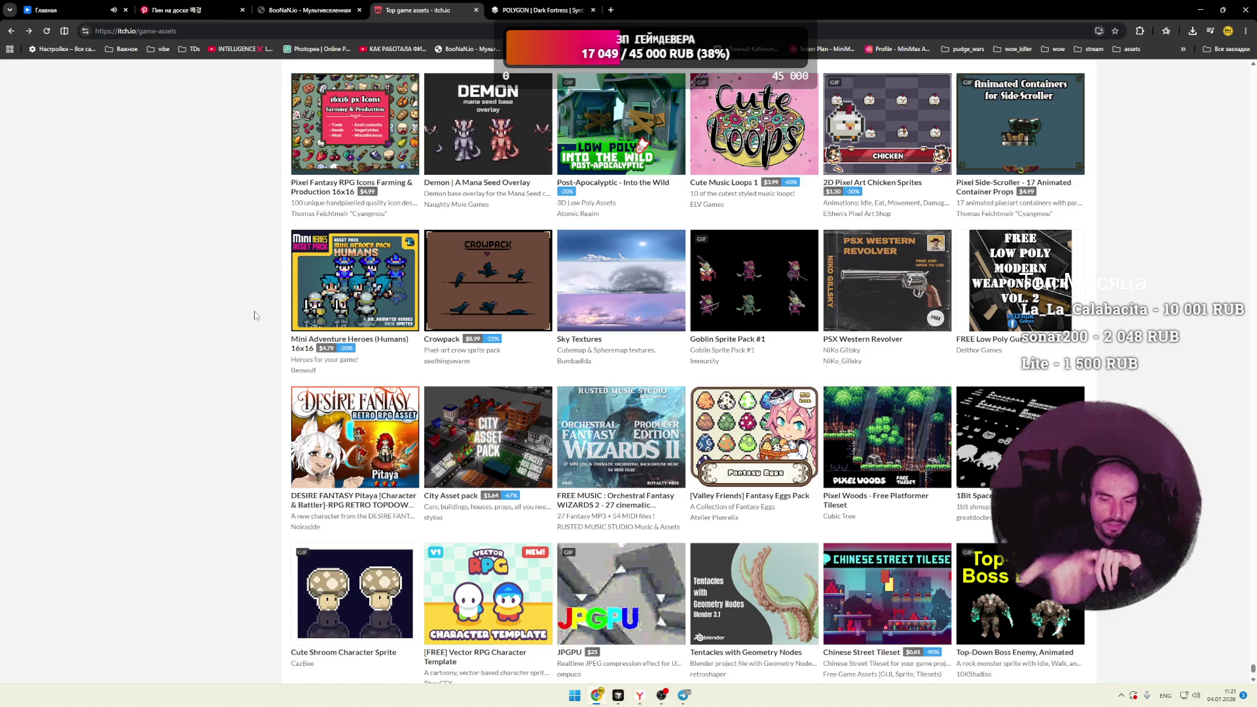
pyautogui.scroll(-5, 252, 316)
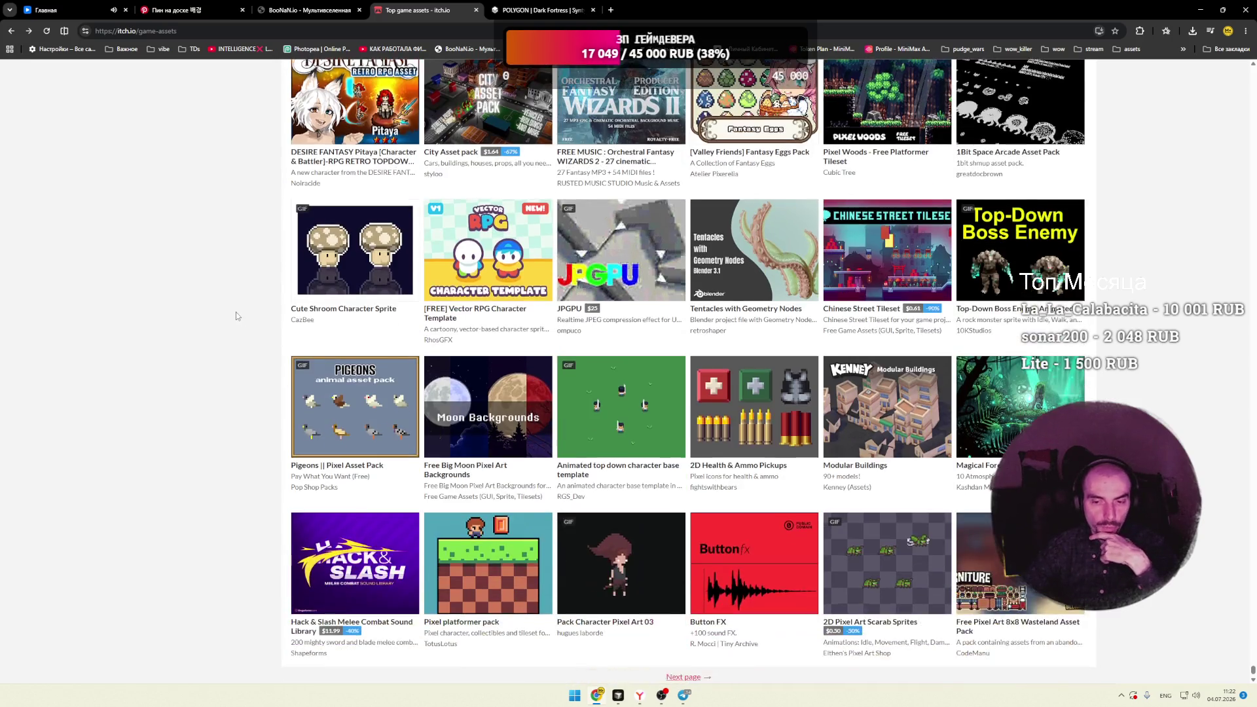
pyautogui.scroll(-3, 236, 316)
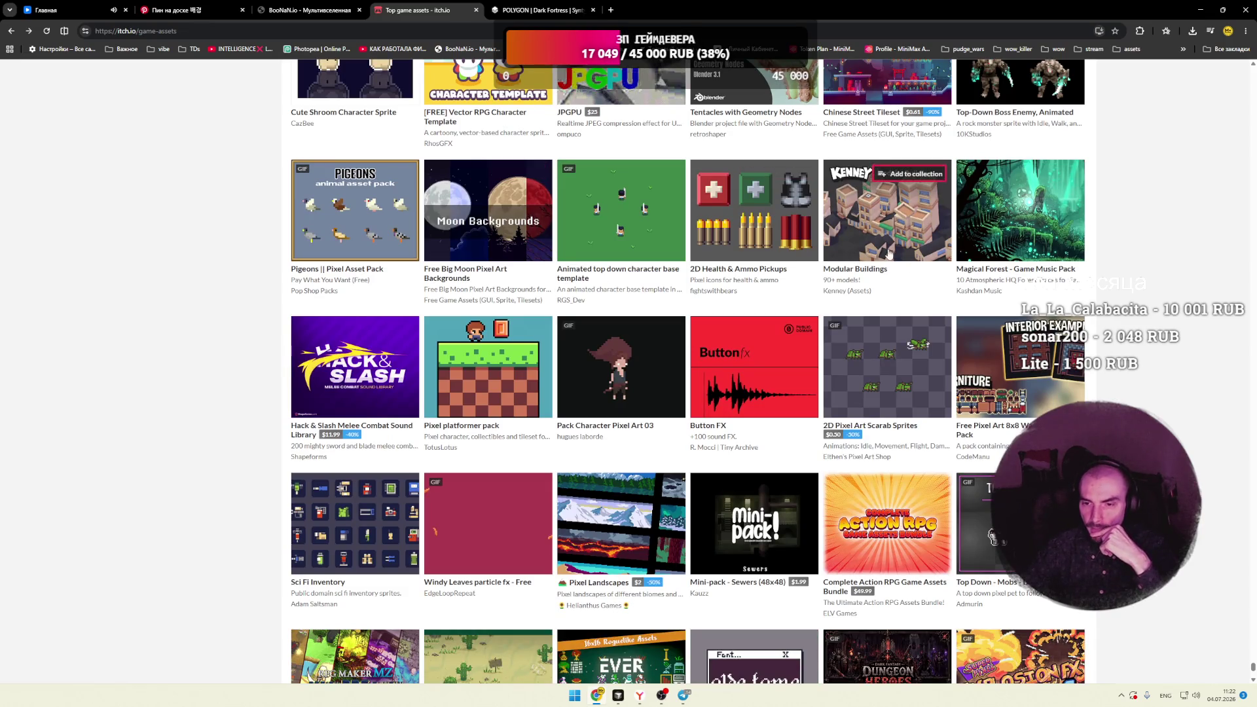
pyautogui.rightClick(871, 236)
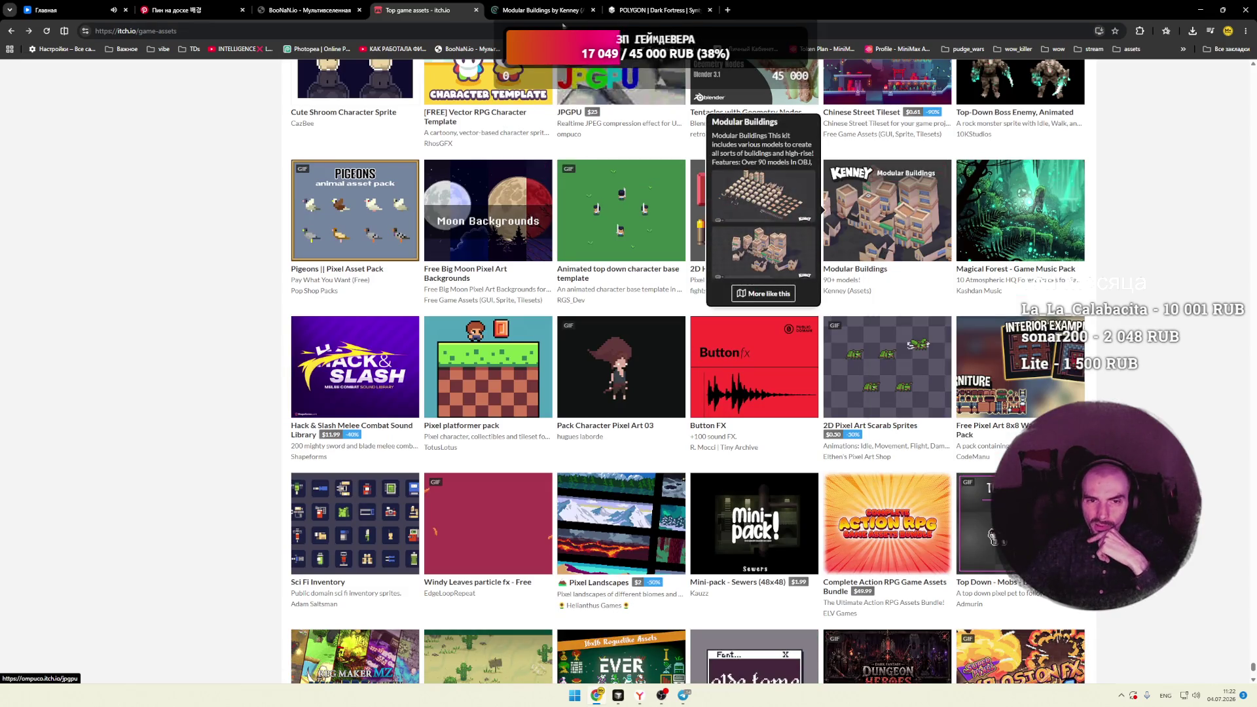
pyautogui.hotkey('ctrl', 'Tab')
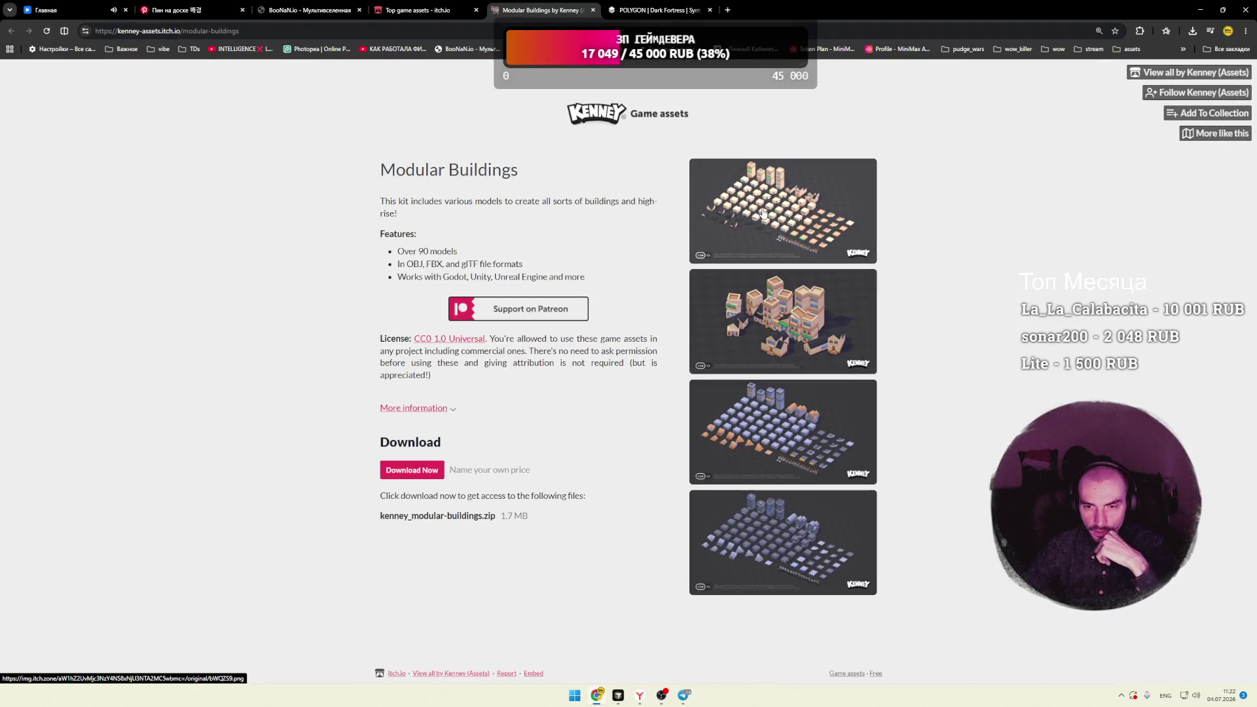
pyautogui.click(740, 252)
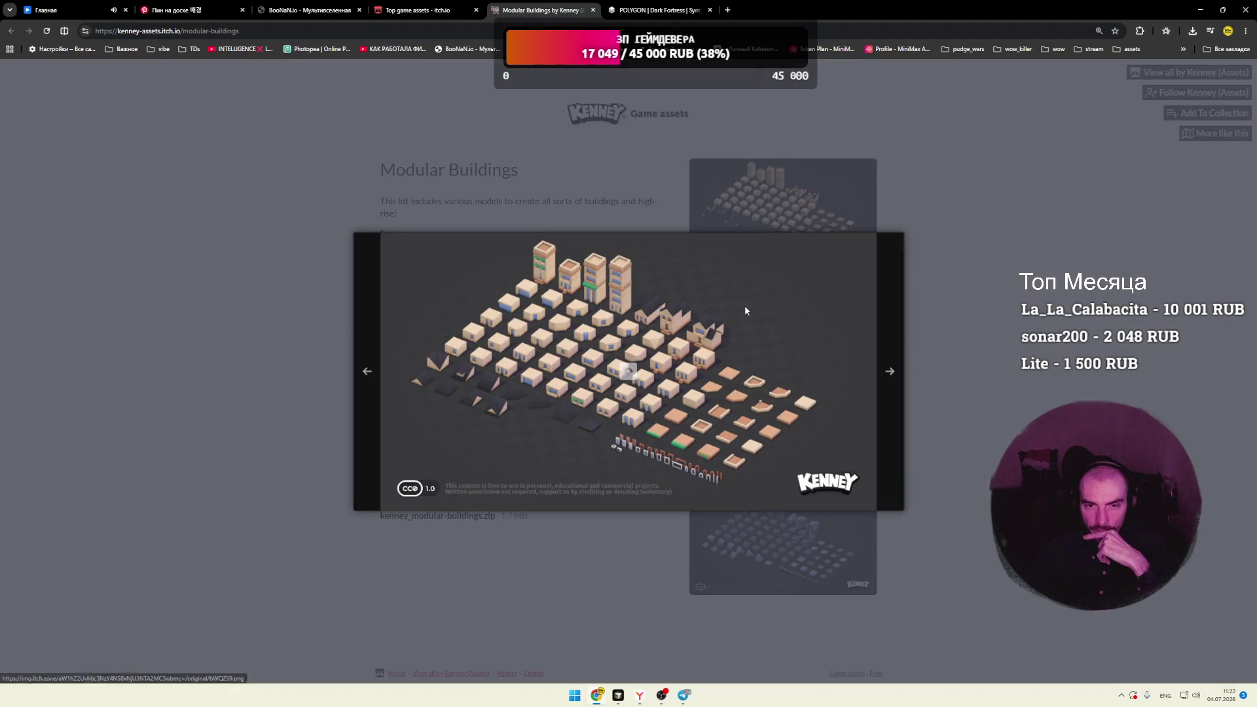
pyautogui.click(891, 373)
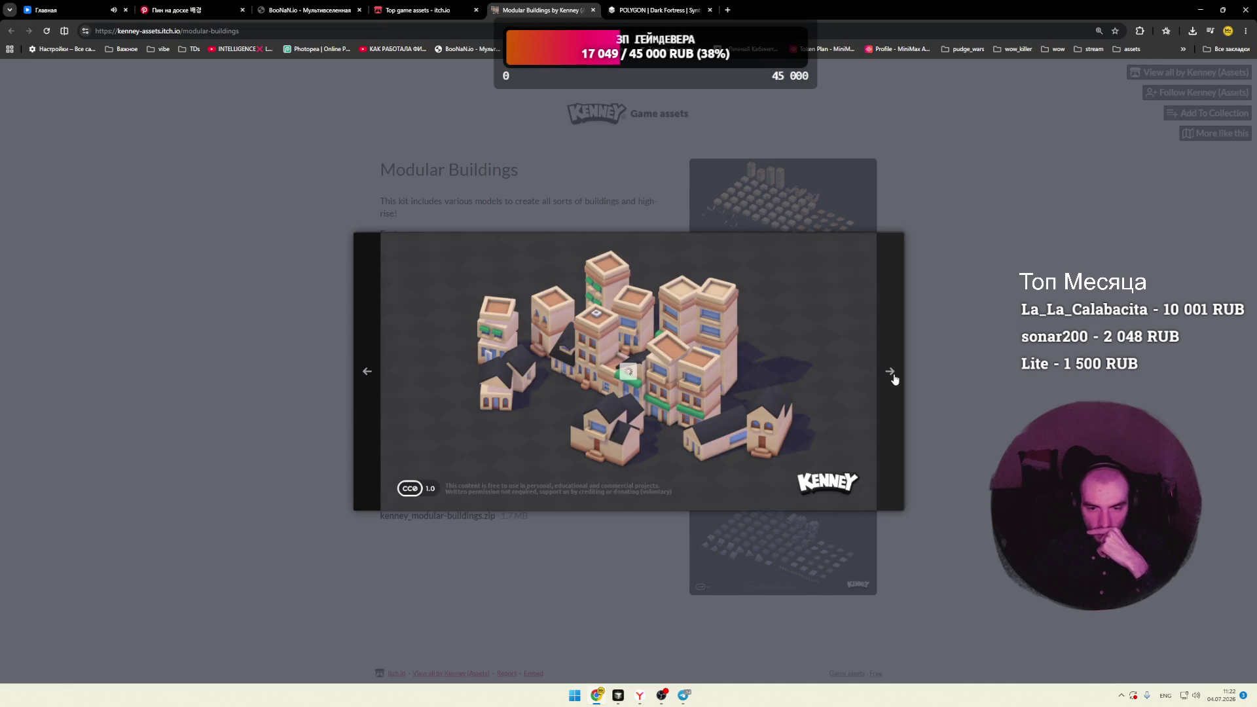
pyautogui.click(891, 373)
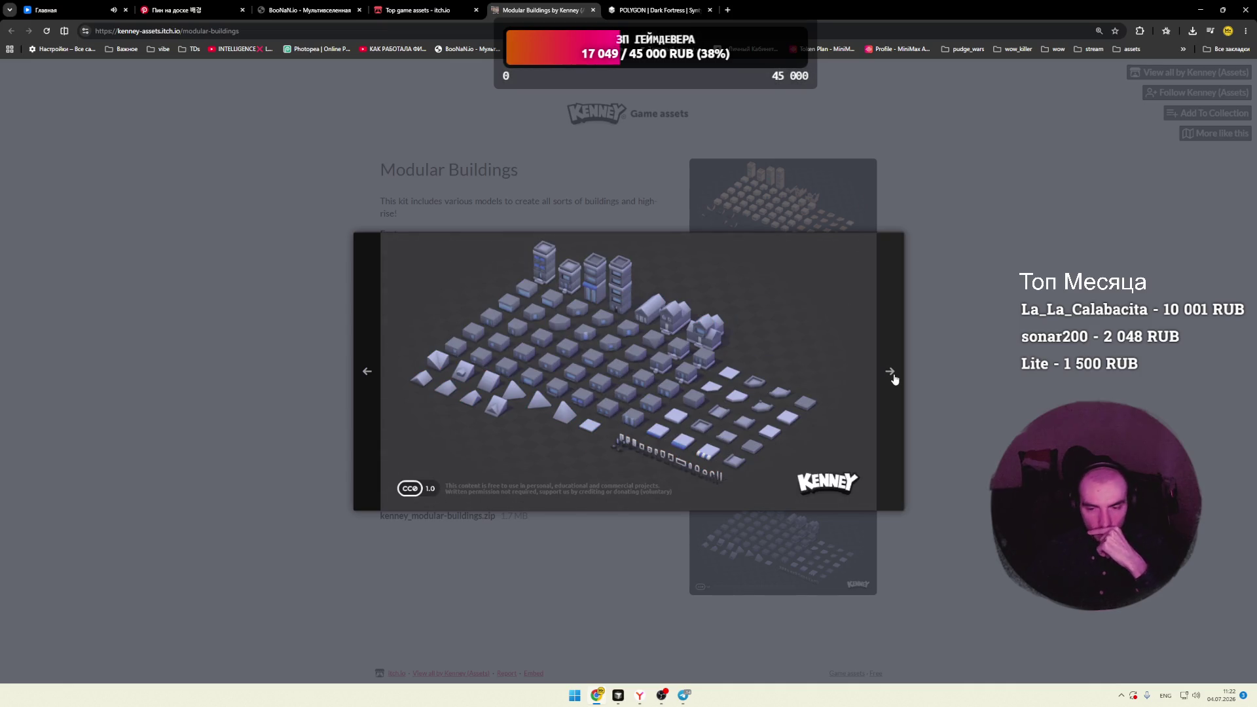
pyautogui.click(894, 377)
pyautogui.click(895, 380)
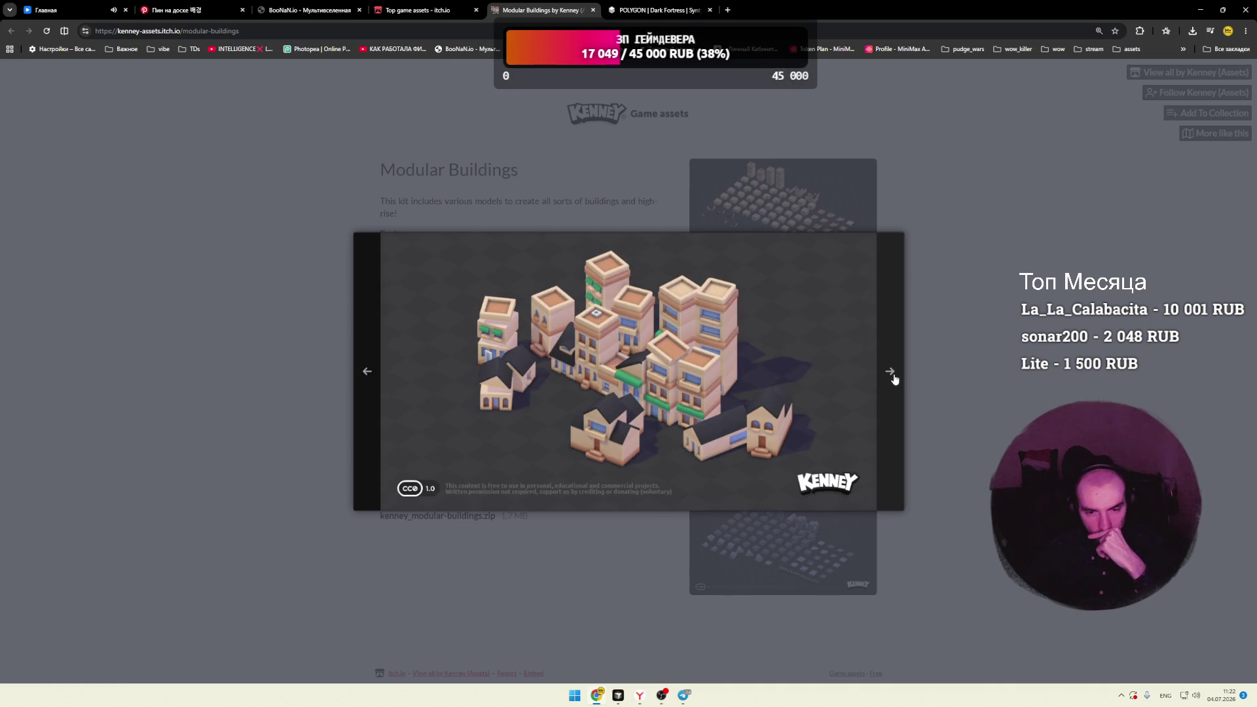
pyautogui.click(894, 380)
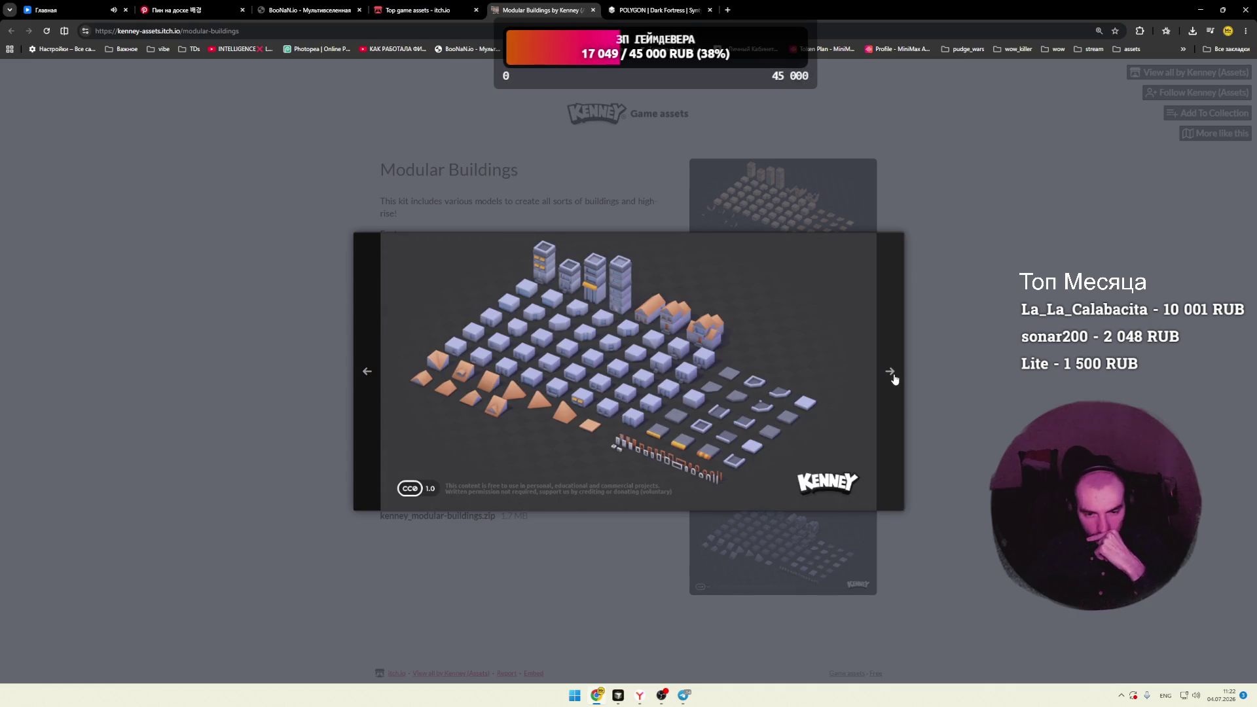
pyautogui.click(949, 356)
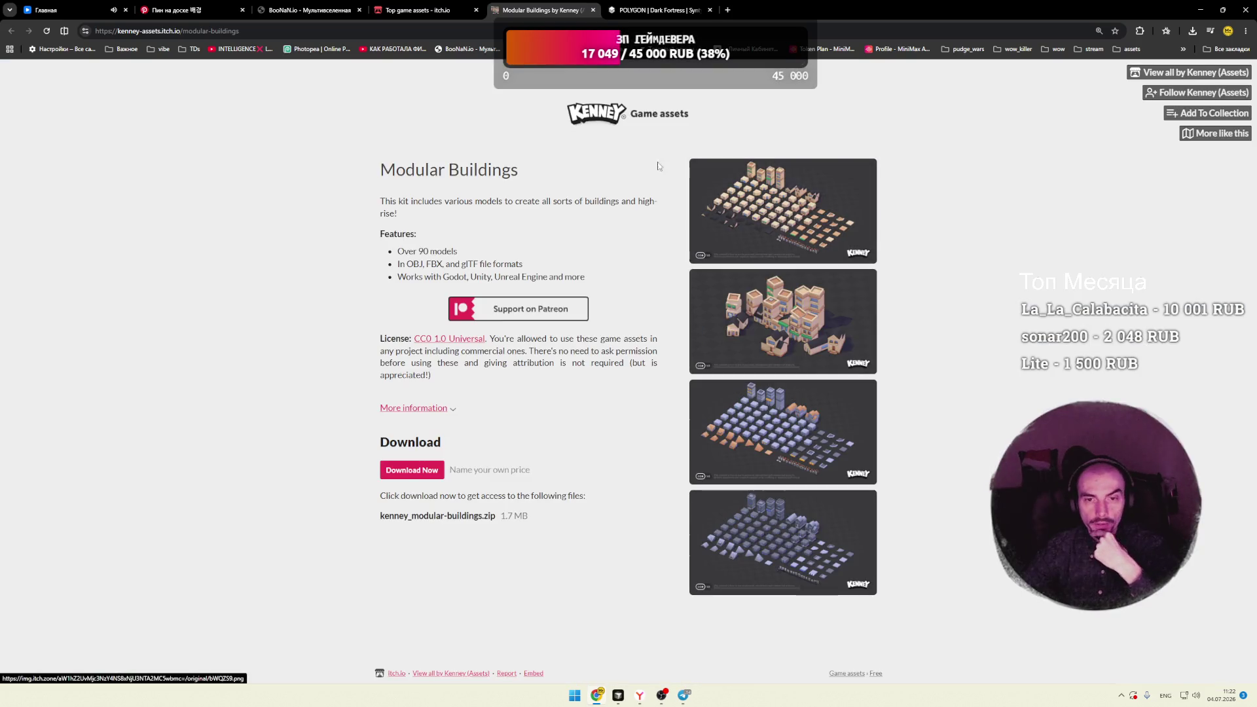
pyautogui.click(593, 10)
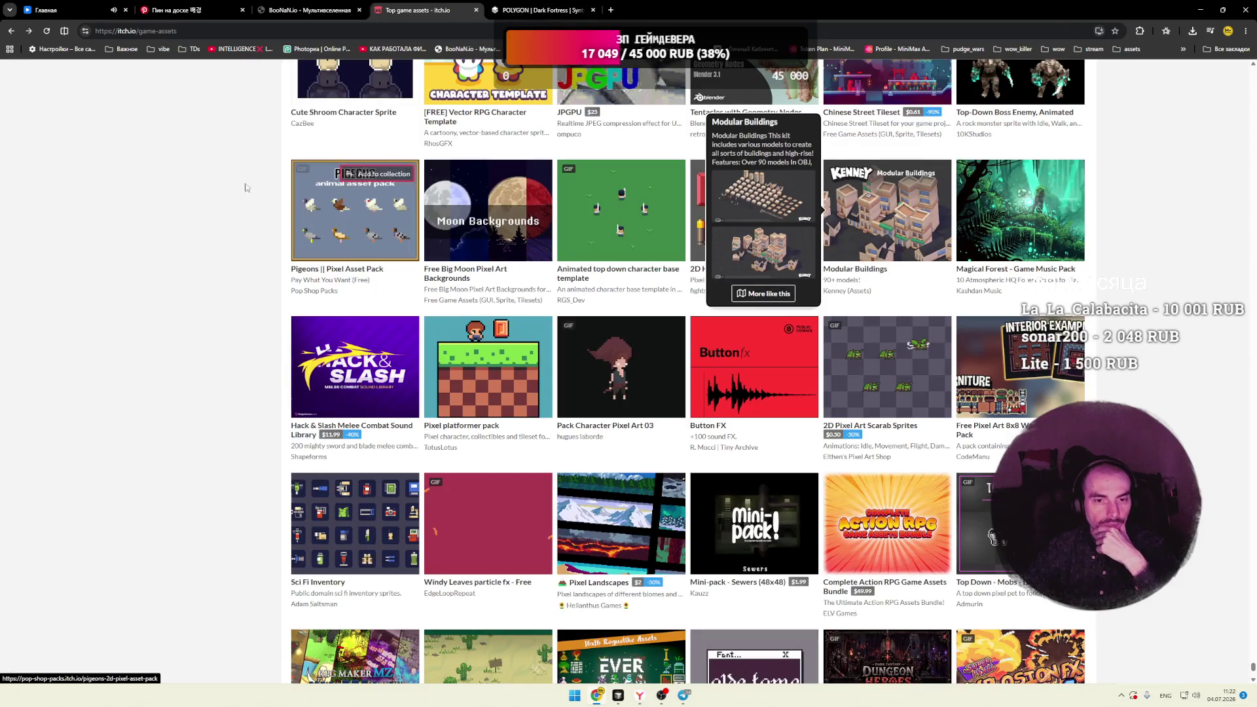
pyautogui.scroll(-4, 243, 189)
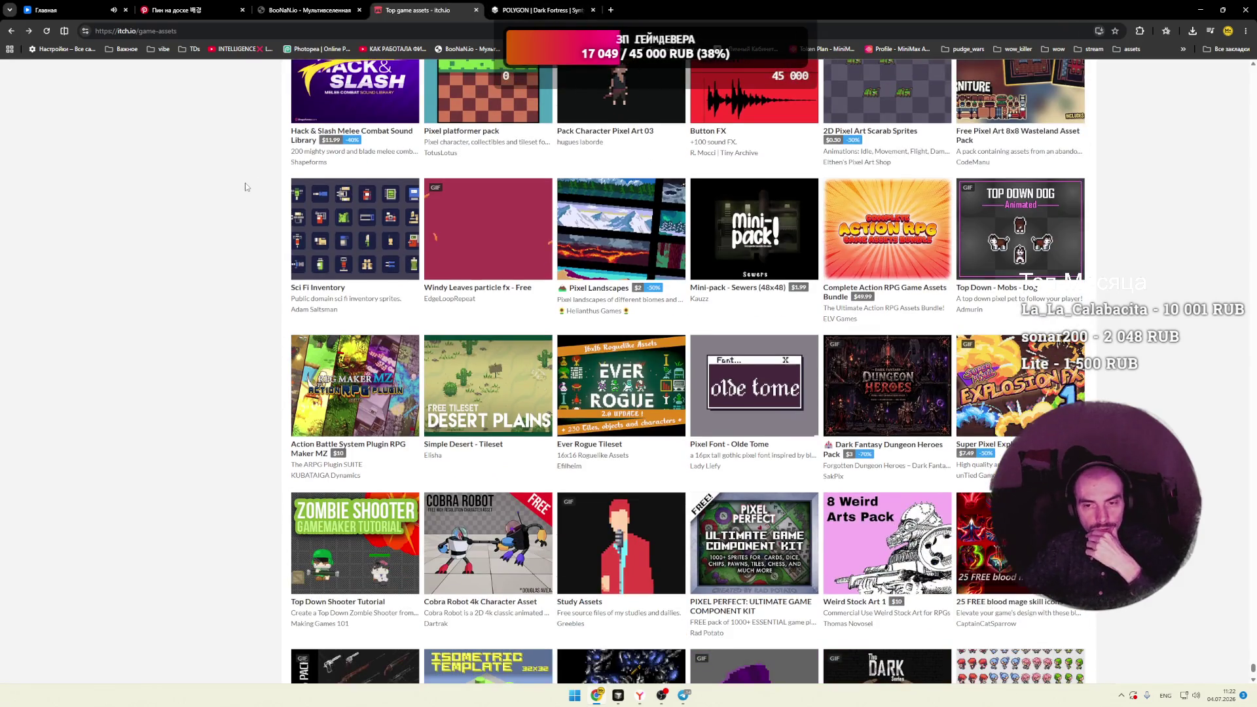
pyautogui.scroll(-2, 246, 187)
pyautogui.scroll(-3, 246, 187)
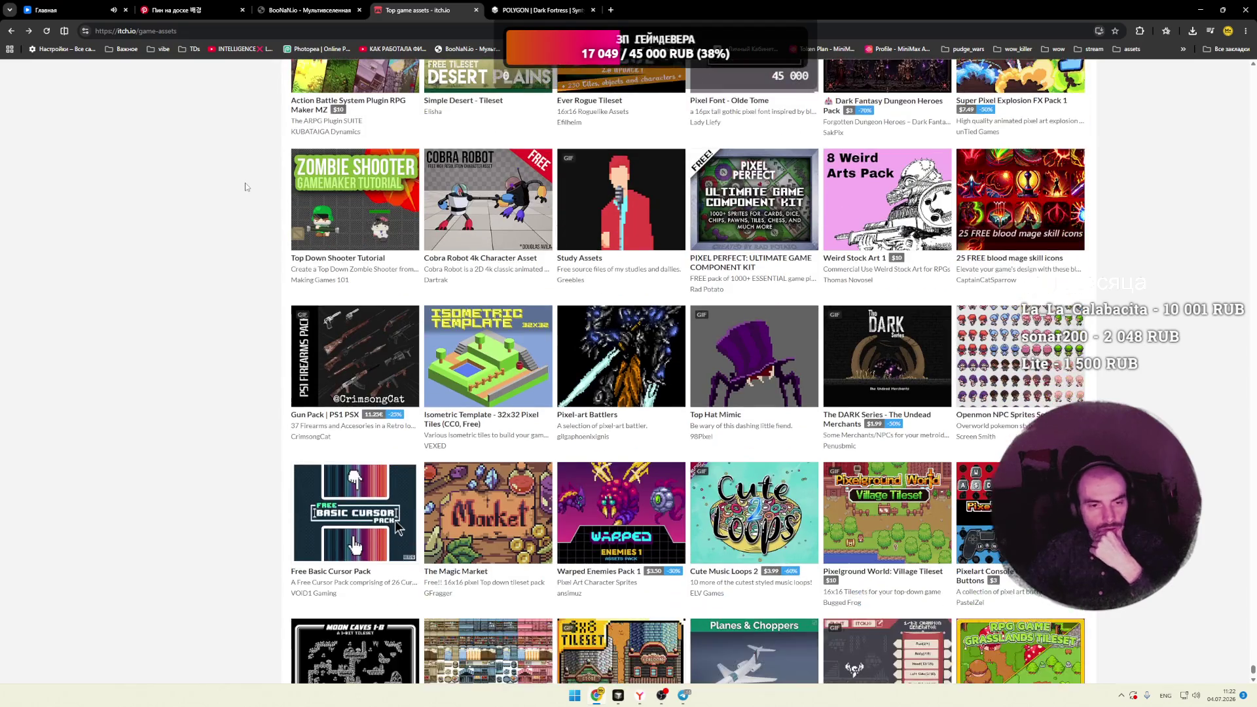
pyautogui.moveTo(366, 224)
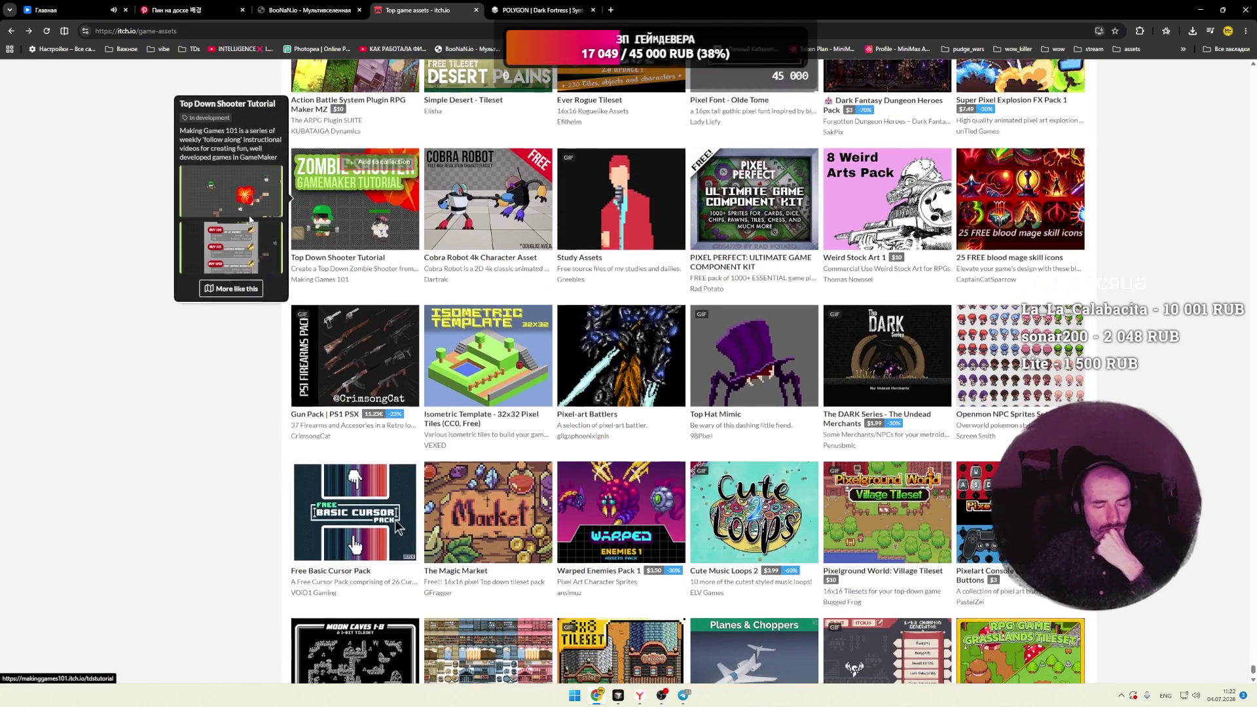
pyautogui.scroll(-3, 366, 224)
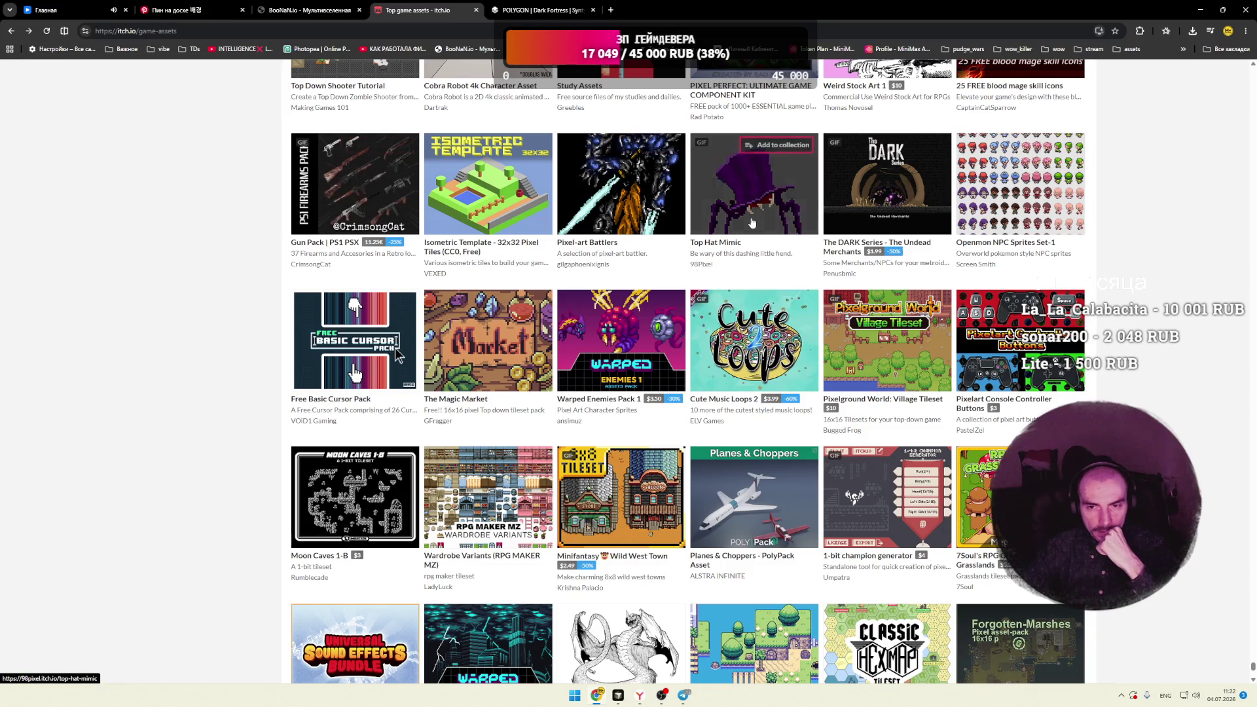
pyautogui.moveTo(894, 217)
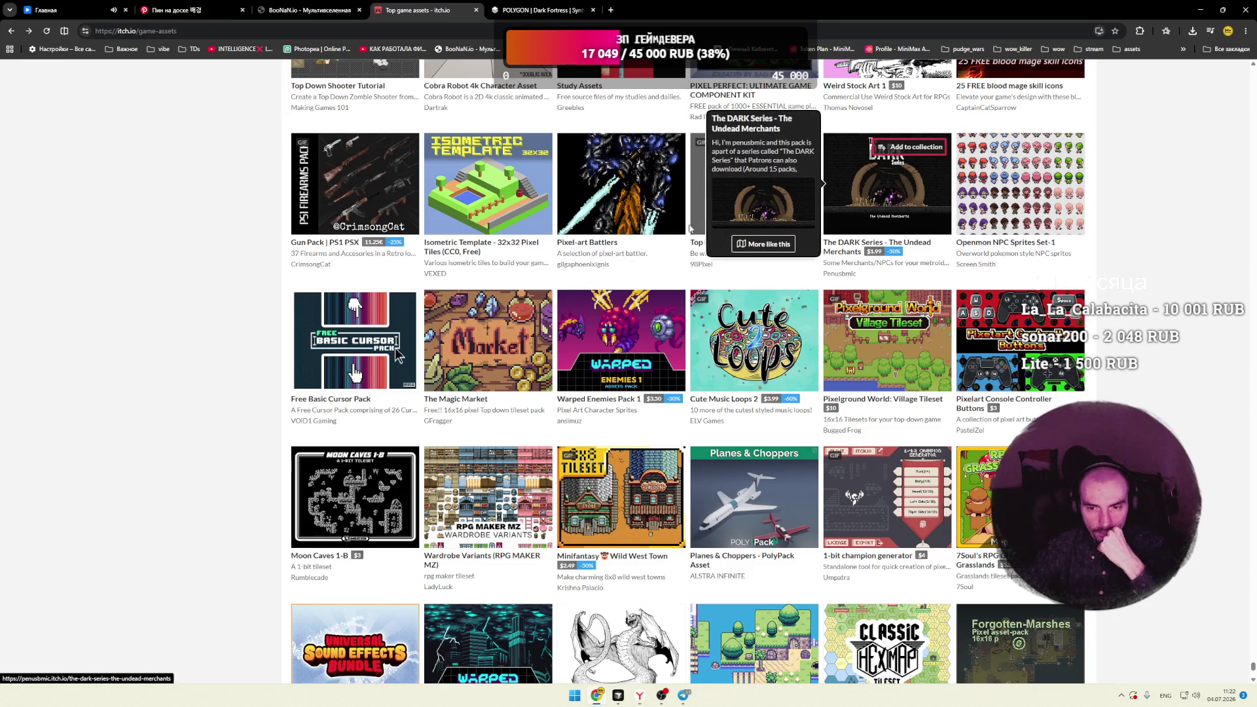
pyautogui.scroll(-2, 893, 217)
pyautogui.moveTo(601, 230)
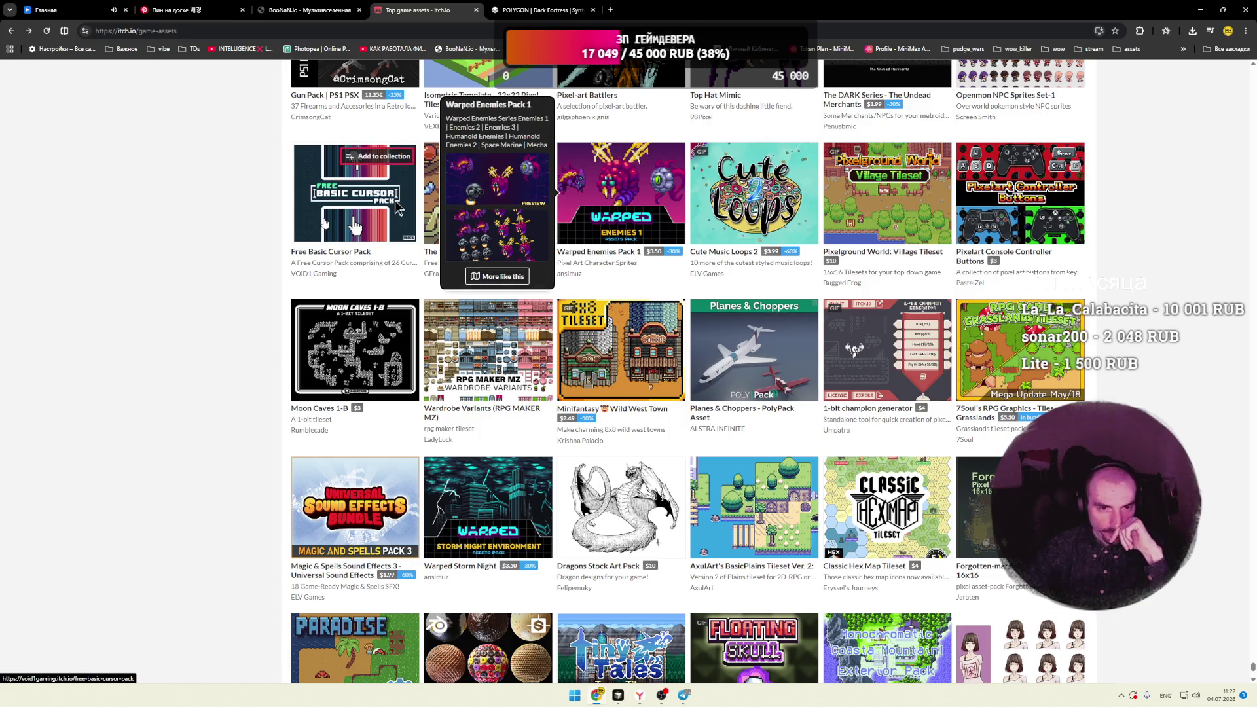
pyautogui.rightClick(325, 216)
pyautogui.click(367, 226)
pyautogui.click(537, 10)
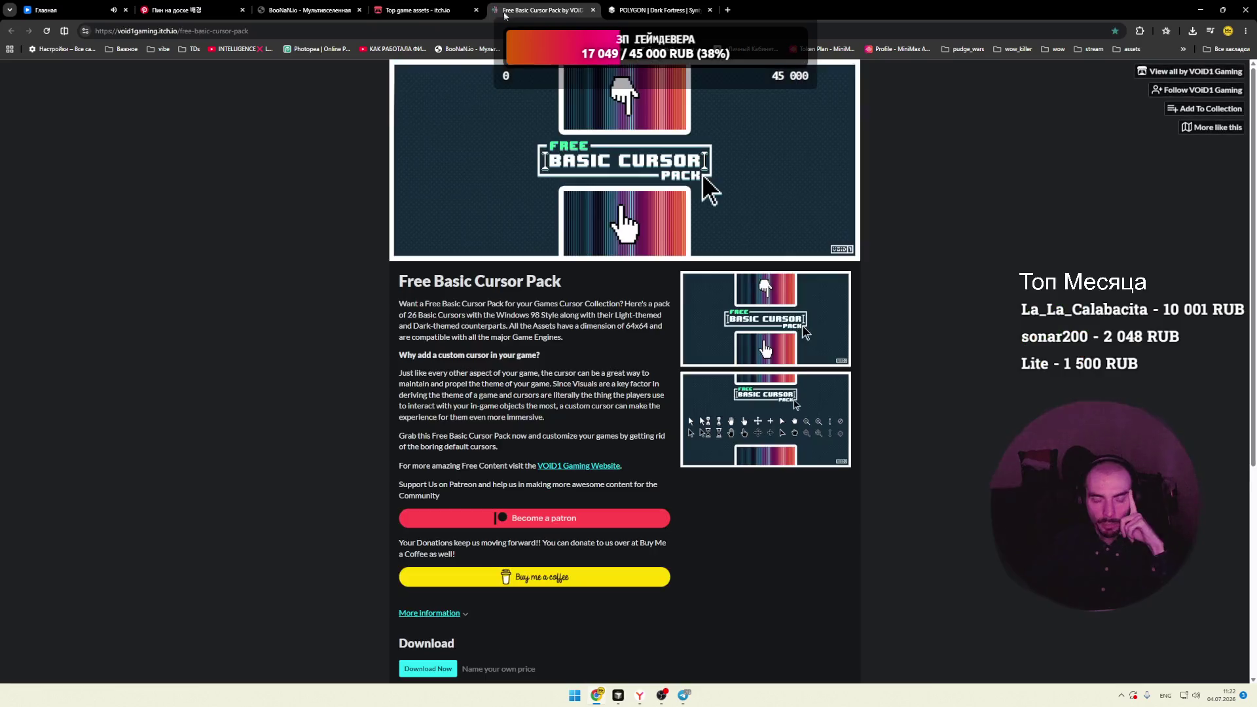
pyautogui.click(720, 360)
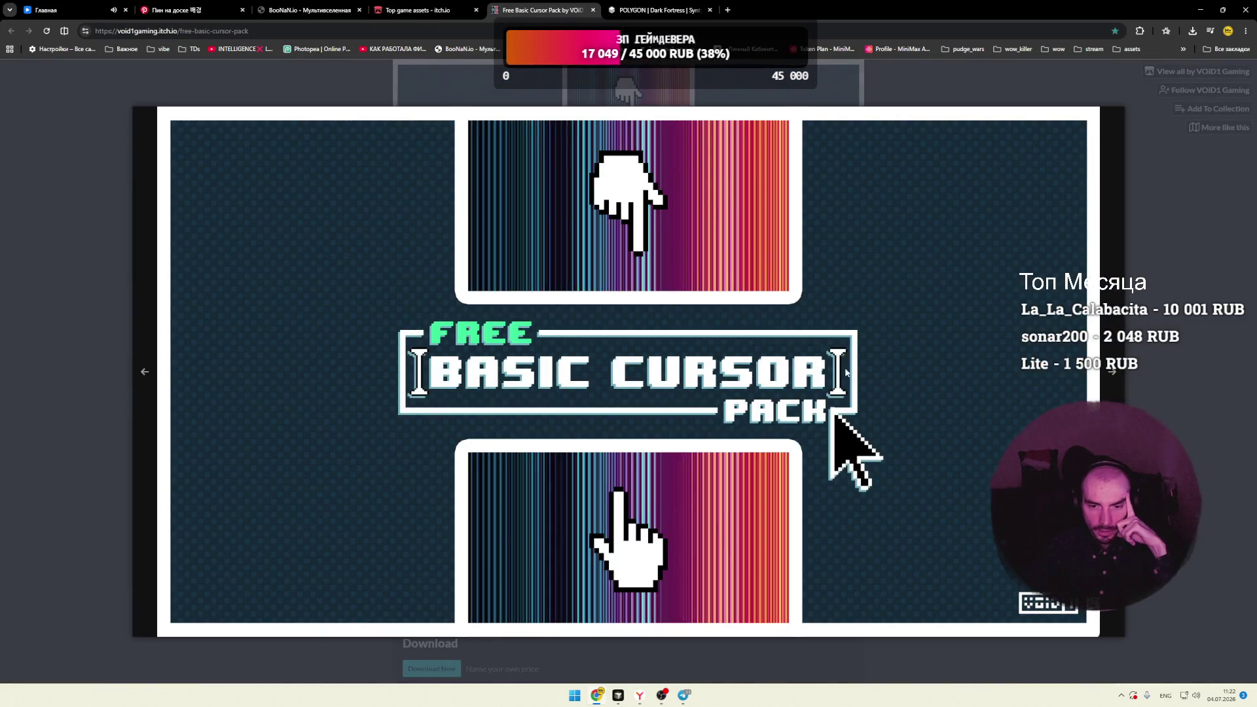
pyautogui.click(1112, 371)
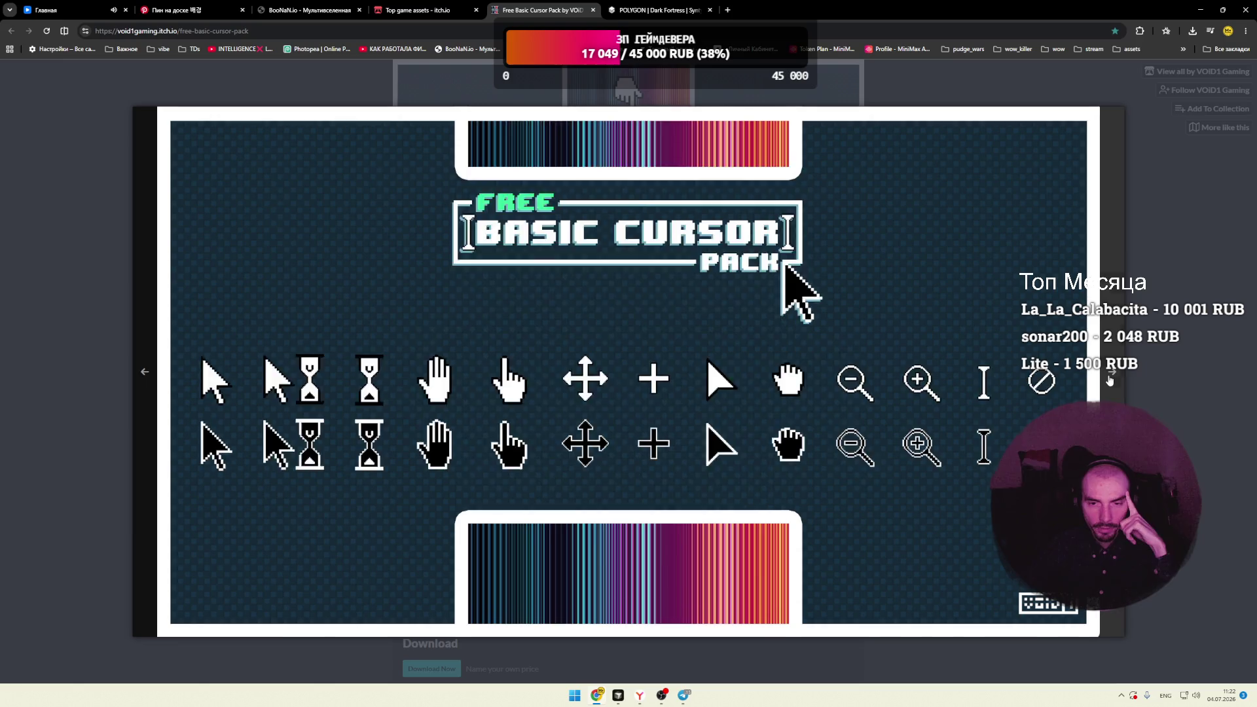
pyautogui.click(1112, 371)
pyautogui.click(1146, 375)
pyautogui.click(593, 10)
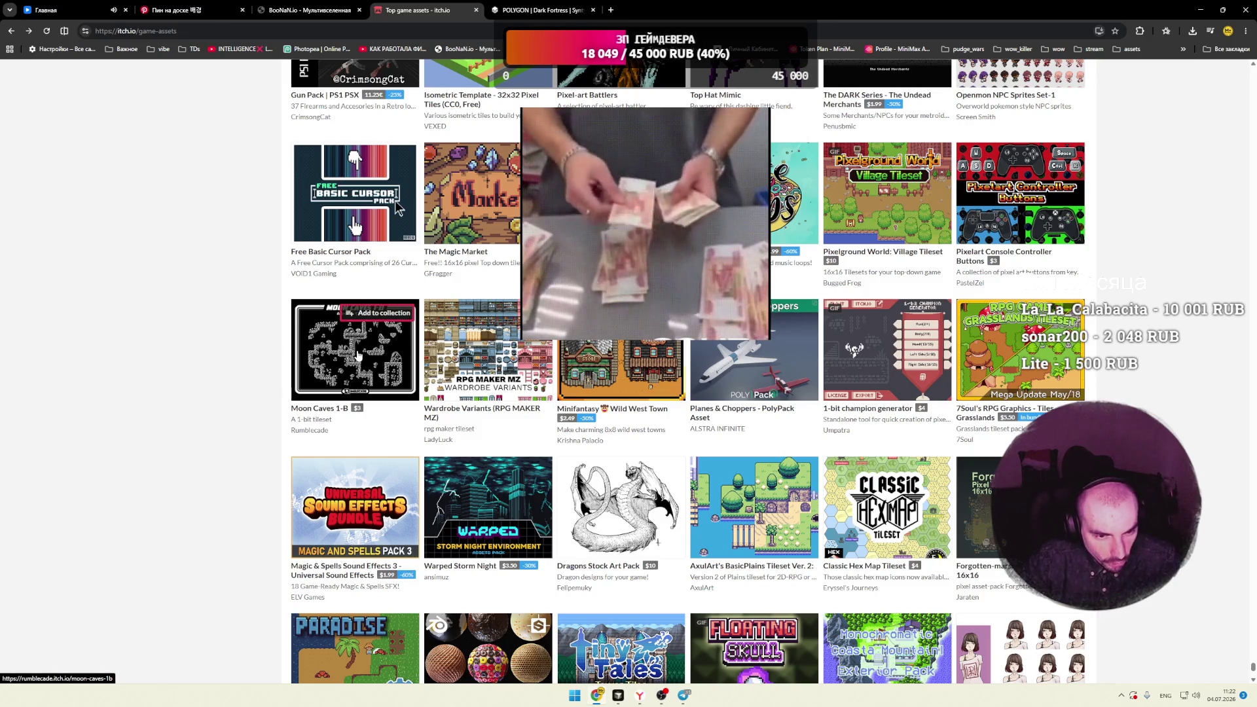
pyautogui.moveTo(357, 355)
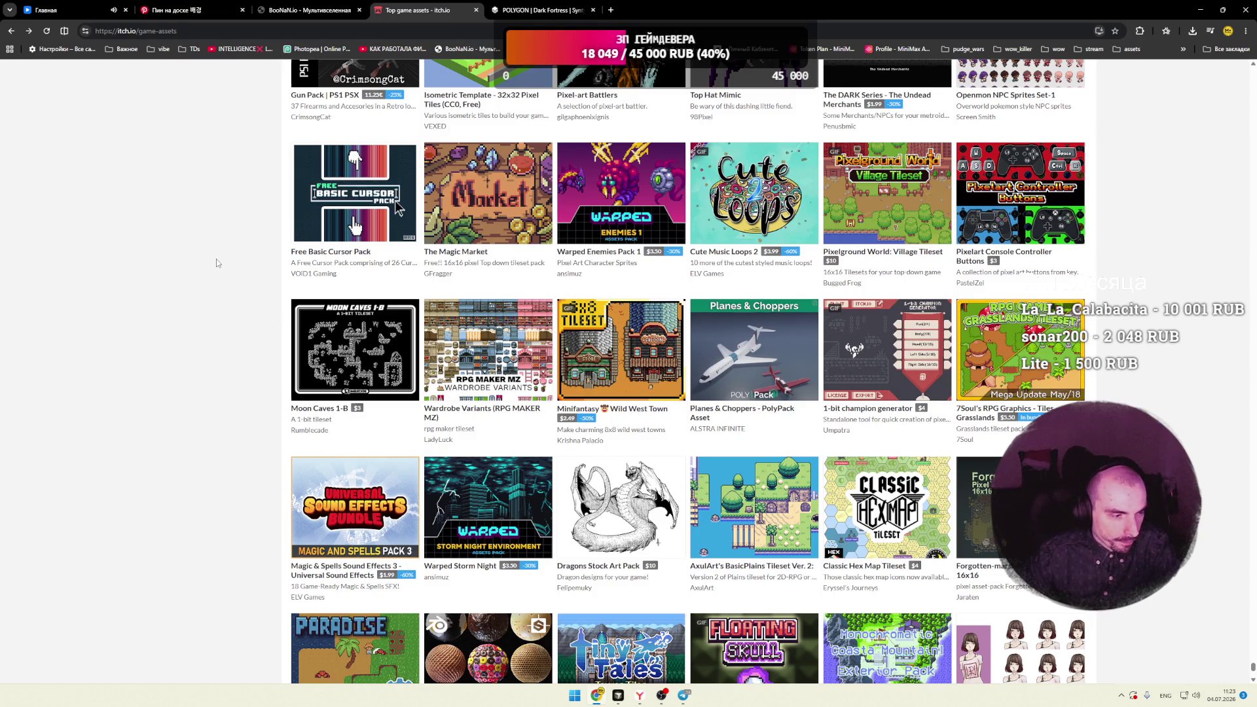
pyautogui.scroll(-3, 217, 261)
pyautogui.scroll(-2, 217, 262)
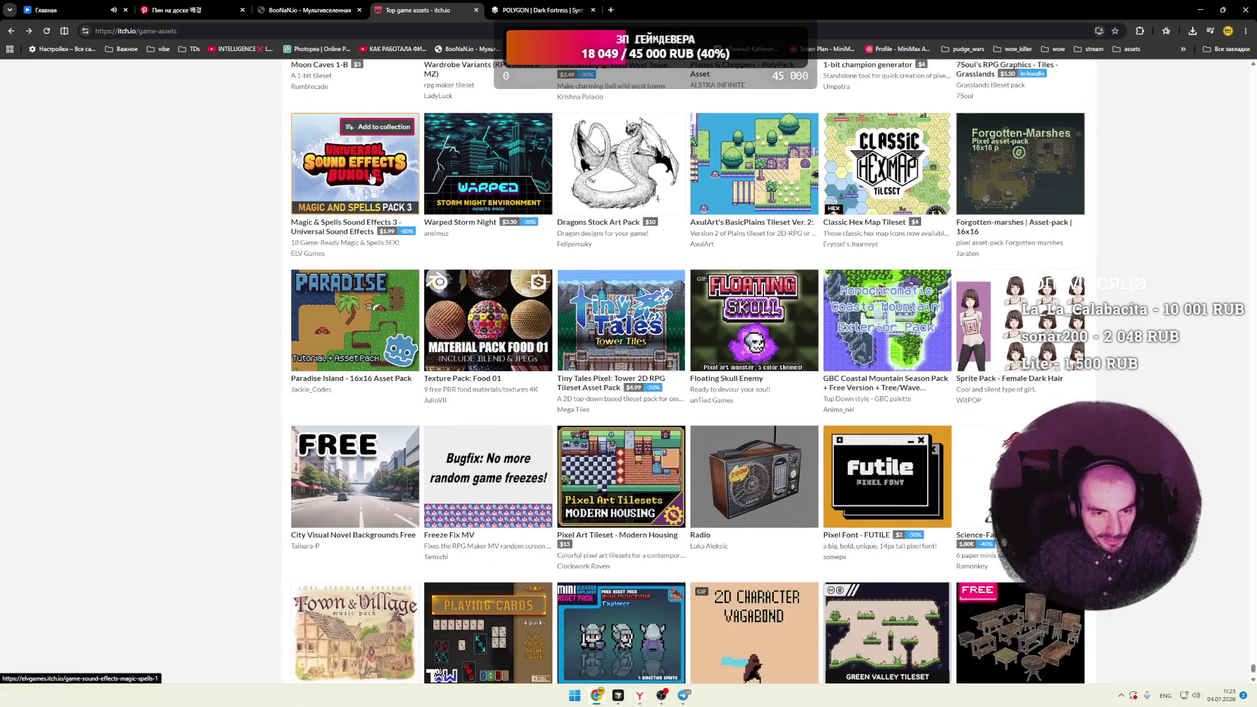
pyautogui.scroll(-1, 228, 250)
pyautogui.scroll(-1, 228, 250)
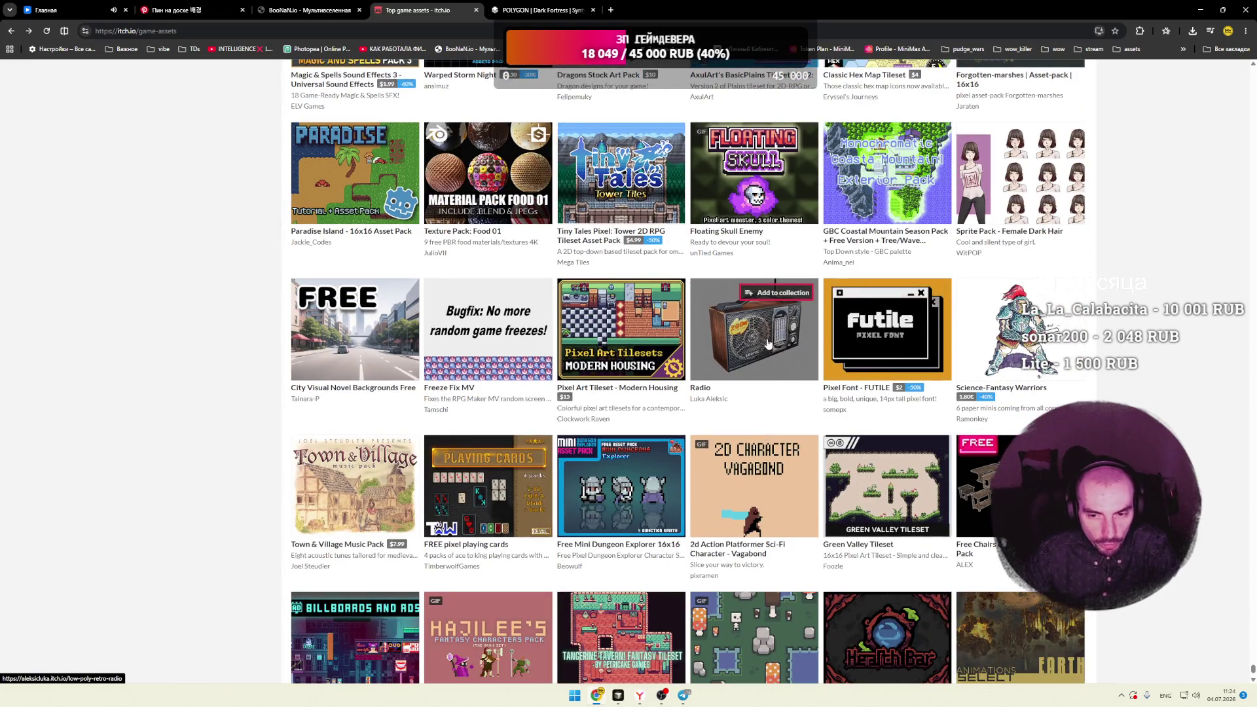
pyautogui.moveTo(374, 346)
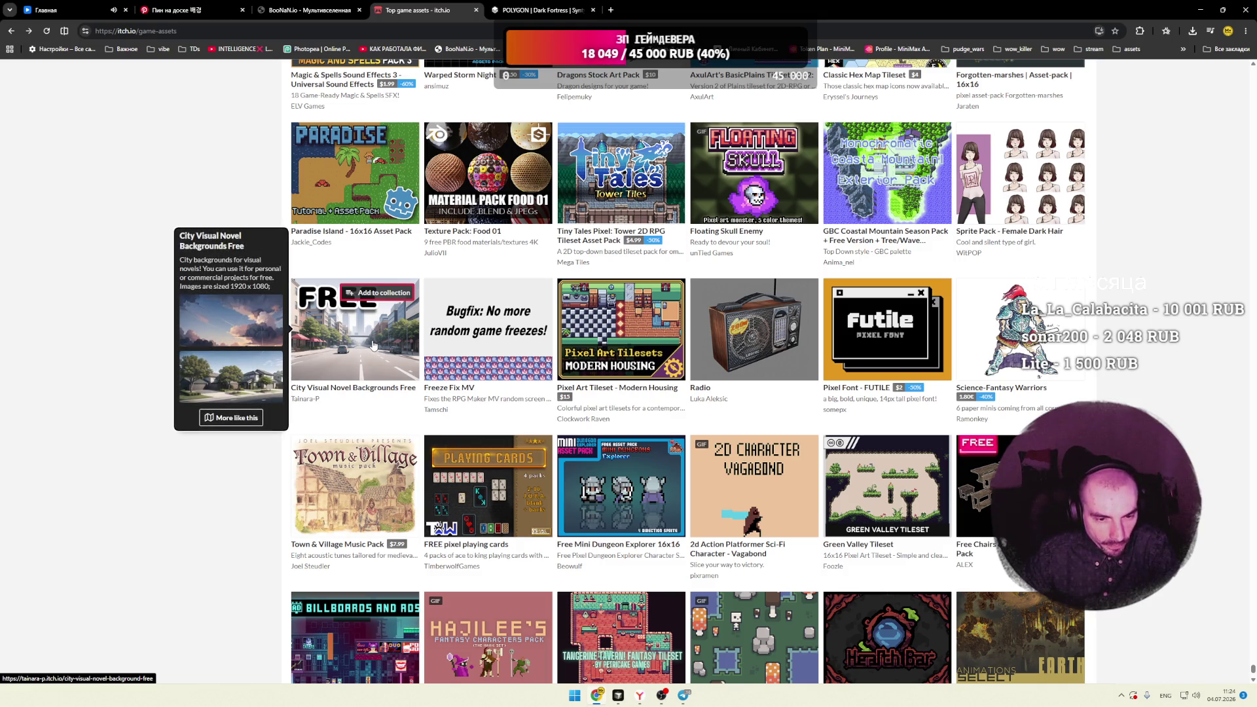
pyautogui.scroll(-2, 228, 369)
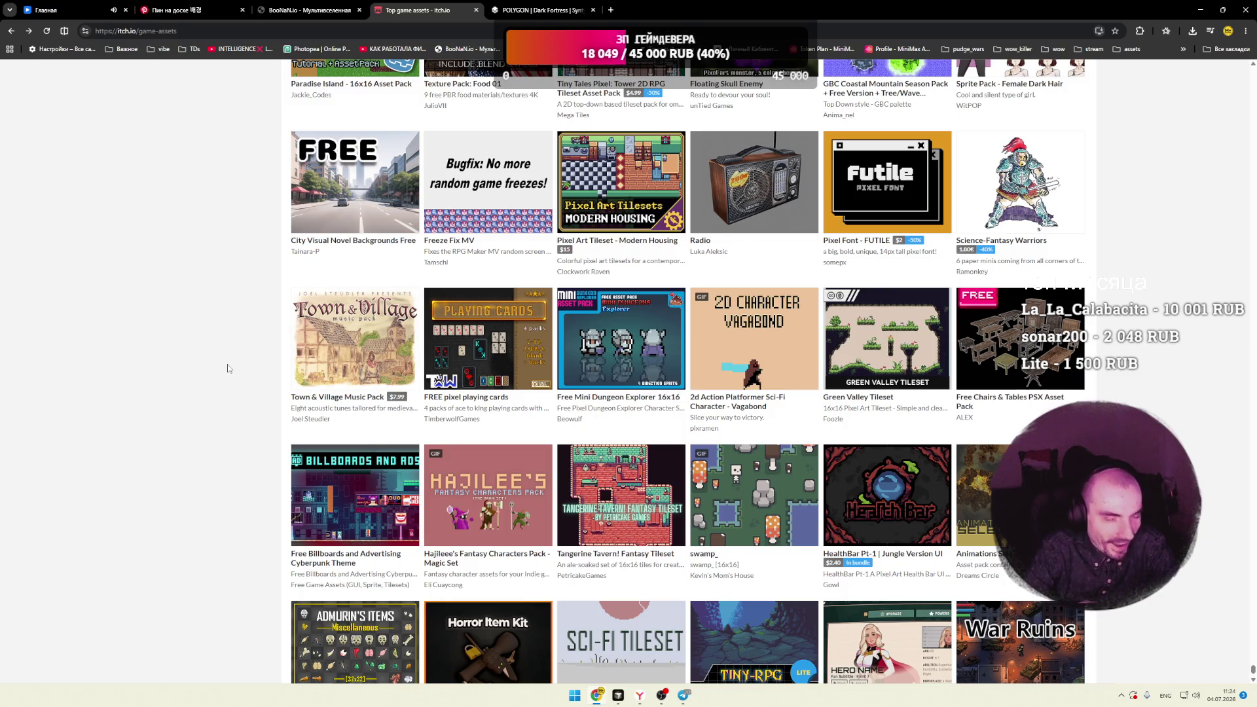
pyautogui.moveTo(296, 370)
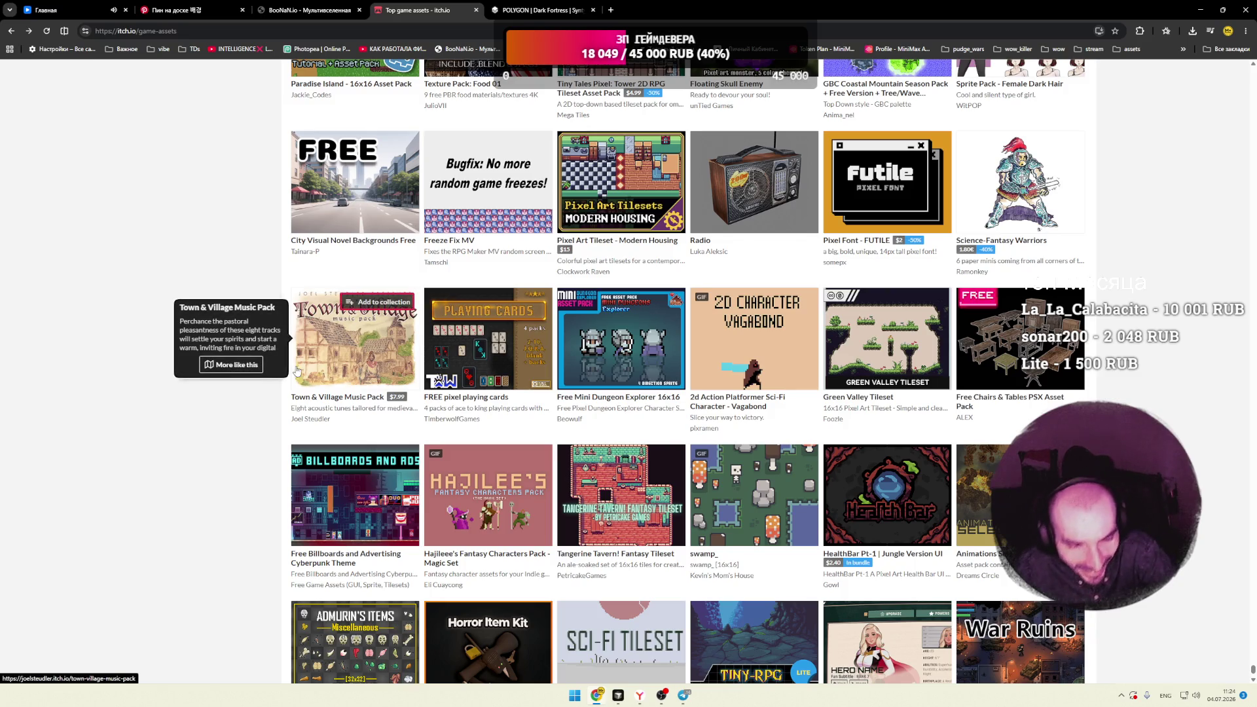
pyautogui.scroll(-5, 248, 417)
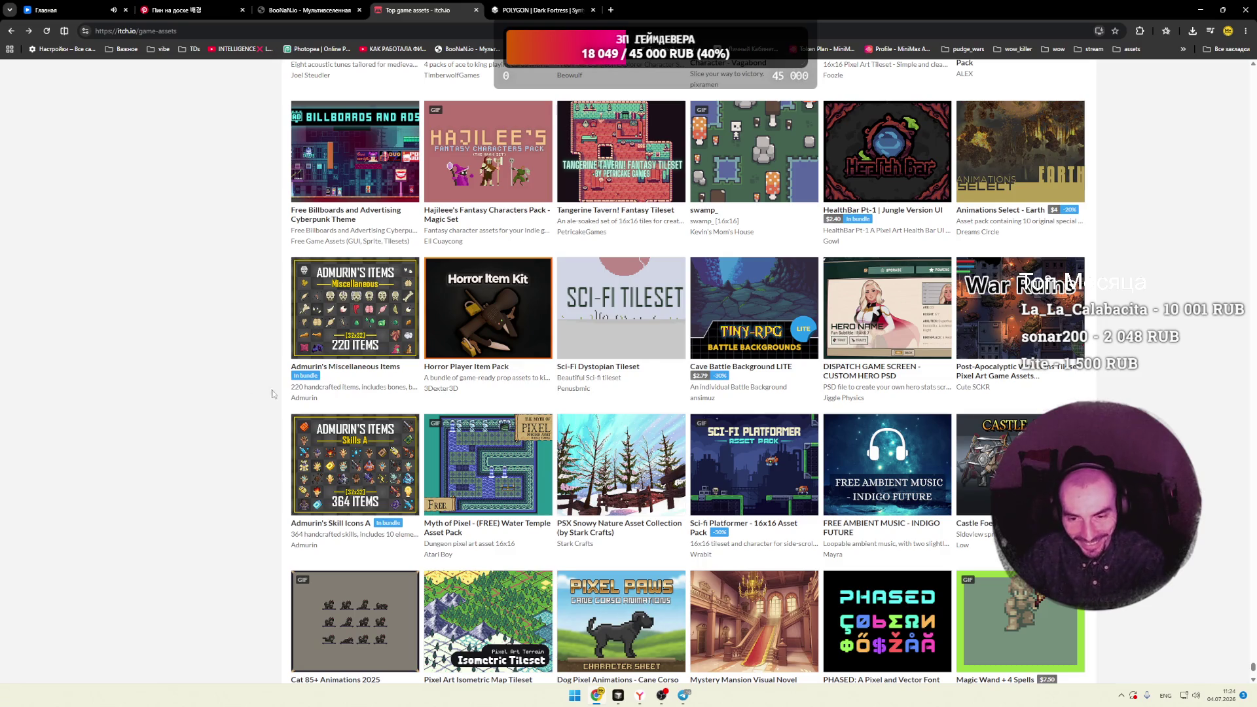
pyautogui.moveTo(792, 340)
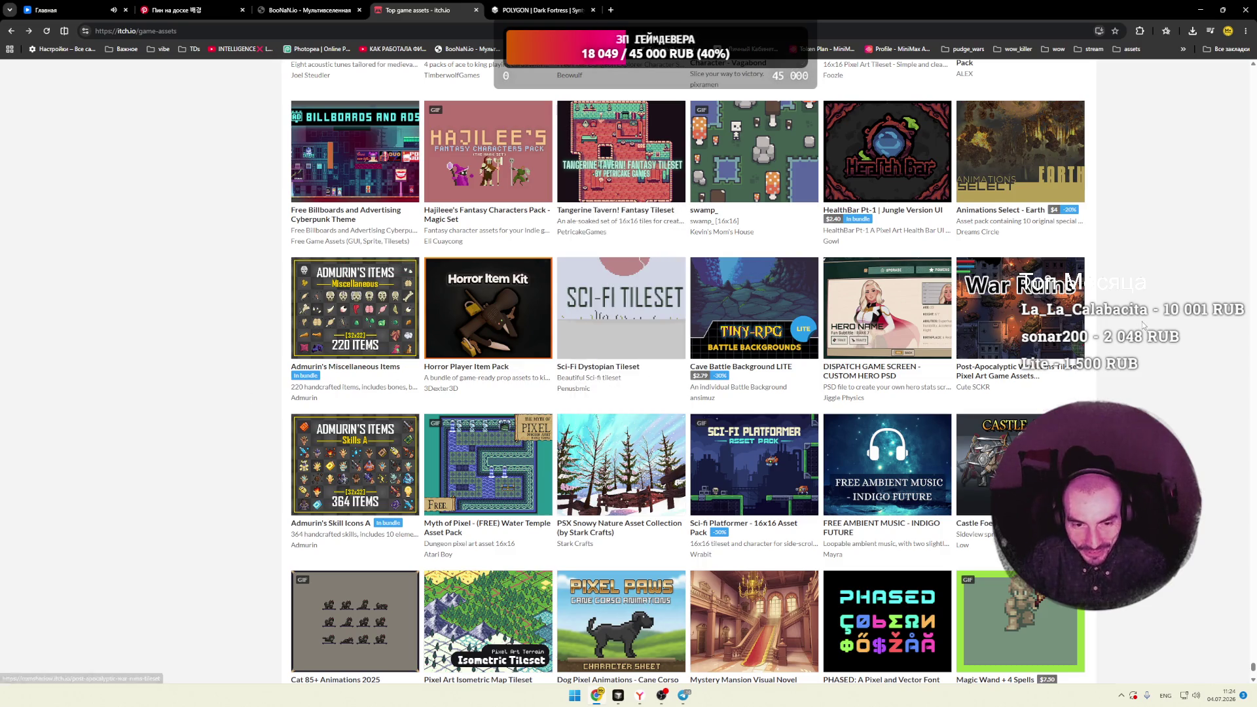
pyautogui.moveTo(501, 329)
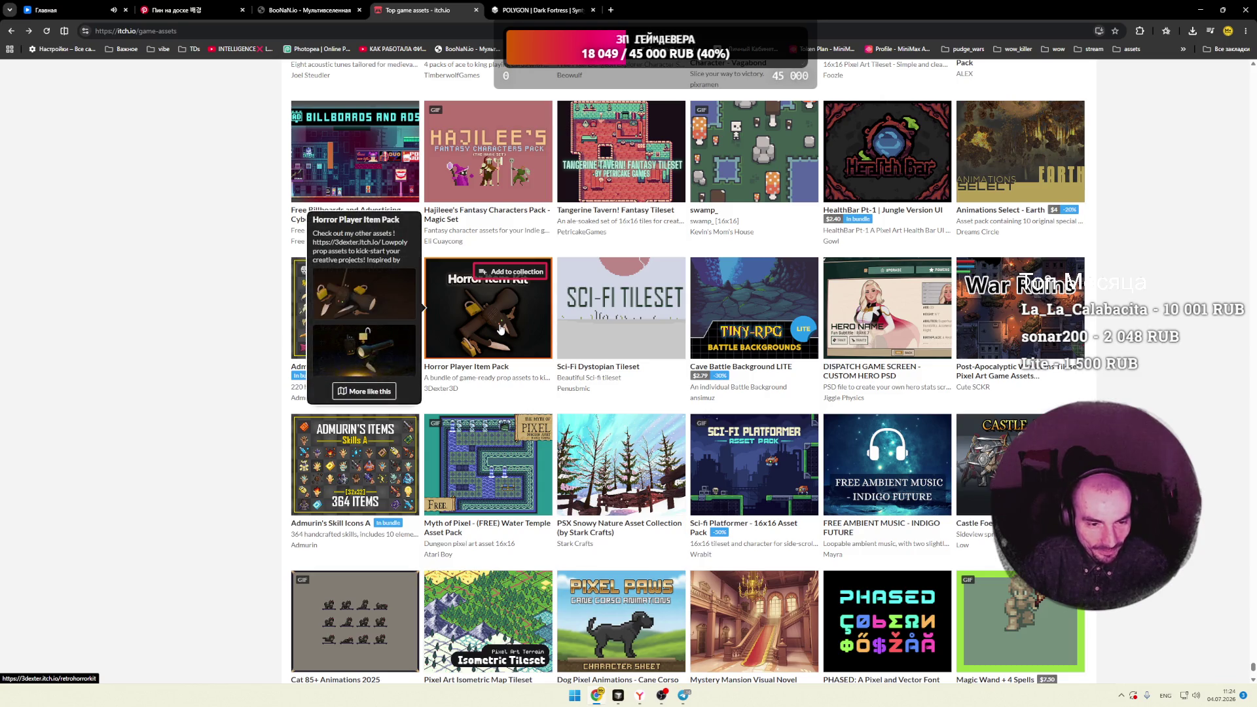
pyautogui.scroll(-2, 213, 329)
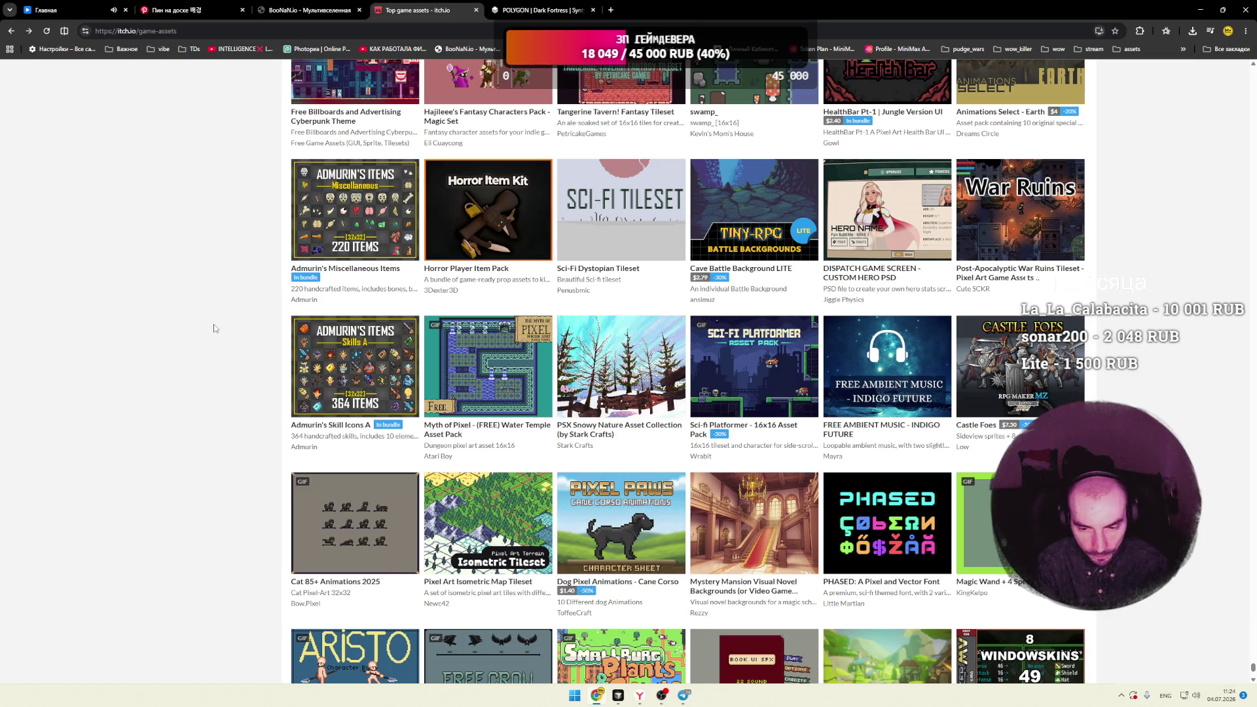
pyautogui.scroll(-3, 1037, 354)
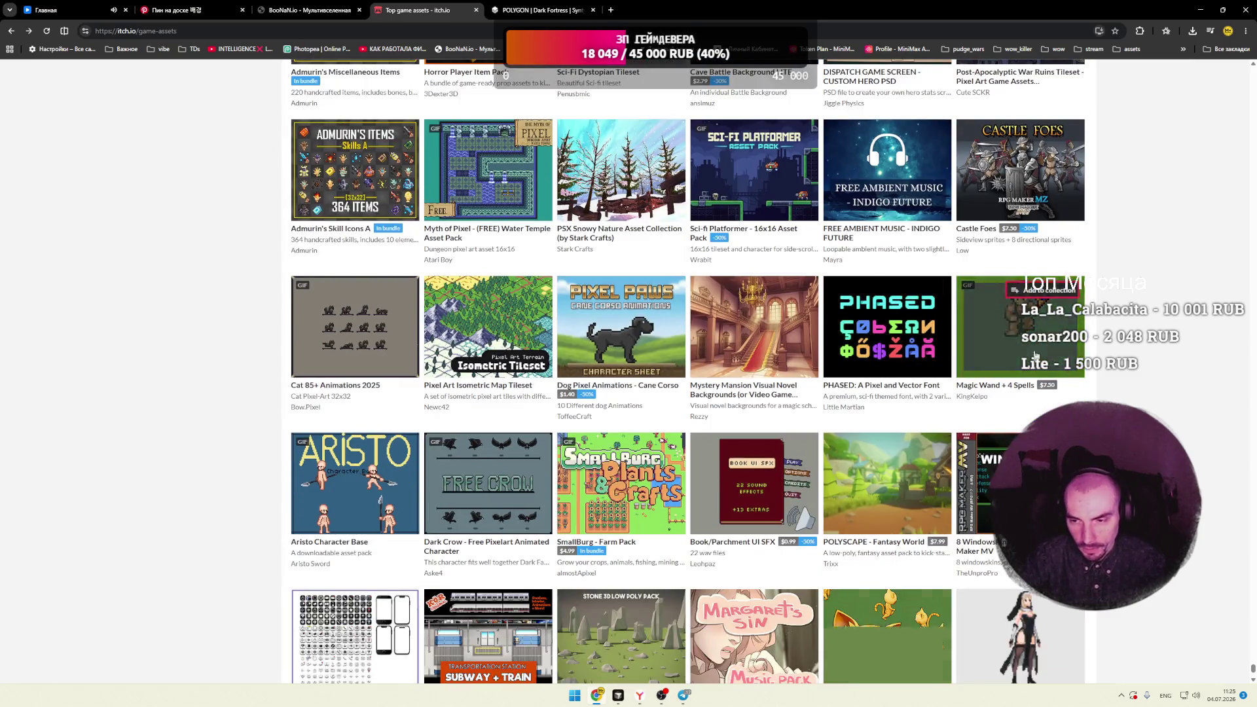
pyautogui.scroll(-2, 1158, 343)
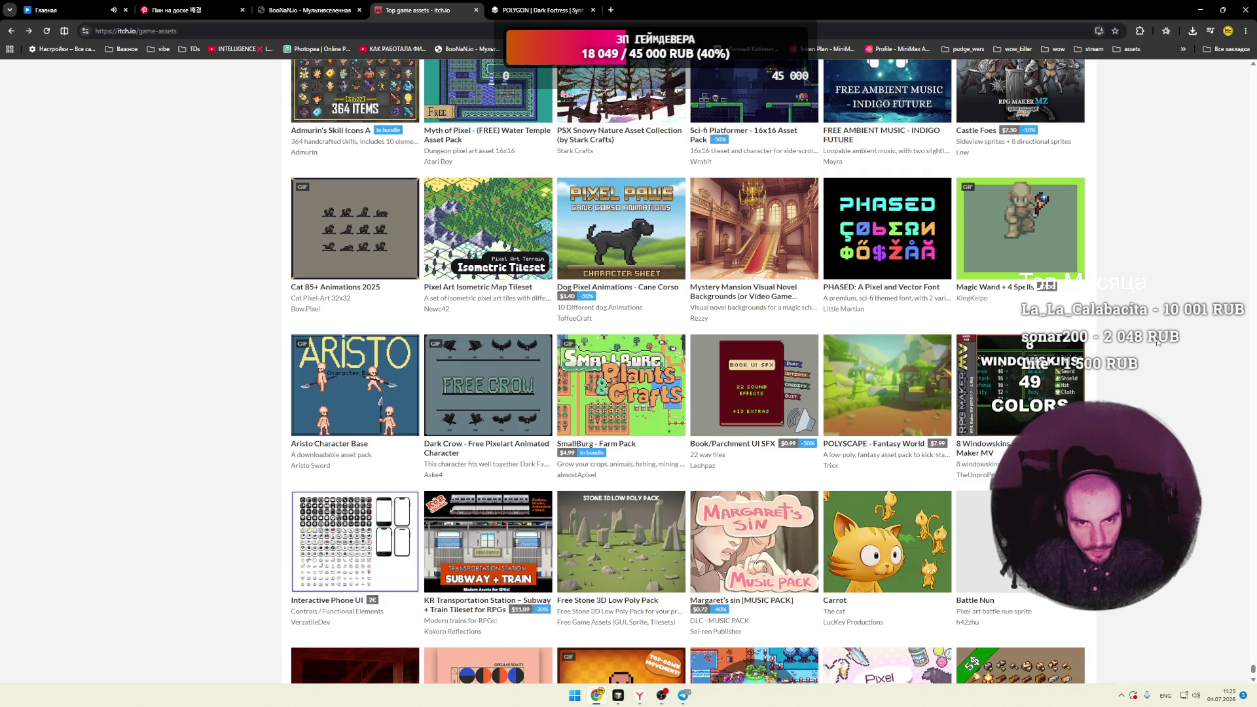
pyautogui.scroll(-1, 1159, 343)
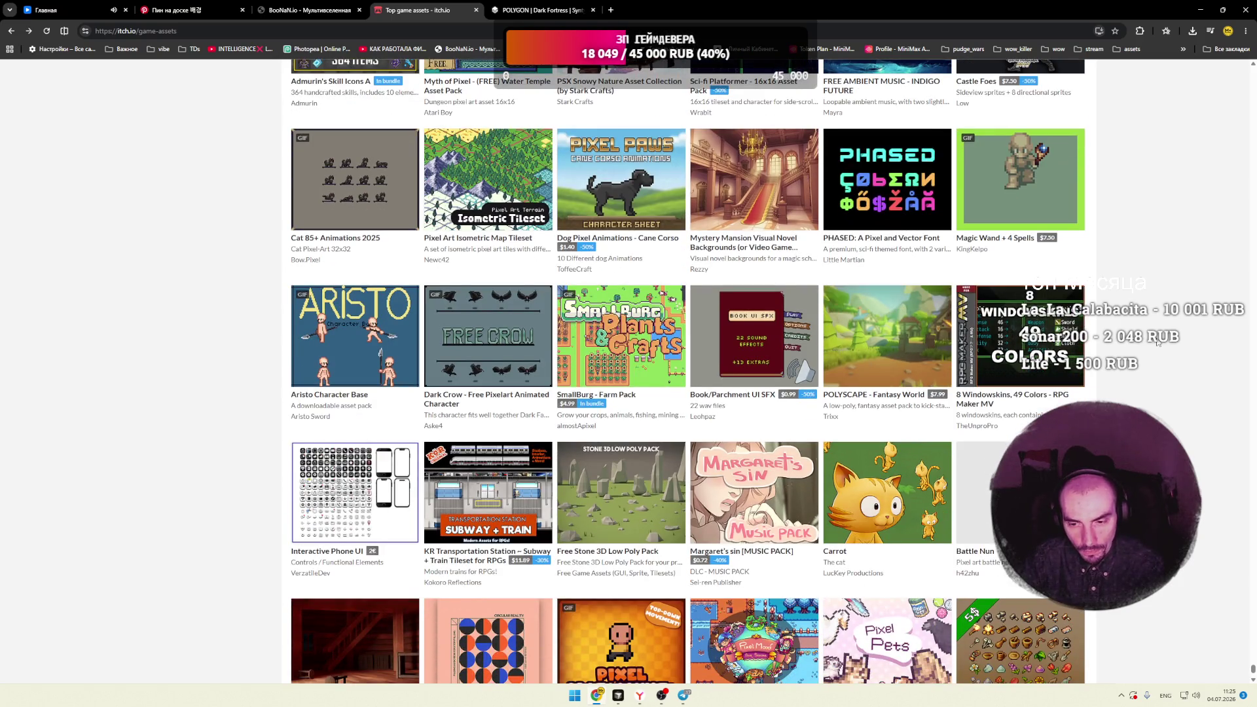
pyautogui.scroll(-5, 1159, 343)
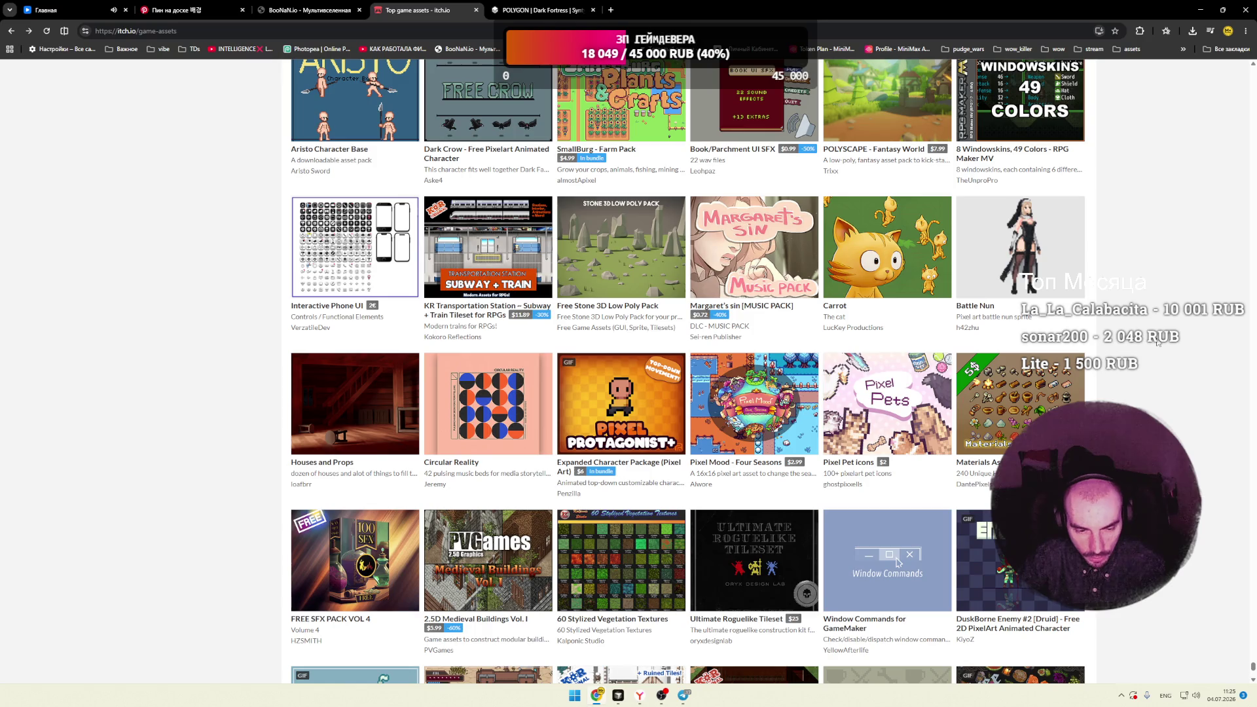
pyautogui.scroll(-4, 1158, 342)
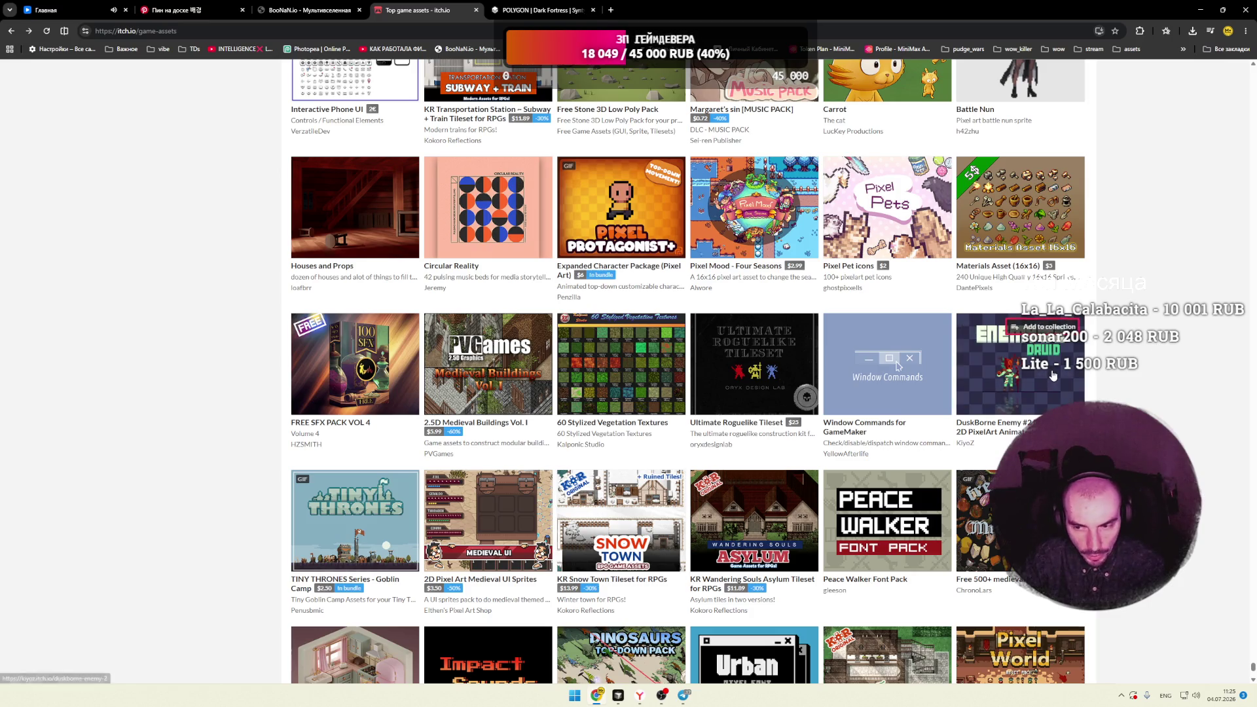
pyautogui.moveTo(1144, 358)
pyautogui.scroll(-3, 1144, 358)
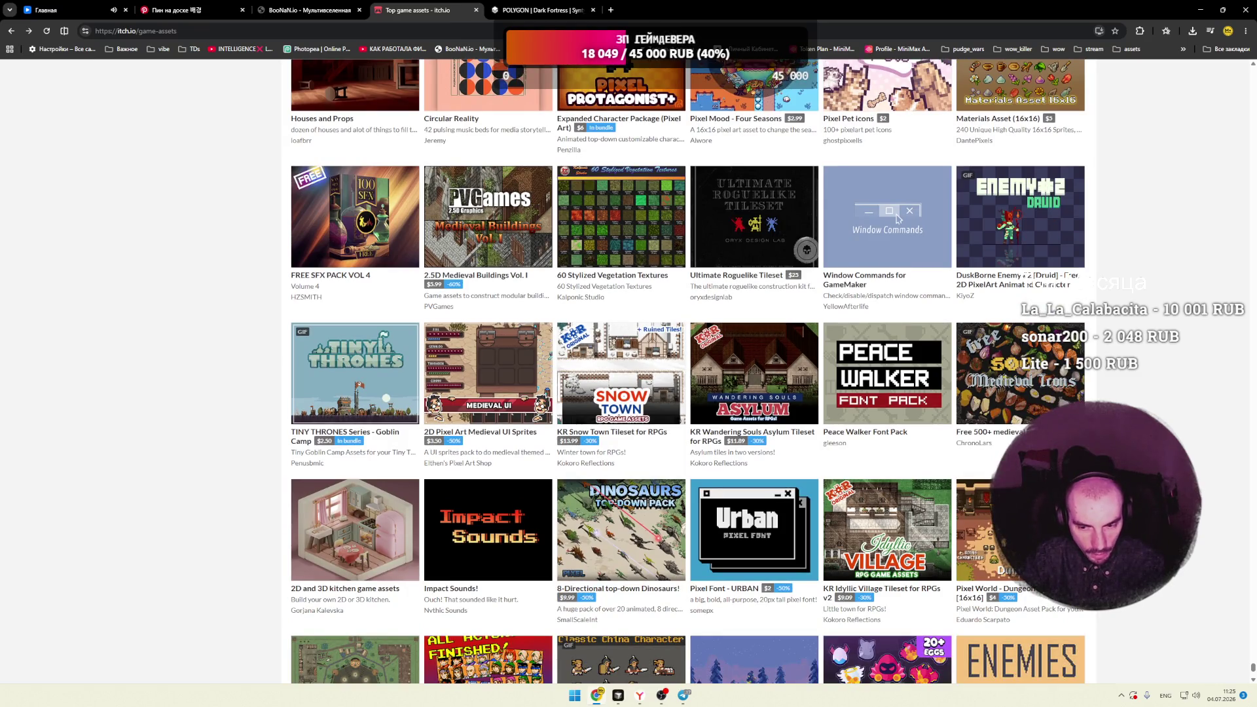
pyautogui.scroll(-3, 1144, 359)
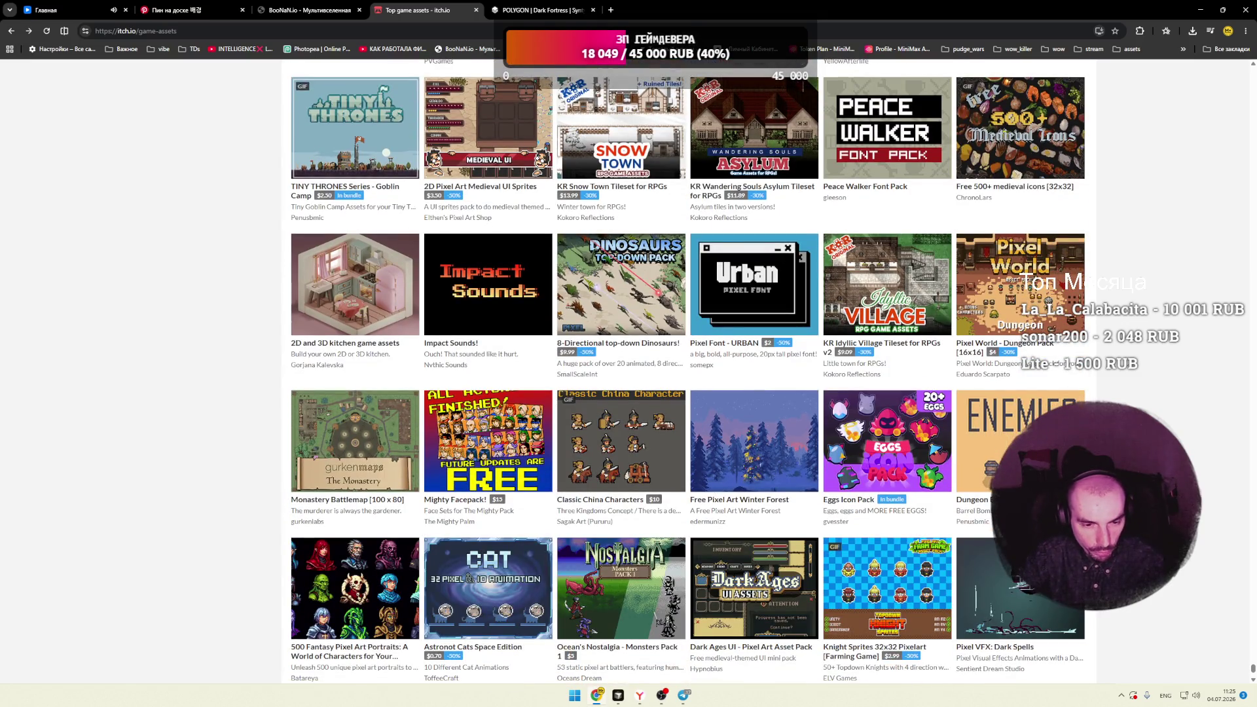
pyautogui.scroll(-1, 688, 371)
pyautogui.scroll(-2, 687, 366)
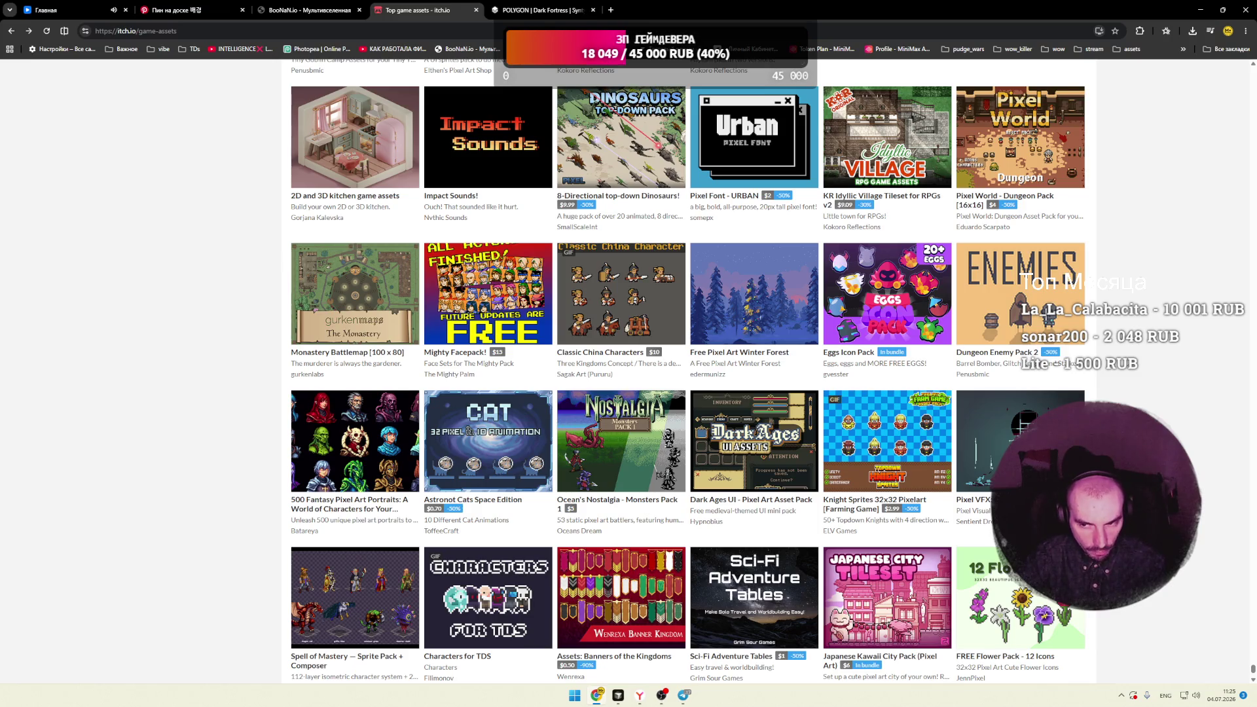
pyautogui.scroll(-3, 718, 310)
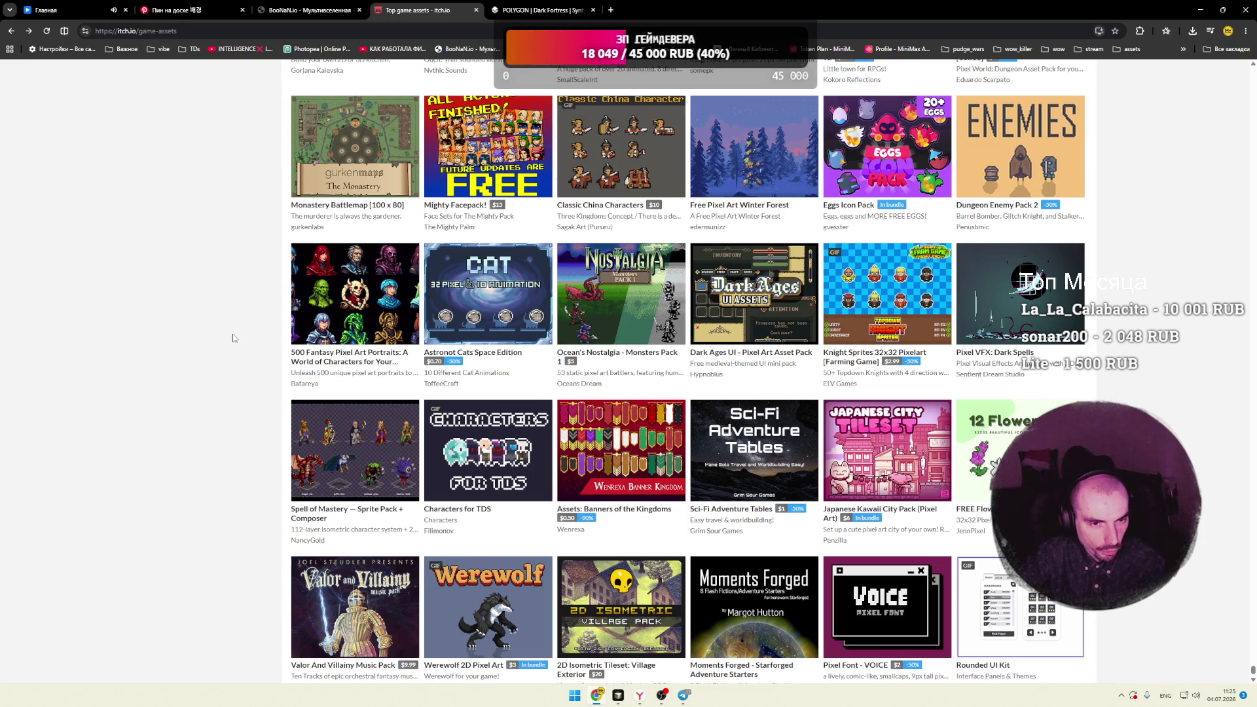
pyautogui.scroll(-3, 234, 339)
pyautogui.scroll(-2, 235, 339)
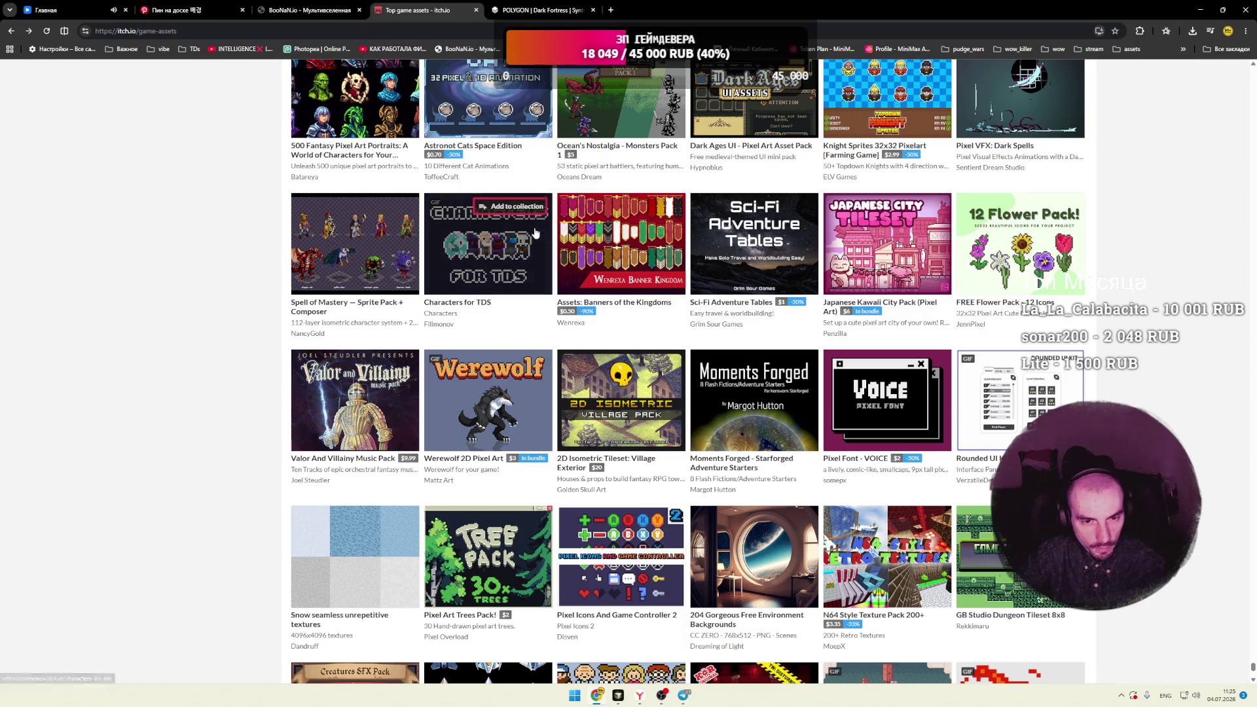
pyautogui.moveTo(524, 247)
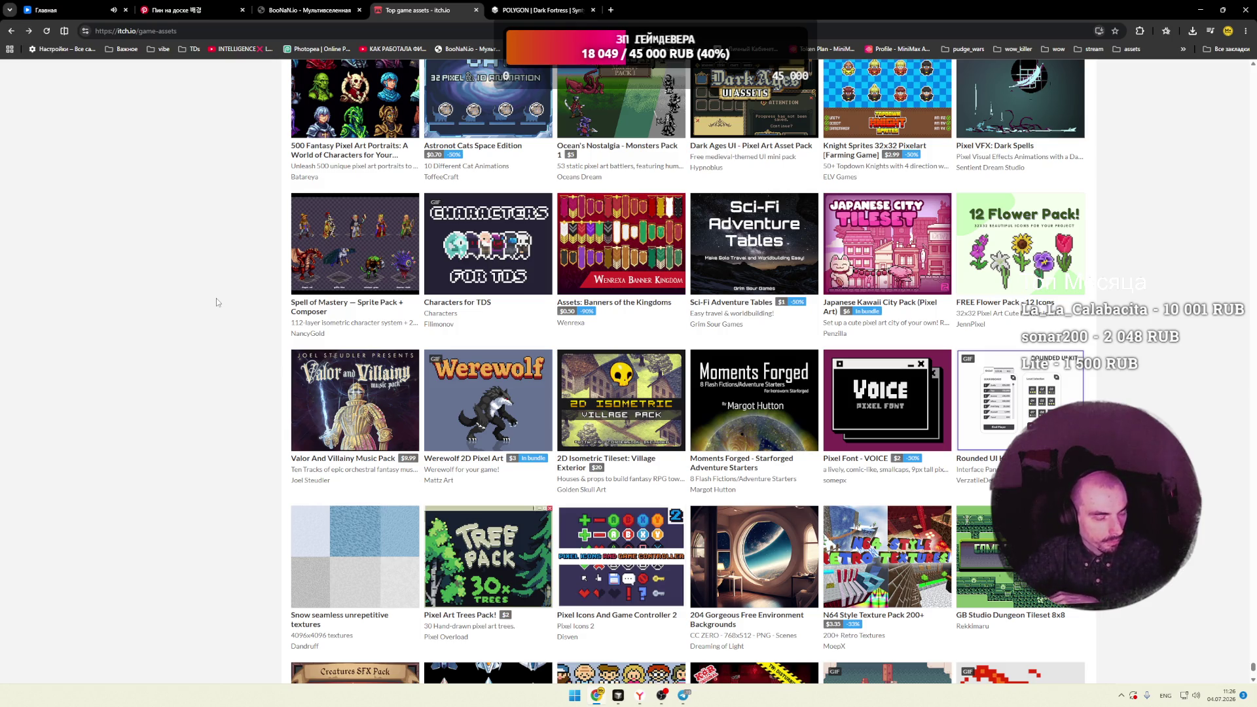
pyautogui.scroll(-3, 218, 299)
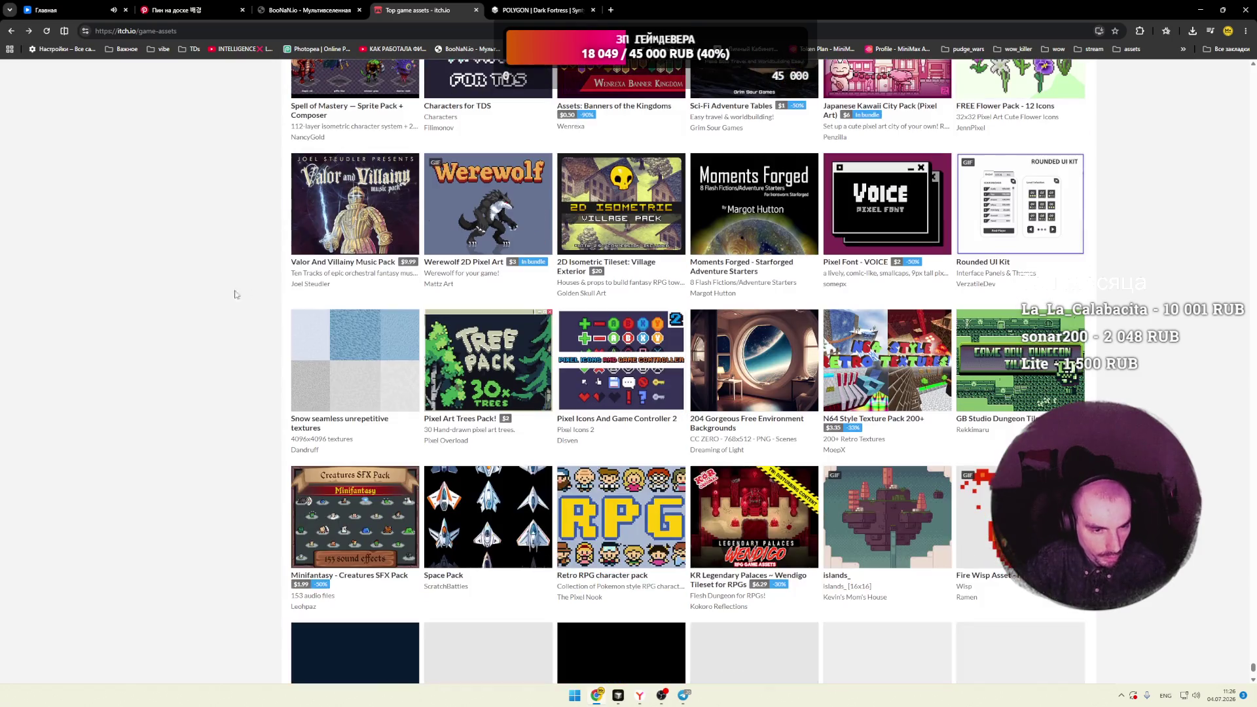
pyautogui.moveTo(344, 240)
pyautogui.moveTo(487, 216)
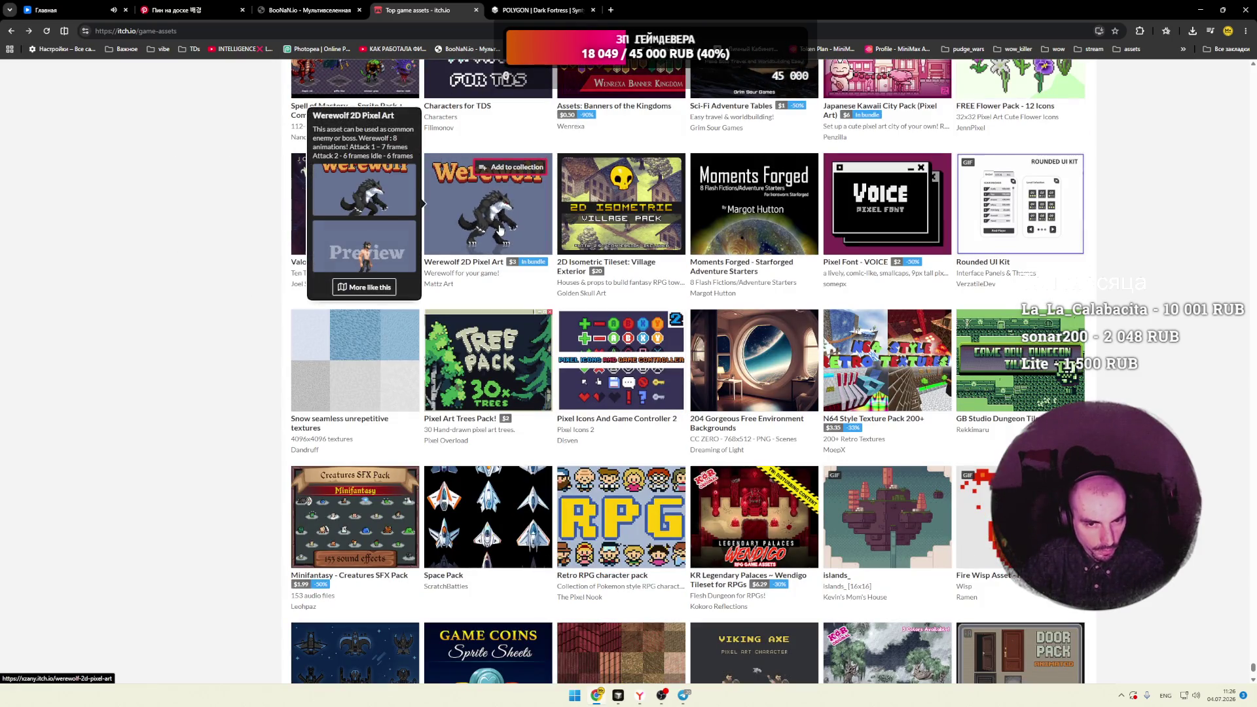
pyautogui.moveTo(880, 210)
pyautogui.scroll(-3, 413, 249)
pyautogui.moveTo(496, 193)
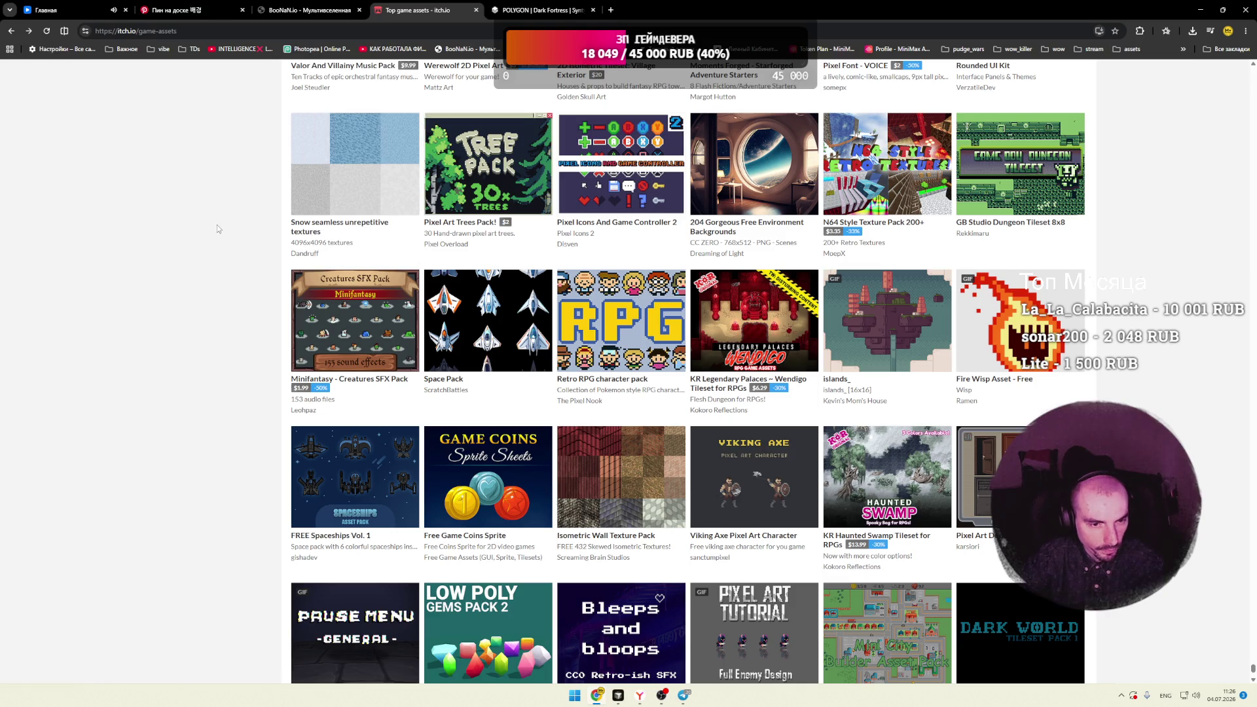
pyautogui.scroll(-2, 495, 194)
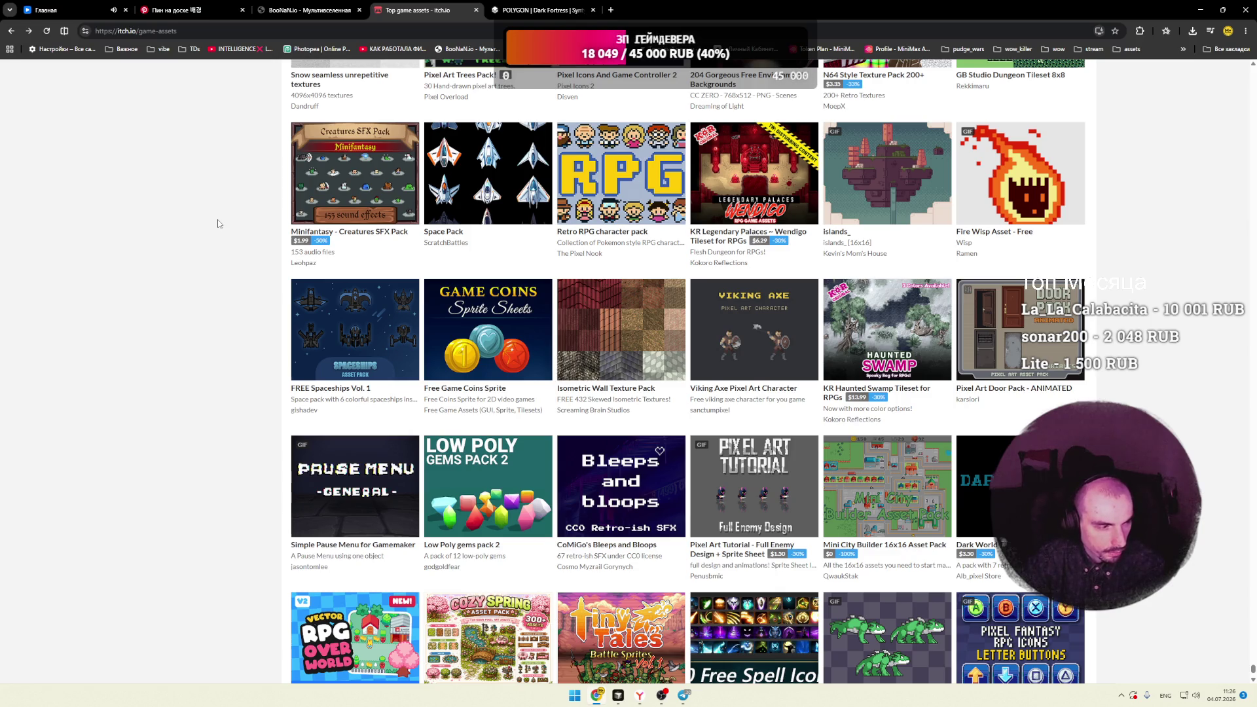
pyautogui.scroll(-1, 218, 224)
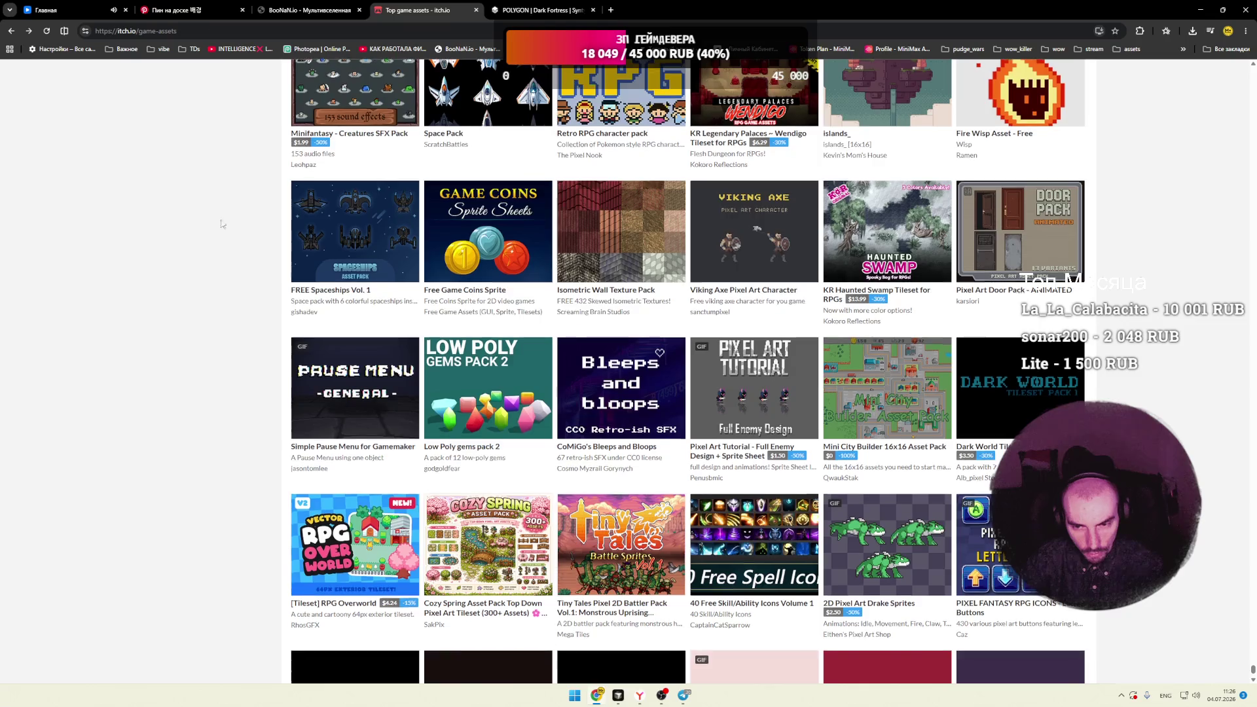
pyautogui.moveTo(905, 237)
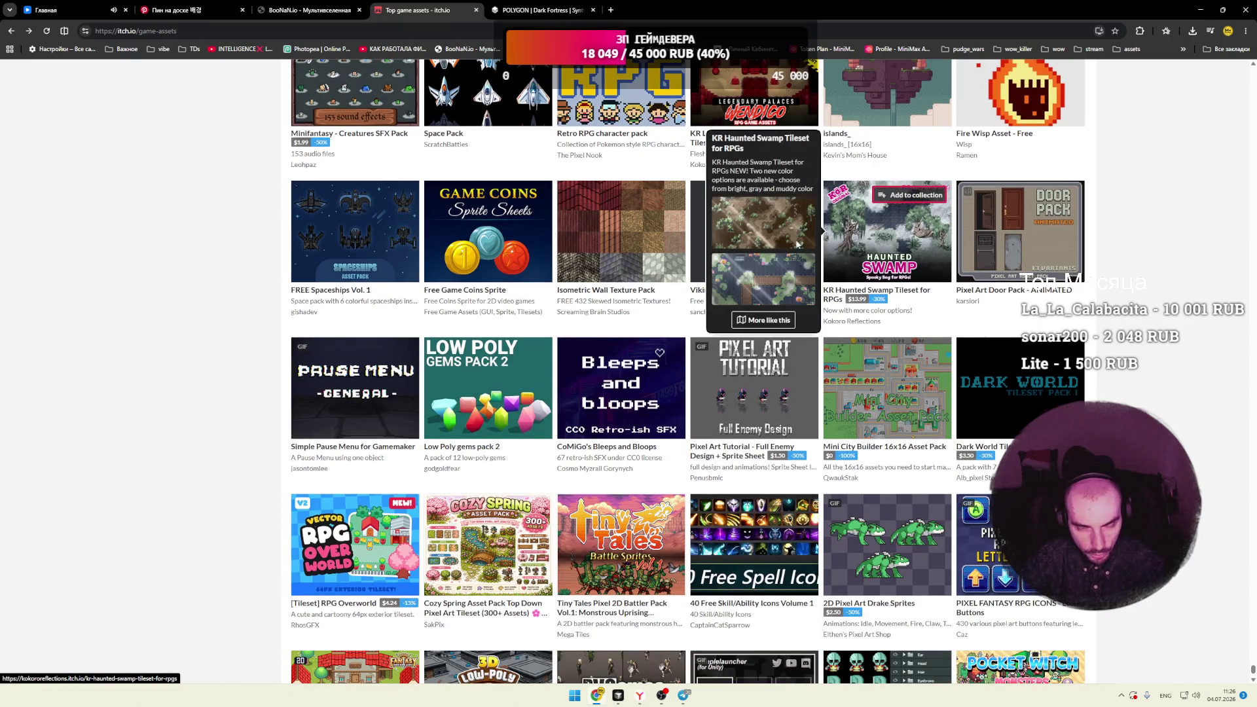
pyautogui.scroll(-3, 229, 243)
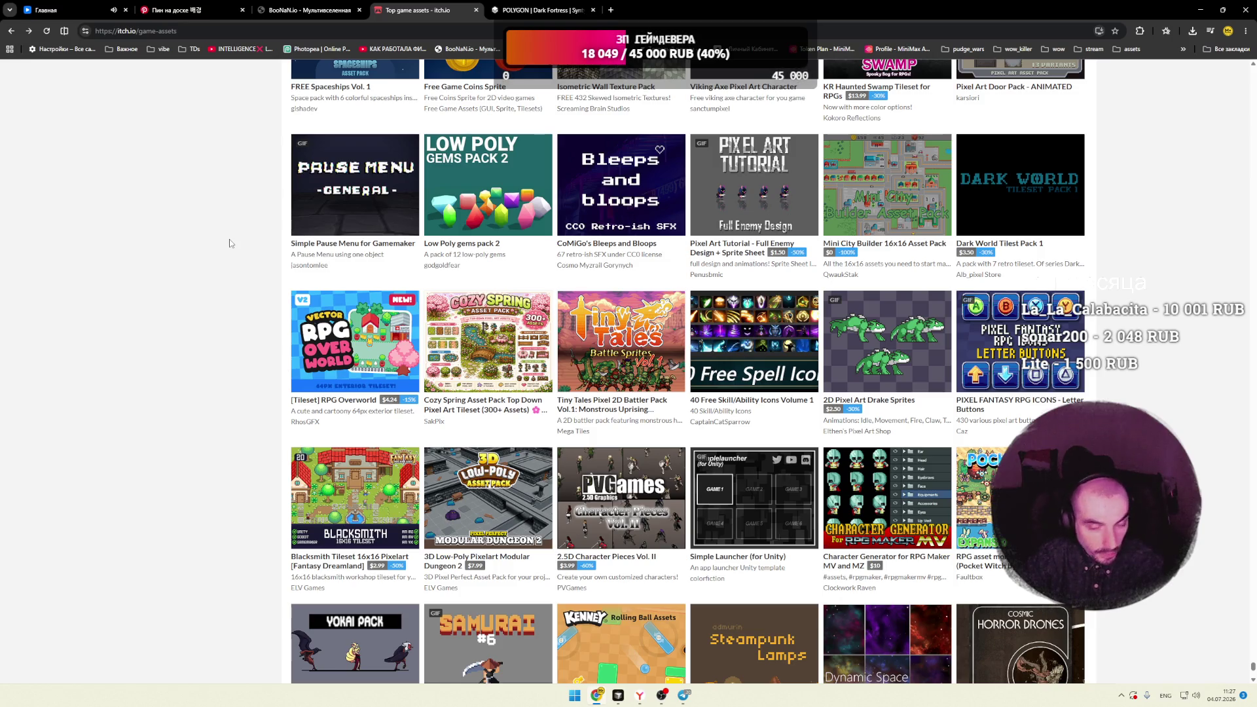
pyautogui.scroll(-2, 229, 243)
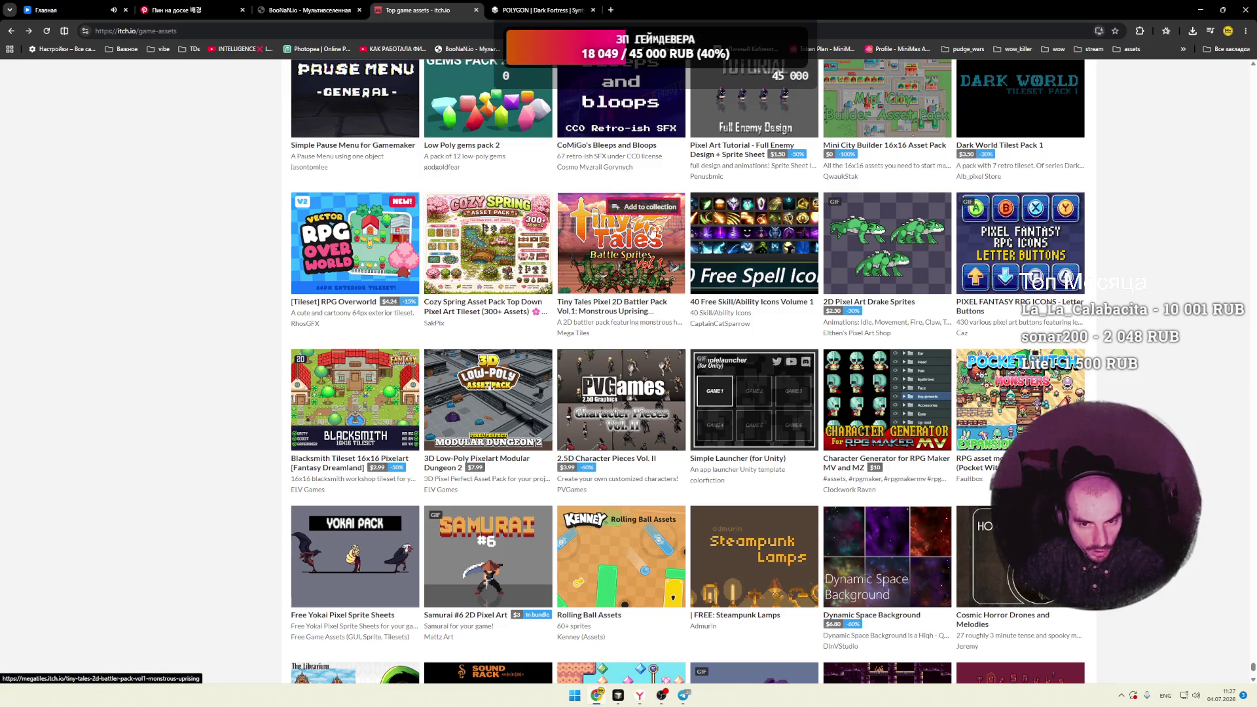
pyautogui.moveTo(648, 228)
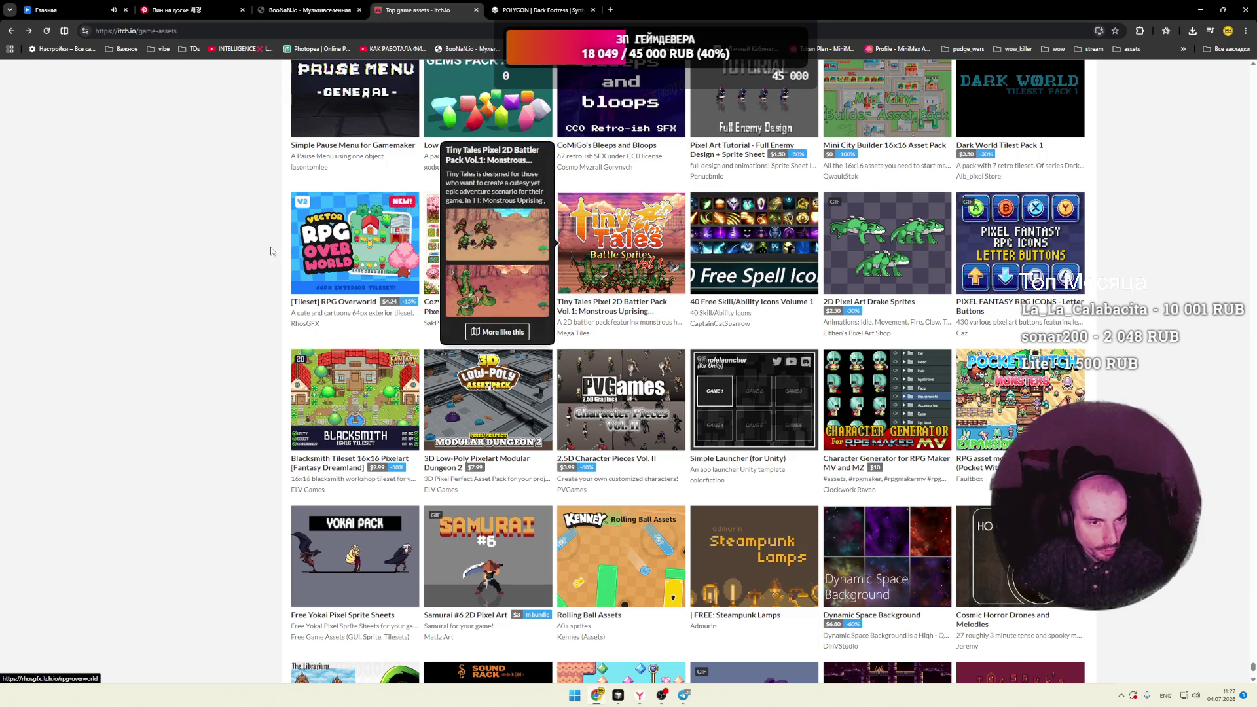
pyautogui.moveTo(299, 249)
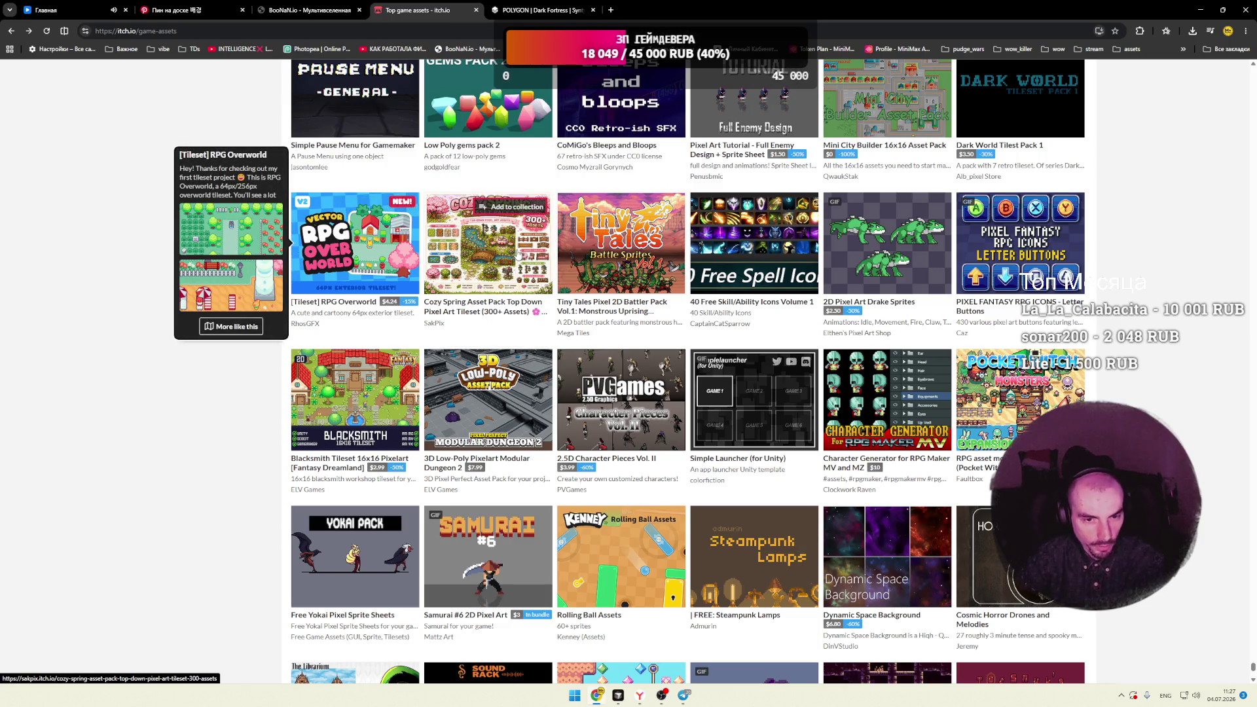
pyautogui.moveTo(487, 243)
pyautogui.moveTo(765, 247)
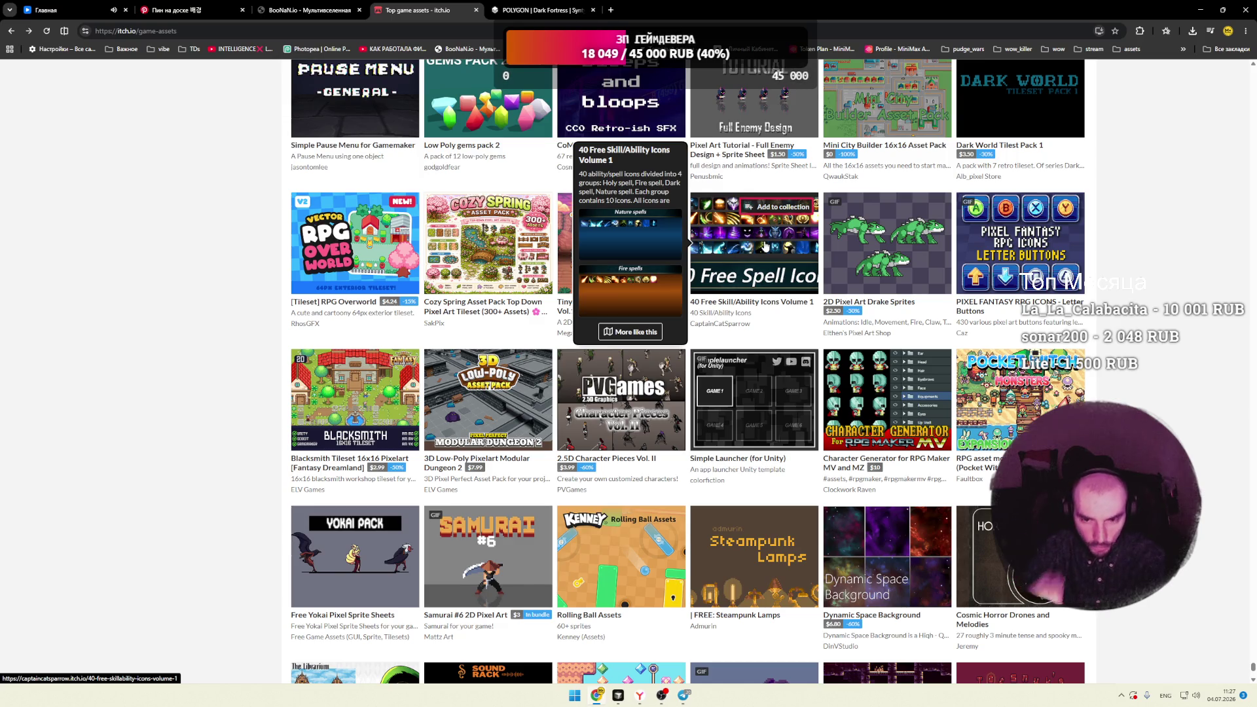
pyautogui.rightClick(765, 247)
pyautogui.click(226, 288)
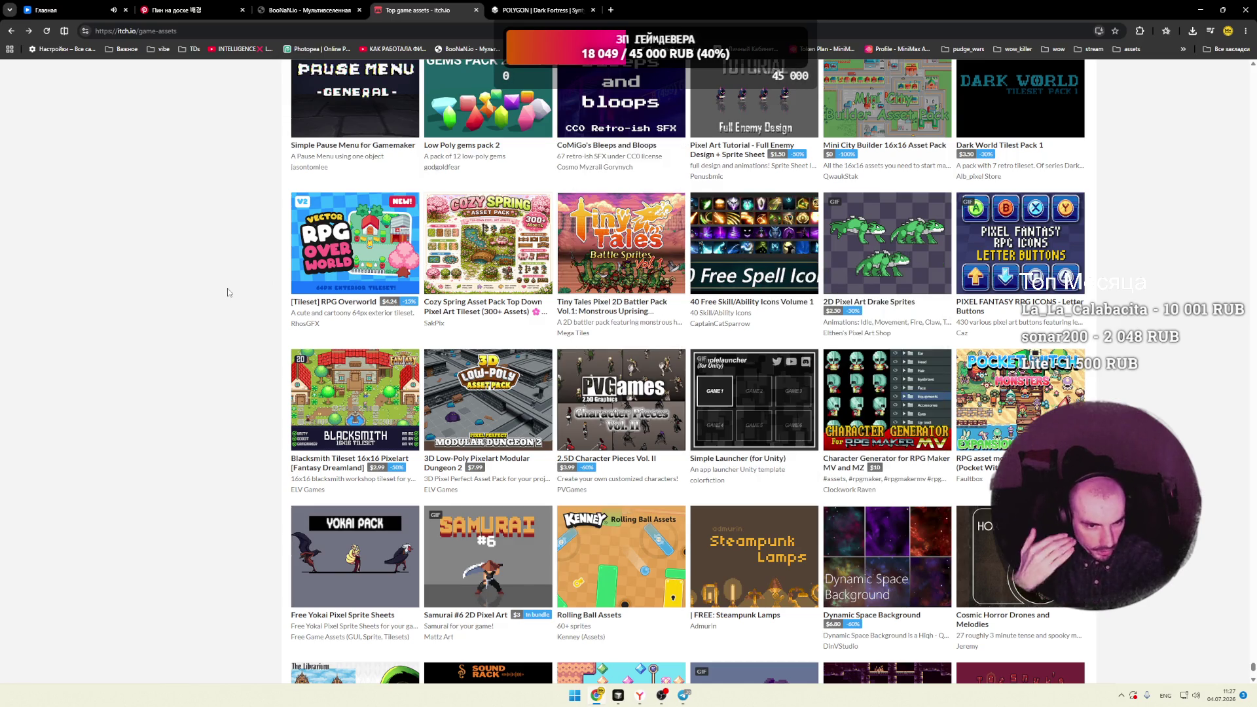
pyautogui.scroll(-4, 226, 288)
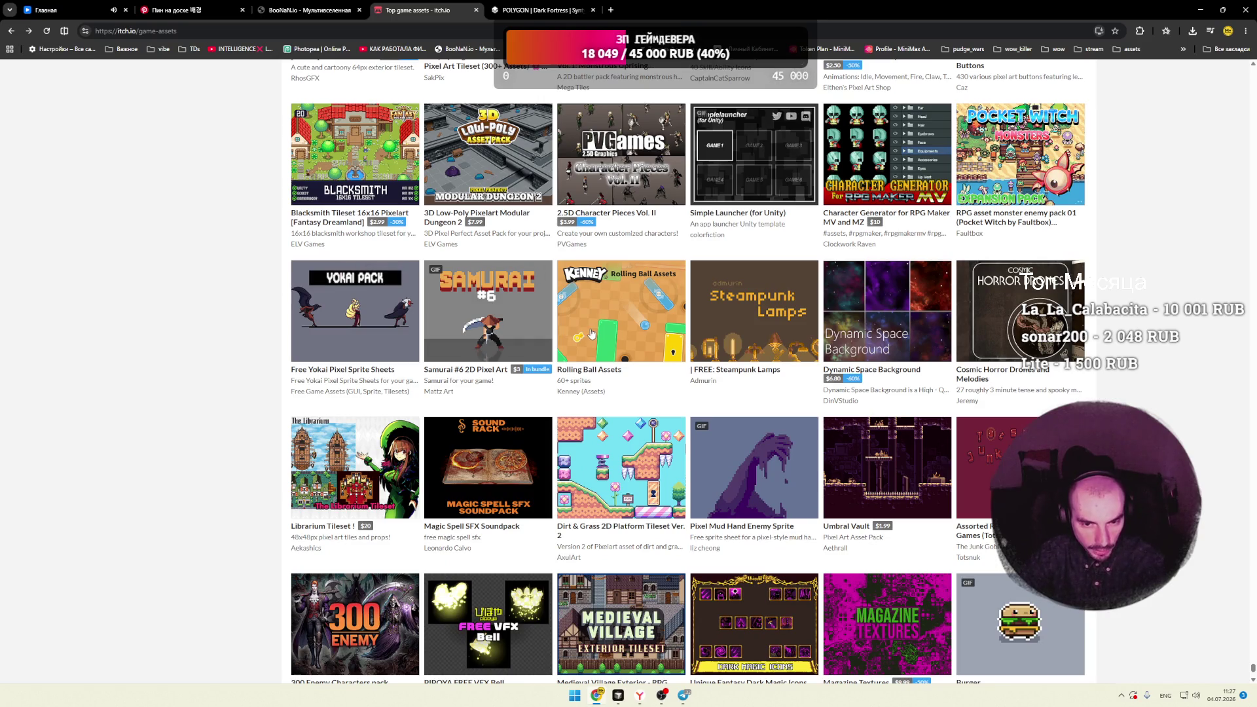
pyautogui.moveTo(596, 336)
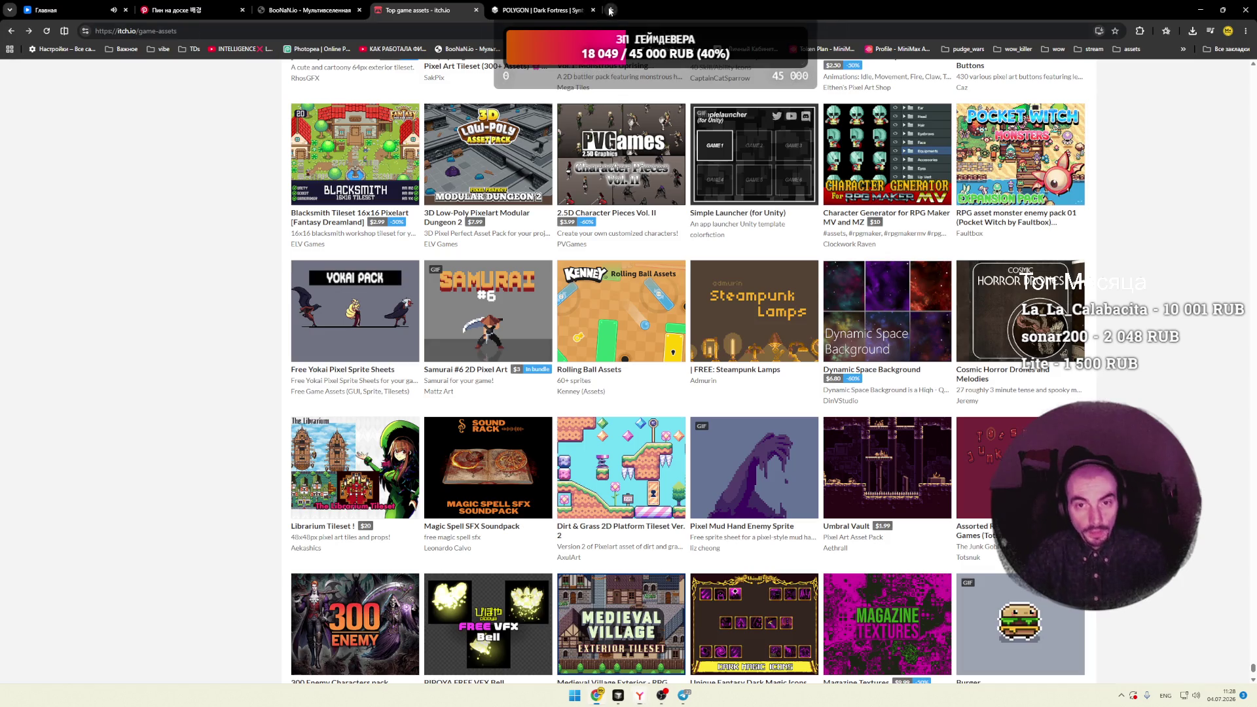
# Step: Load the pasted Unity Package Extractor URL in a fresh tab
pyautogui.hotkey('ctrl', 't')
pyautogui.write('https://peraperavrc.github.io/package-extractor/')
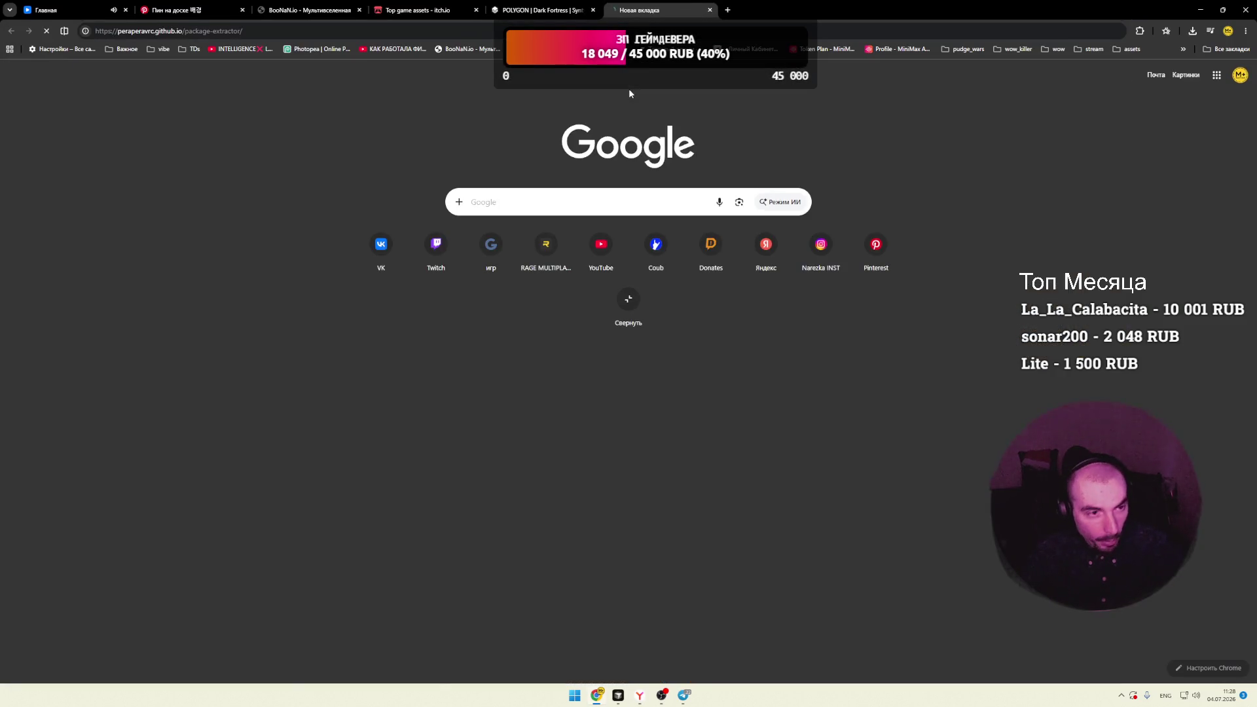
pyautogui.press('Return')
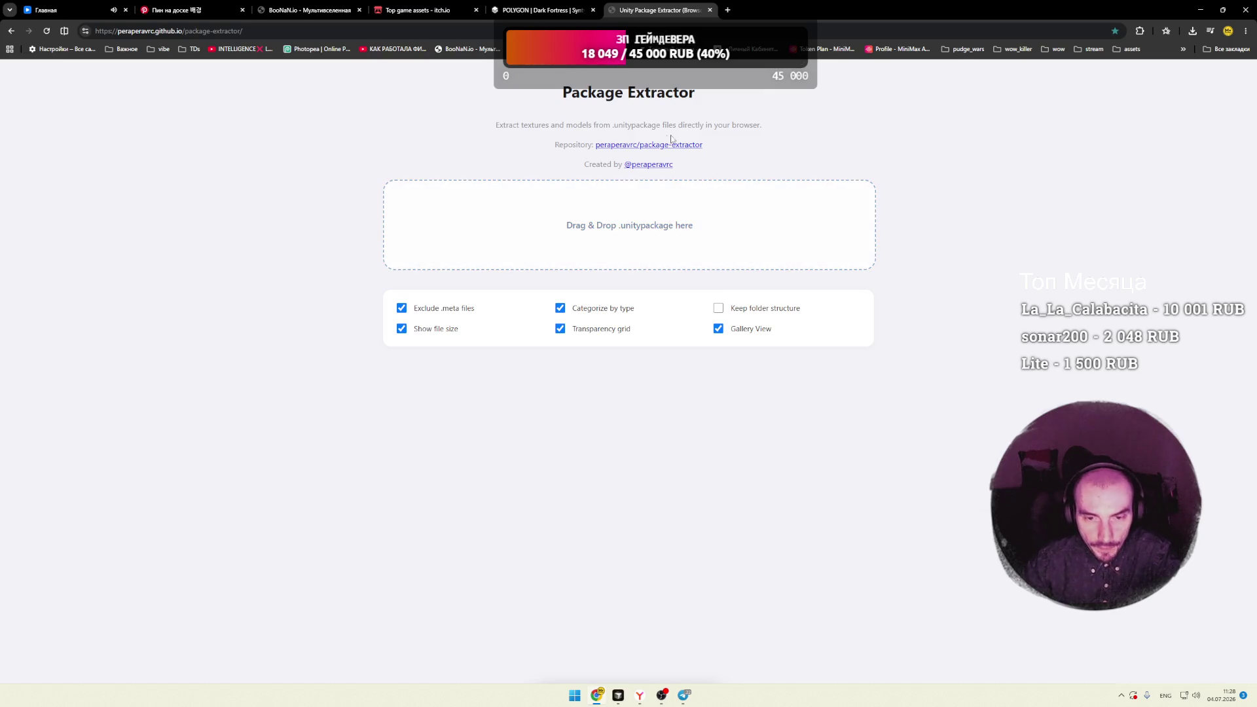
# Step: Cycle through the POLYGON Dark Fortress, BooNaN.io and itch.io tabs, settling on Top game assets
pyautogui.hotkey('ctrl', 'shift', 'Tab')
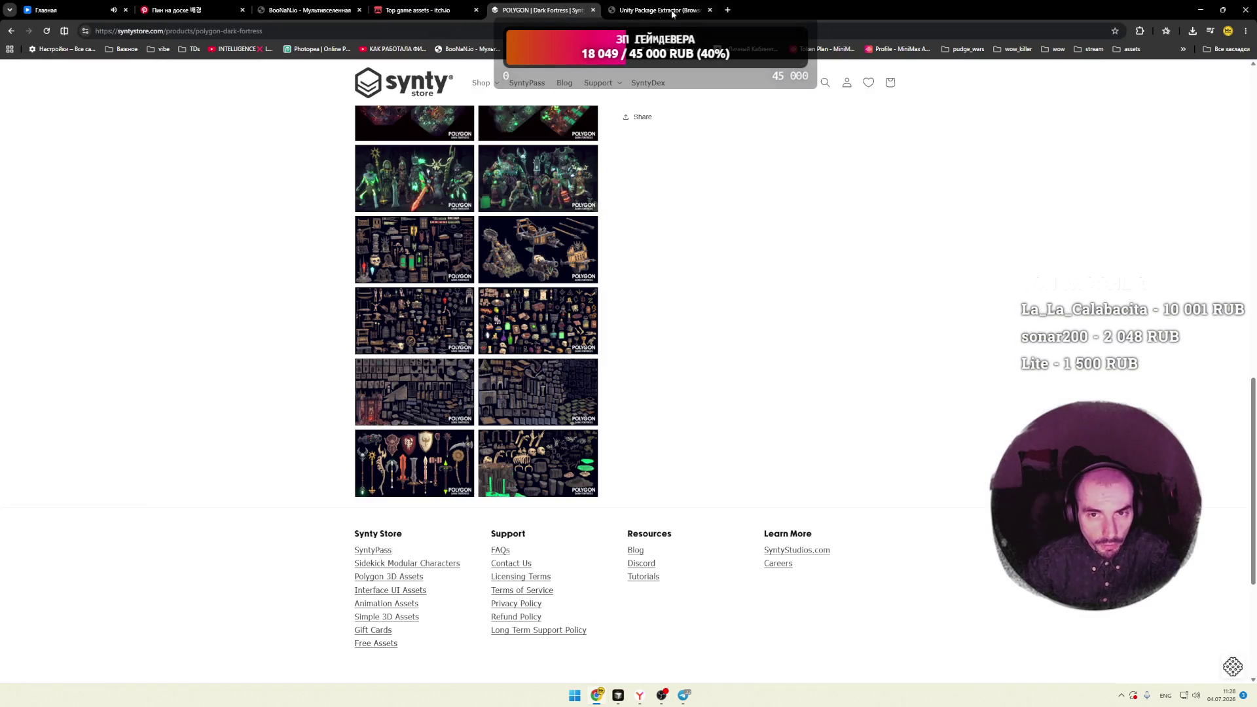
pyautogui.hotkey('ctrl', 'Tab')
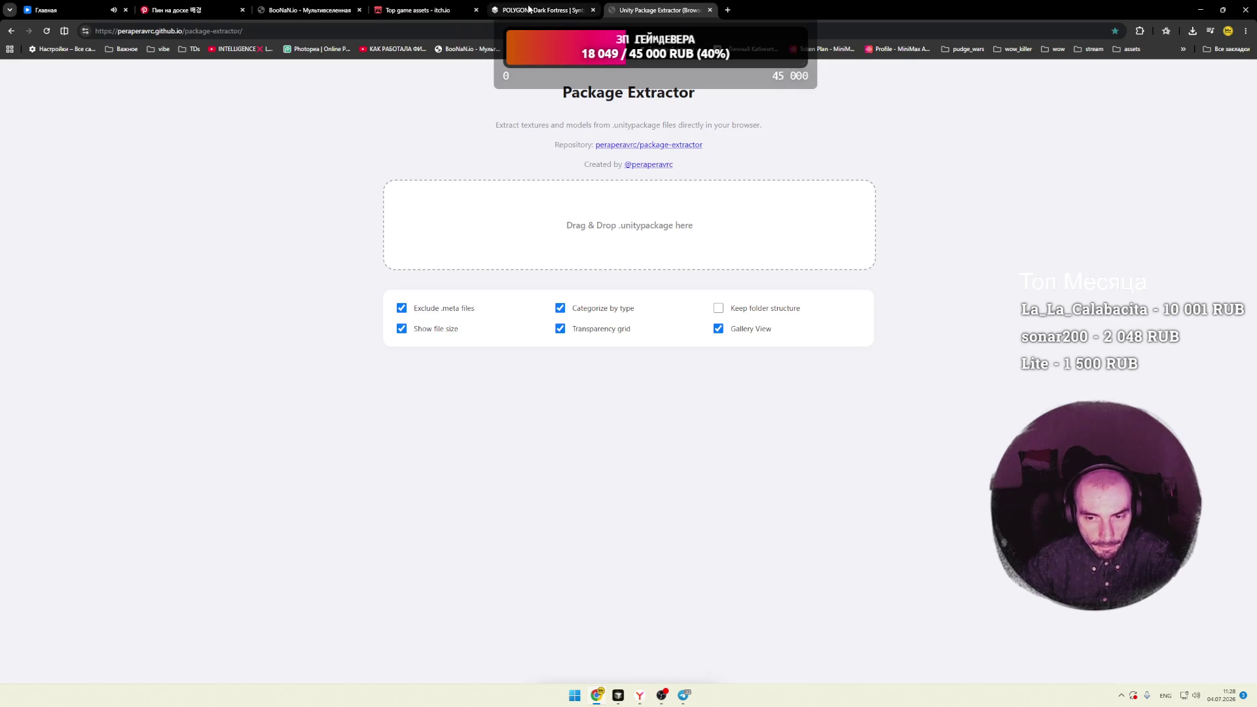
pyautogui.click(529, 8)
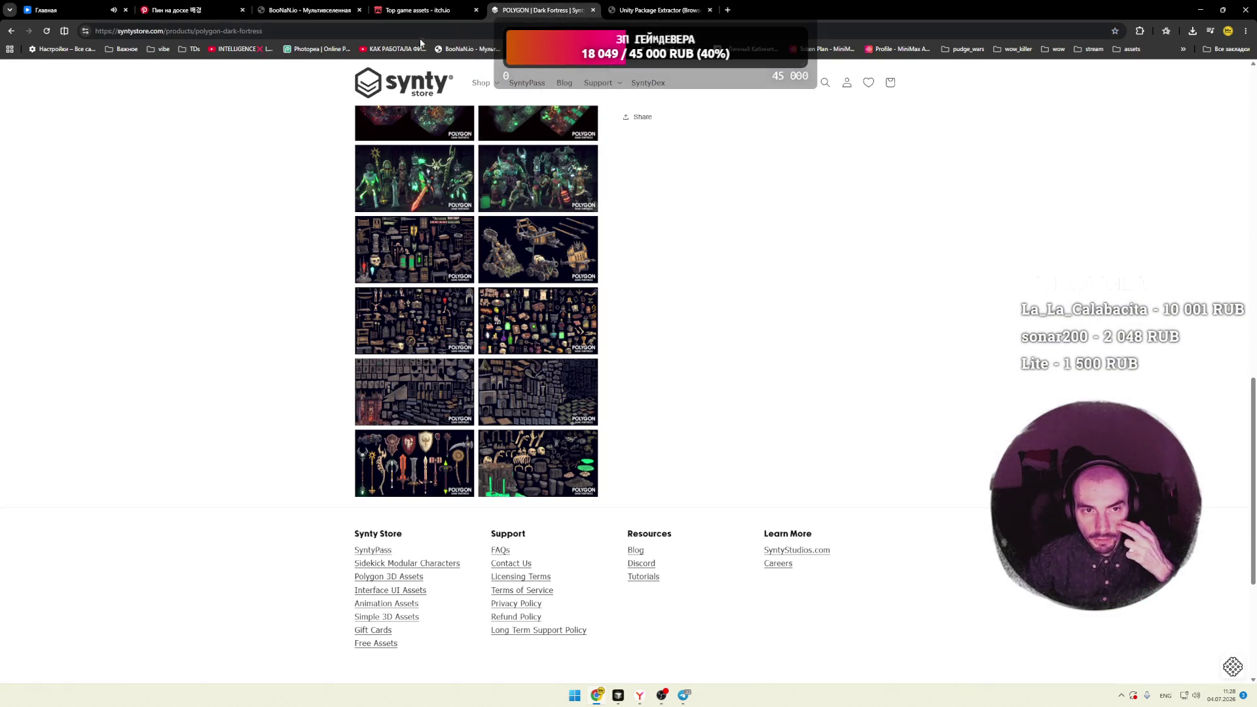
pyautogui.click(418, 10)
pyautogui.click(313, 11)
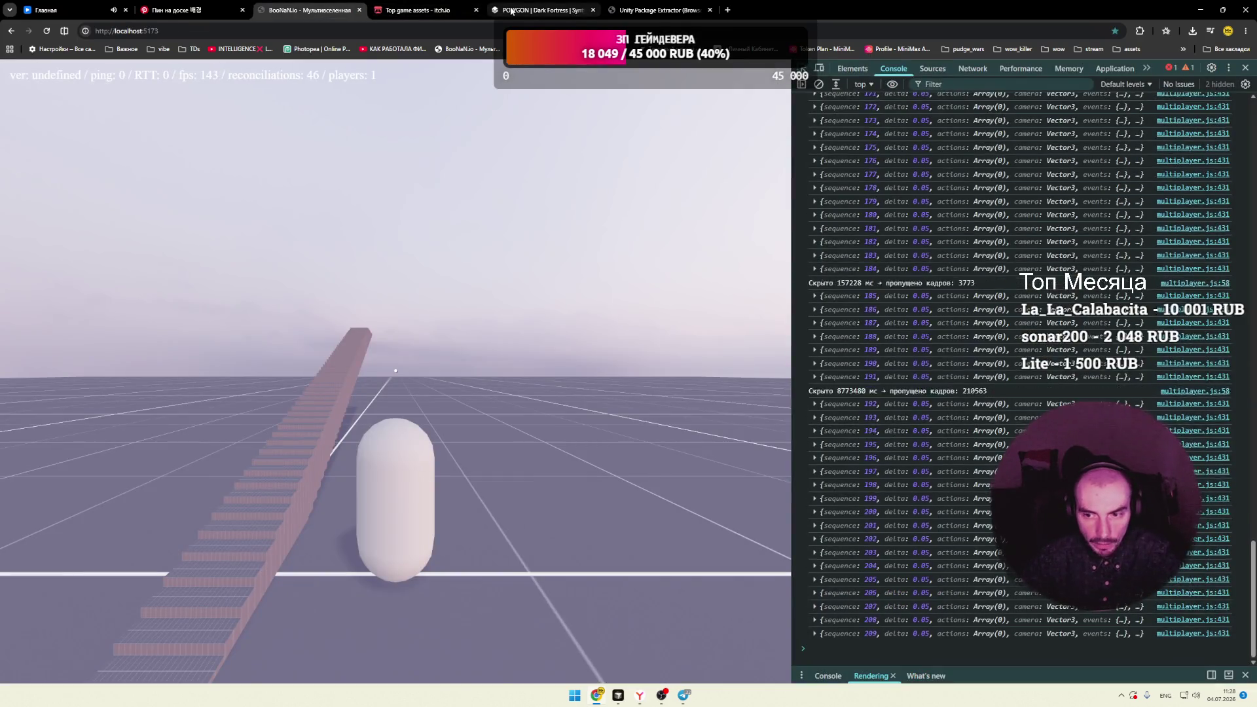
pyautogui.hotkey('ctrl', 'Tab')
pyautogui.hotkey('ctrl', 'Tab')
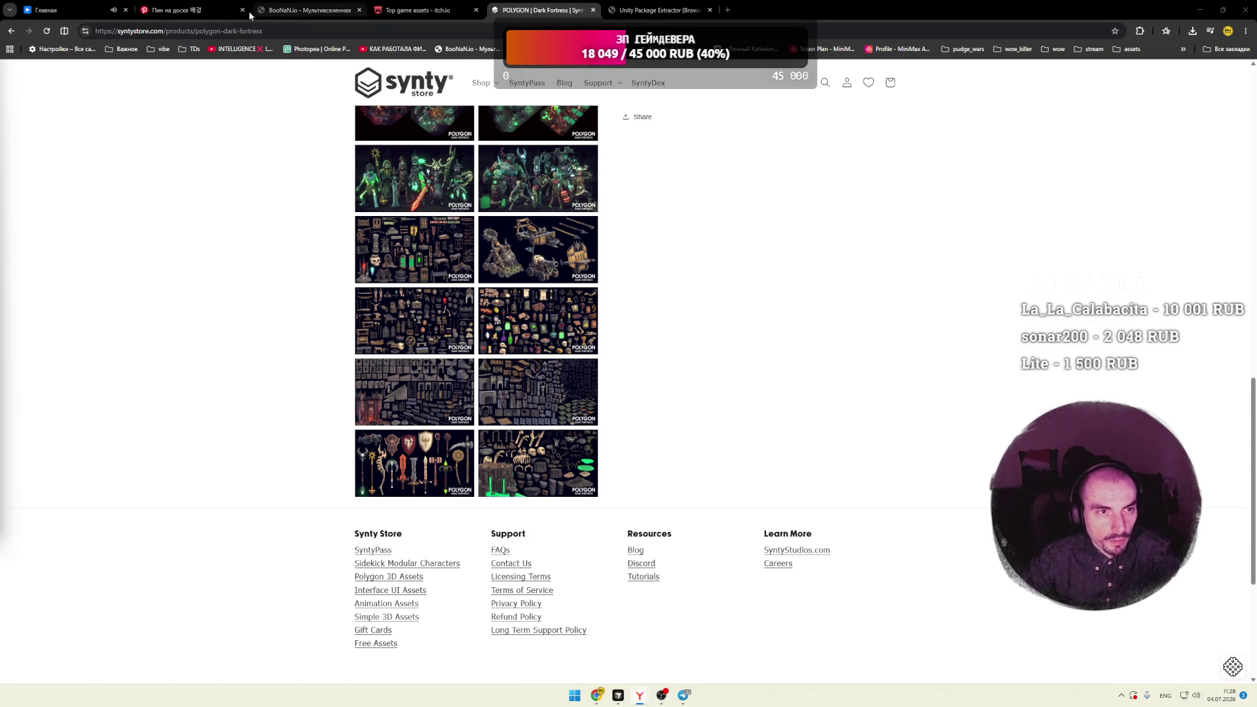
pyautogui.click(419, 10)
pyautogui.scroll(-5, 233, 251)
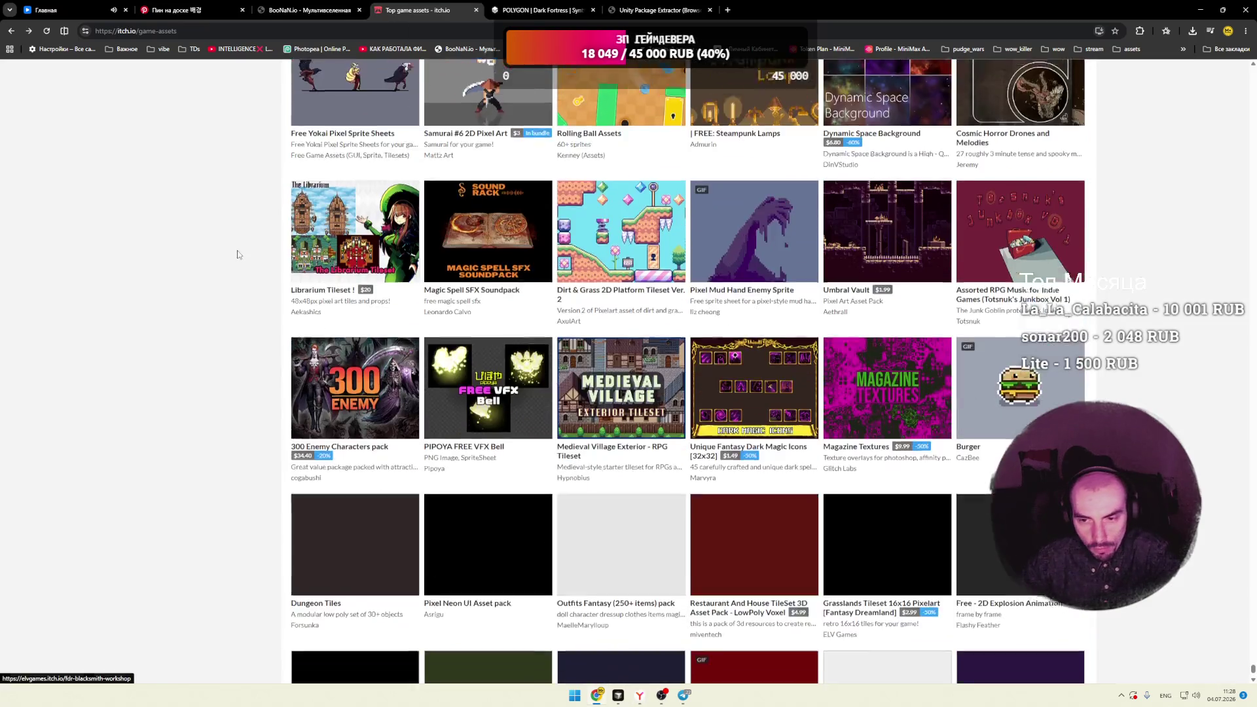
pyautogui.scroll(-3, 231, 248)
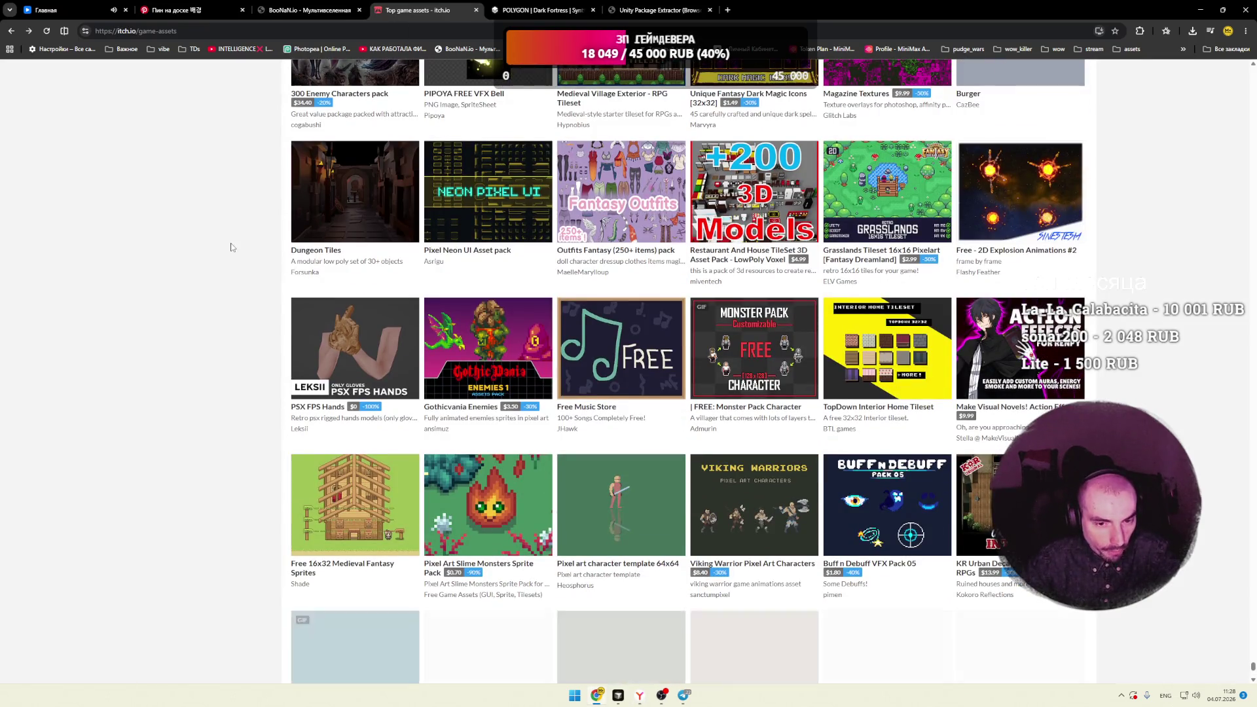
pyautogui.scroll(-3, 231, 248)
pyautogui.scroll(-4, 231, 246)
pyautogui.scroll(-2, 230, 248)
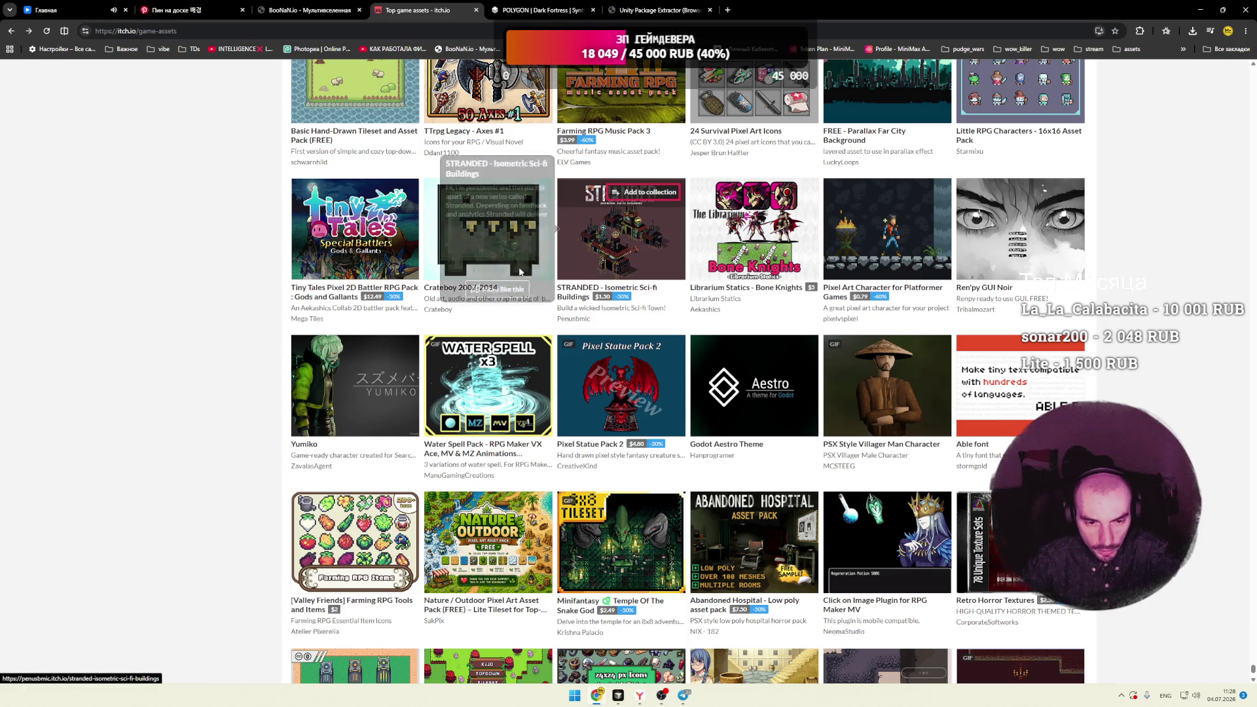
pyautogui.scroll(-3, 206, 271)
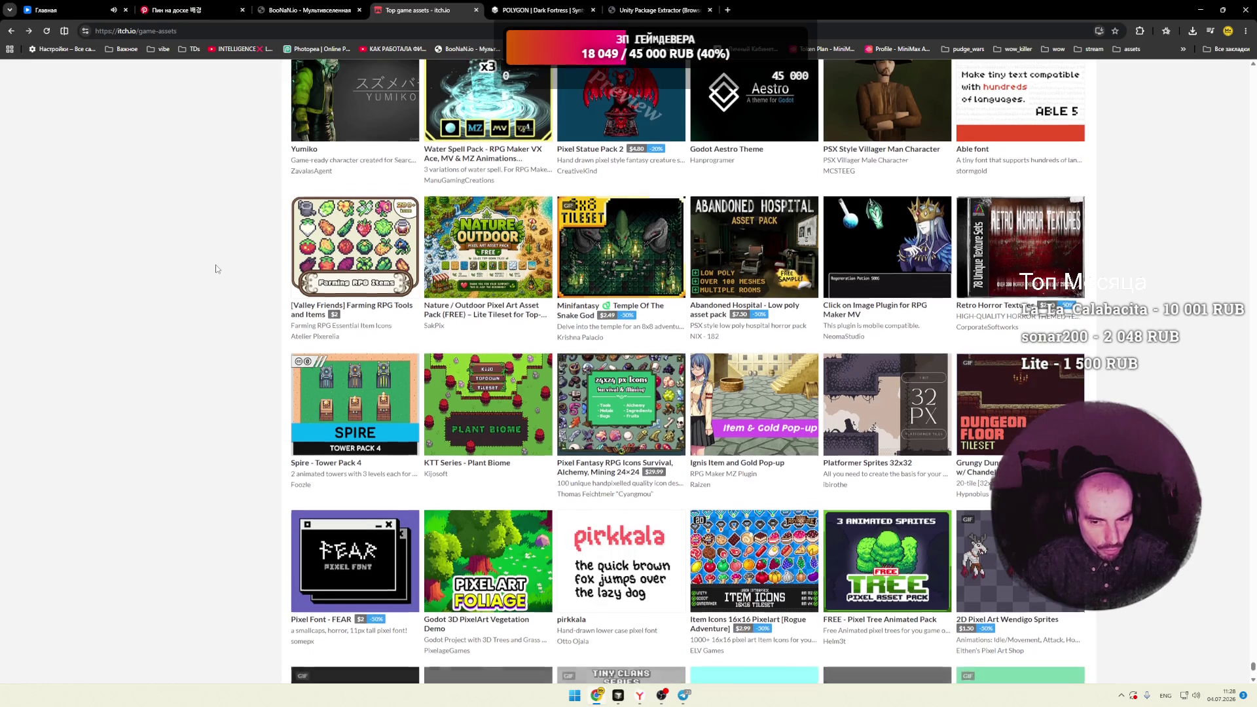
pyautogui.scroll(-1, 218, 269)
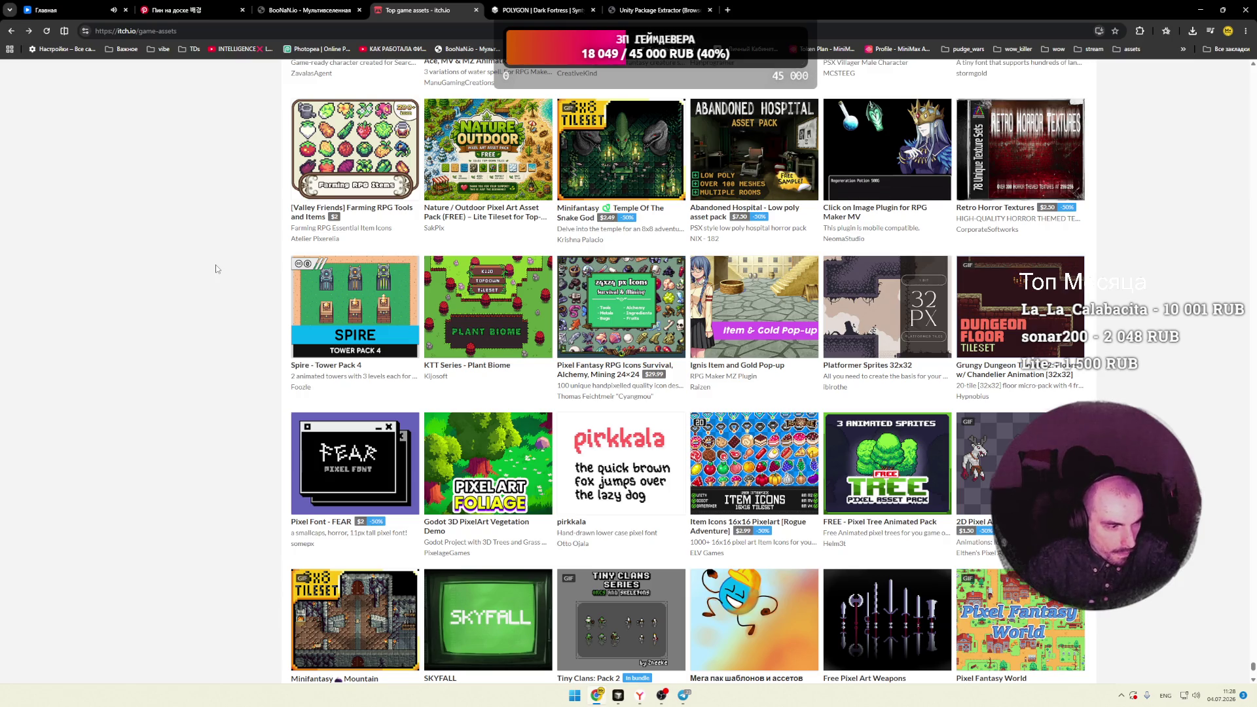
pyautogui.scroll(-2, 217, 269)
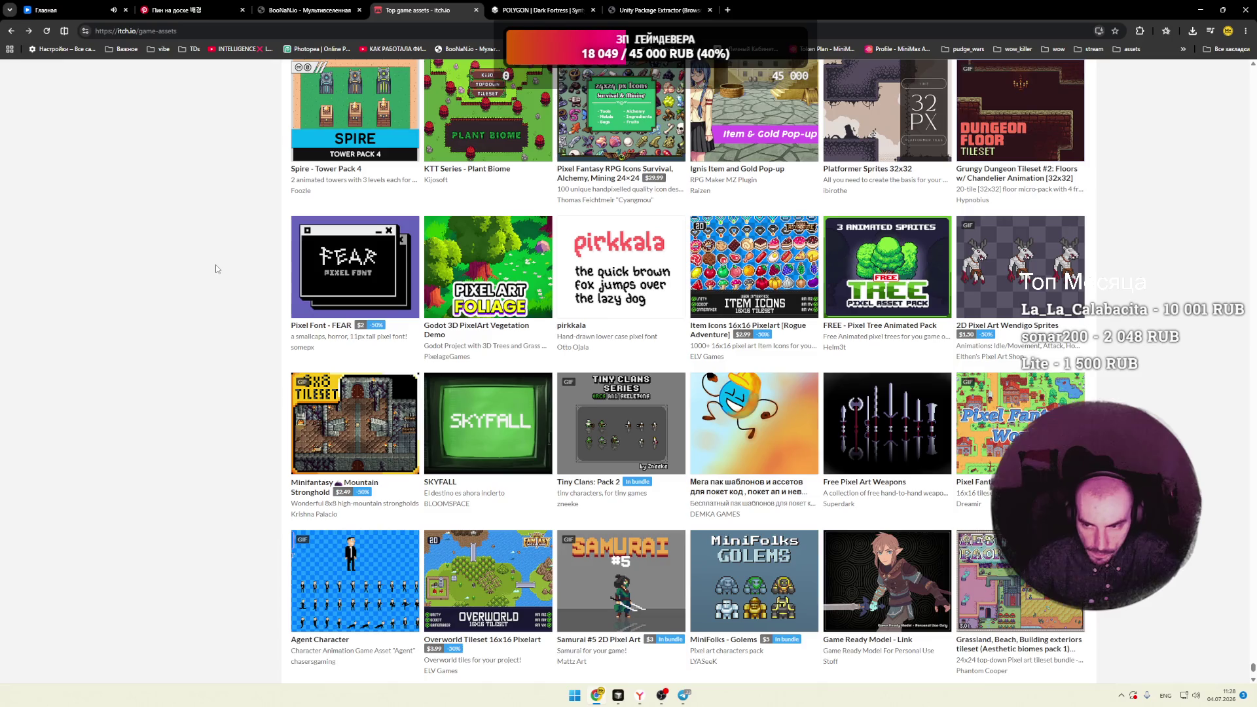
pyautogui.scroll(-1, 218, 269)
pyautogui.scroll(-2, 217, 269)
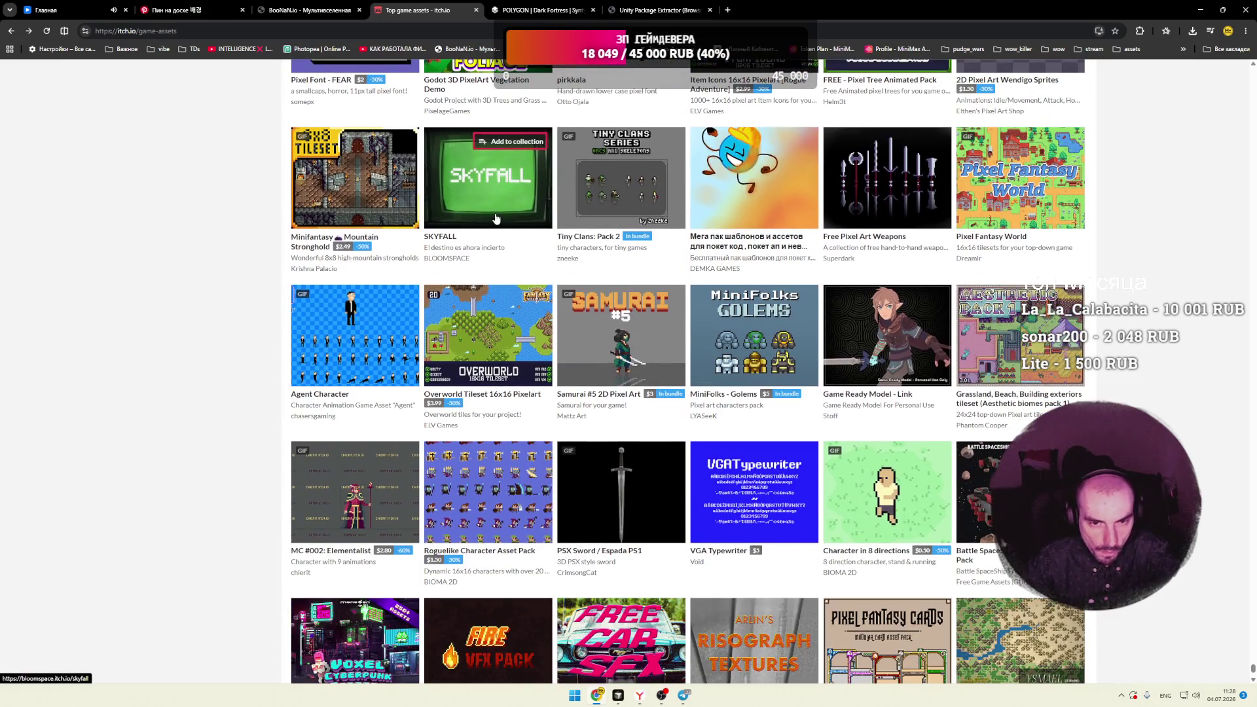
pyautogui.moveTo(366, 184)
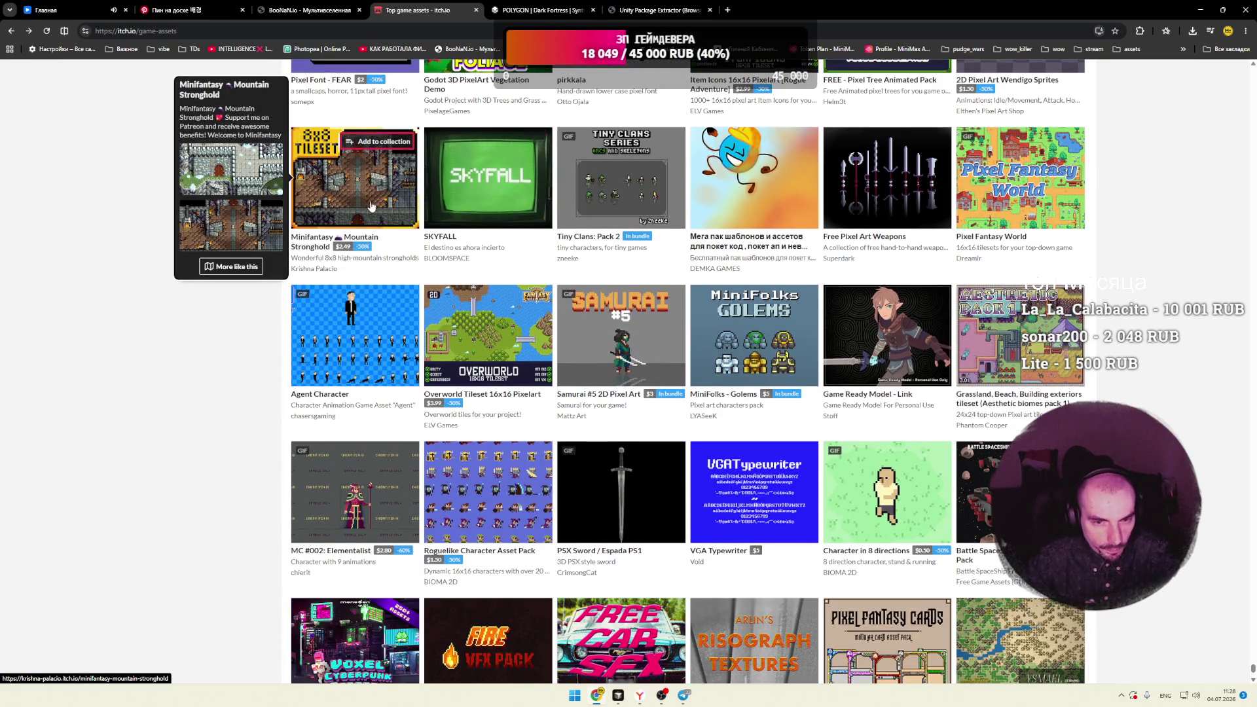
pyautogui.scroll(-2, 260, 279)
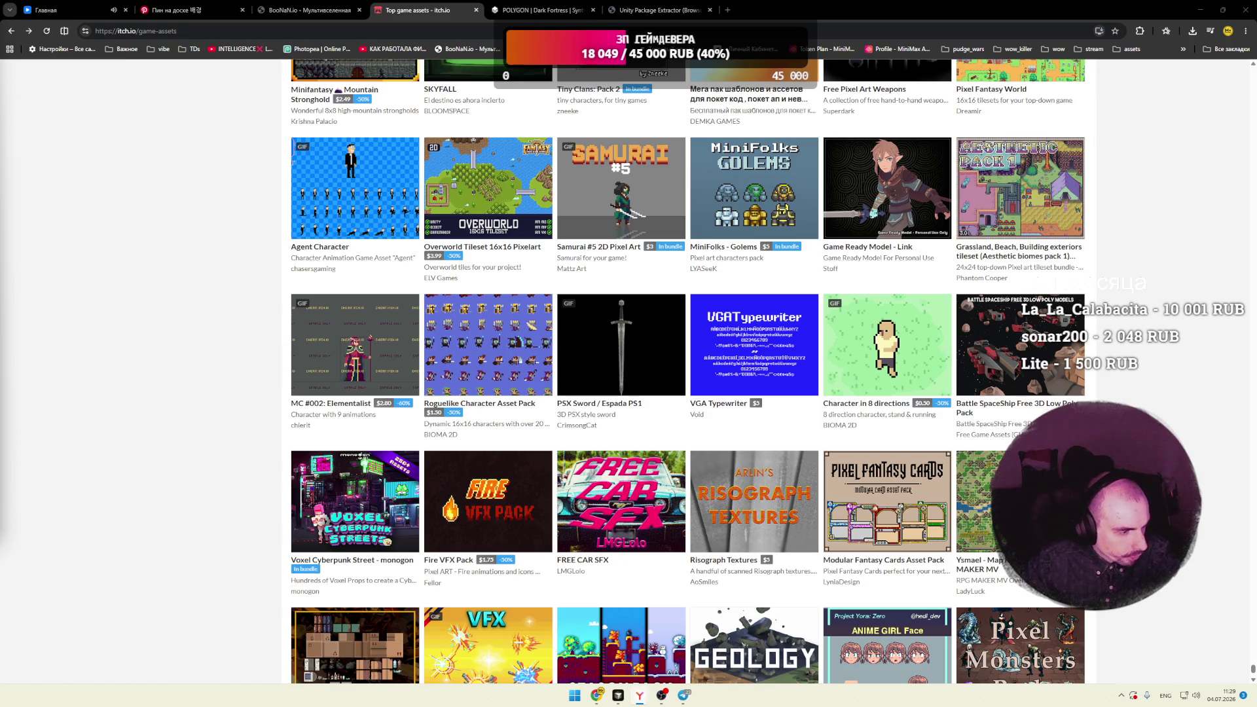
pyautogui.click(218, 352)
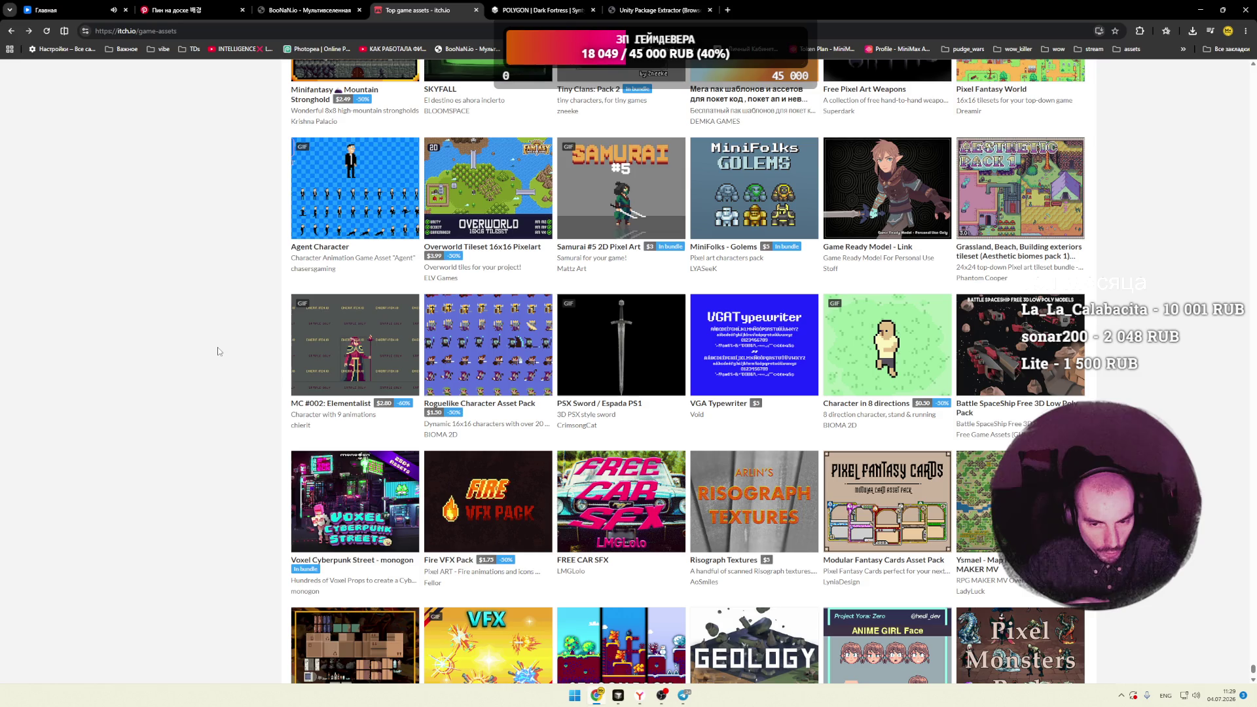
pyautogui.moveTo(625, 357)
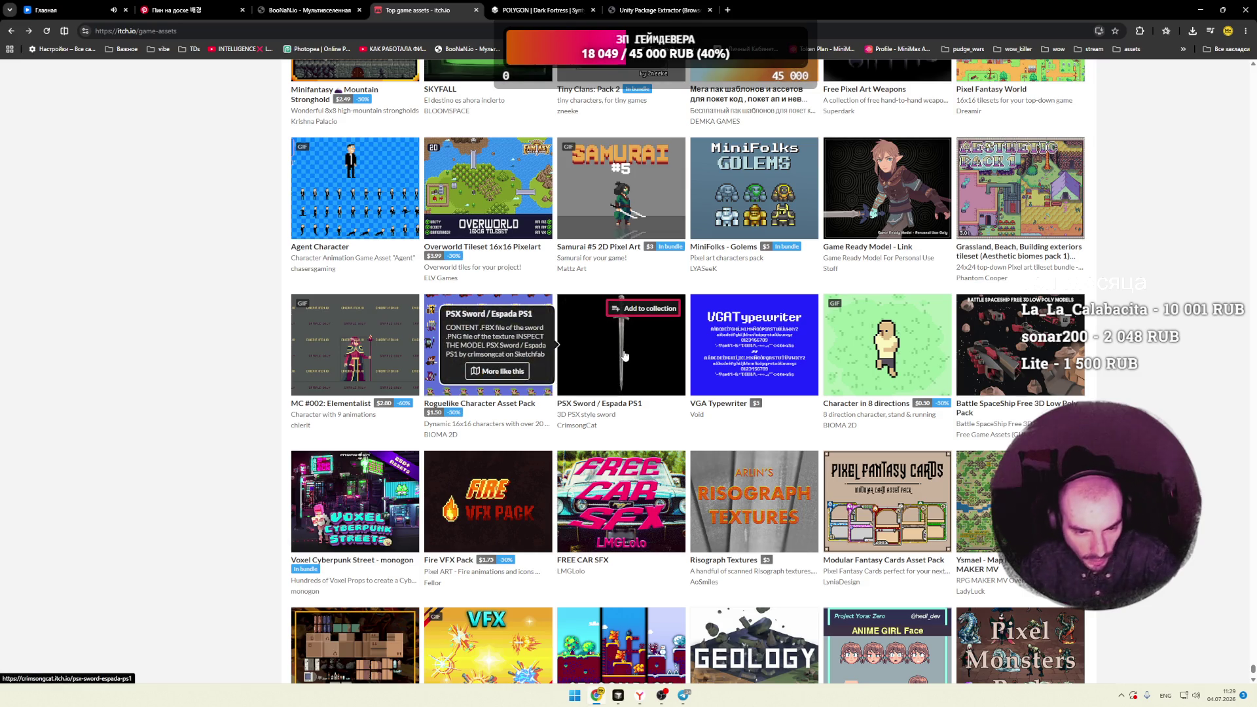
pyautogui.moveTo(772, 354)
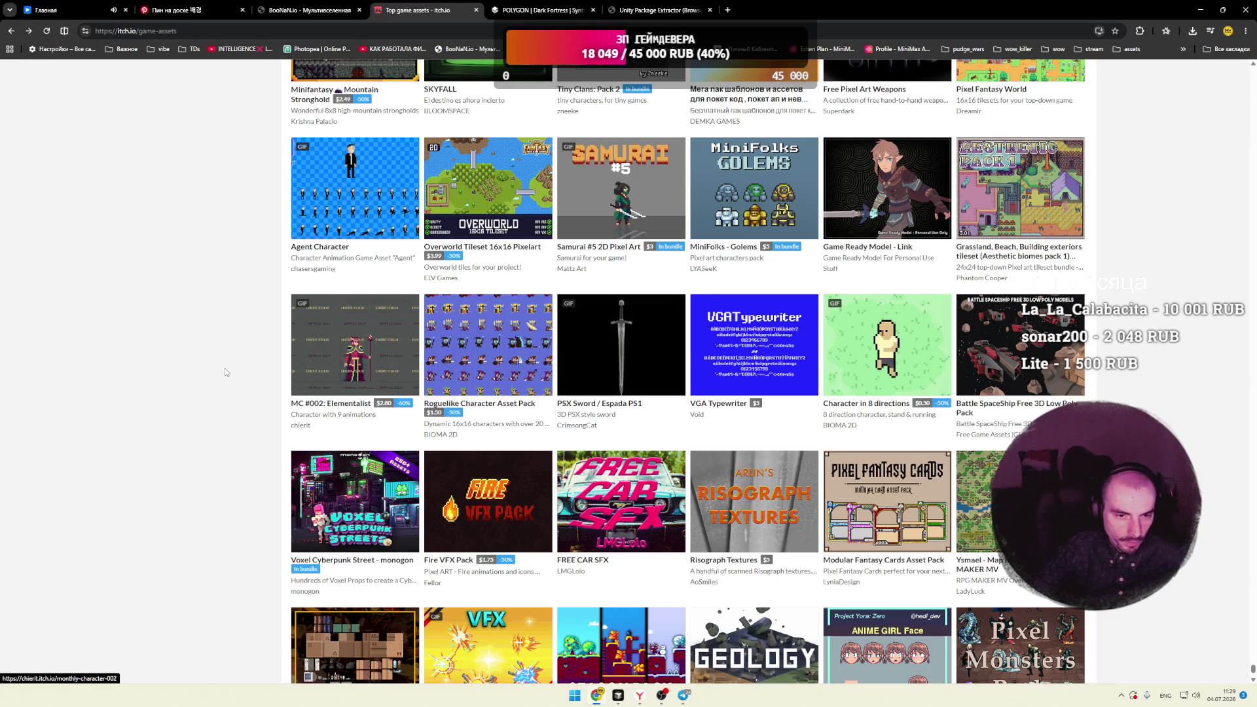
pyautogui.scroll(-3, 224, 368)
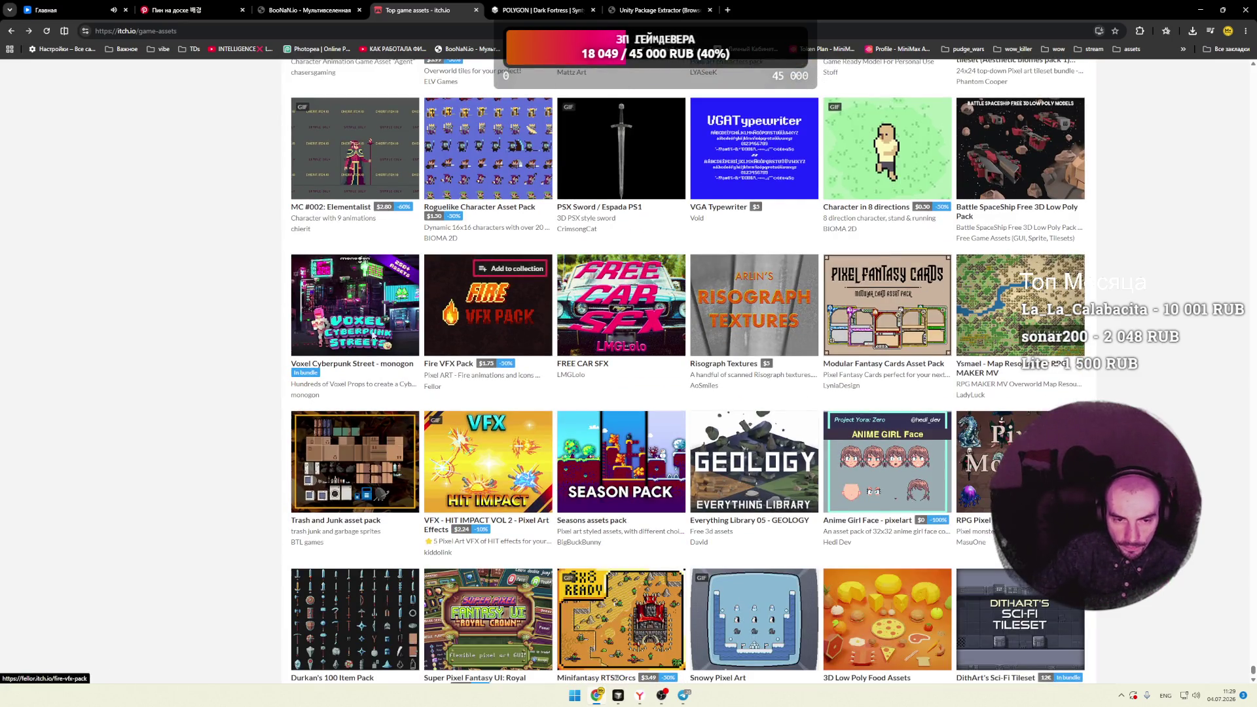
pyautogui.moveTo(331, 333)
pyautogui.scroll(-2, 421, 355)
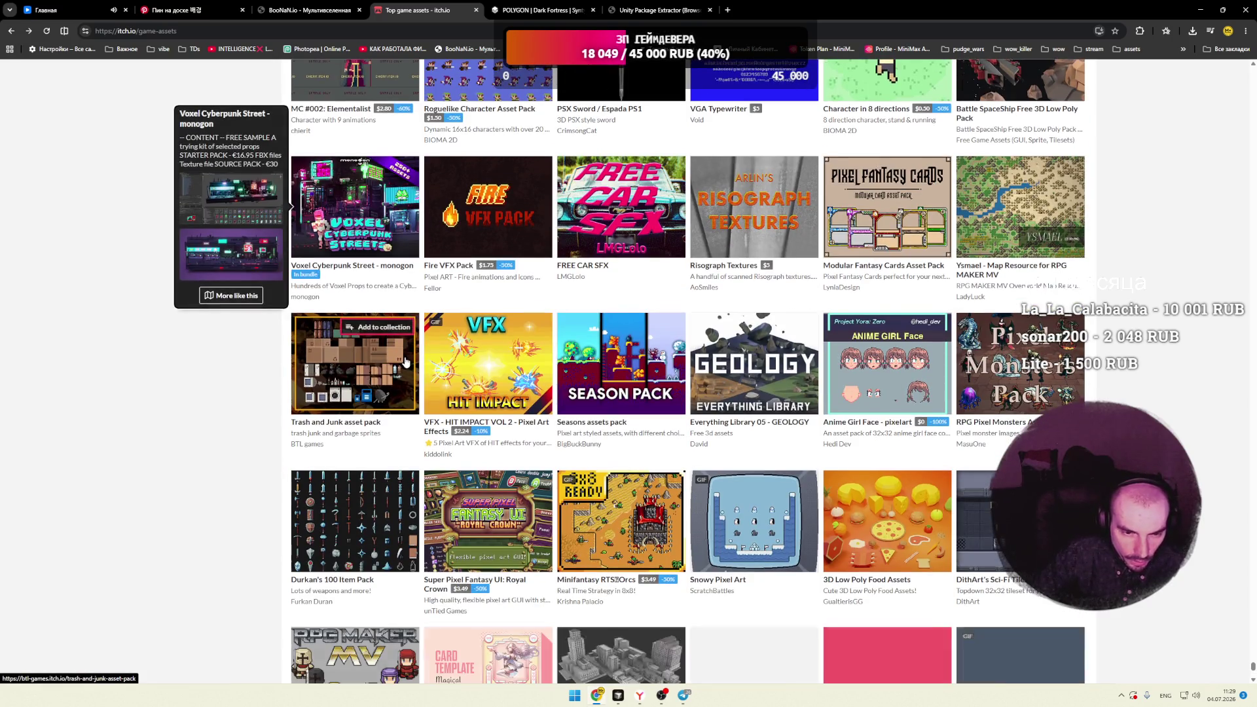
pyautogui.moveTo(488, 360)
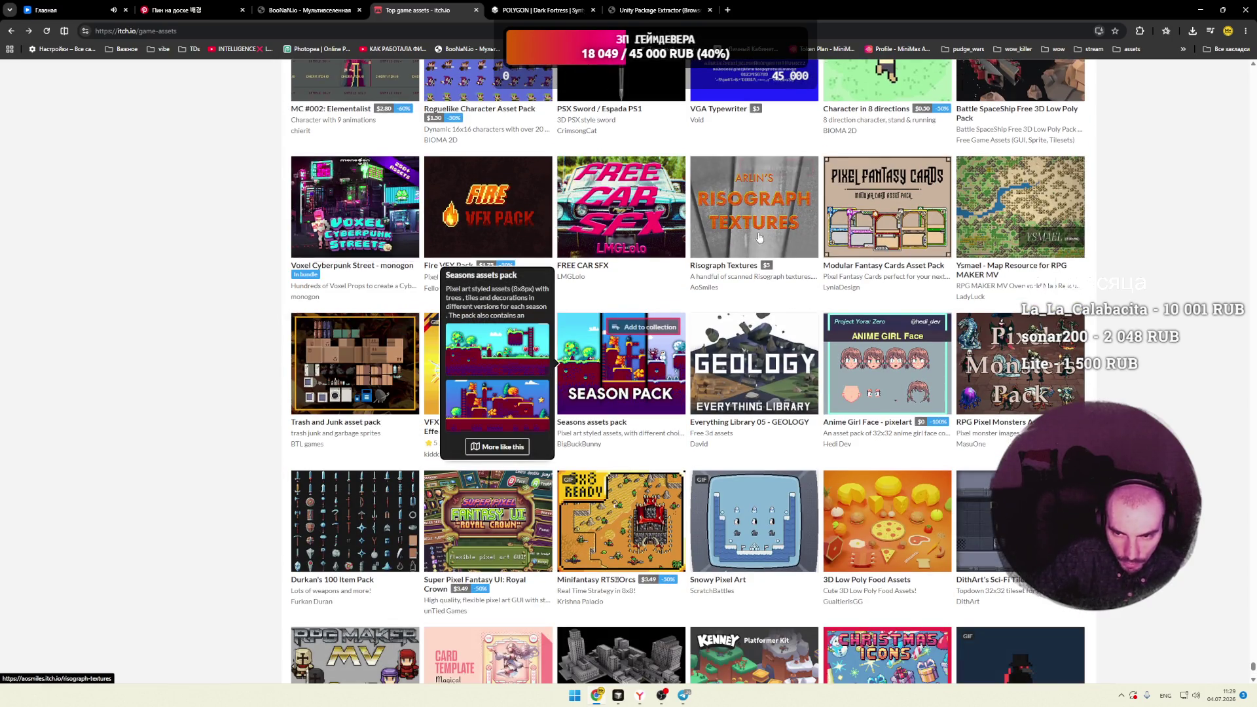
pyautogui.moveTo(851, 202)
pyautogui.scroll(-1, 788, 308)
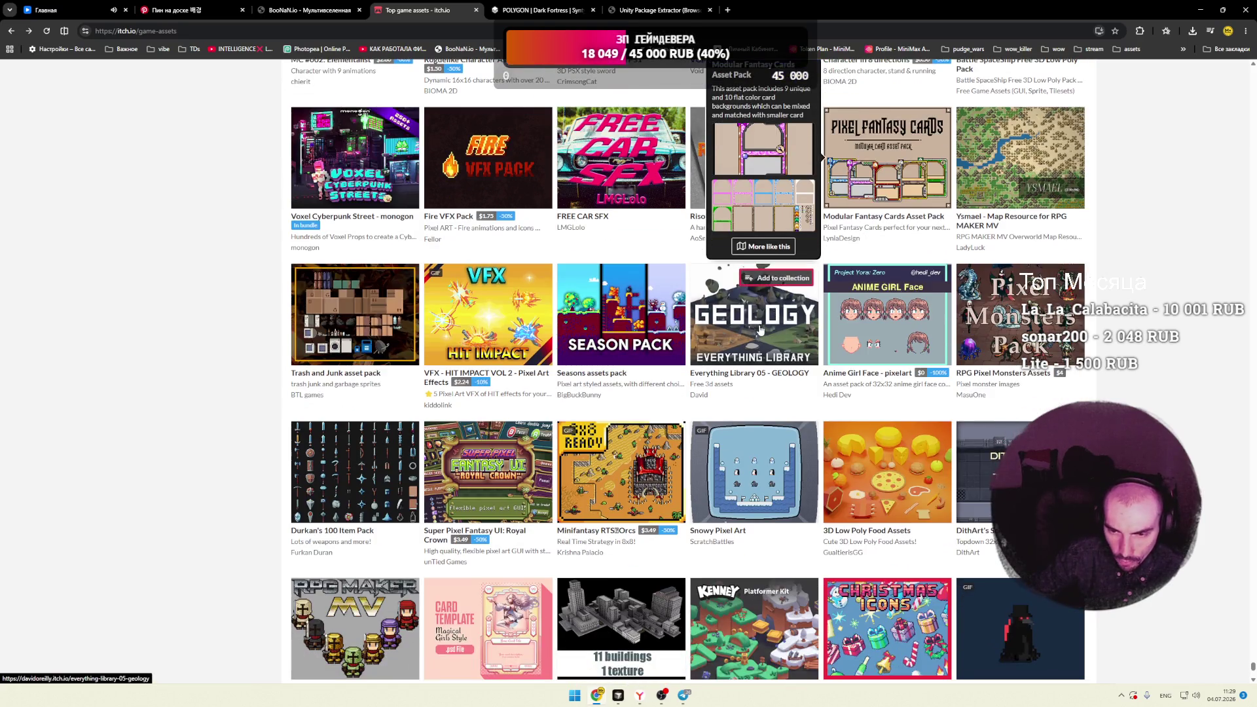
pyautogui.scroll(-2, 229, 318)
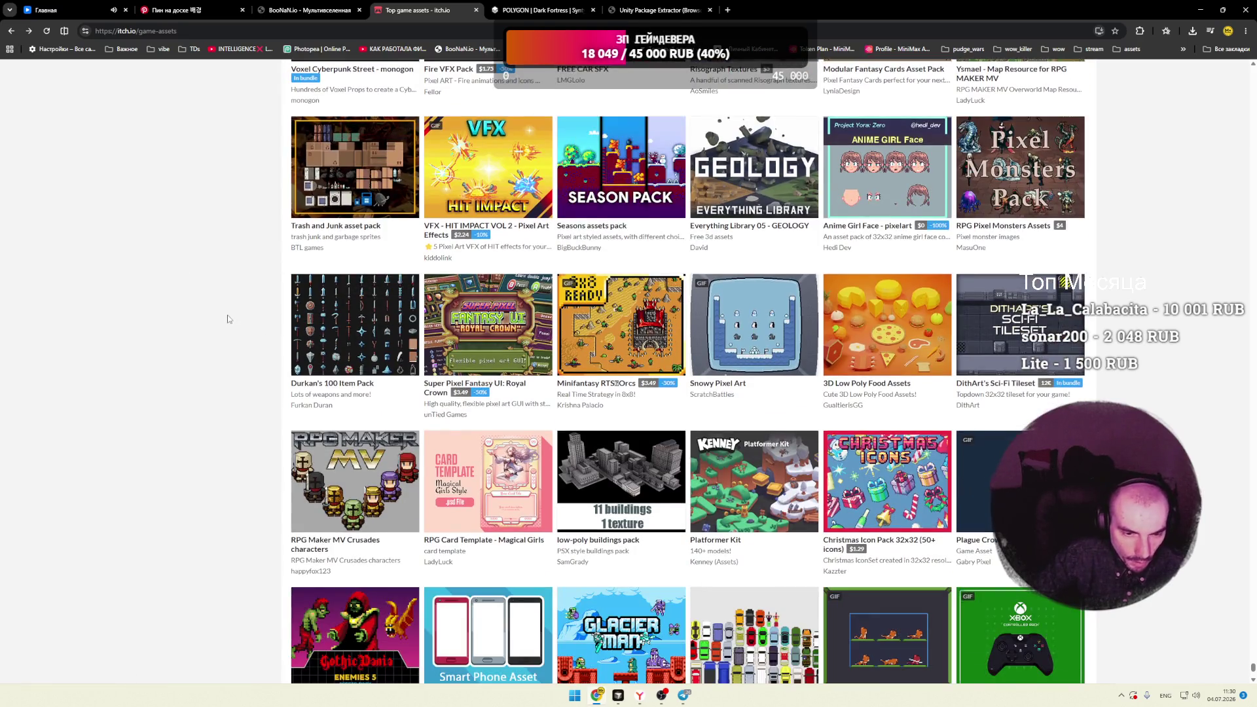
pyautogui.scroll(-3, 227, 316)
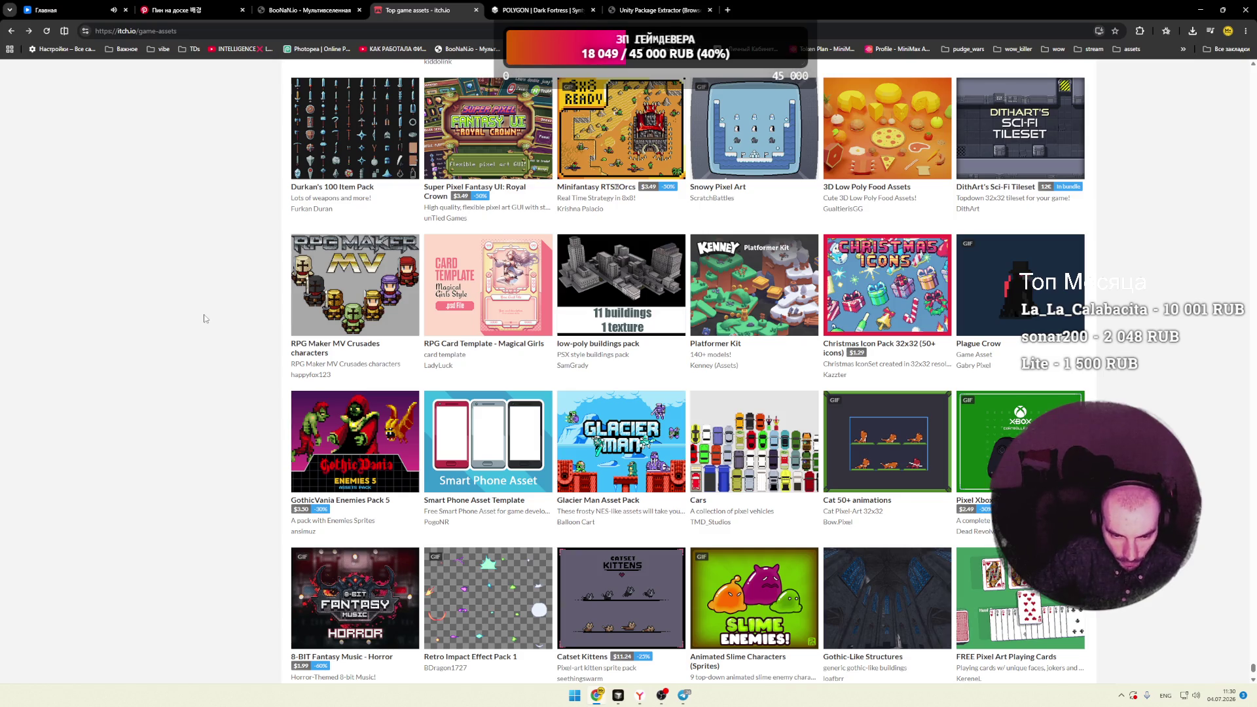
pyautogui.scroll(-2, 205, 319)
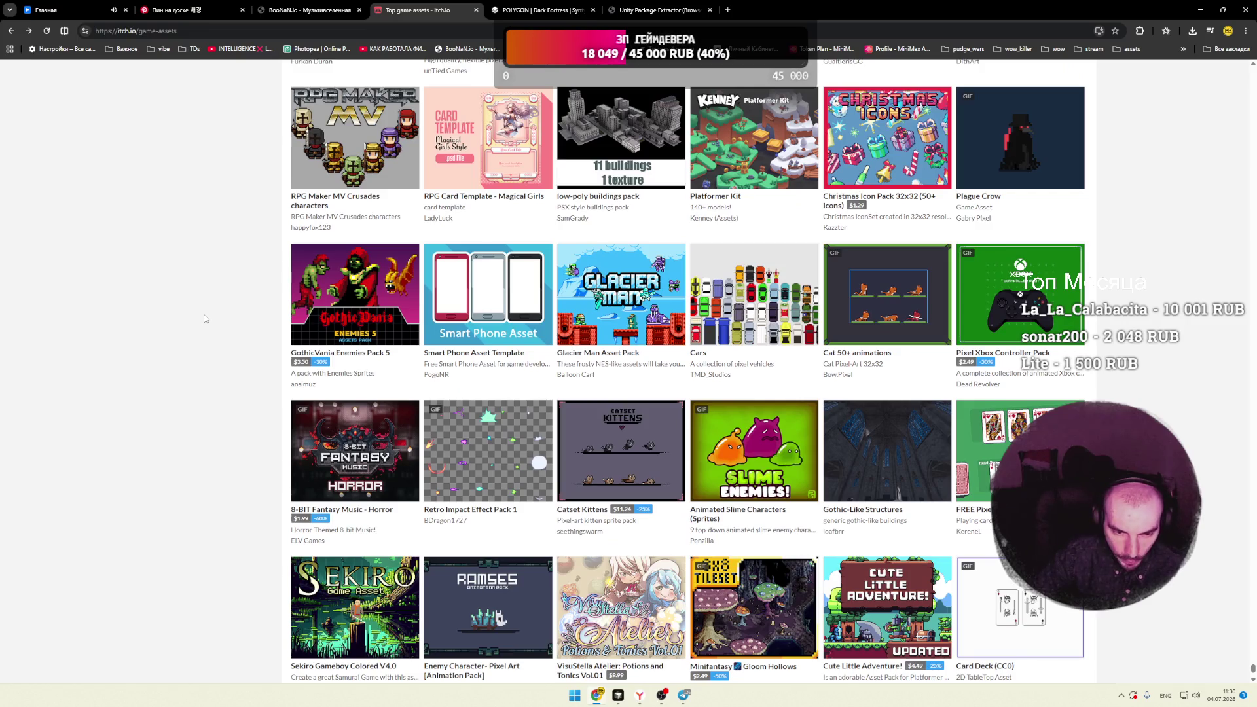
pyautogui.scroll(-2, 204, 319)
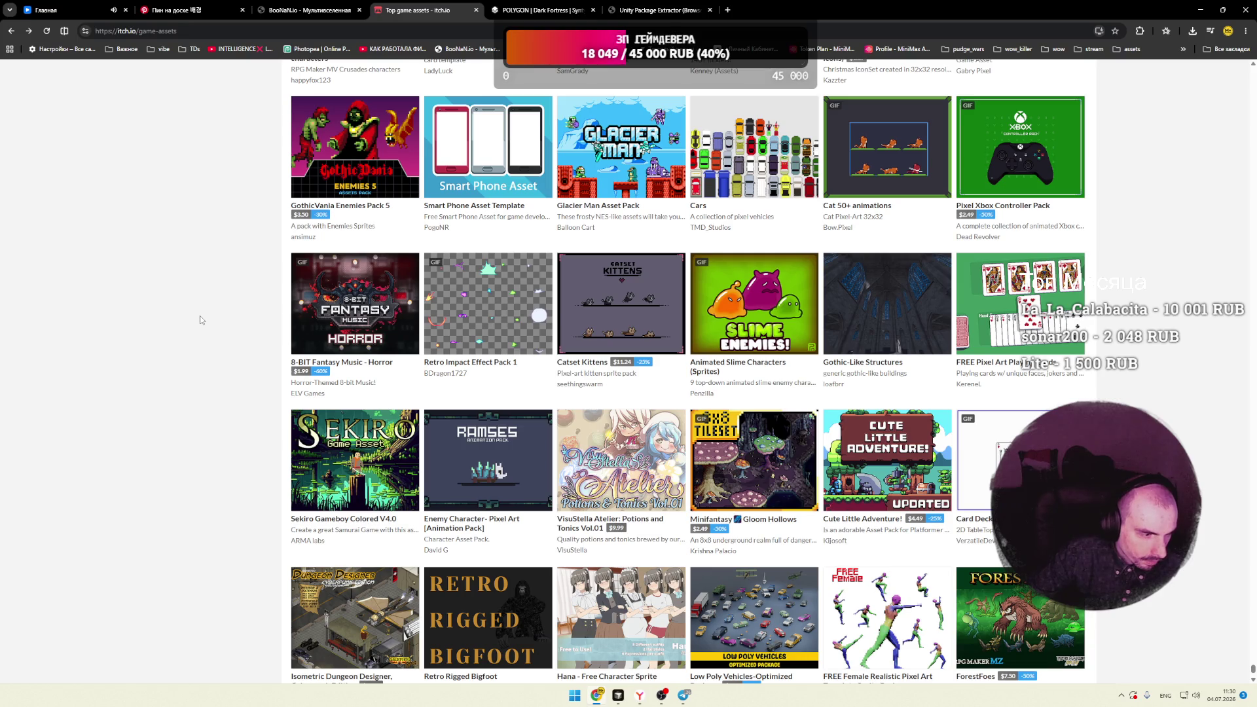
pyautogui.scroll(-2, 199, 318)
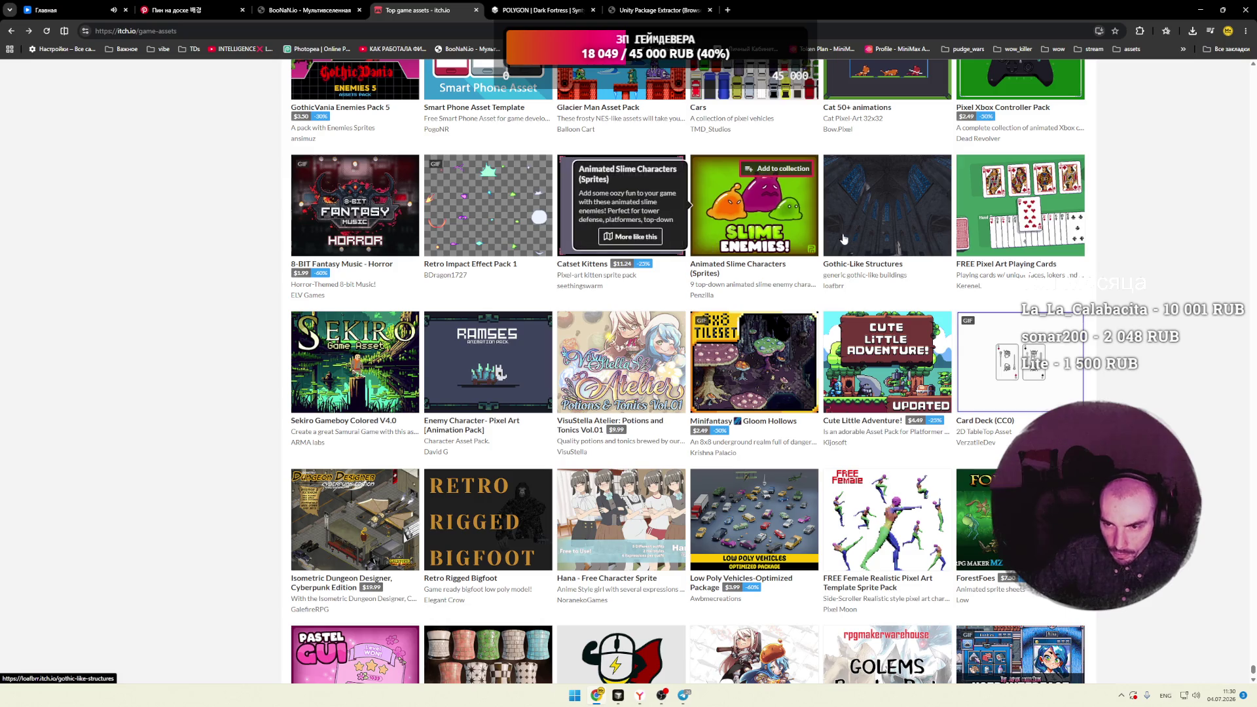
pyautogui.scroll(-2, 818, 250)
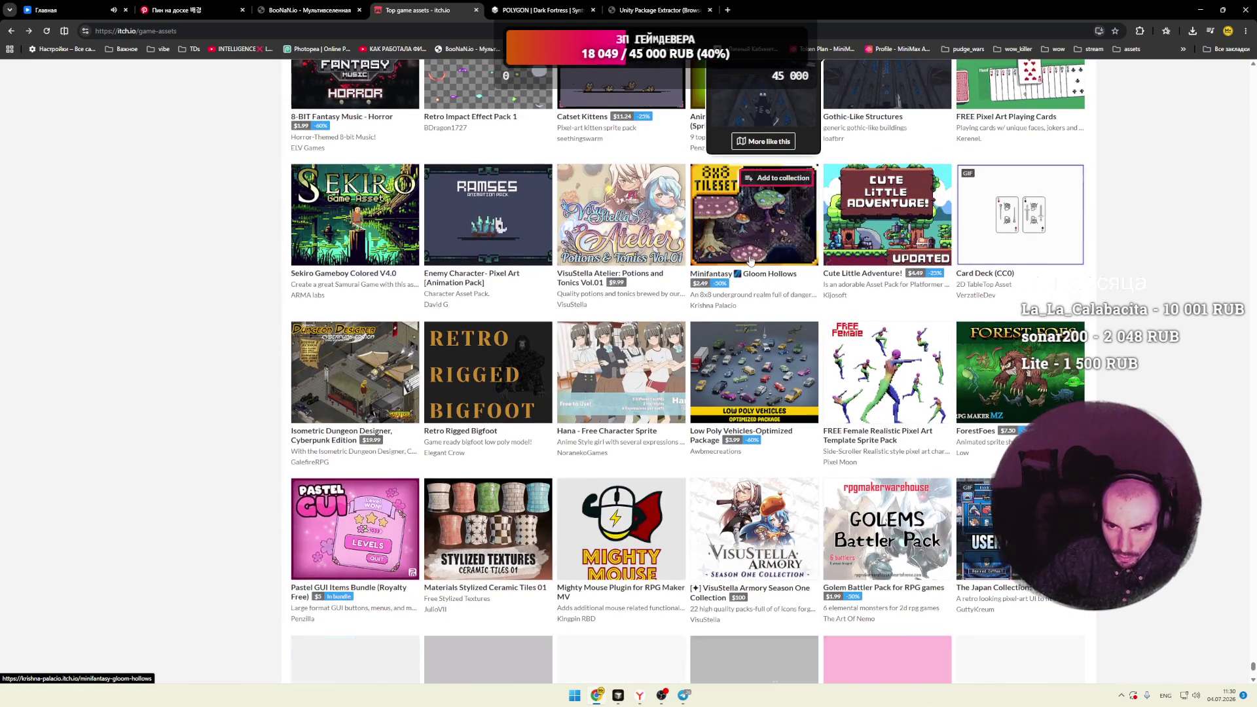
pyautogui.scroll(-2, 170, 288)
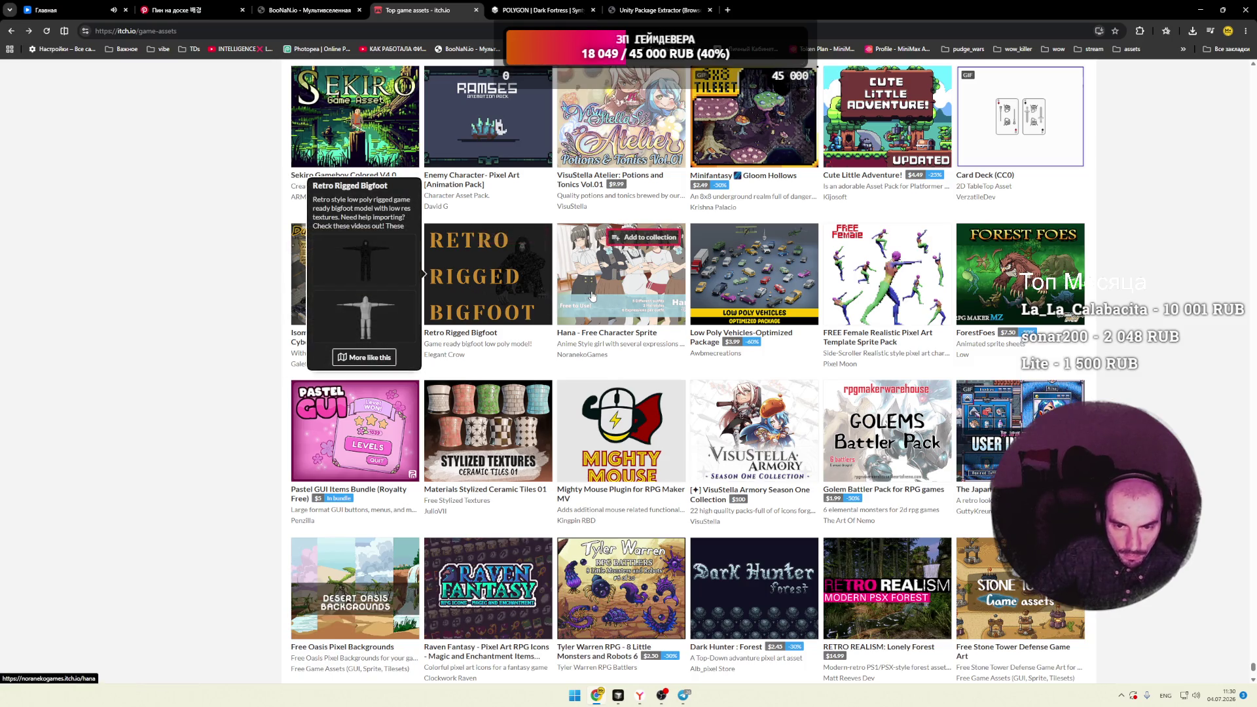
pyautogui.scroll(-2, 591, 295)
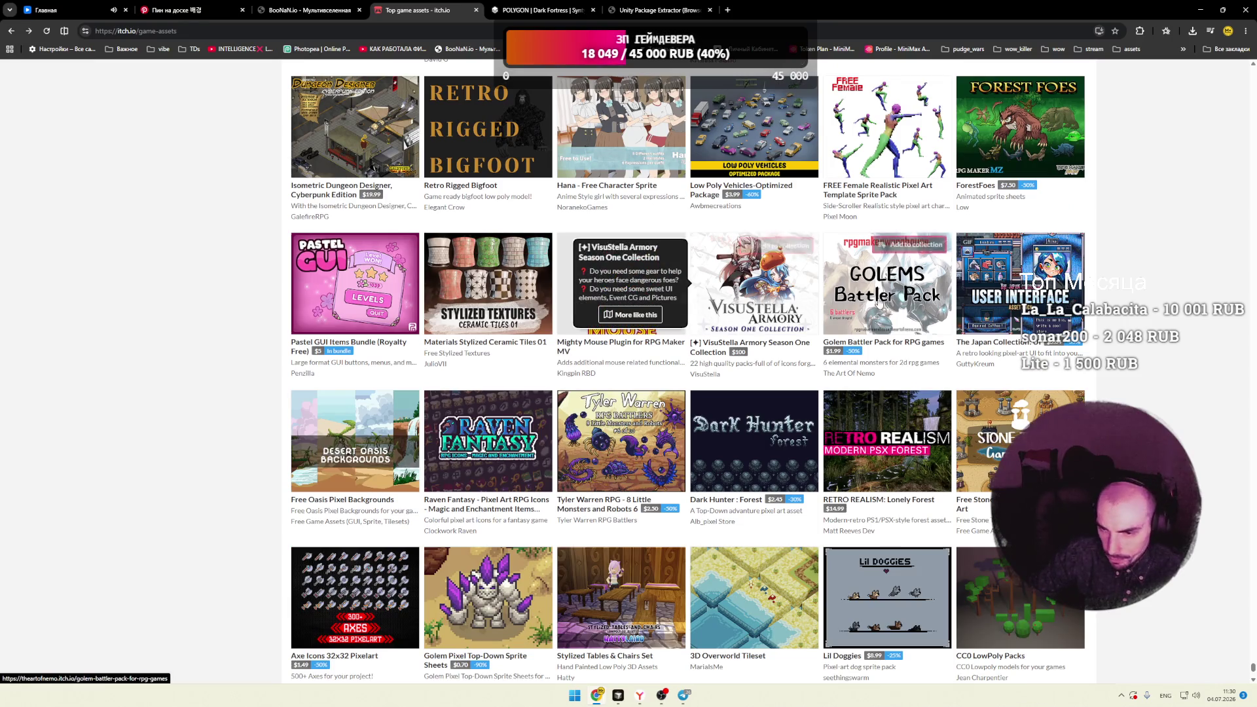
pyautogui.scroll(-3, 613, 280)
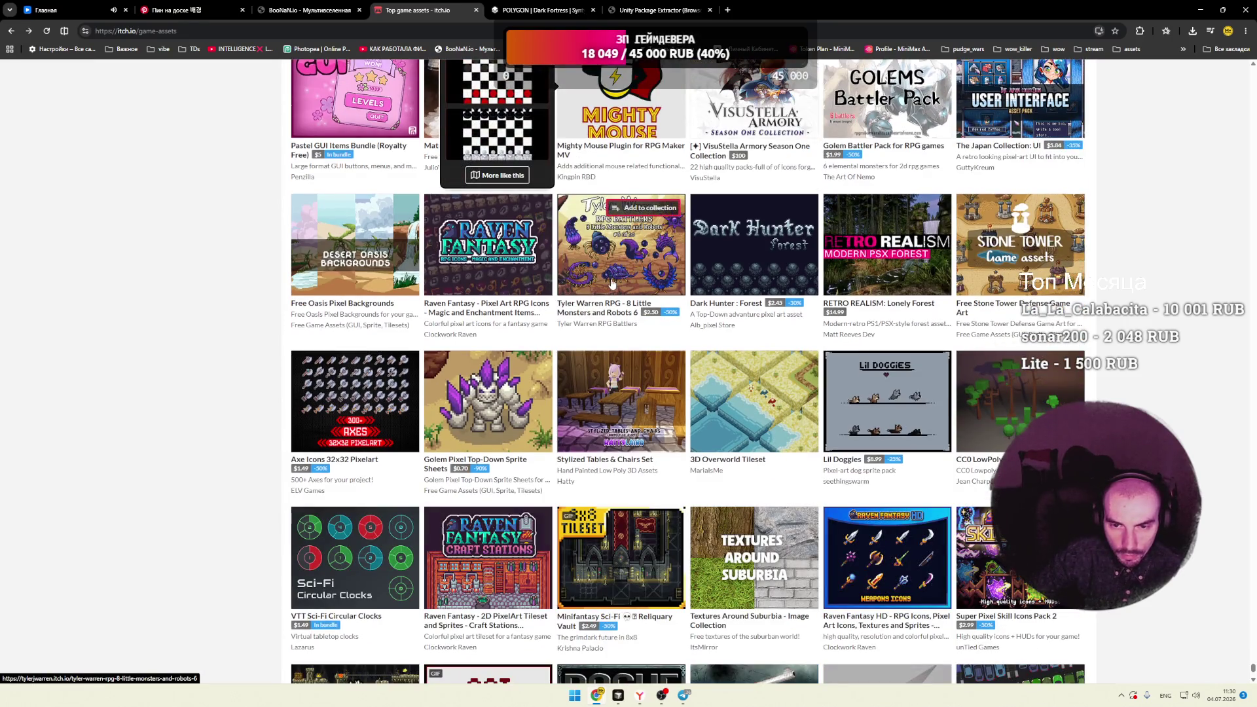
pyautogui.moveTo(586, 266)
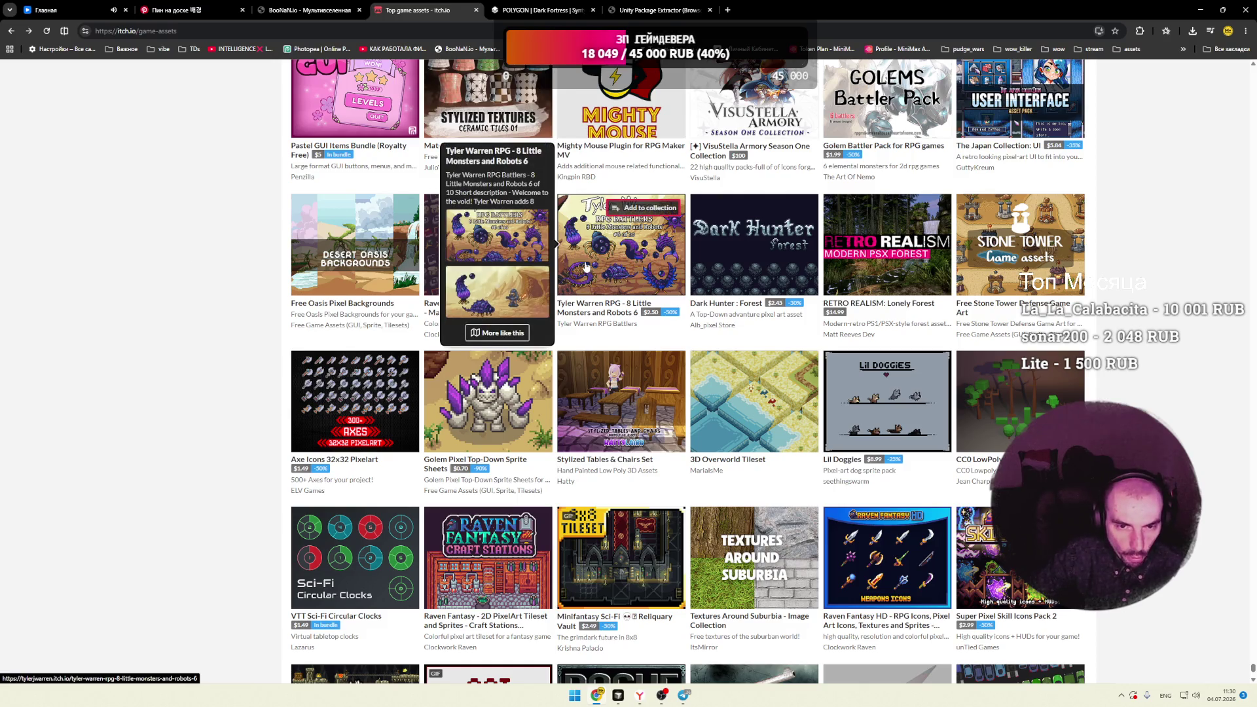
pyautogui.moveTo(314, 270)
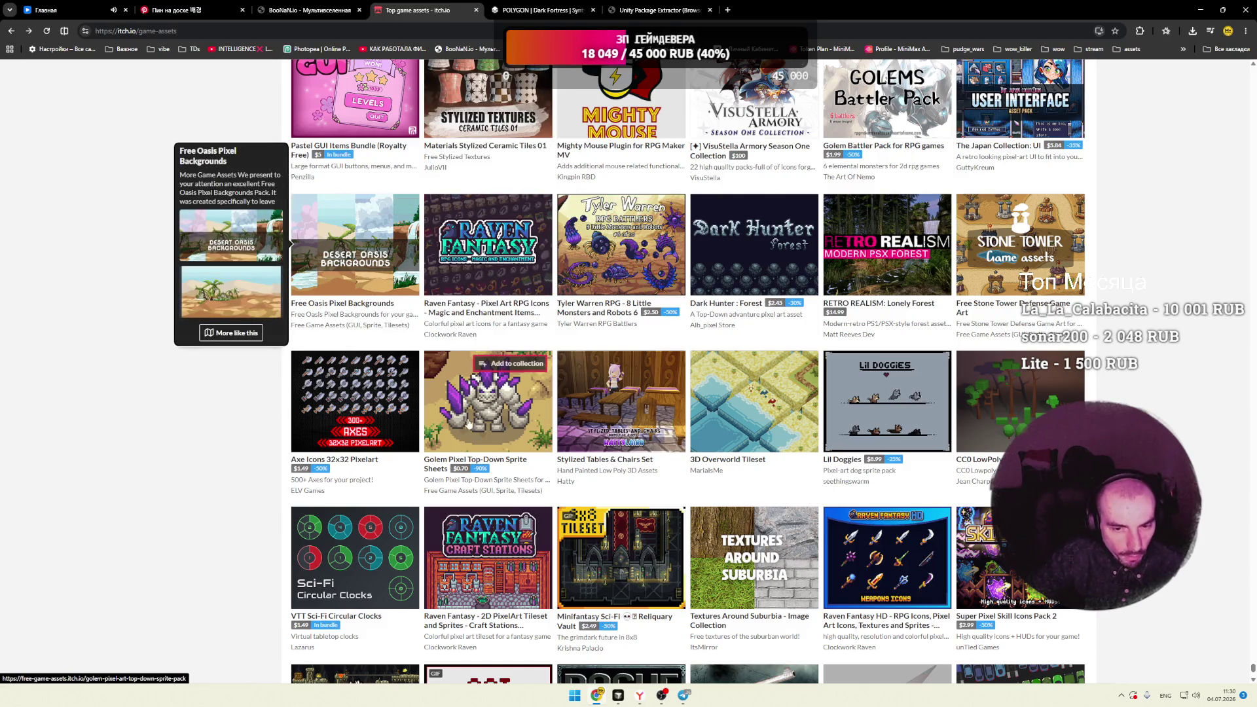
pyautogui.scroll(-2, 142, 324)
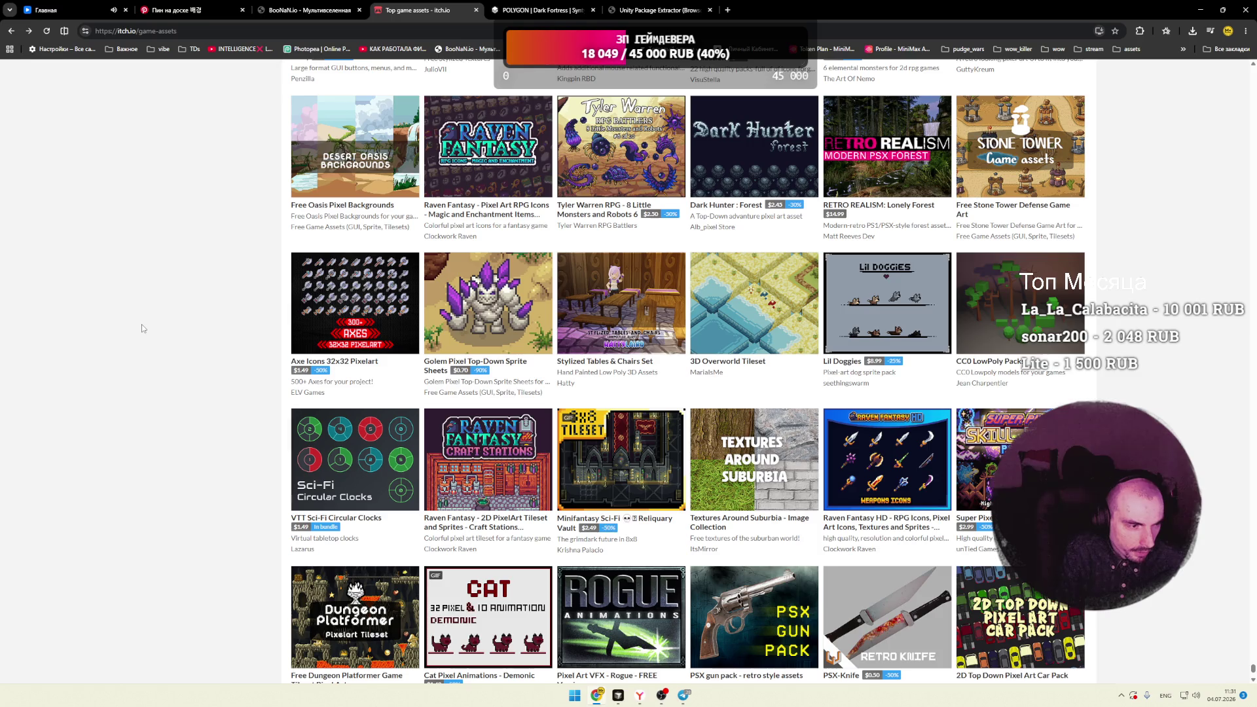
pyautogui.scroll(-3, 142, 325)
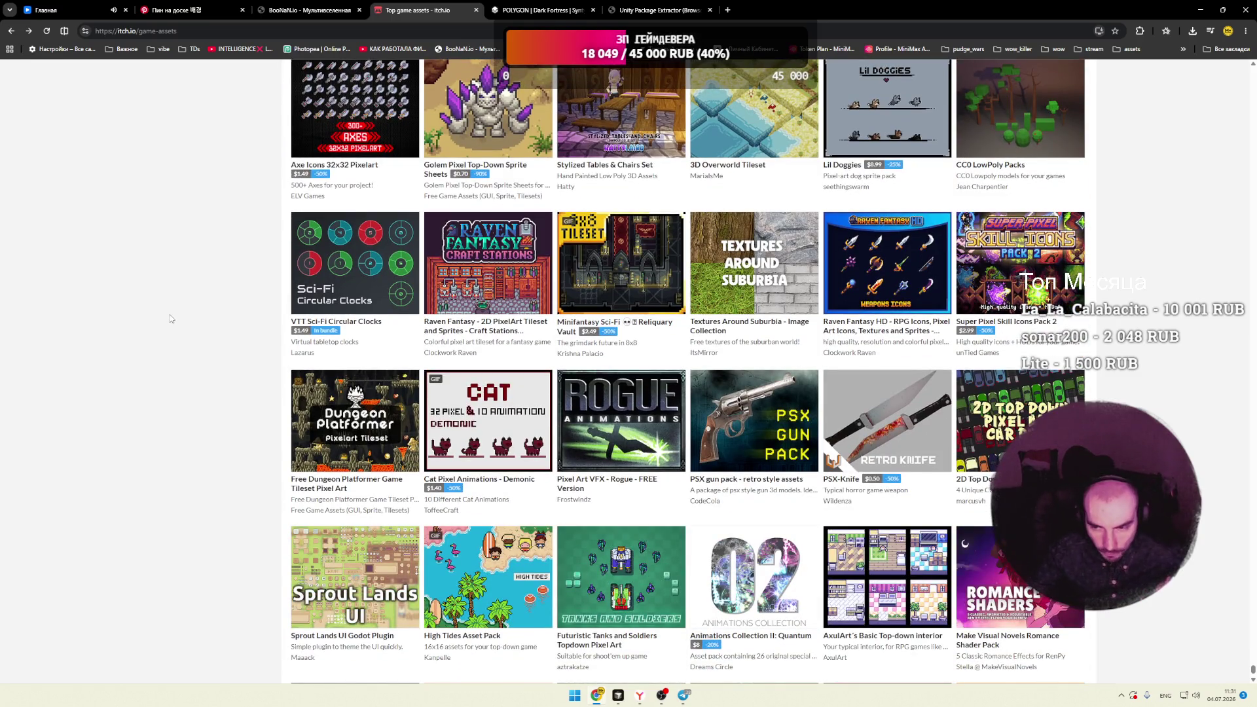
pyautogui.scroll(-3, 170, 317)
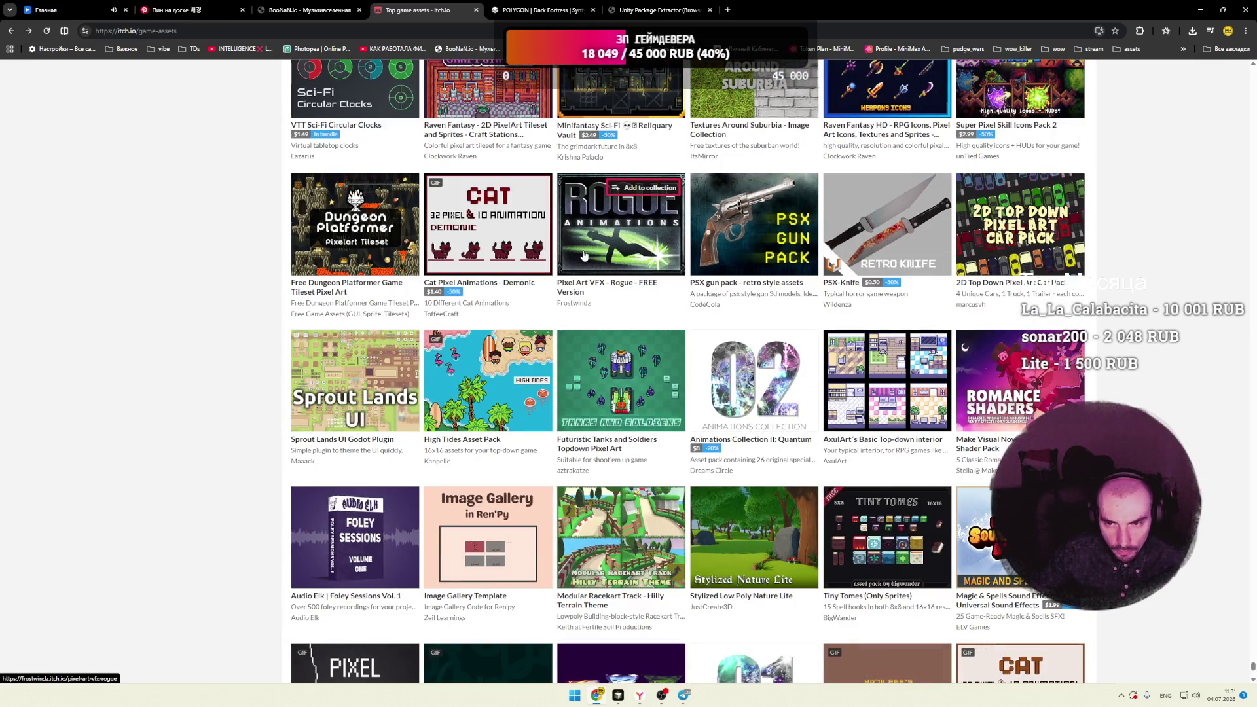
pyautogui.scroll(-2, 653, 275)
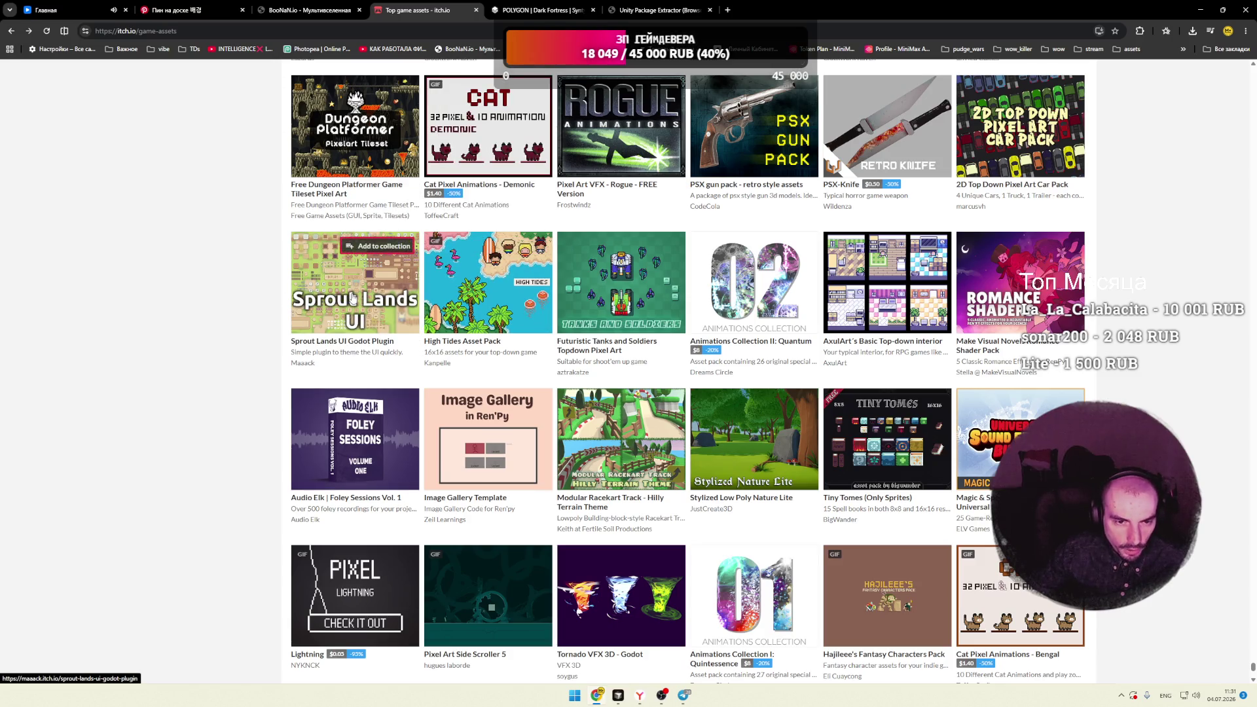
pyautogui.scroll(-3, 159, 291)
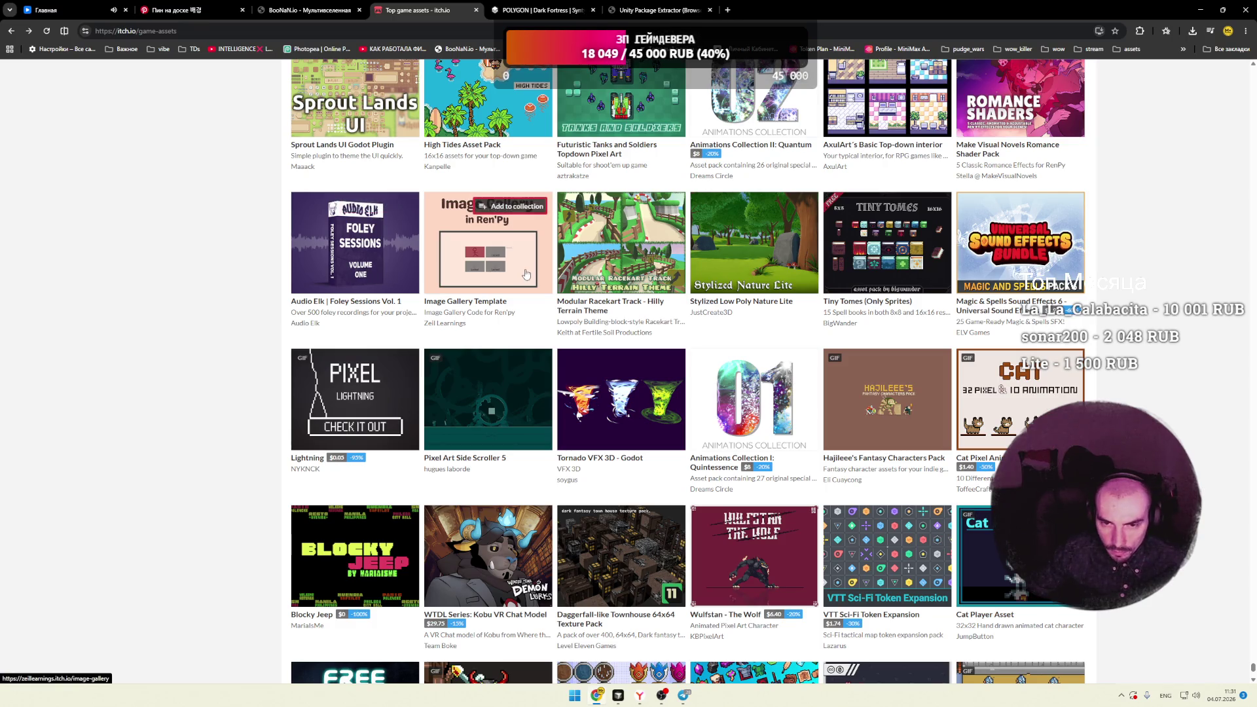
pyautogui.moveTo(651, 270)
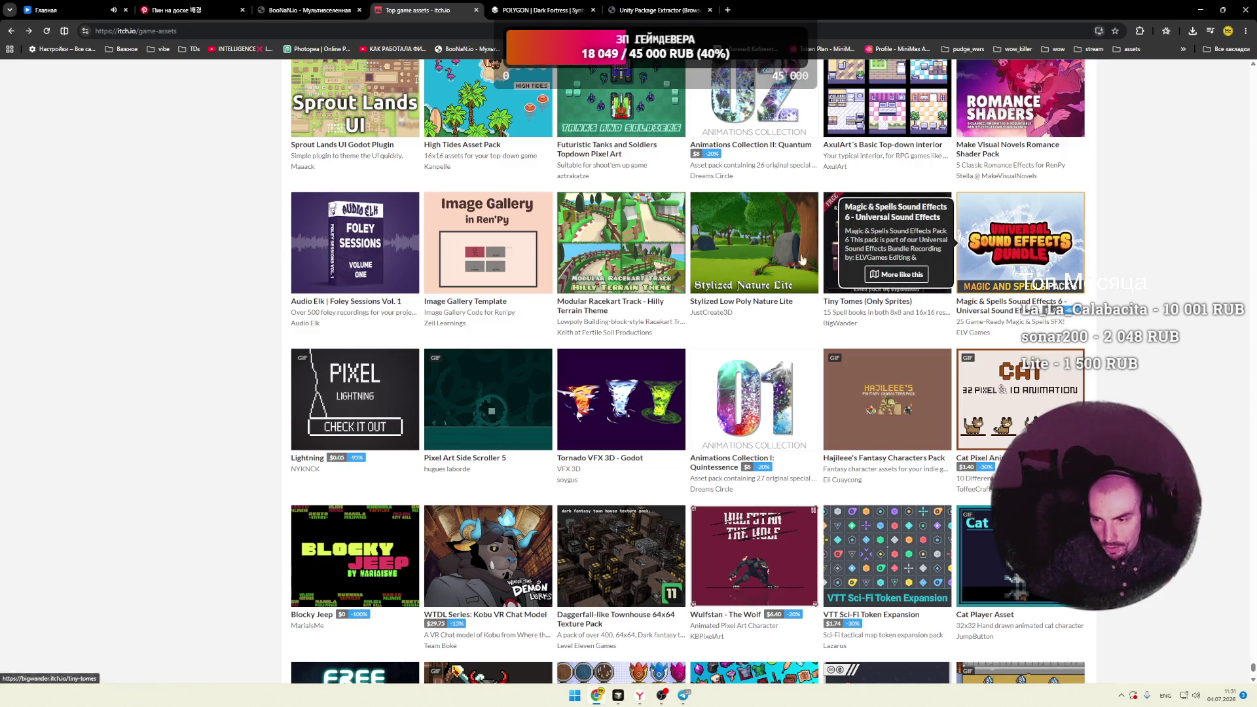
pyautogui.scroll(-1, 488, 249)
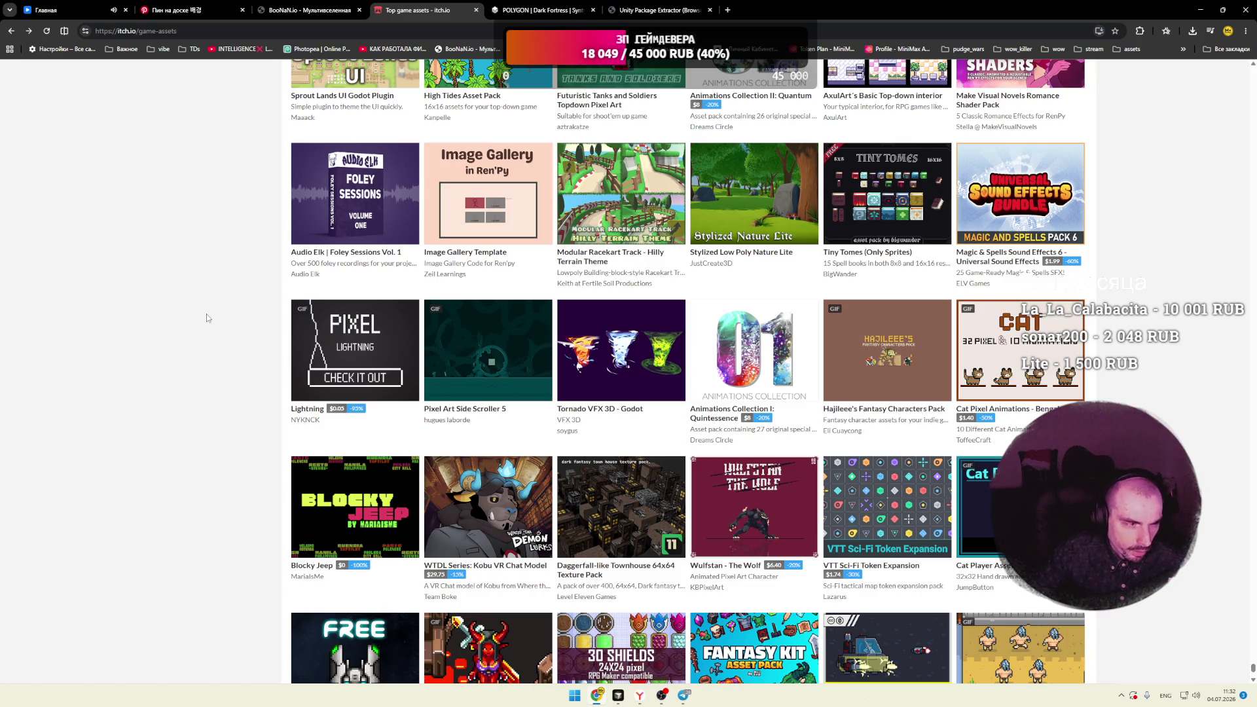
pyautogui.scroll(-2, 206, 312)
pyautogui.scroll(-1, 208, 313)
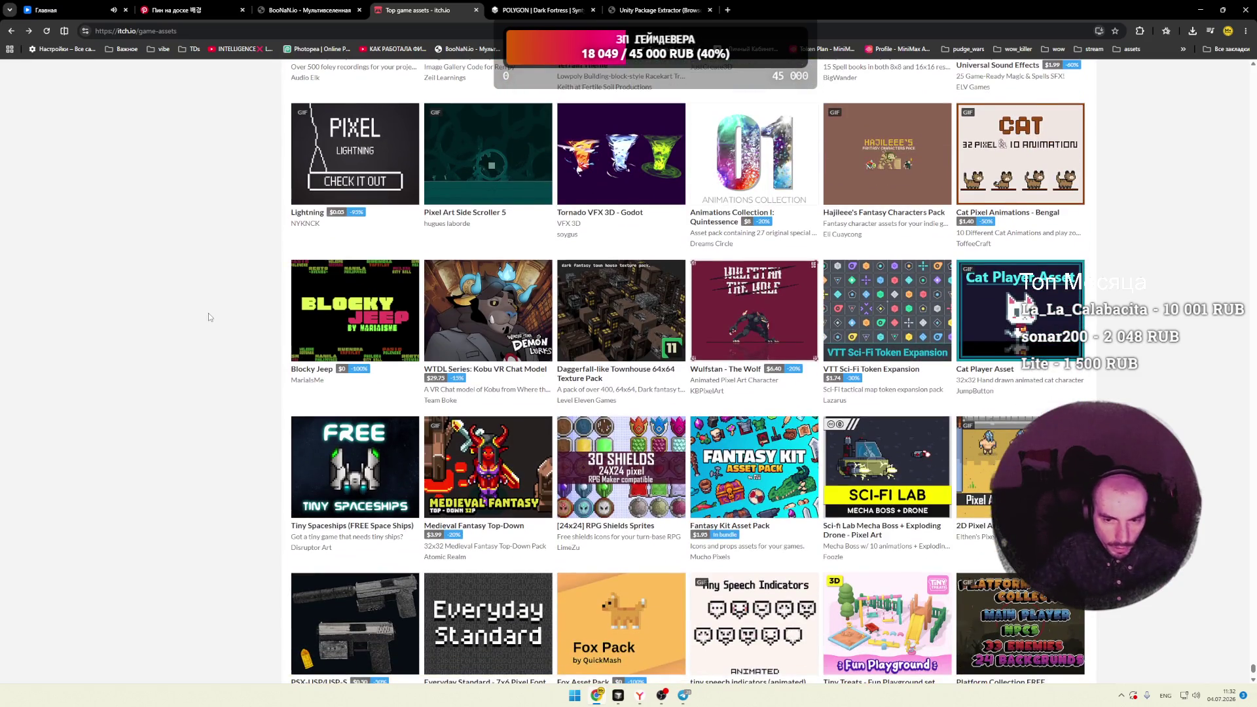
pyautogui.scroll(-4, 208, 313)
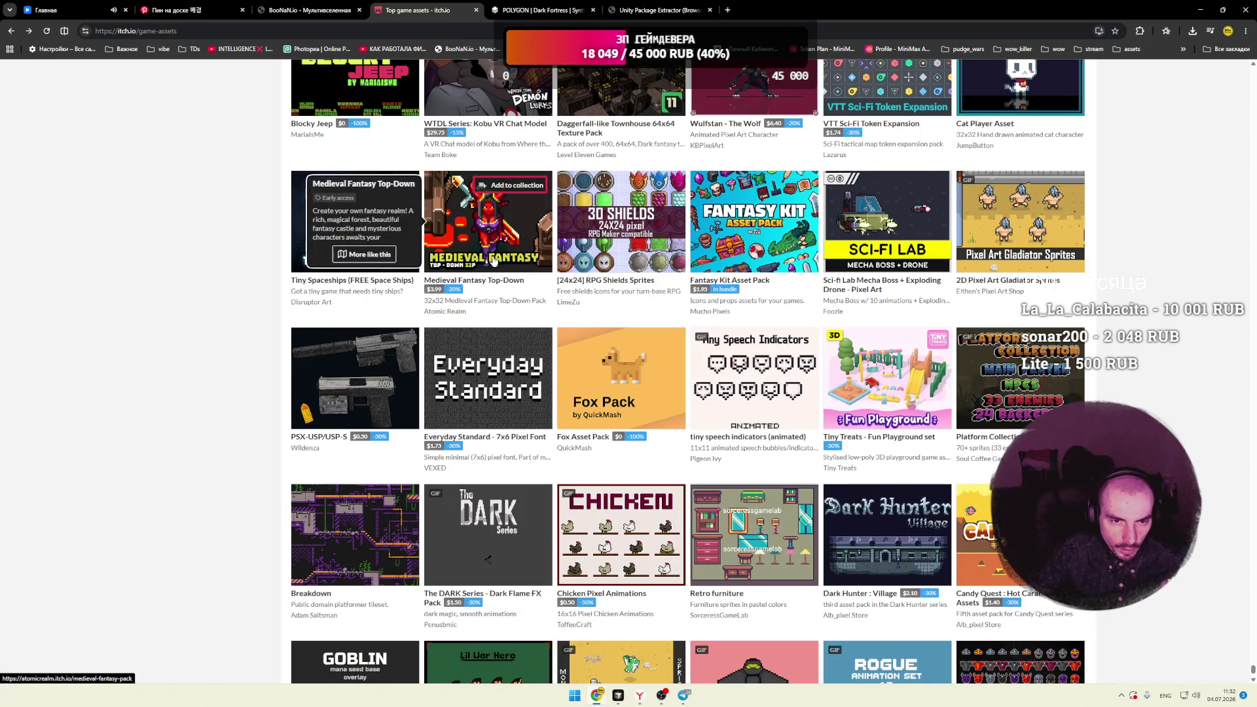
pyautogui.moveTo(349, 253)
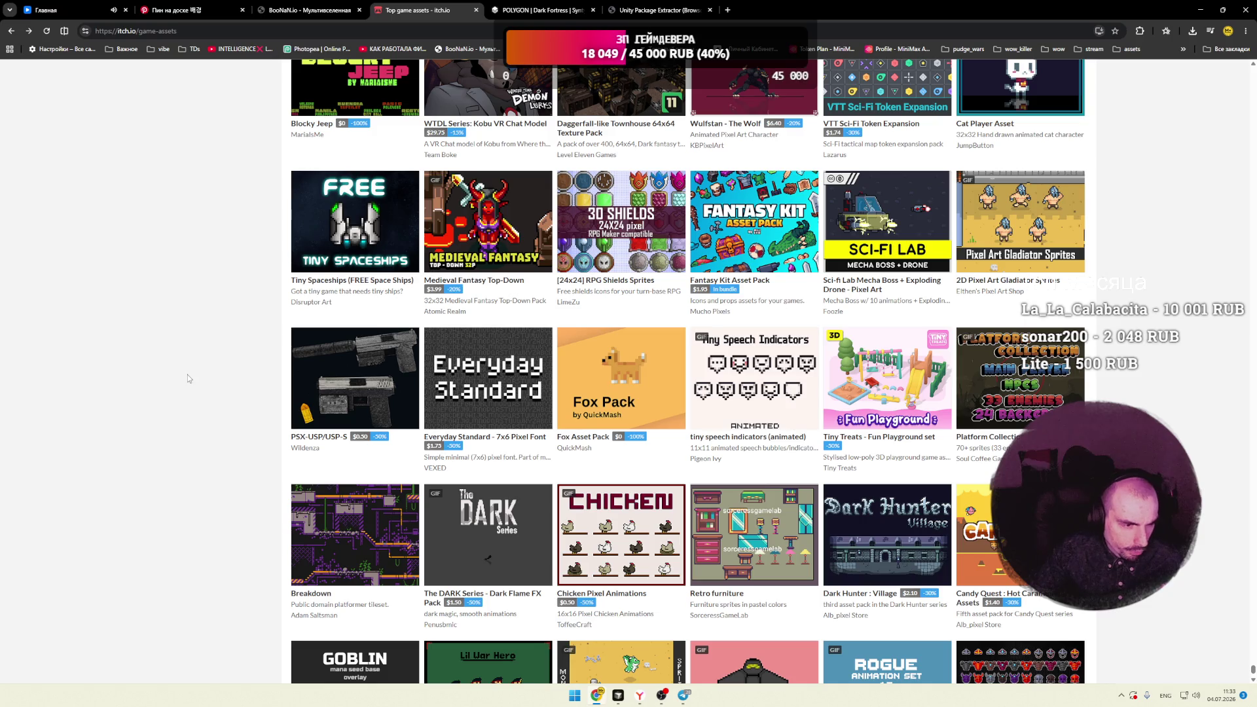
pyautogui.scroll(-5, 187, 379)
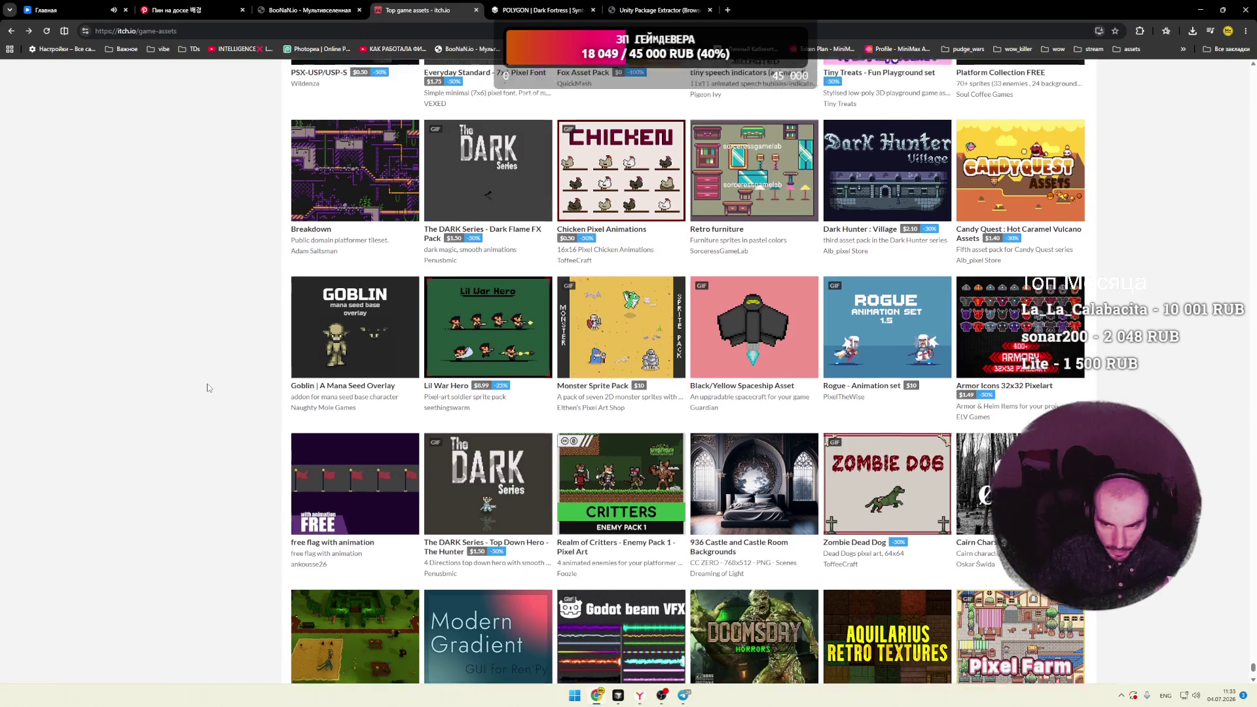
pyautogui.scroll(-2, 205, 387)
pyautogui.scroll(-5, 206, 387)
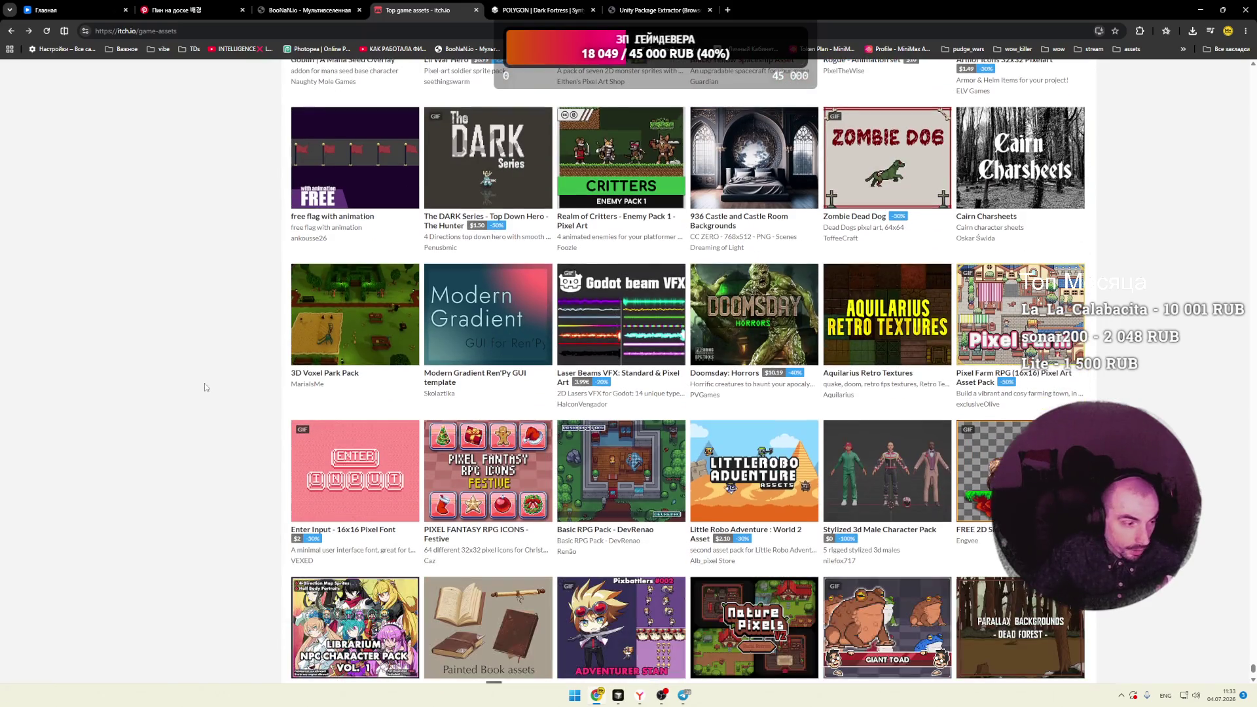
pyautogui.scroll(-6, 205, 387)
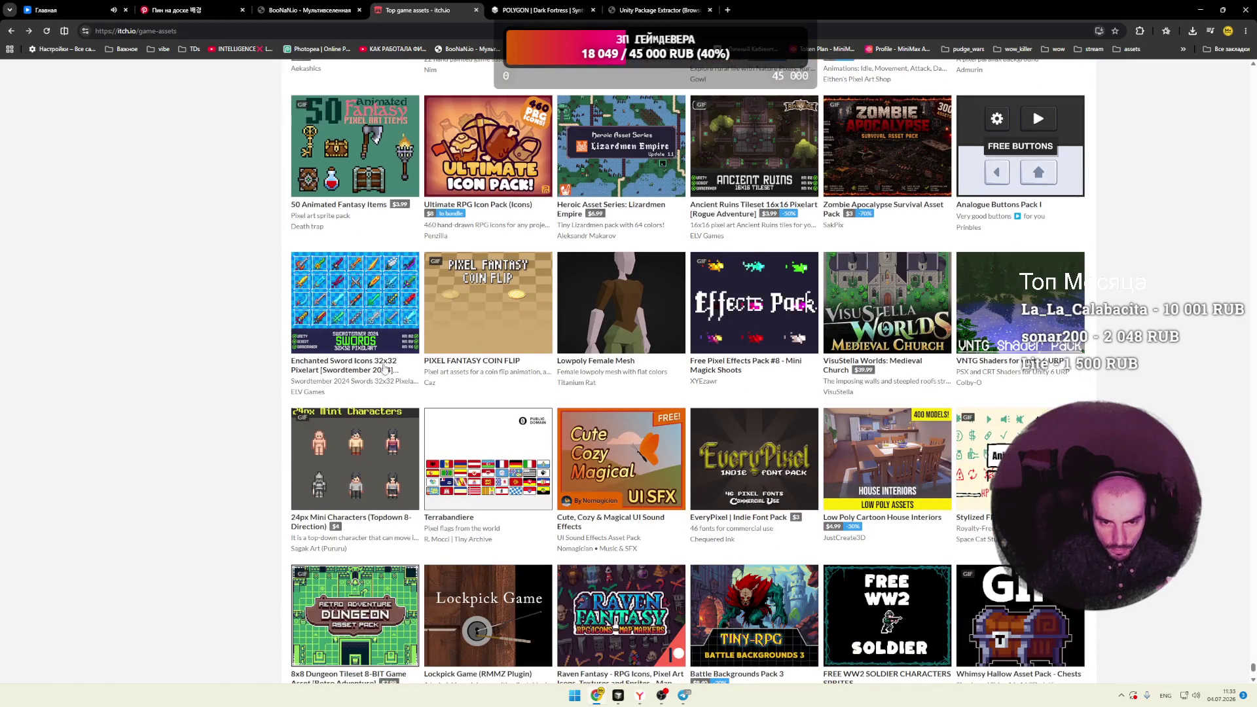
pyautogui.moveTo(522, 344)
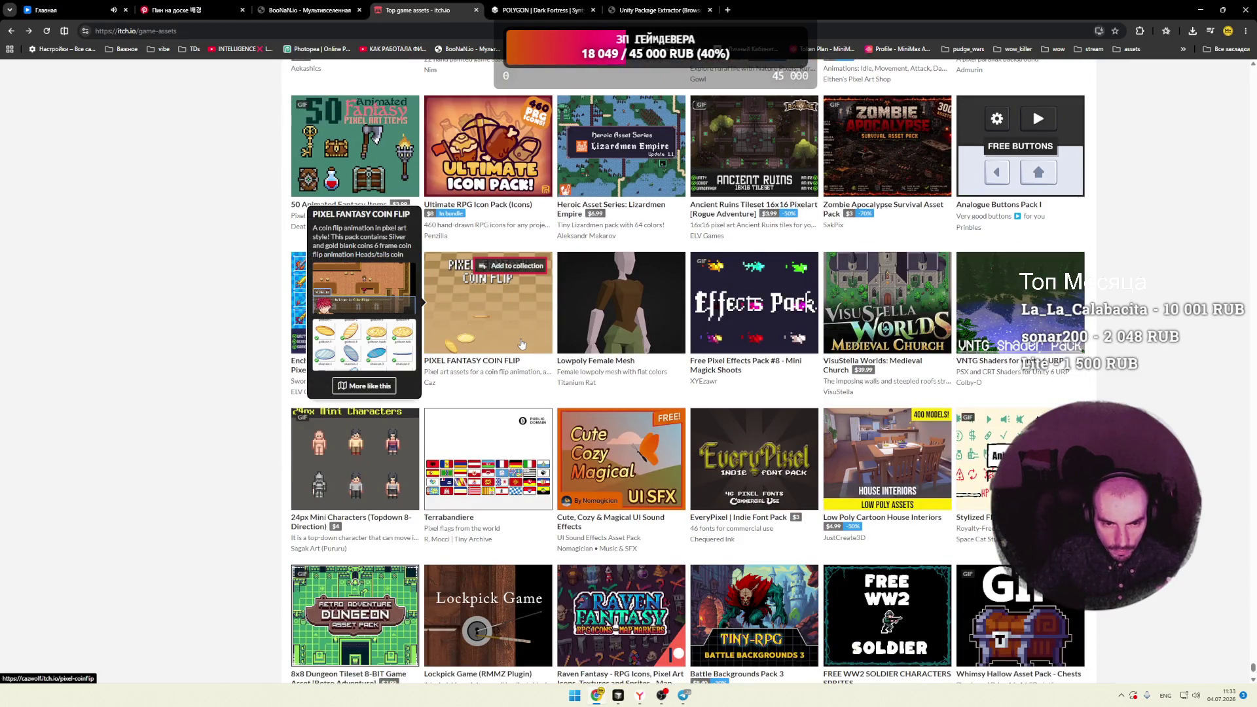
pyautogui.scroll(-1, 188, 380)
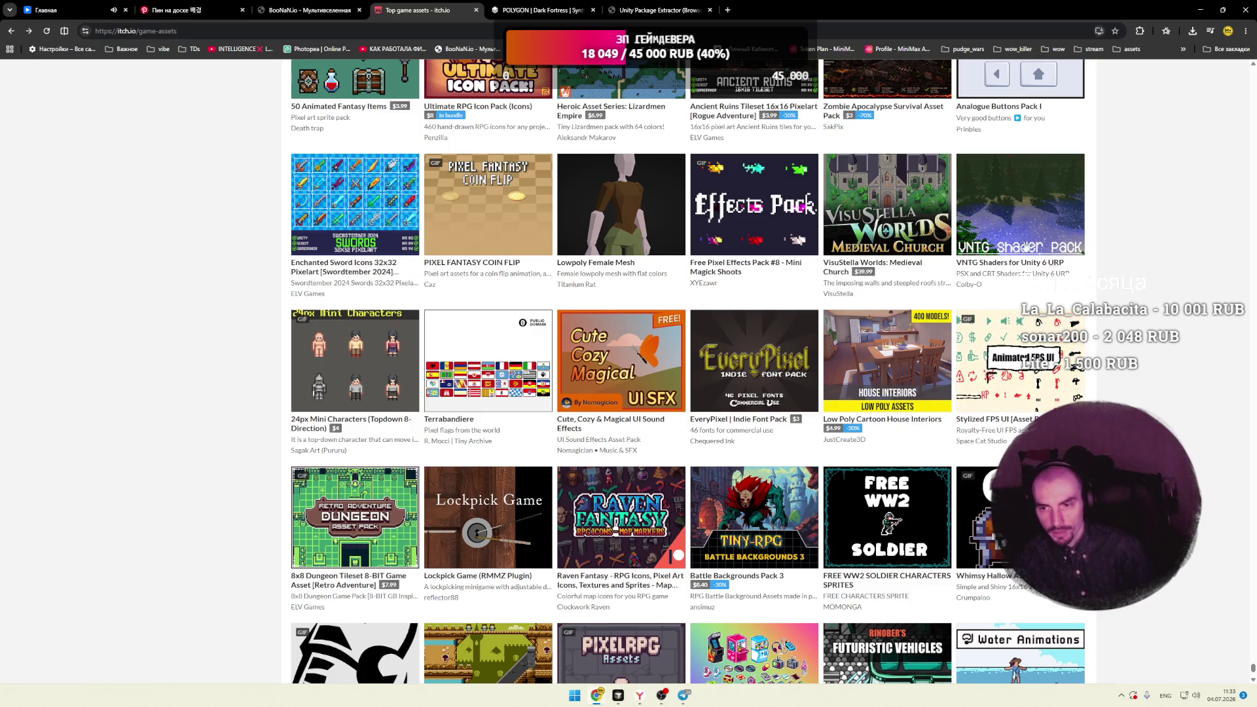
pyautogui.moveTo(1009, 231)
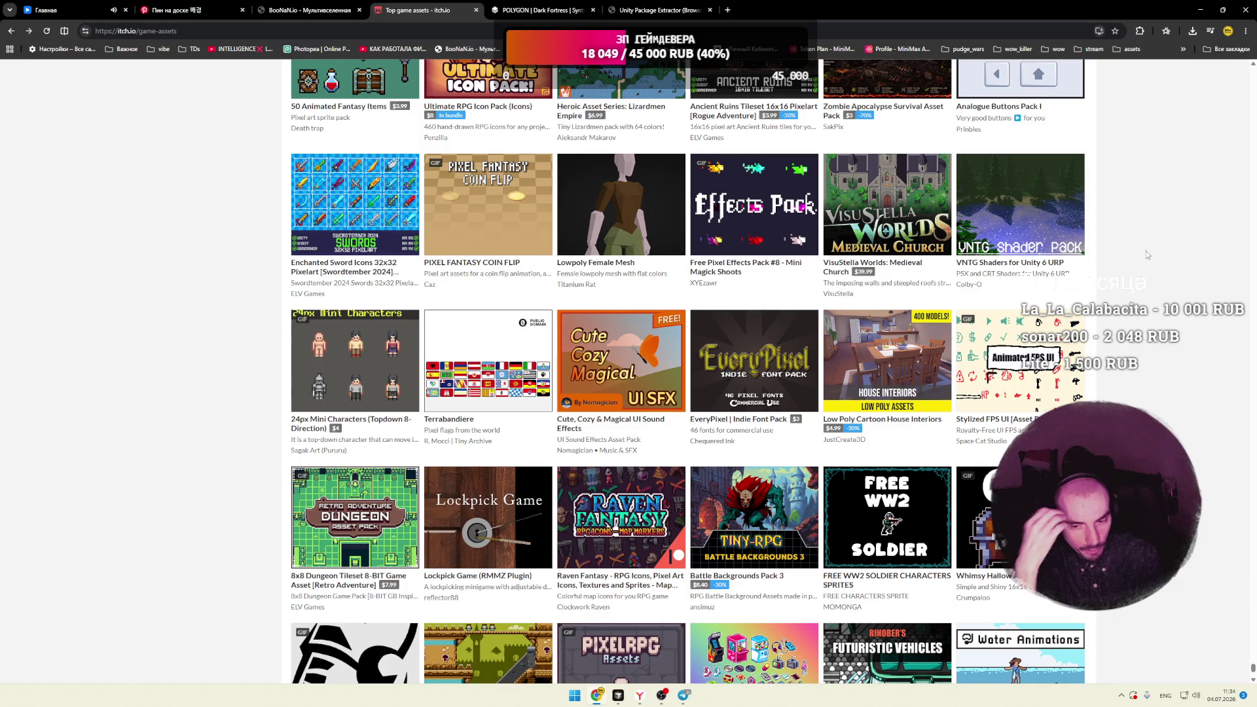
pyautogui.click(541, 10)
pyautogui.scroll(10, 440, 318)
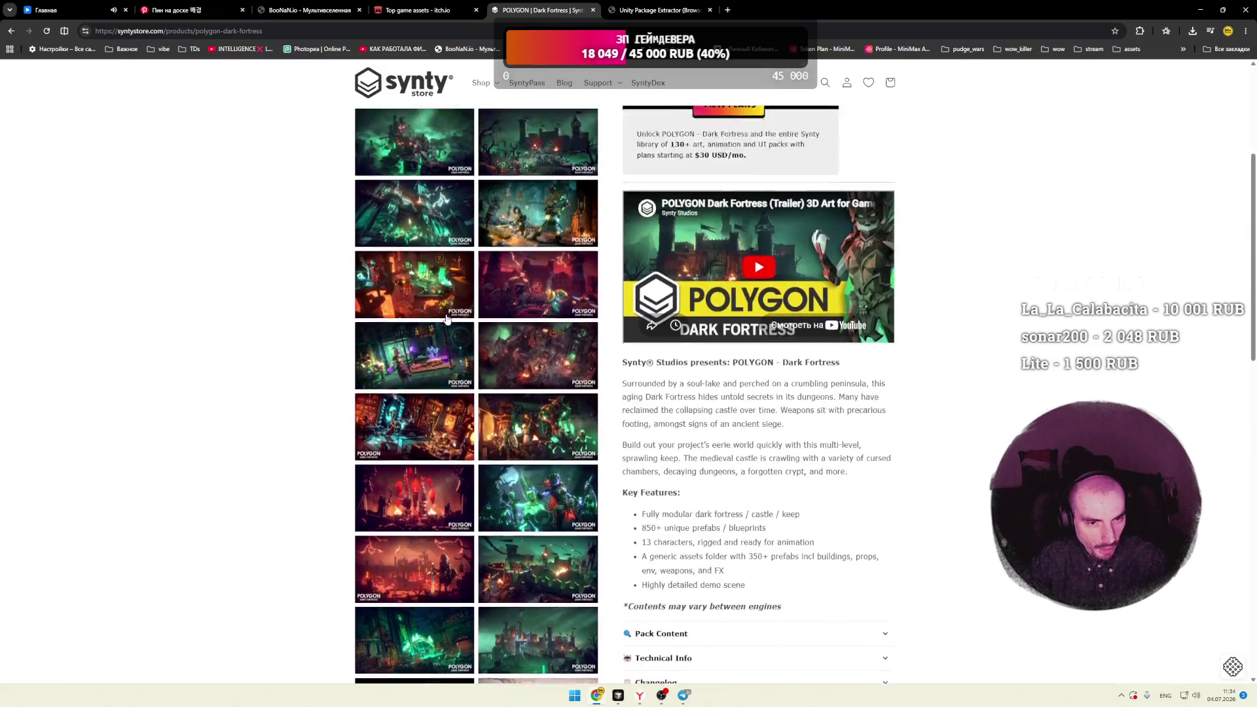
pyautogui.click(427, 309)
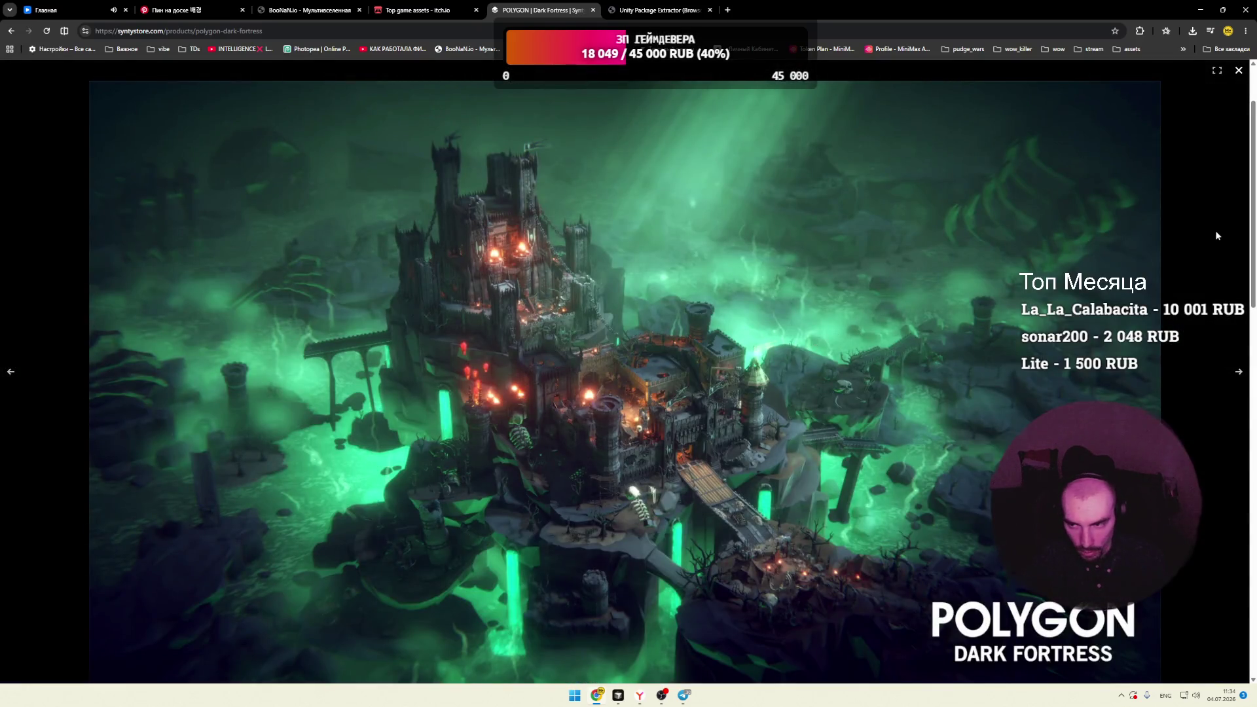
pyautogui.click(1216, 236)
pyautogui.scroll(-15, 438, 298)
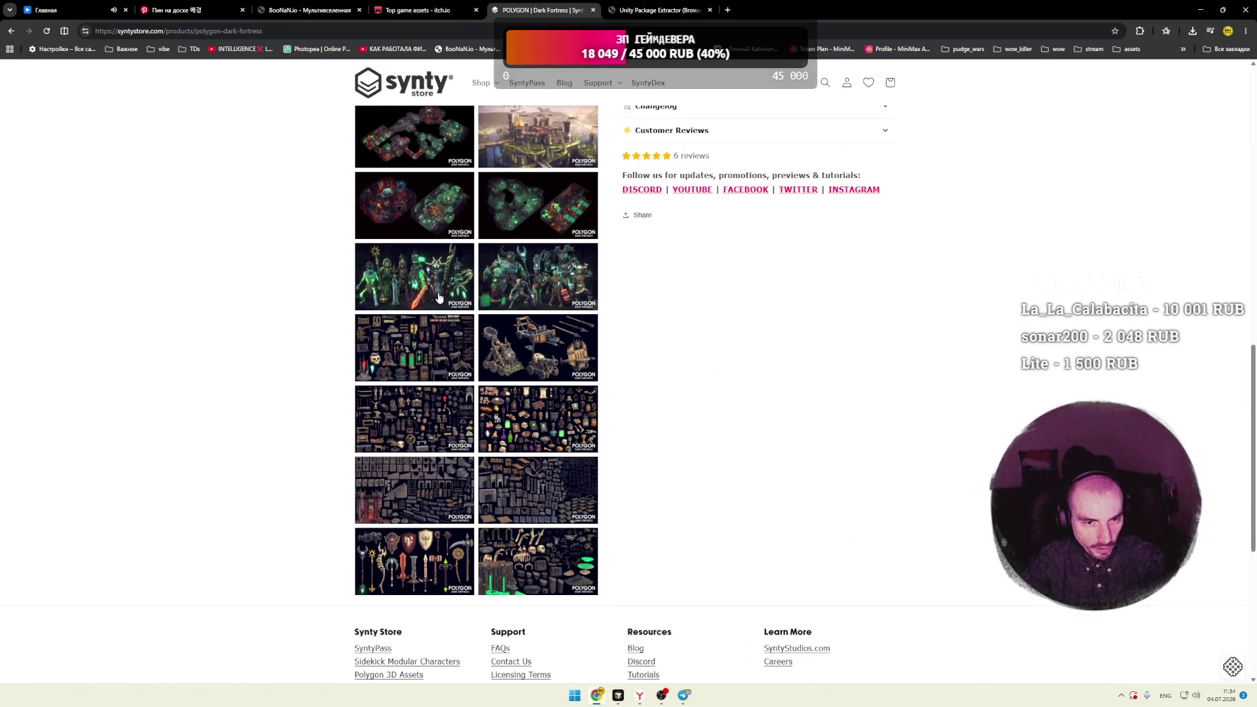
pyautogui.click(439, 298)
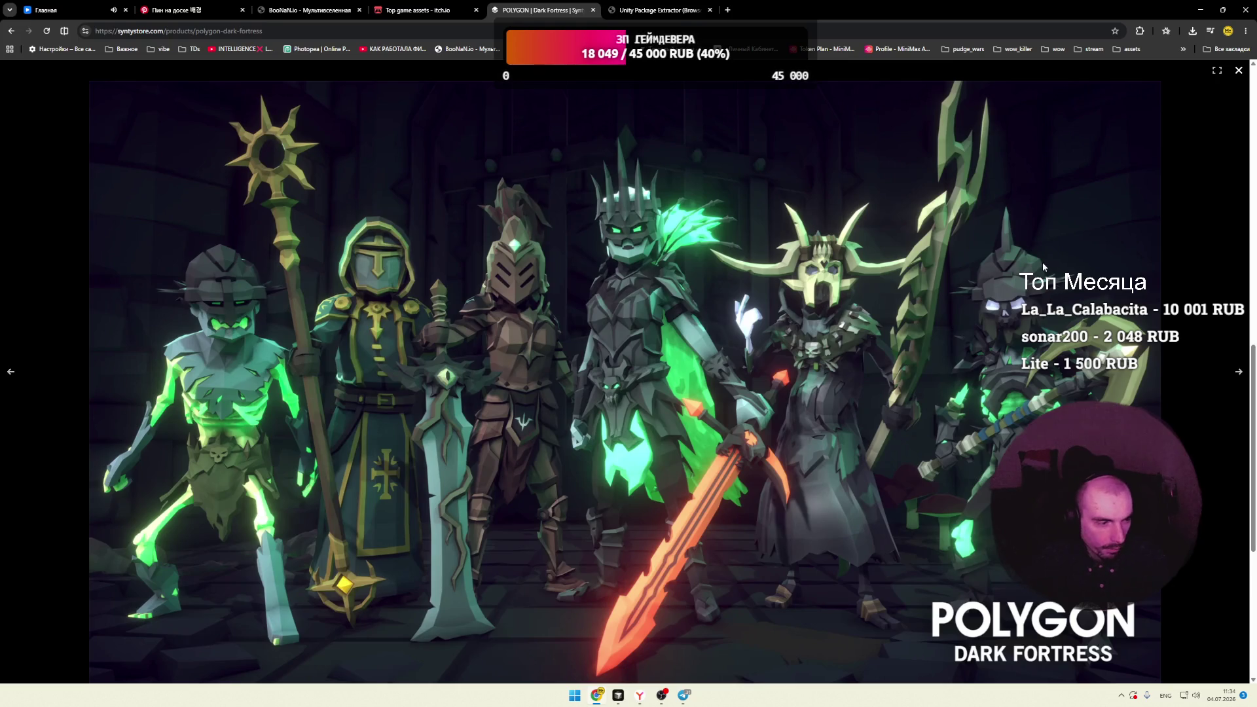
pyautogui.click(1237, 70)
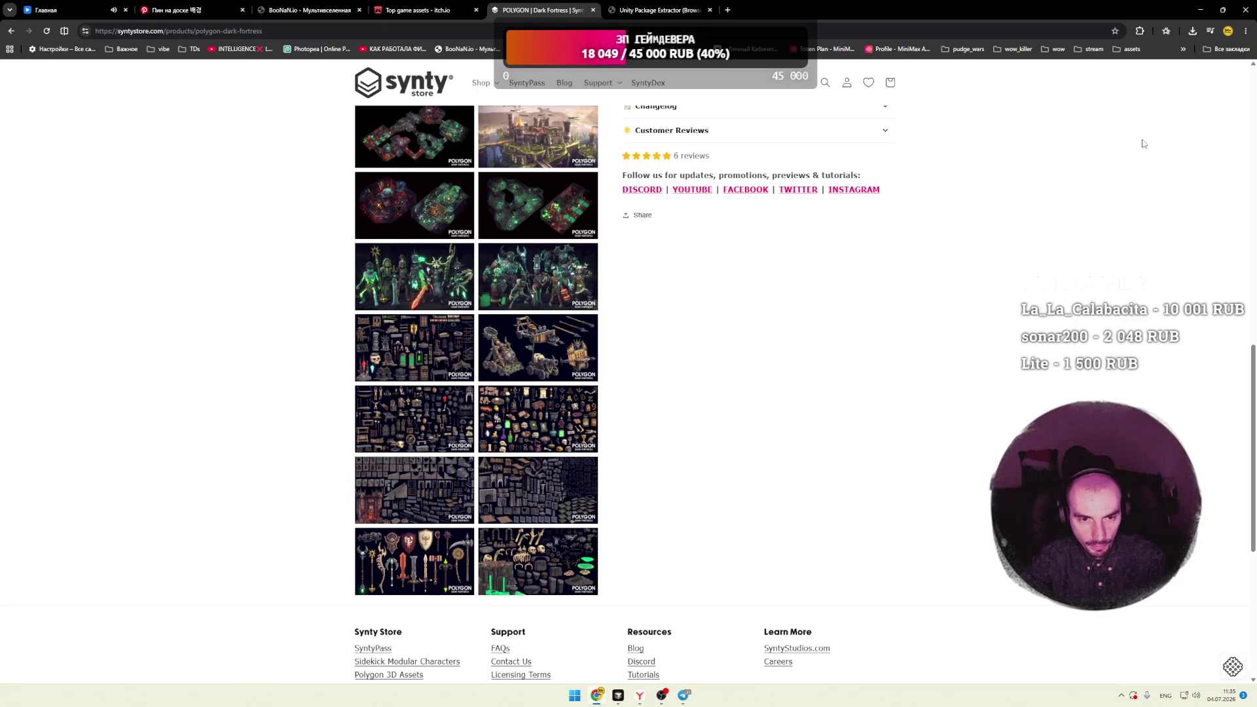
pyautogui.click(520, 342)
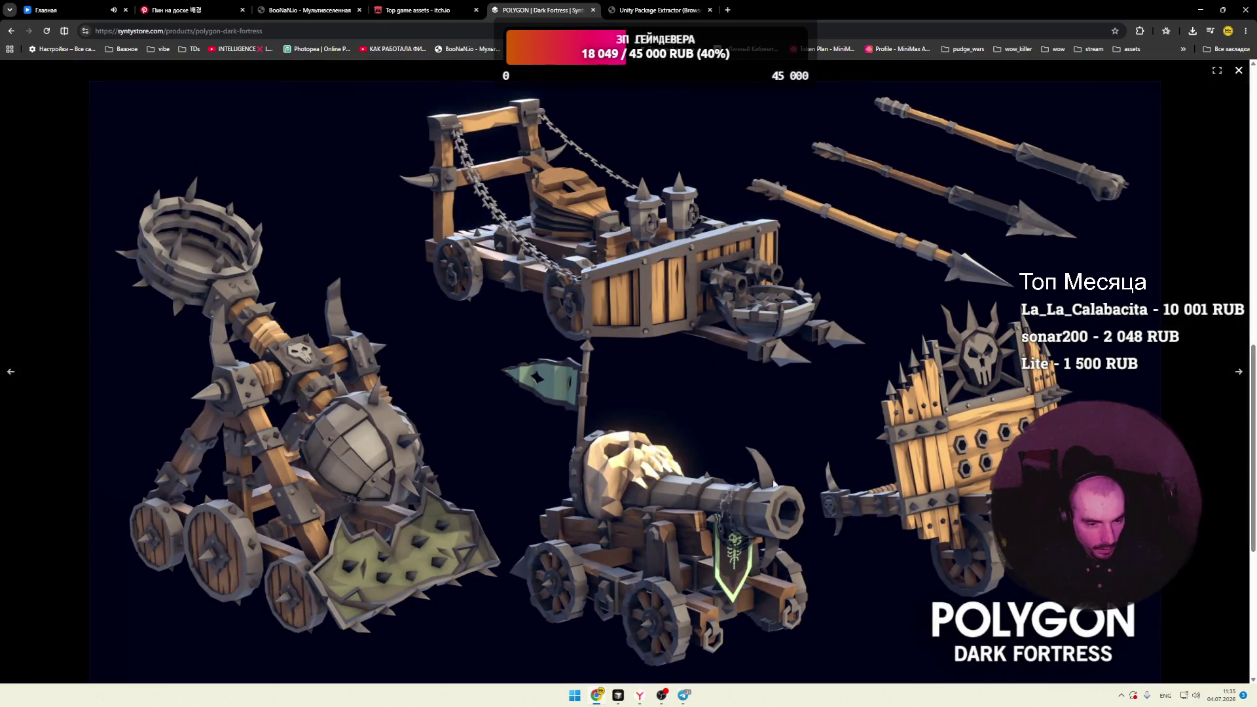
pyautogui.hotkey('ctrl', 'shift', 'Tab')
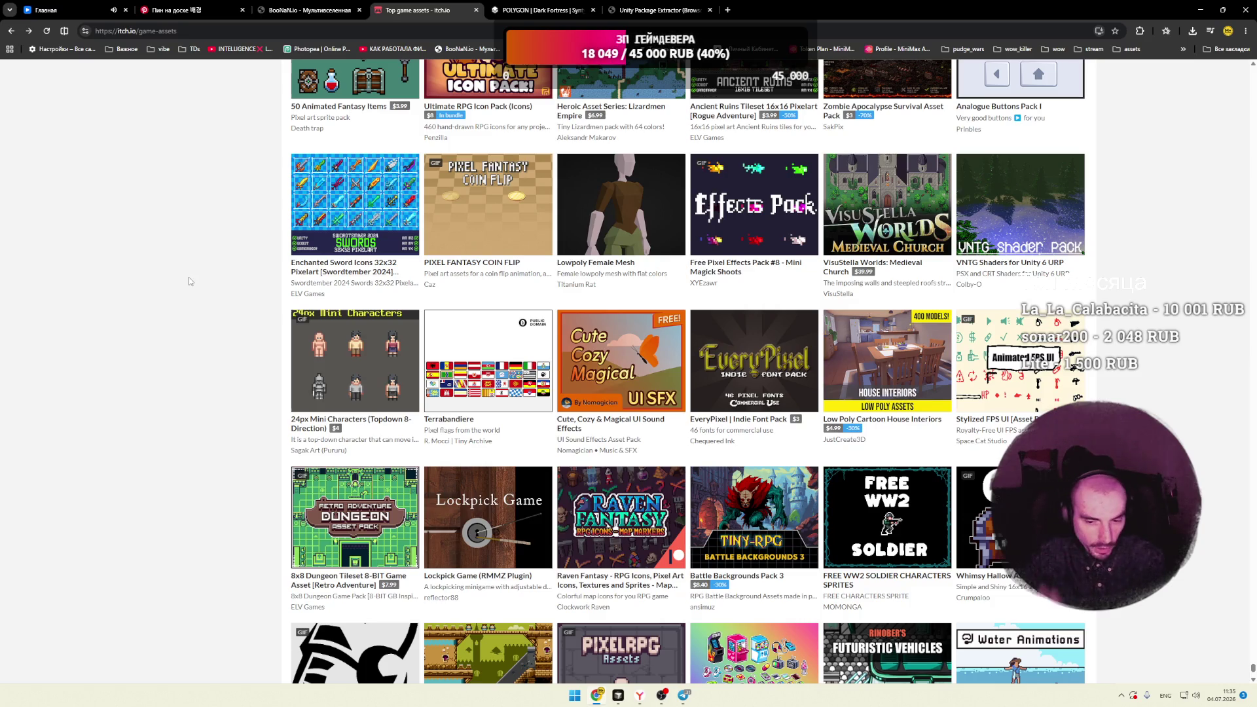
# Step: Open unpack.rar from the Telegram chat and extract unpack.py to the desktop
pyautogui.click(684, 695)
pyautogui.click(583, 471)
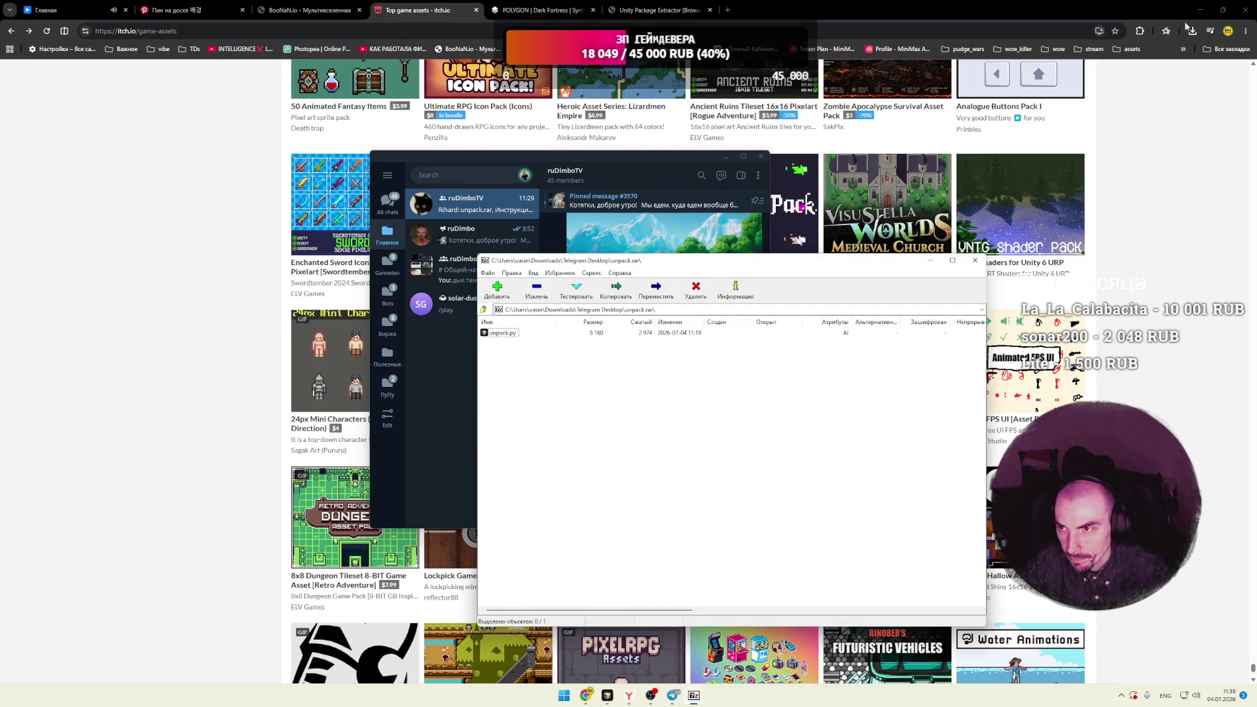
pyautogui.click(1200, 10)
pyautogui.click(1186, 12)
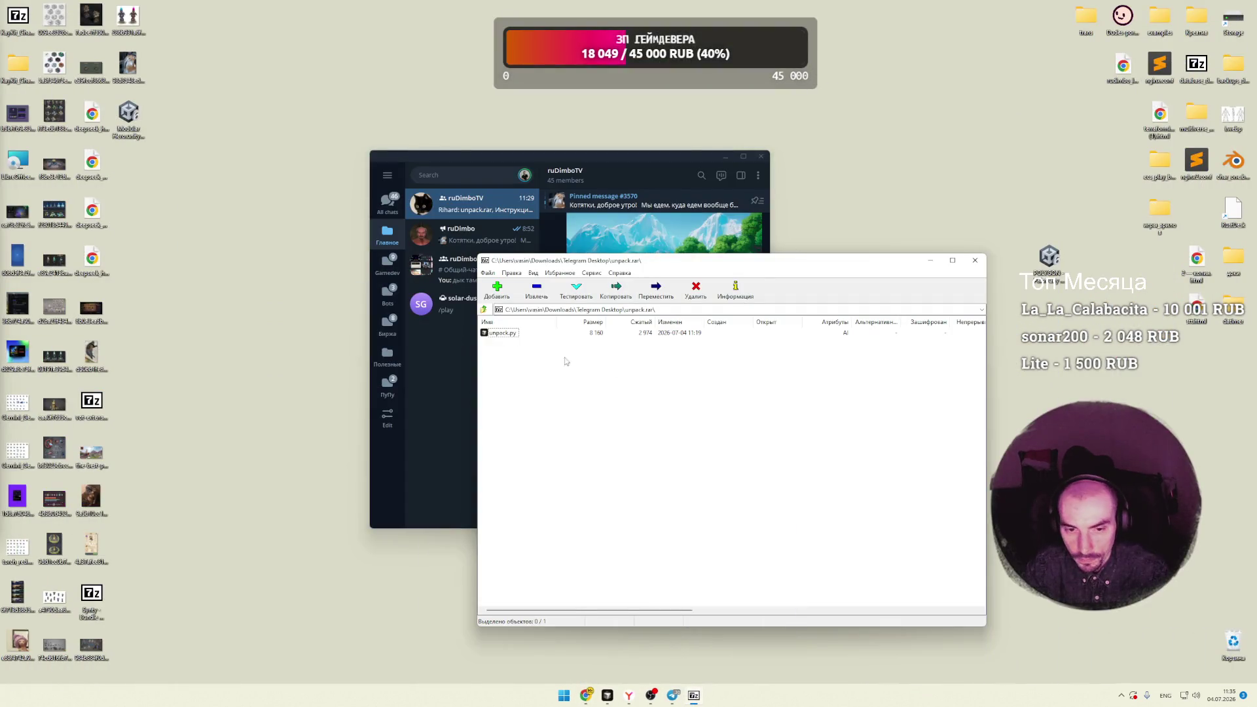
pyautogui.click(273, 354)
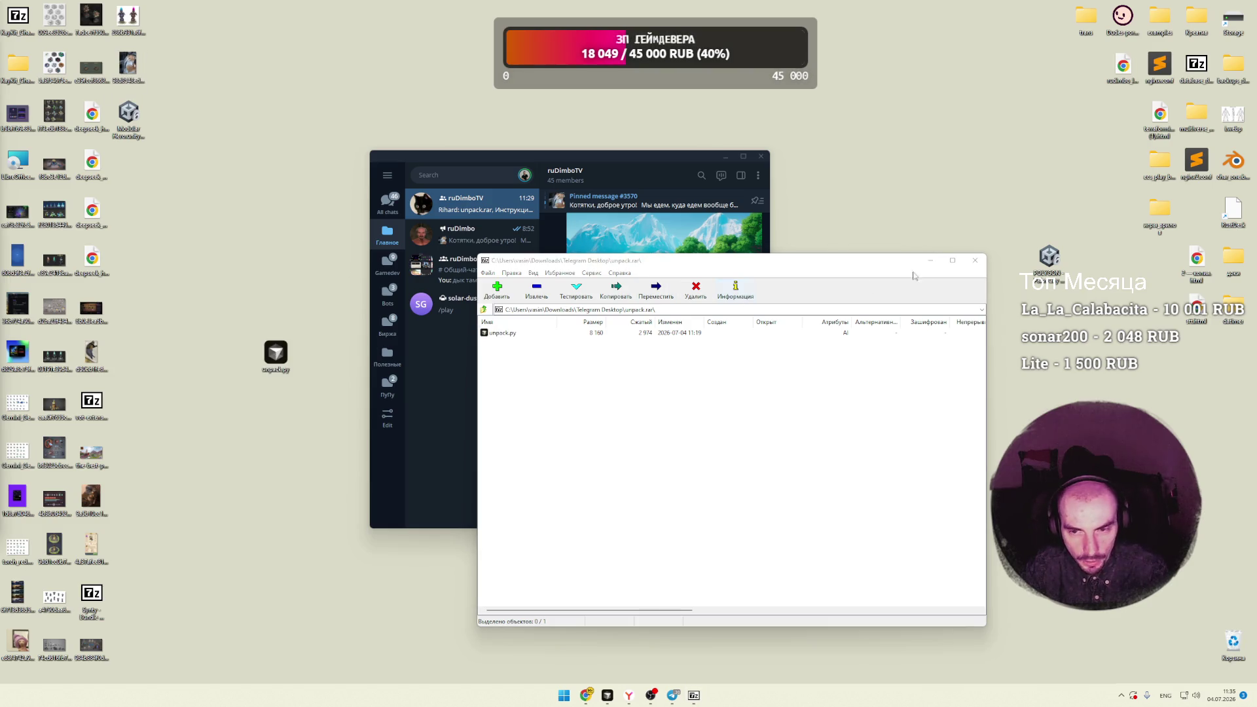
pyautogui.click(975, 260)
# Step: Open the extracted unpack.py with Zed from the Open With list
pyautogui.doubleClick(611, 498)
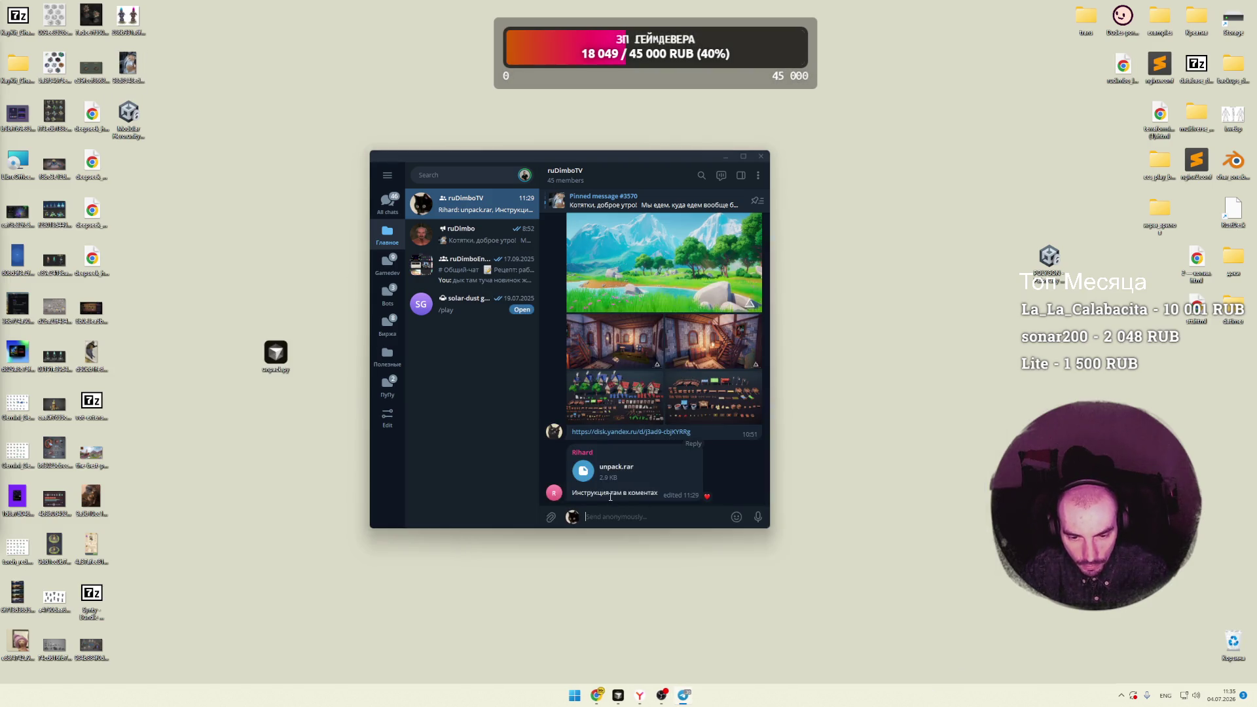
pyautogui.doubleClick(279, 360)
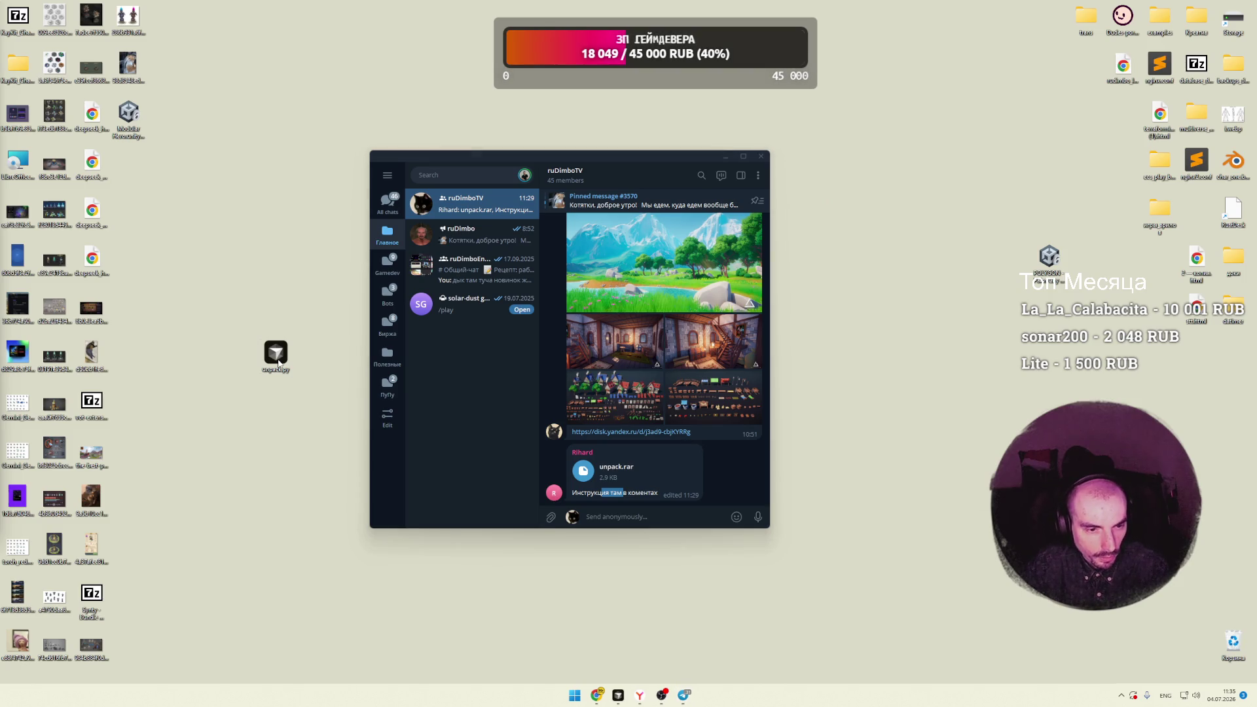
pyautogui.click(625, 310)
pyautogui.click(657, 415)
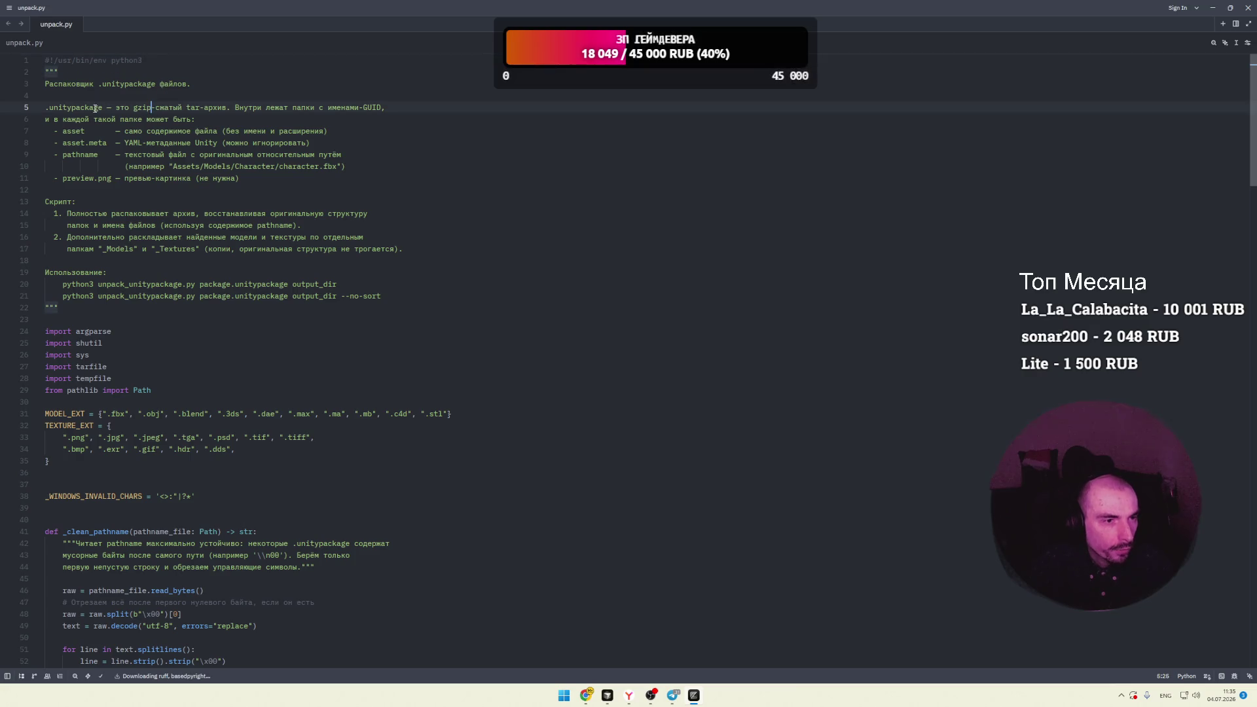
# Step: Read the unitypackage format description in unpack.py, covering asset.meta and preview.png
pyautogui.click(243, 118)
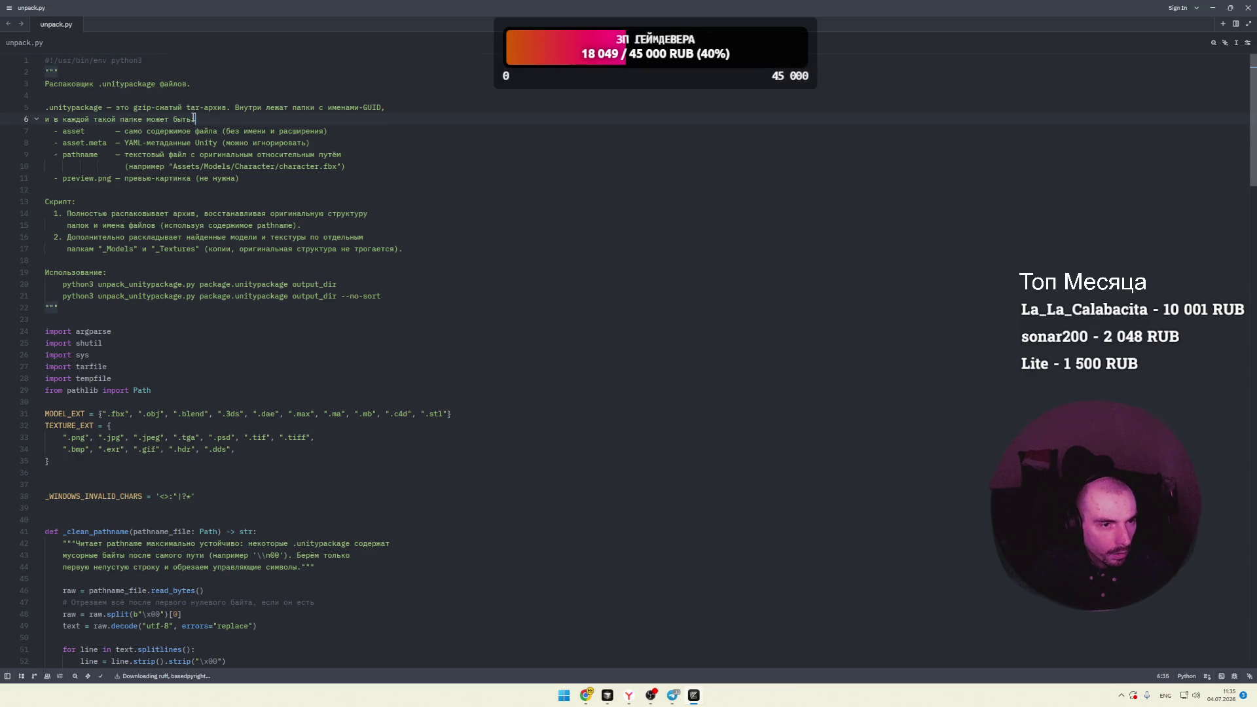
pyautogui.moveTo(61, 120); pyautogui.dragTo(132, 120)
pyautogui.click(68, 131)
pyautogui.moveTo(230, 131); pyautogui.dragTo(305, 131)
pyautogui.moveTo(69, 143); pyautogui.dragTo(93, 143)
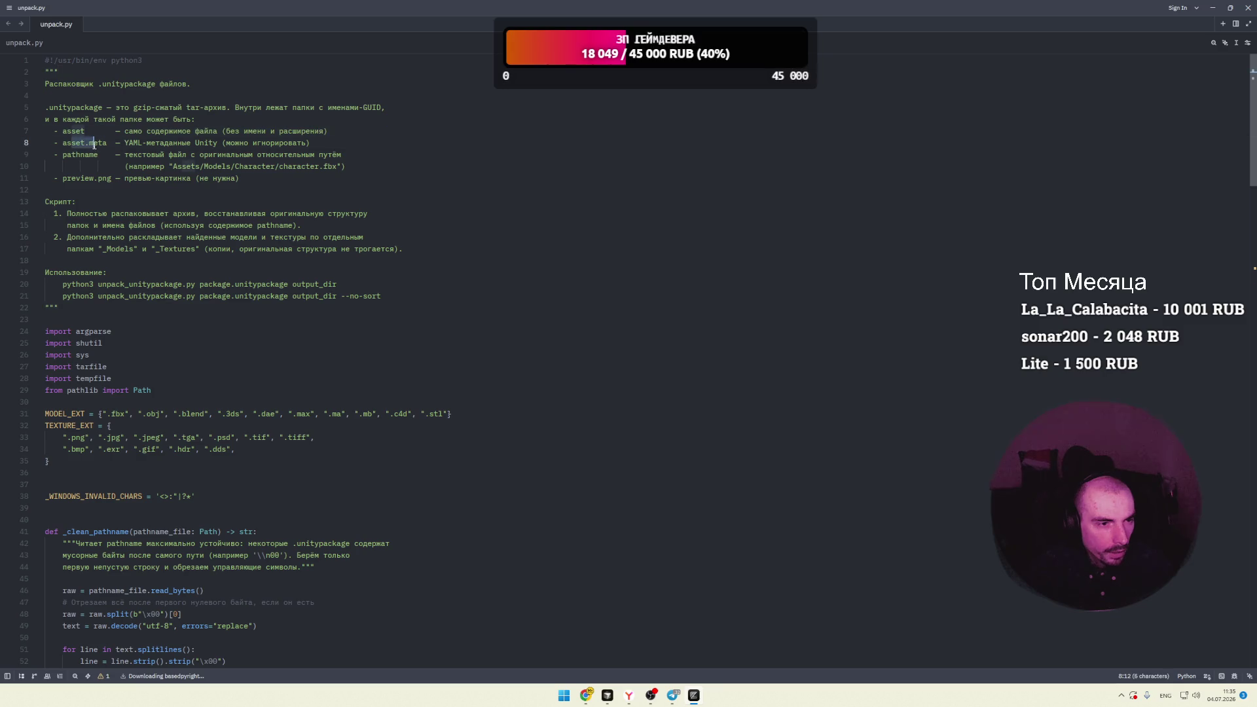
pyautogui.click(131, 178)
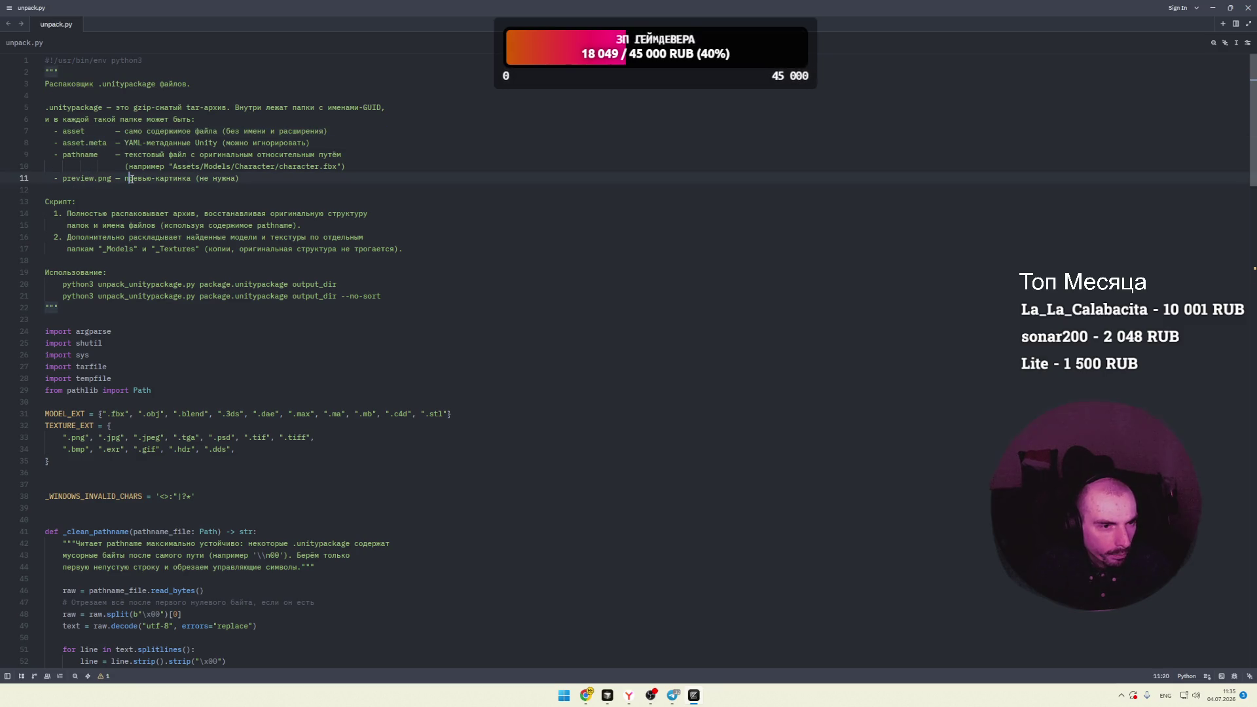
pyautogui.click(78, 201)
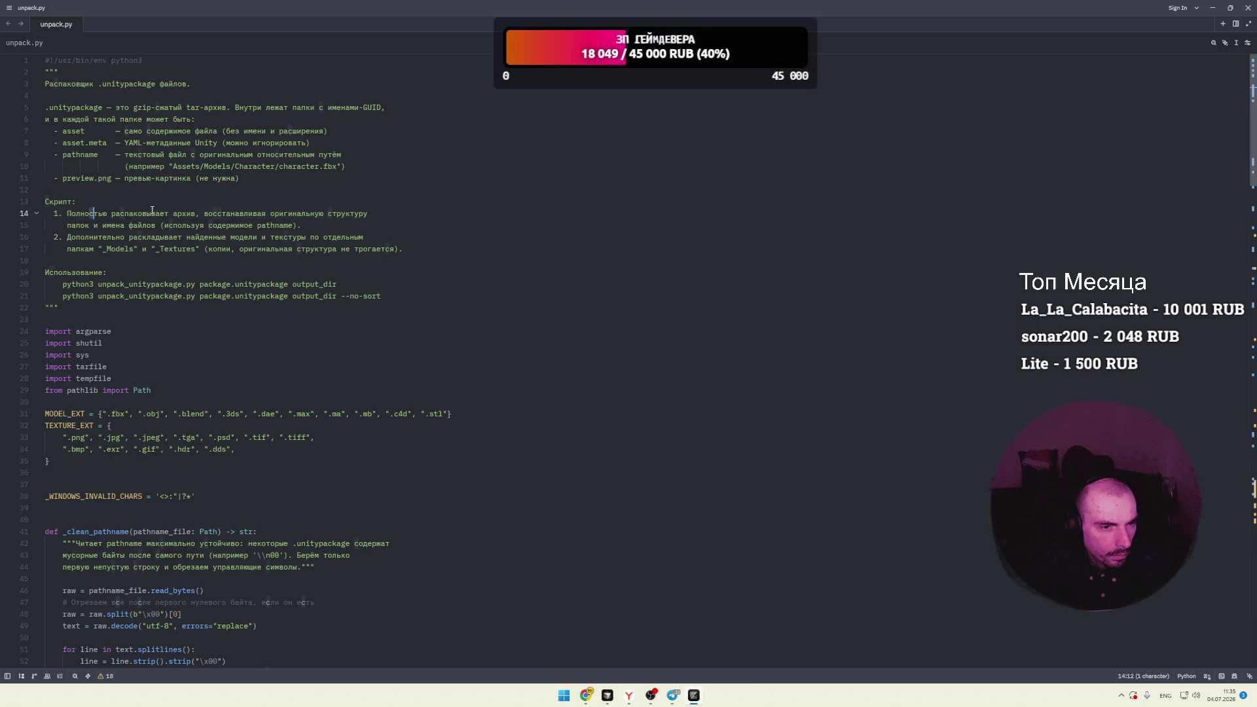
# Step: Examine the usage command python3 unpack_unitypackage.py package.unitypackage output_dir on line 20
pyautogui.scroll(-2, 101, 205)
pyautogui.click(109, 203)
pyautogui.click(161, 215)
pyautogui.doubleClick(330, 215)
pyautogui.click(164, 215)
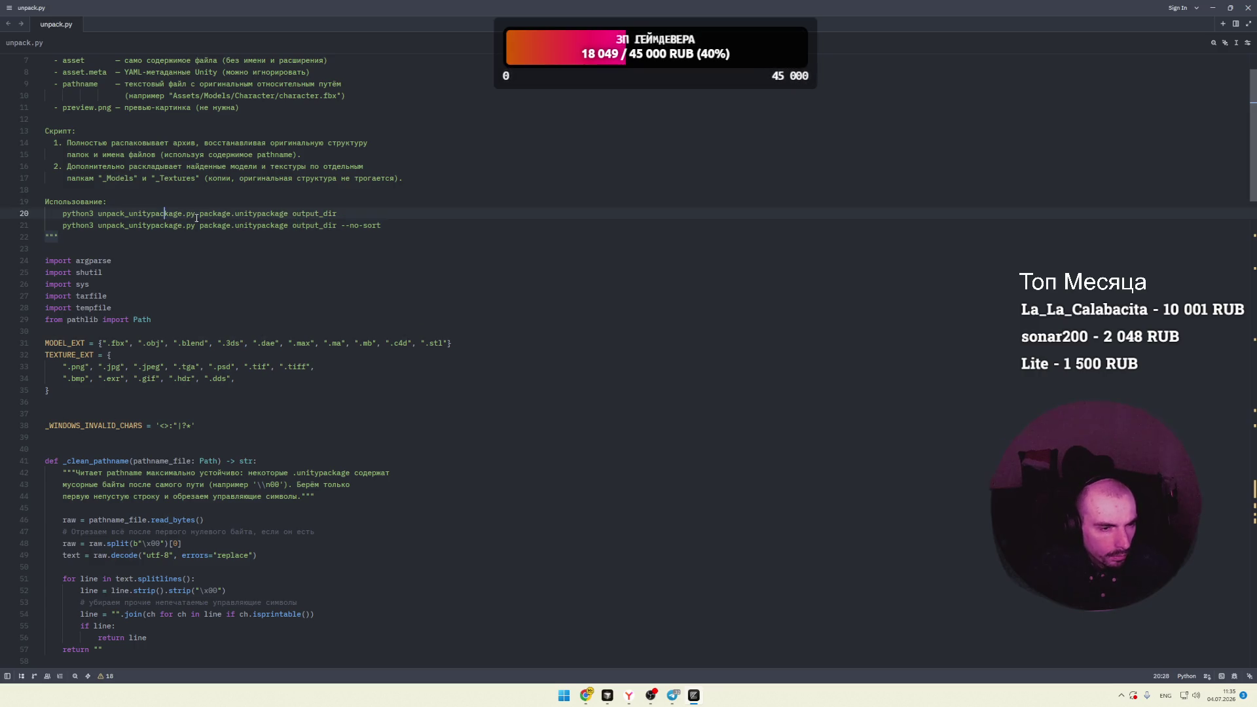
pyautogui.click(266, 215)
pyautogui.moveTo(213, 215); pyautogui.dragTo(268, 214)
pyautogui.click(162, 215)
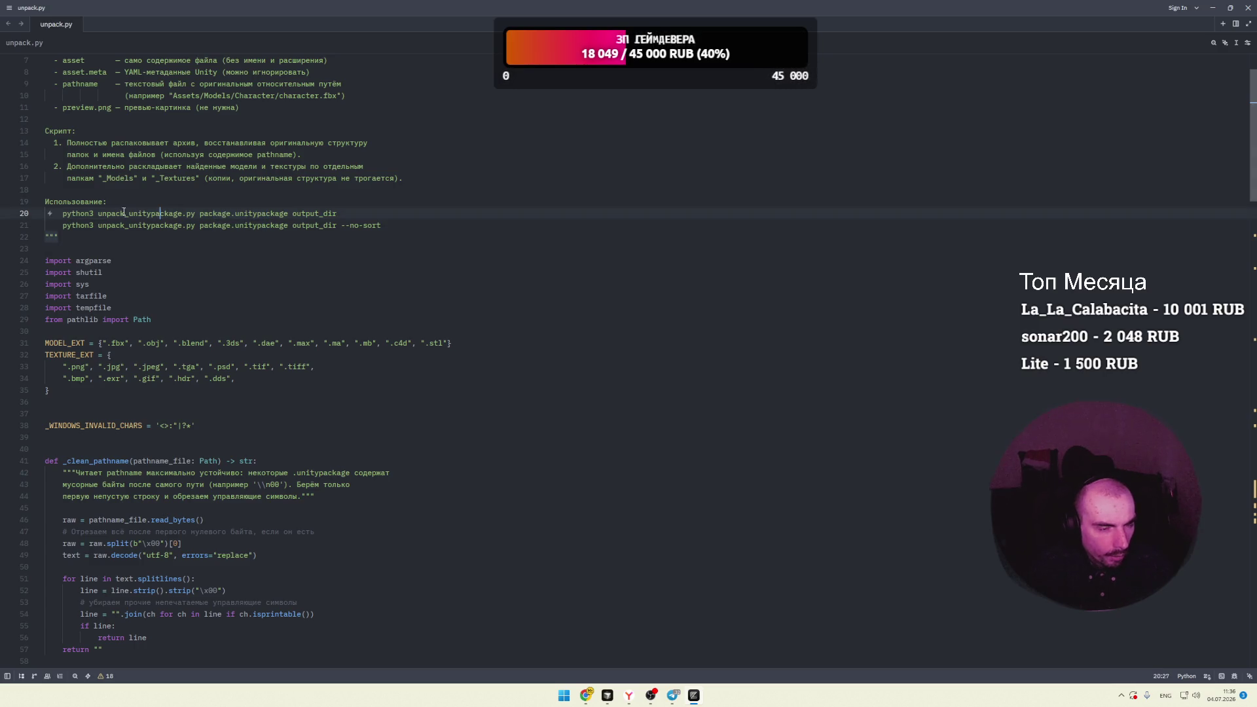
pyautogui.click(560, 697)
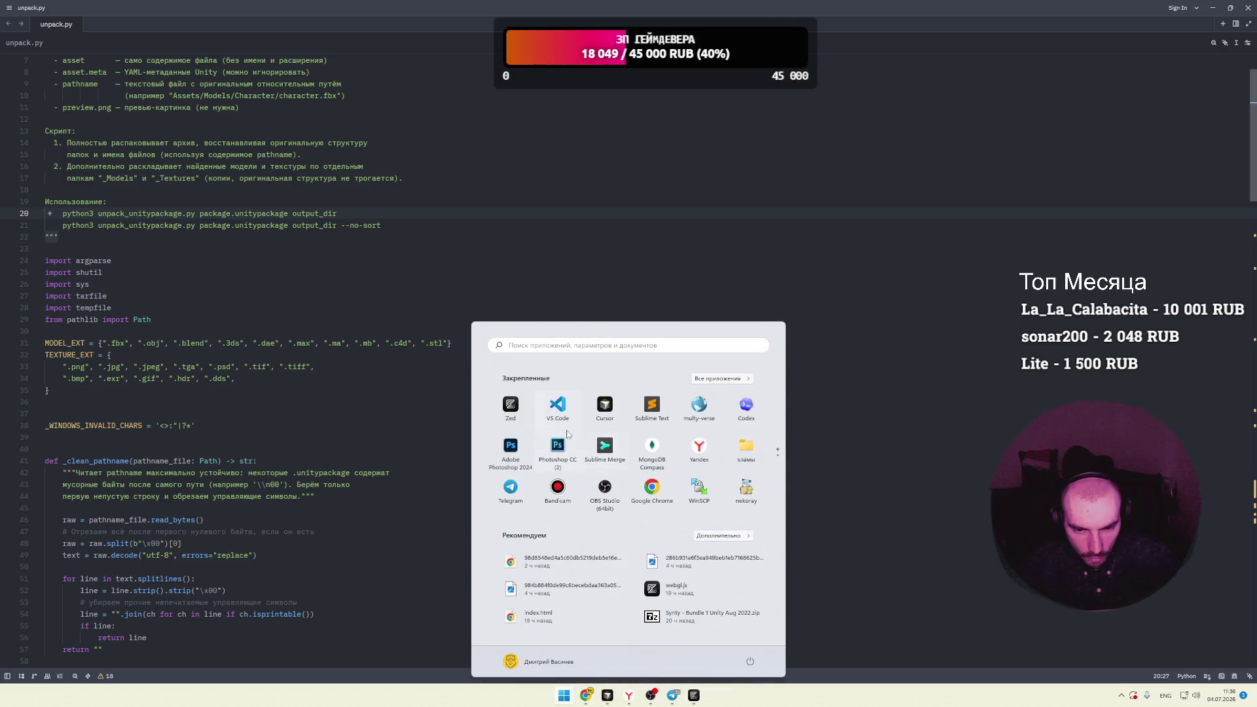
pyautogui.click(789, 391)
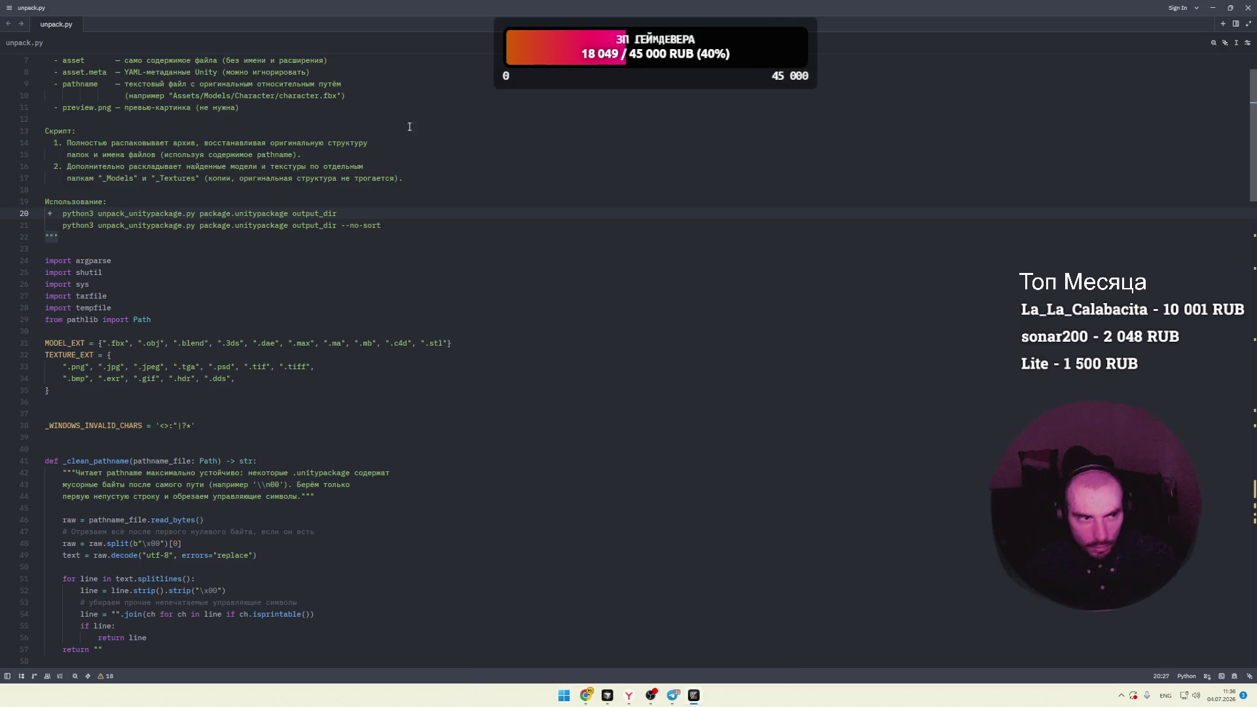
pyautogui.rightClick(293, 120)
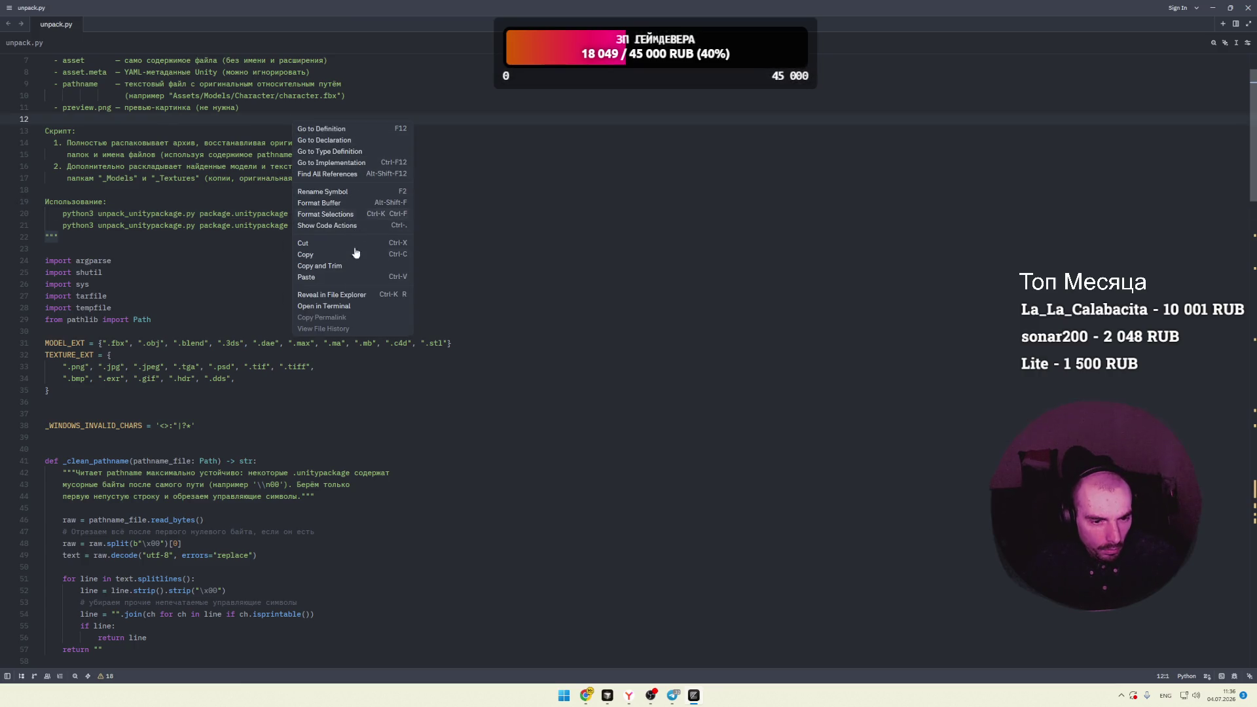
pyautogui.click(336, 306)
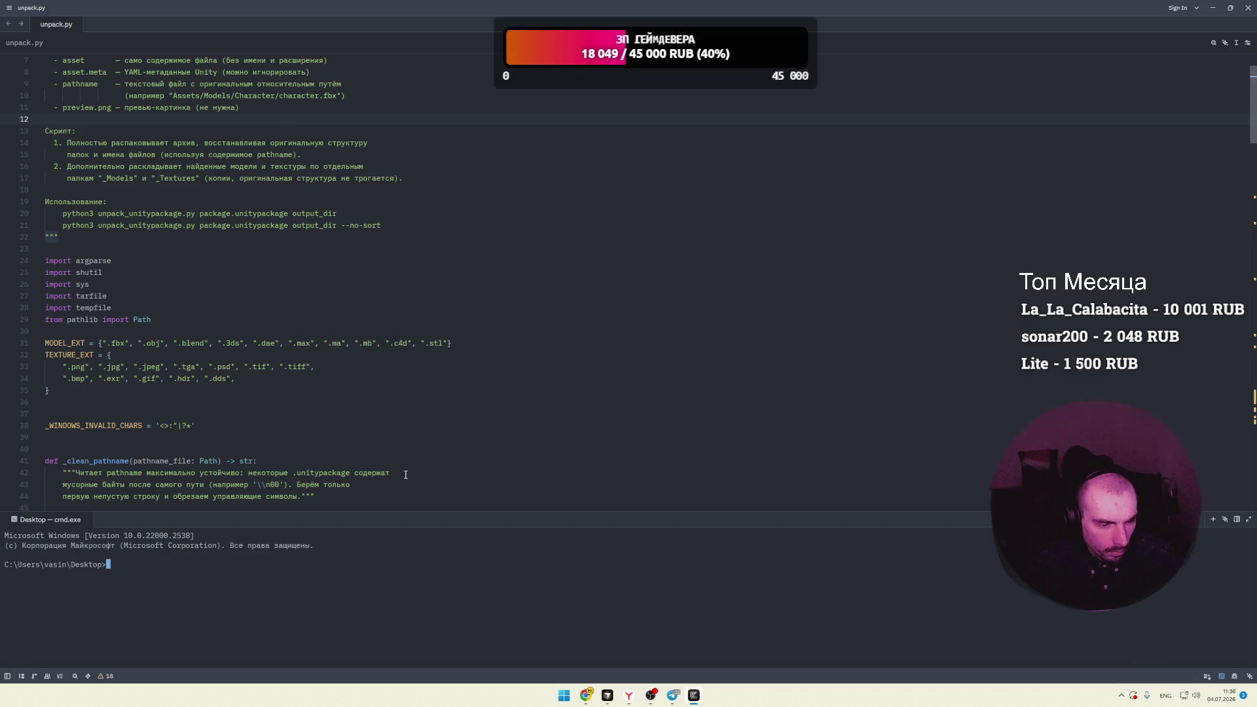
pyautogui.doubleClick(81, 213)
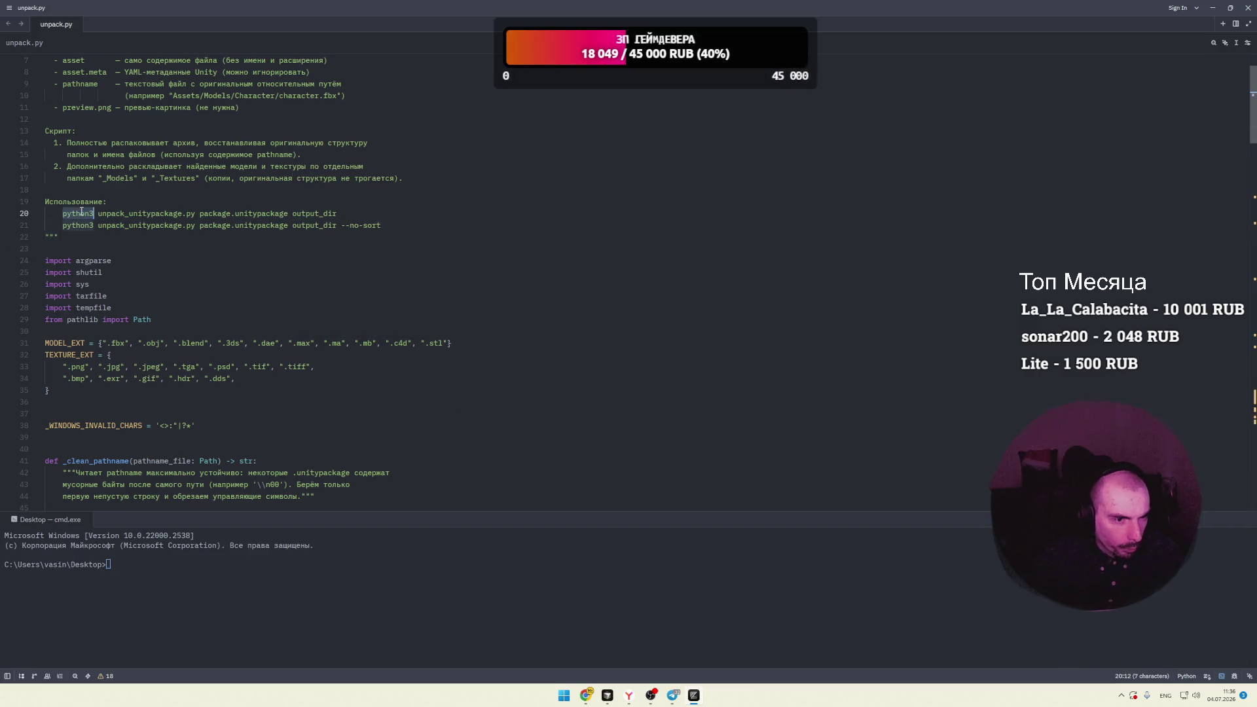
pyautogui.rightClick(176, 568)
pyautogui.click(159, 573)
pyautogui.write('python3')
pyautogui.press('Return')
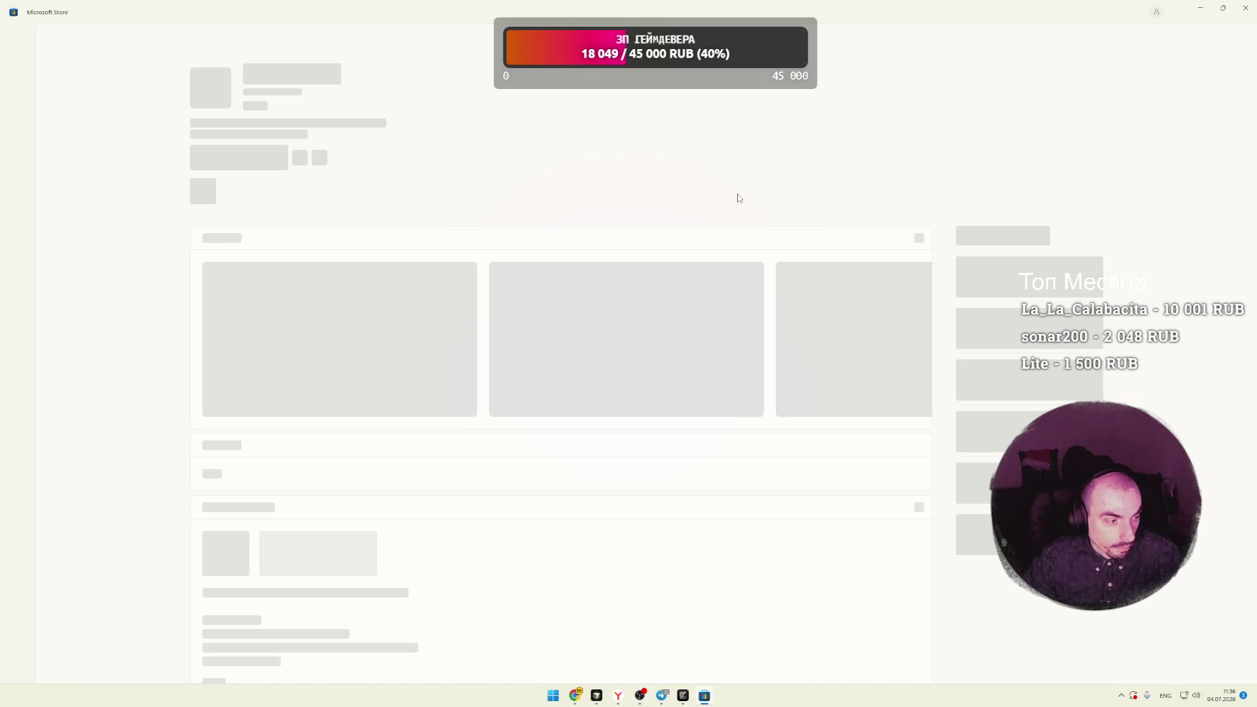
pyautogui.click(1245, 8)
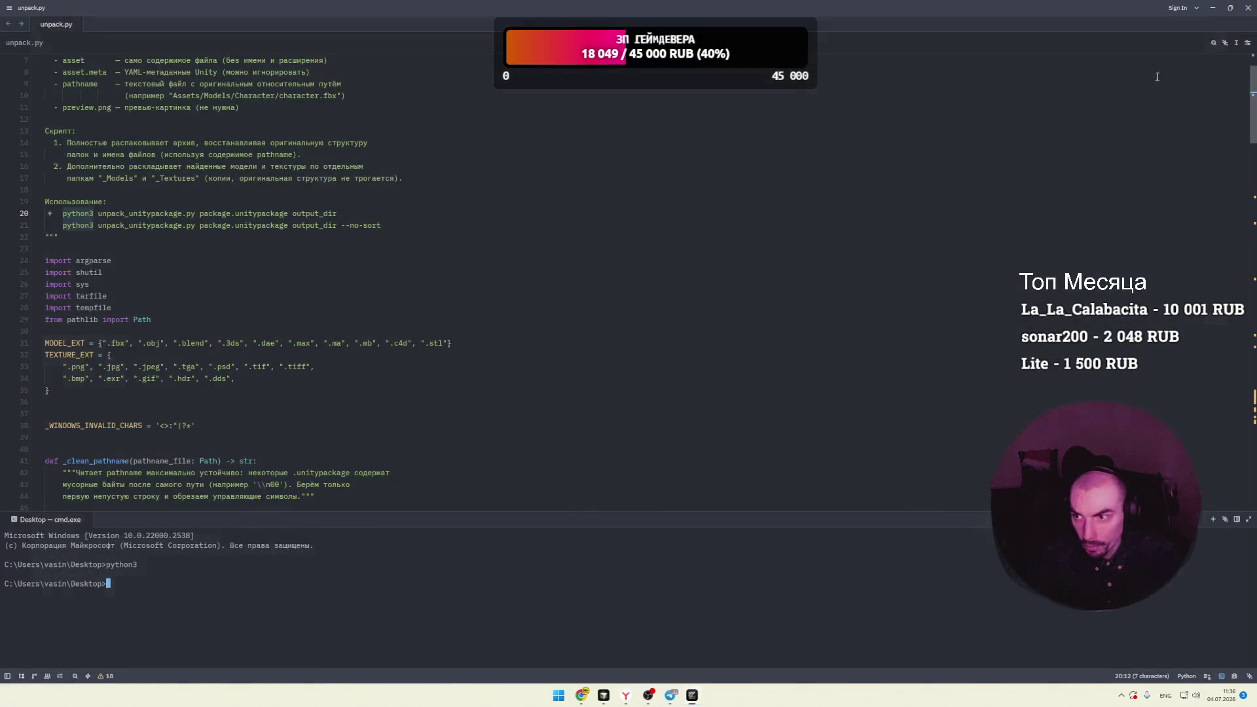
pyautogui.press('Up')
pyautogui.write('-v')
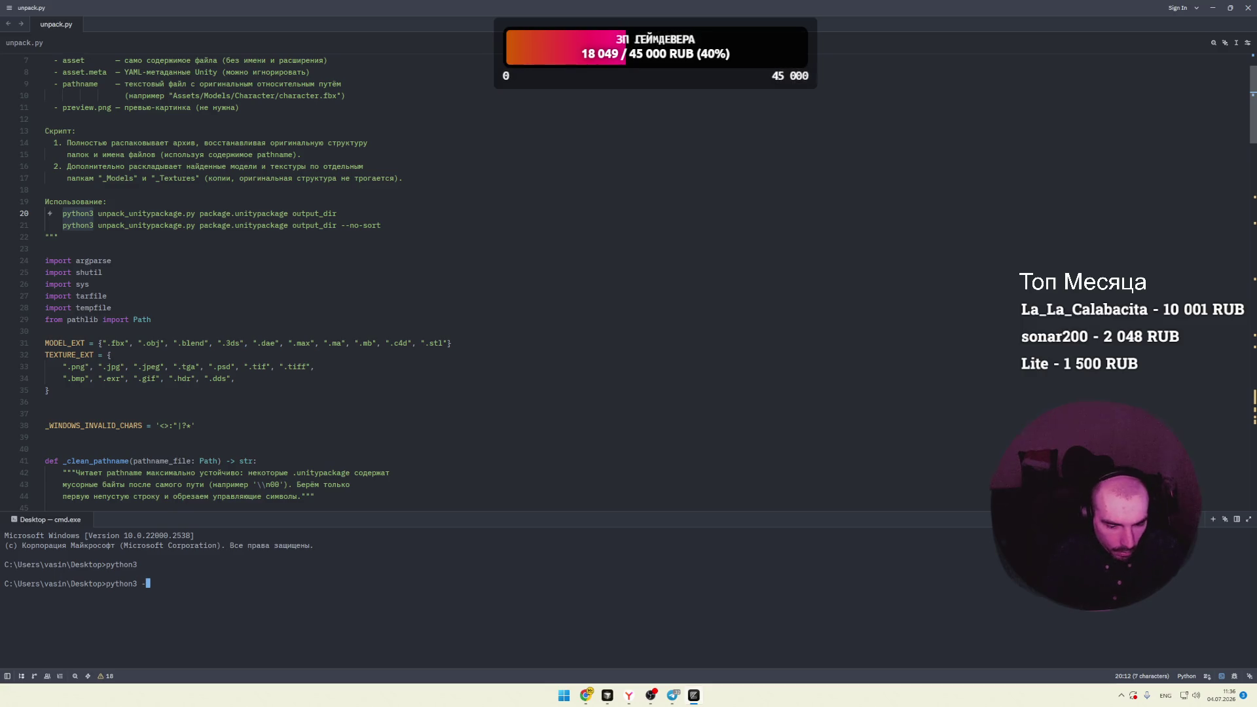
pyautogui.press('Return')
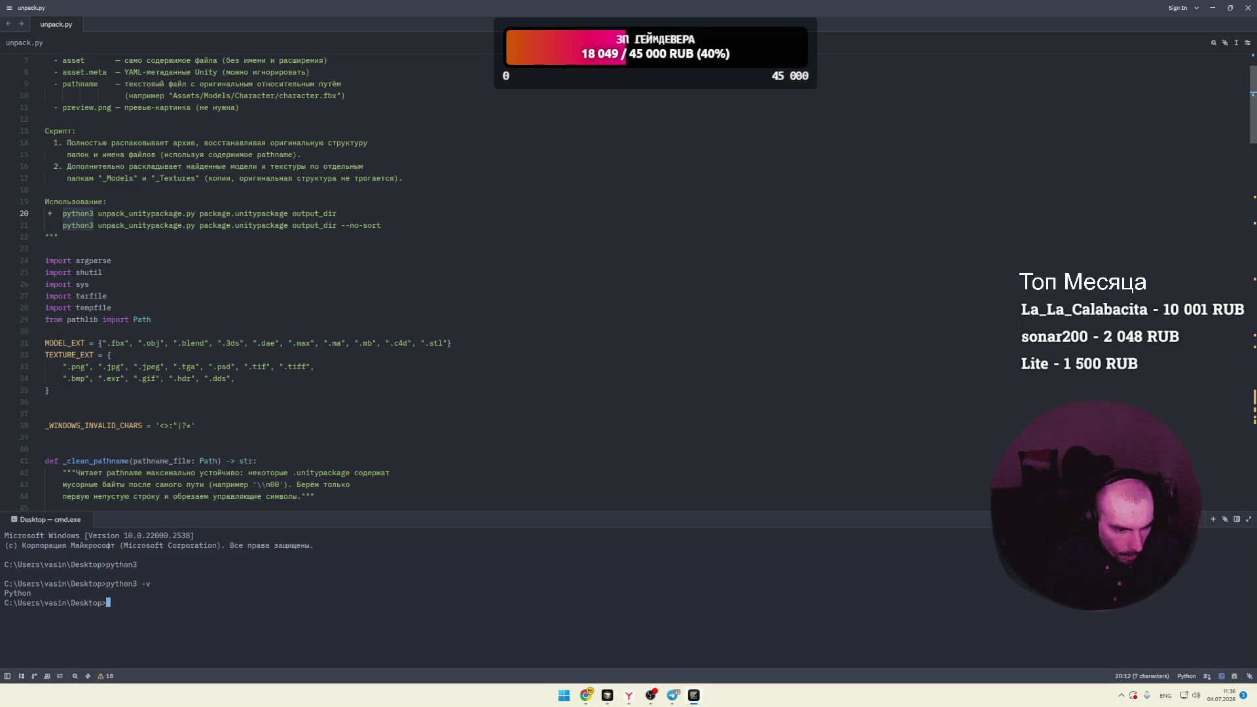
pyautogui.press('Up')
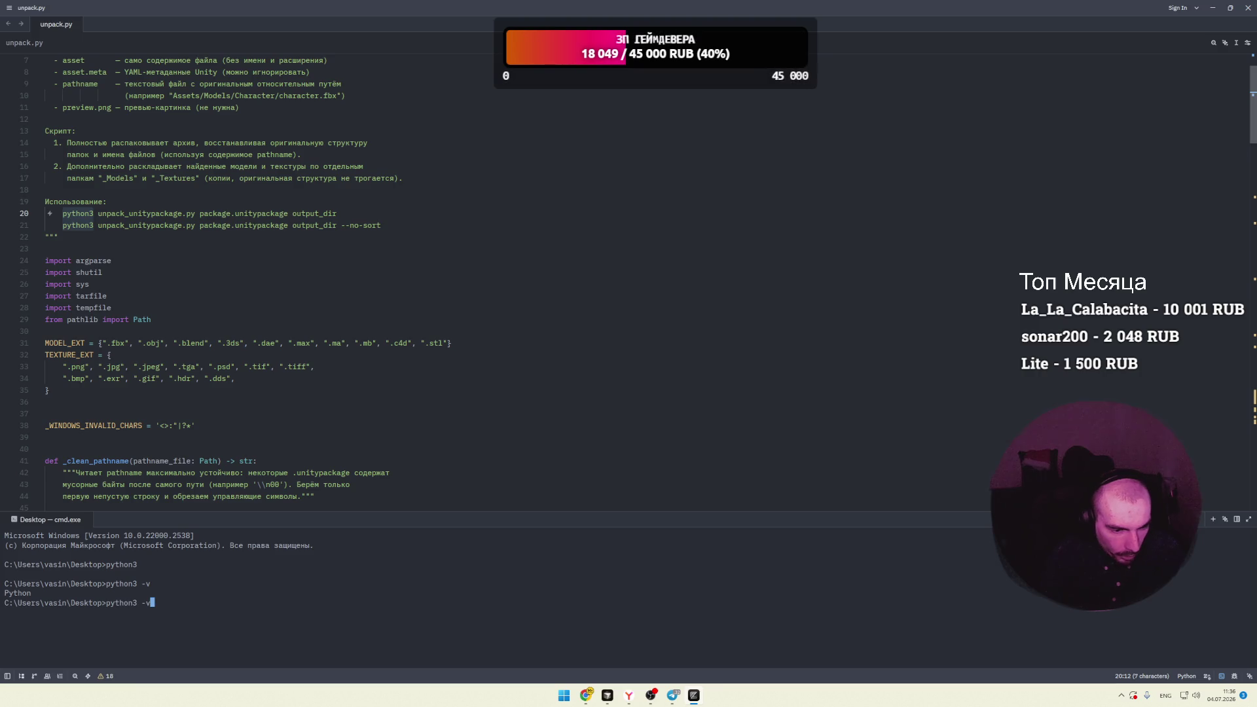
pyautogui.write('ersi')
pyautogui.write('on')
pyautogui.press('Return')
pyautogui.press('Up')
pyautogui.press('BackSpace')
pyautogui.press('BackSpace')
pyautogui.press('BackSpace')
pyautogui.write('s')
pyautogui.press('Return')
pyautogui.click(175, 314)
pyautogui.click(178, 328)
pyautogui.scroll(-5, 178, 329)
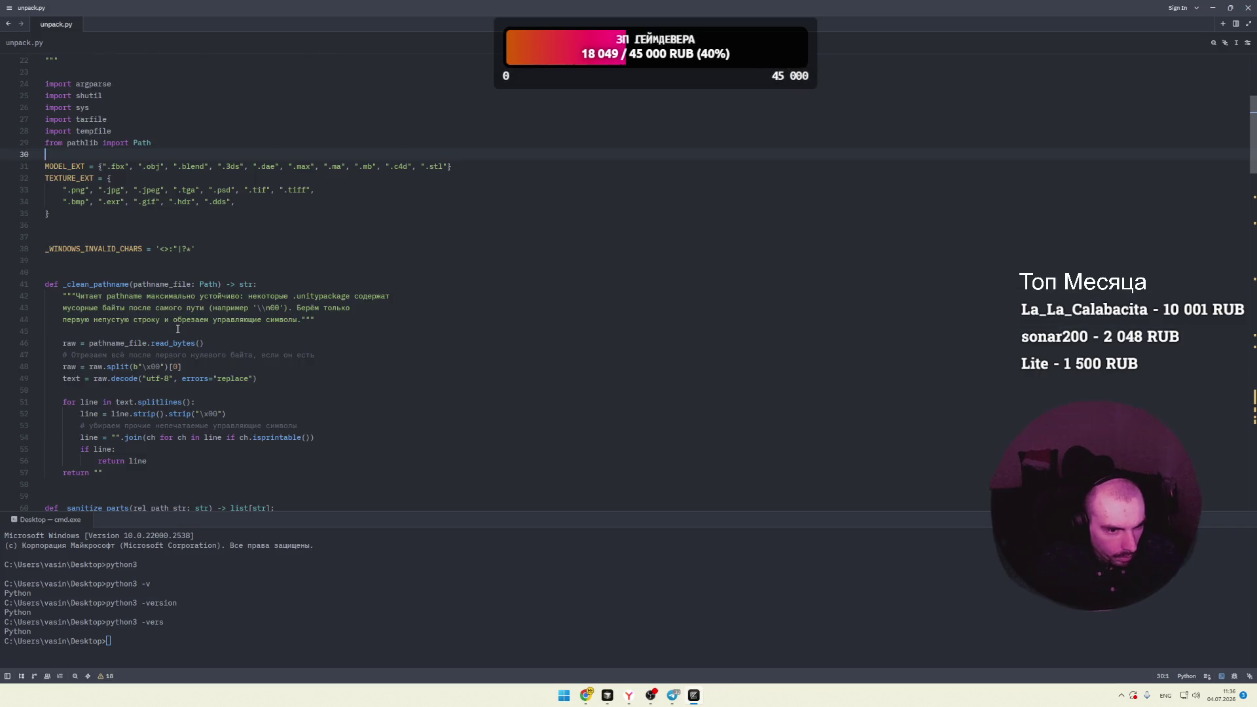
pyautogui.scroll(7, 178, 329)
pyautogui.click(201, 284)
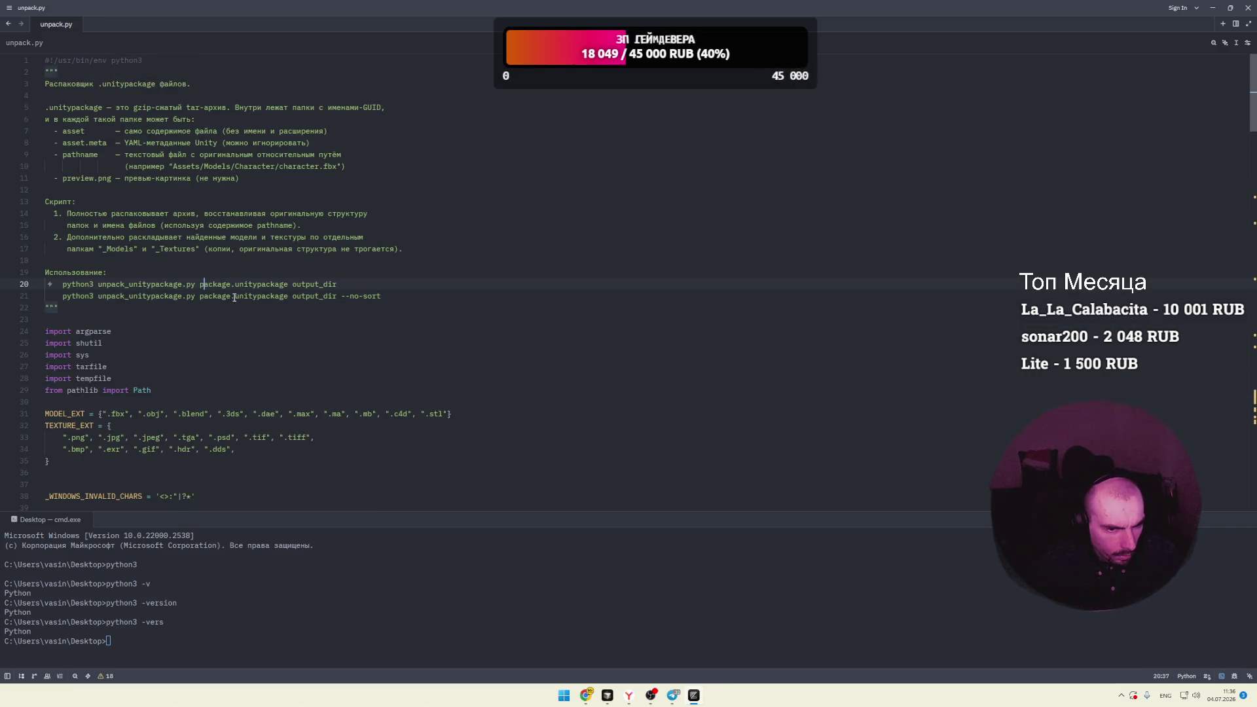
pyautogui.click(346, 296)
pyautogui.click(389, 296)
pyautogui.click(85, 285)
# Step: Create a new desktop folder named 123
pyautogui.doubleClick(559, 11)
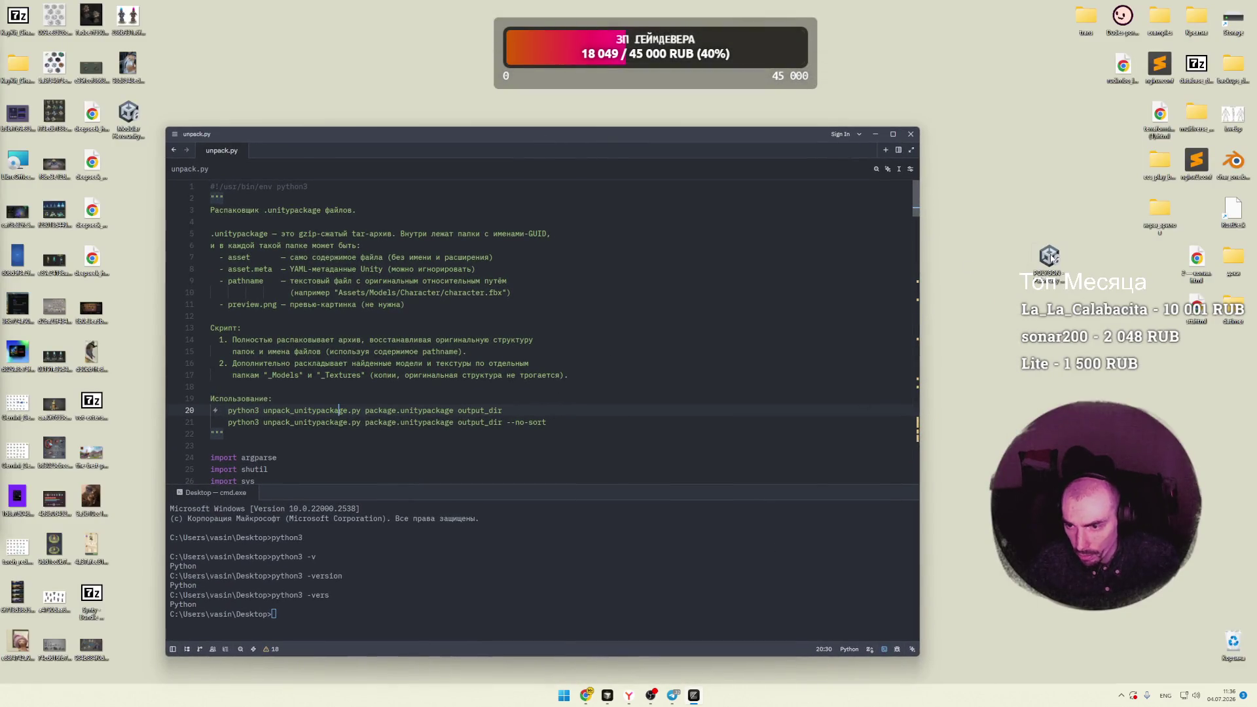
pyautogui.click(1050, 271)
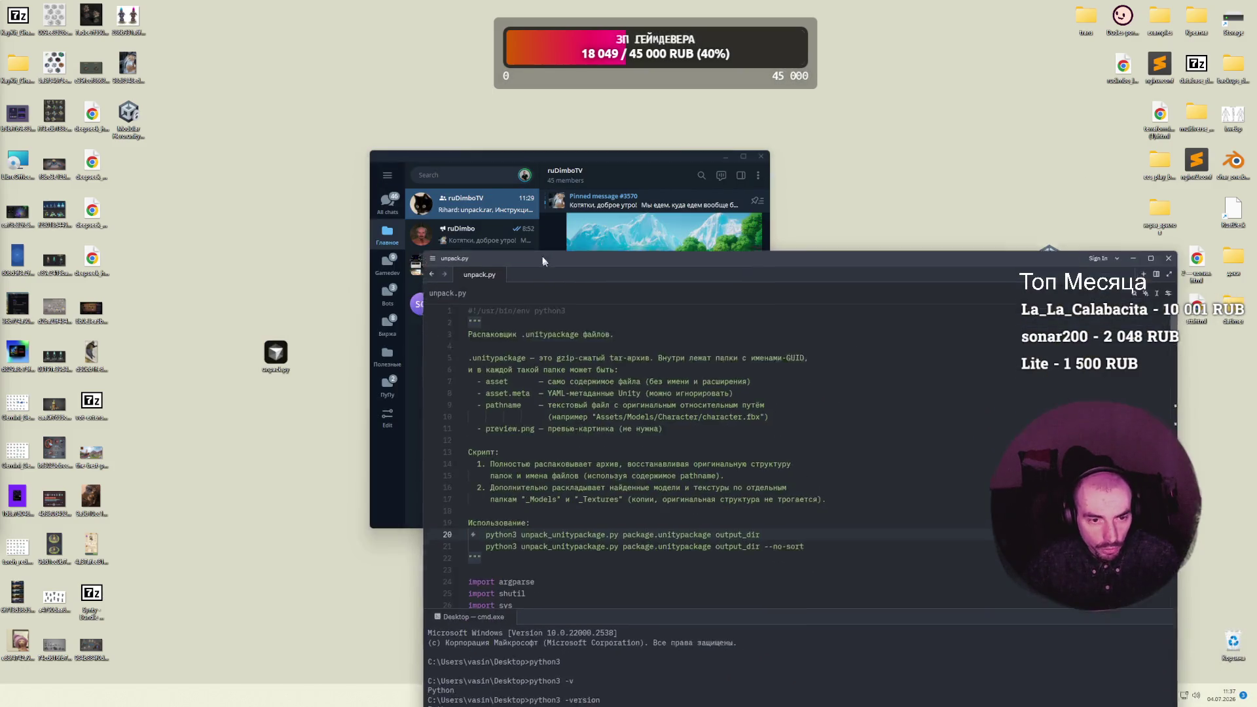
pyautogui.rightClick(290, 191)
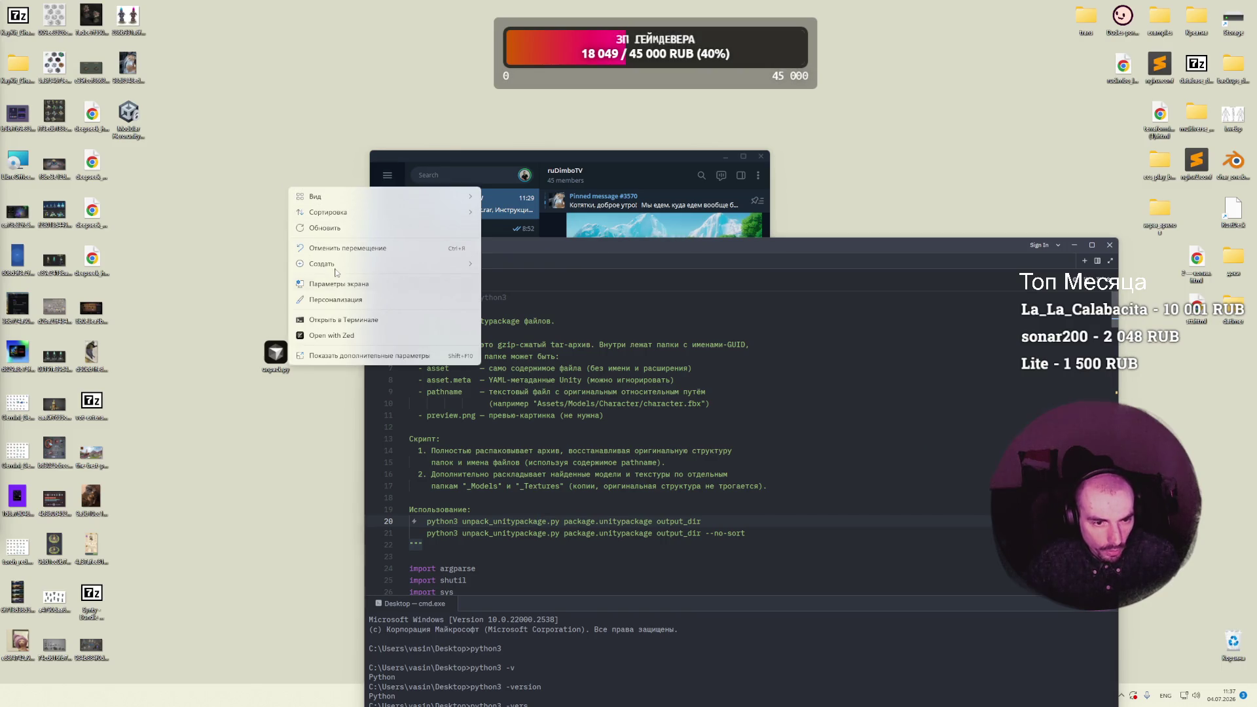
pyautogui.moveTo(335, 264)
pyautogui.click(521, 268)
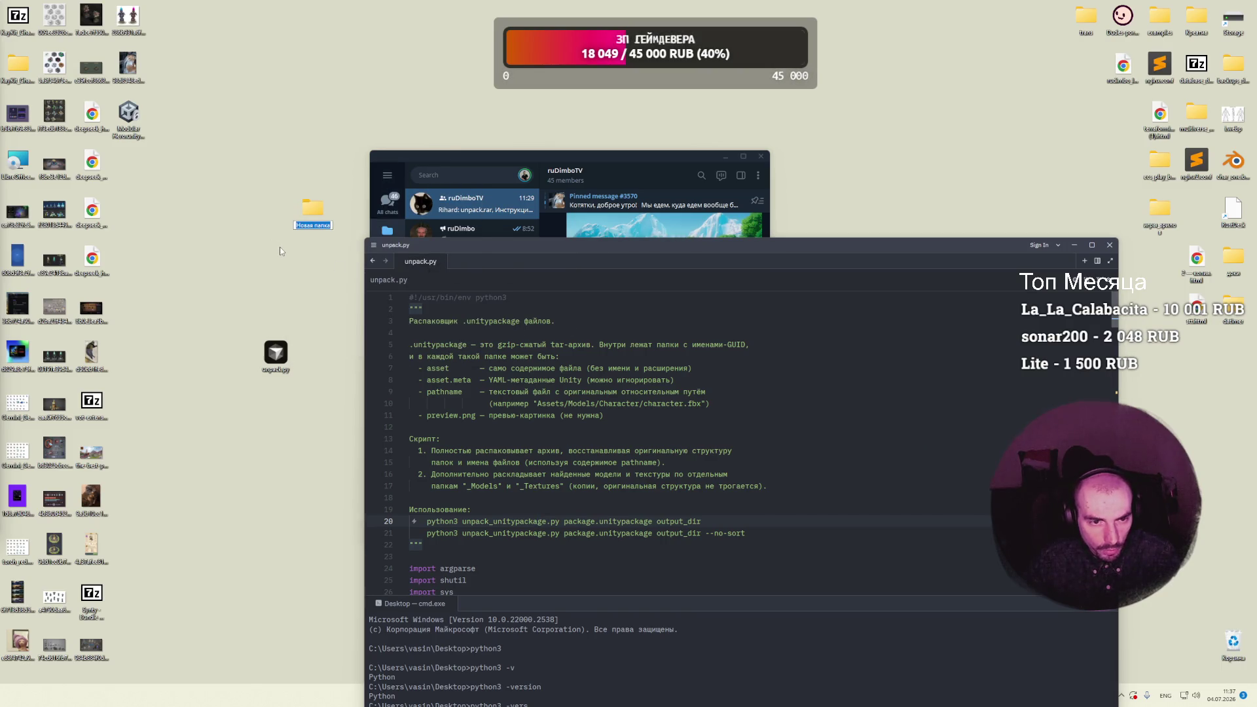
pyautogui.write('123')
pyautogui.press('Return')
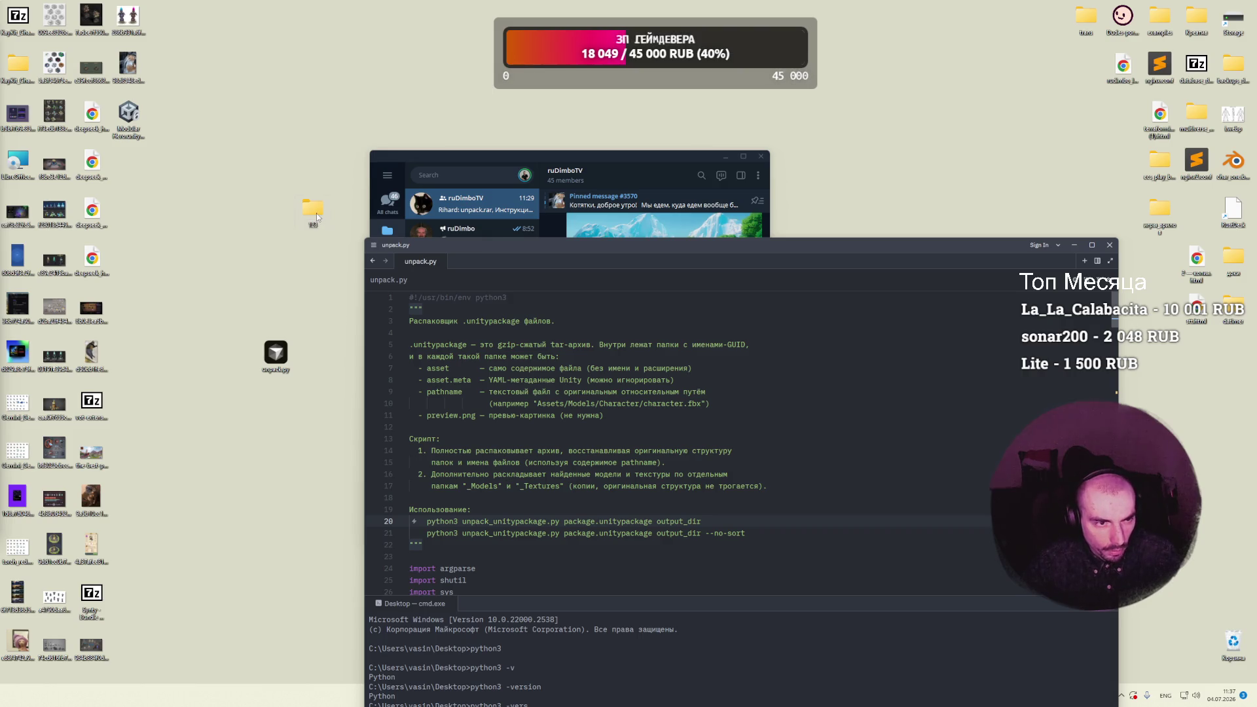
# Step: Copy the unitypackage into folder 123 and rename it 123.unitypackage
pyautogui.doubleClick(317, 215)
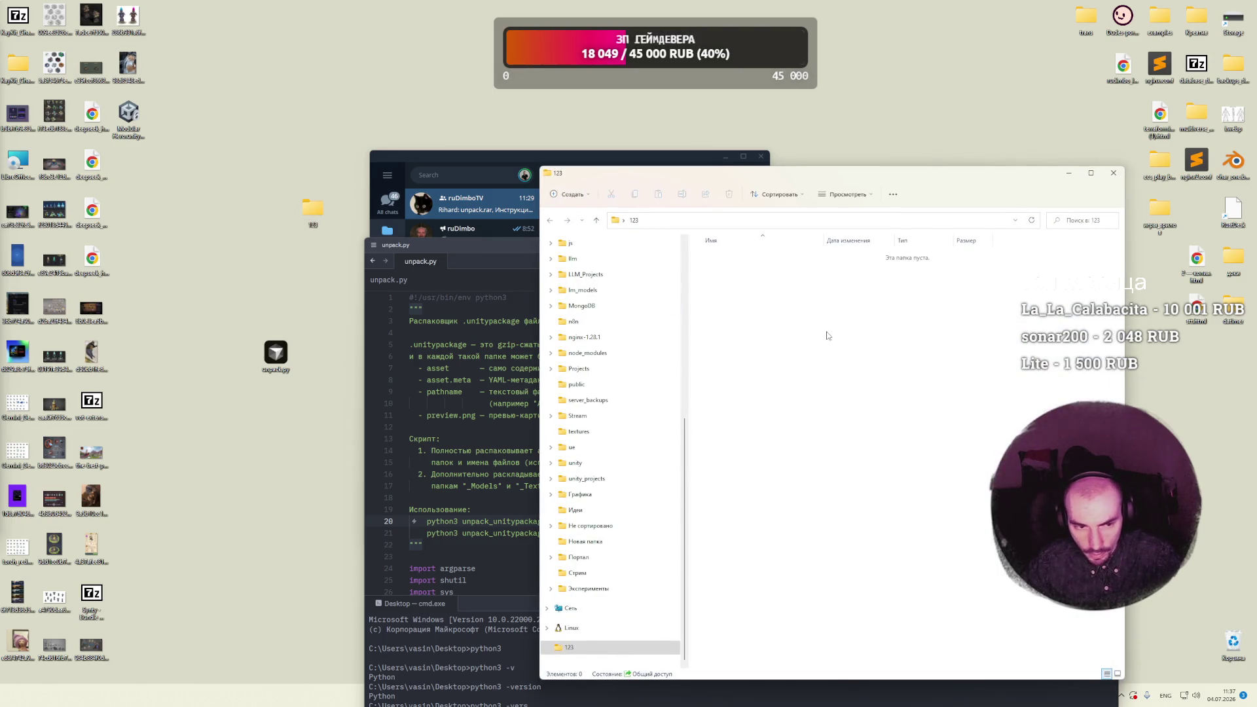
pyautogui.click(128, 116)
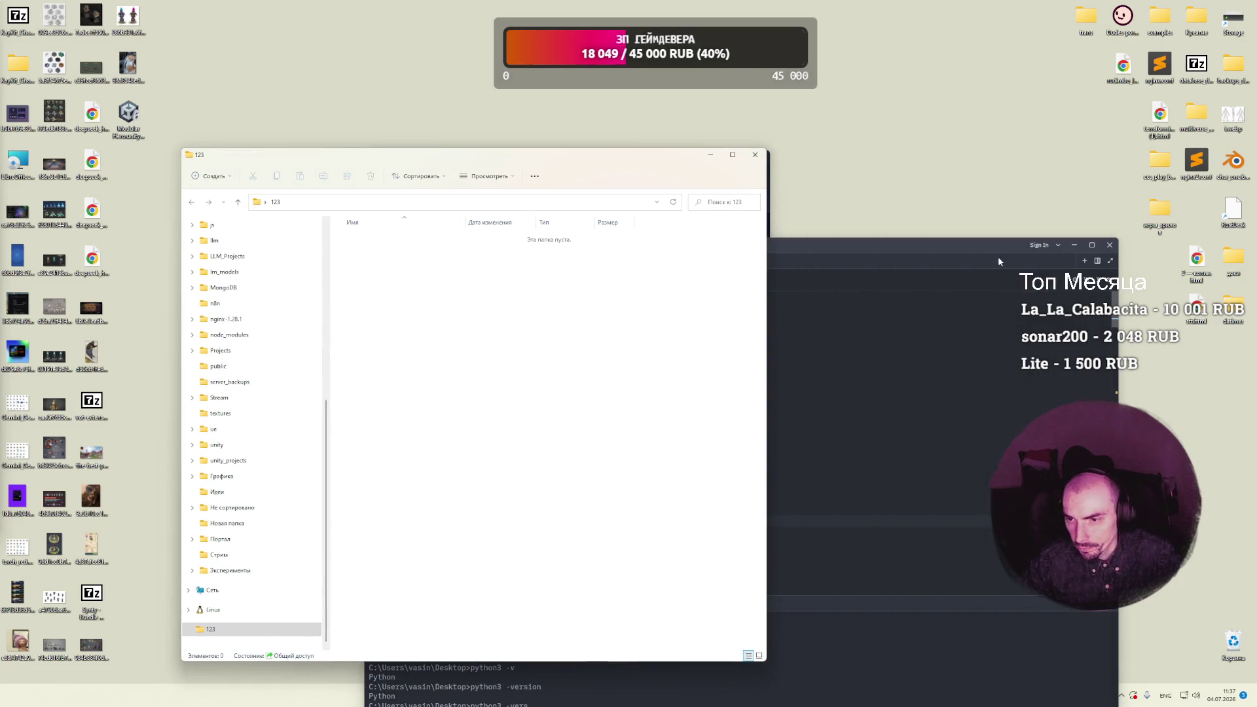
pyautogui.moveTo(665, 193)
pyautogui.mouseDown()
pyautogui.moveTo(998, 257)
pyautogui.moveTo(1076, 254)
pyautogui.mouseUp()
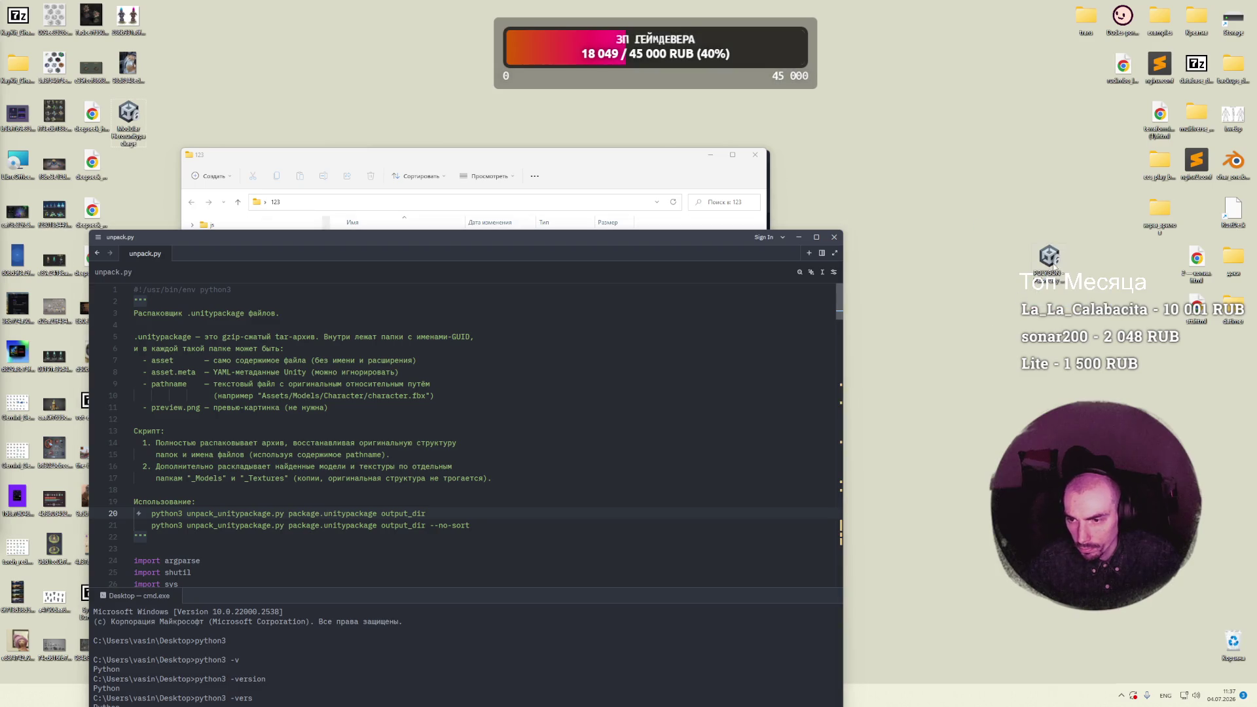
pyautogui.click(530, 168)
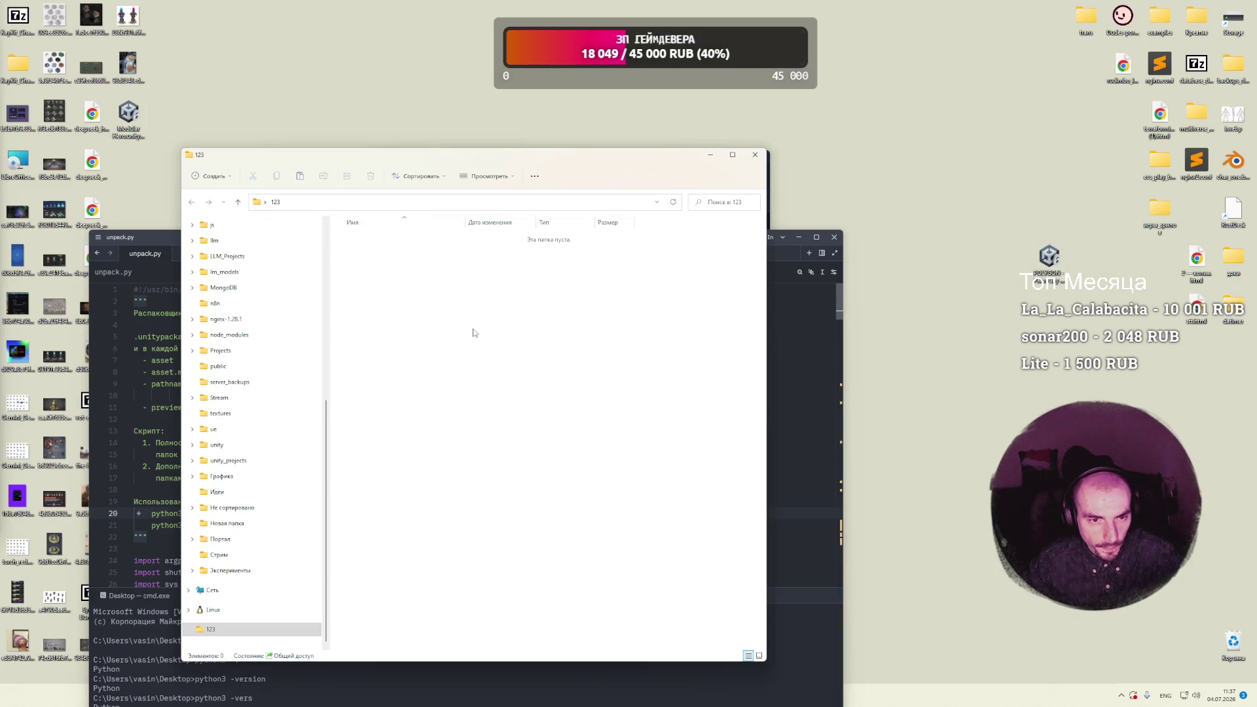
pyautogui.hotkey('ctrl', 'v')
pyautogui.press('F2')
pyautogui.write('123')
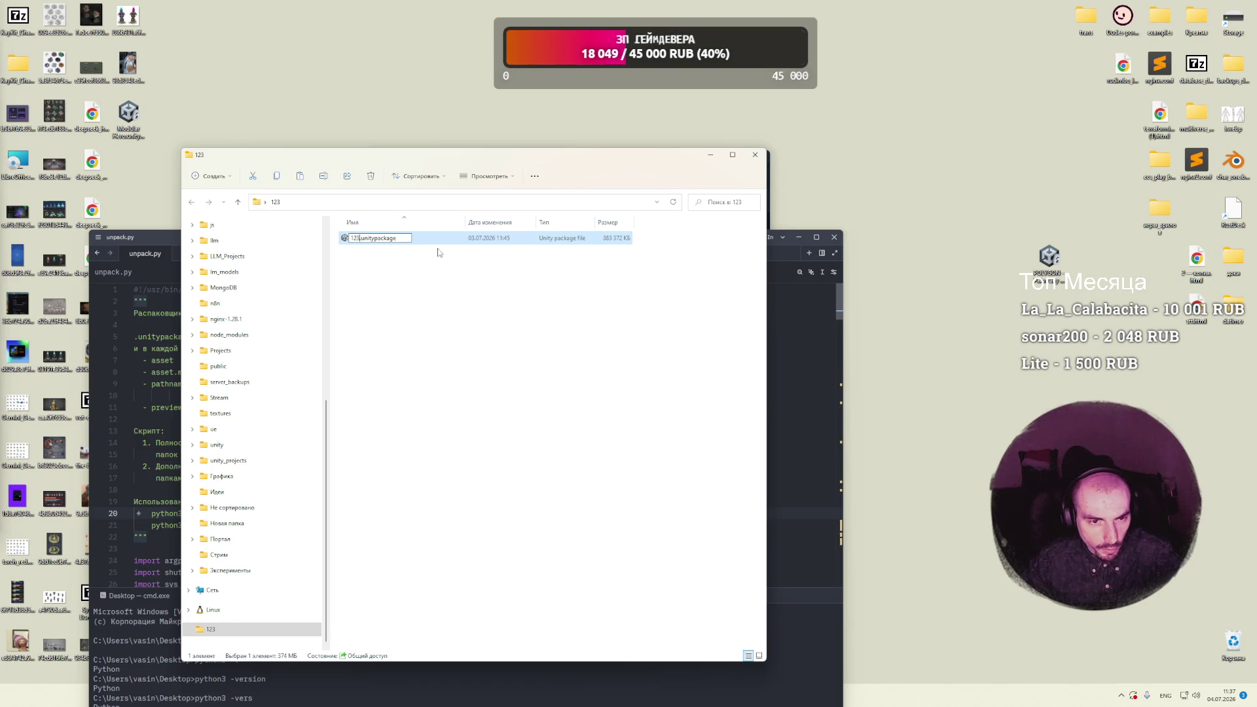
pyautogui.click(416, 282)
# Step: Paste a copy of unpack.py into folder 123 and close the Zed window
pyautogui.moveTo(393, 159); pyautogui.dragTo(627, 177)
pyautogui.click(357, 239)
pyautogui.moveTo(358, 240)
pyautogui.mouseDown()
pyautogui.moveTo(583, 233)
pyautogui.moveTo(250, 303)
pyautogui.mouseUp()
pyautogui.click(813, 321)
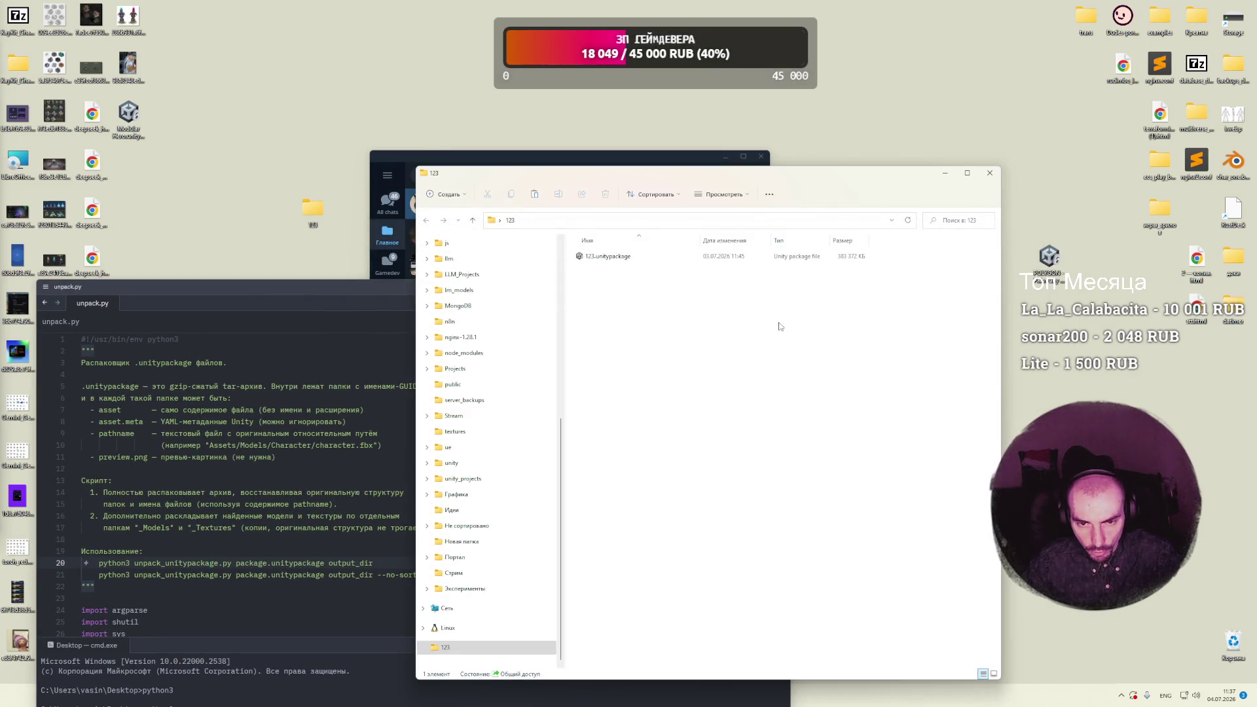
pyautogui.hotkey('ctrl', 'v')
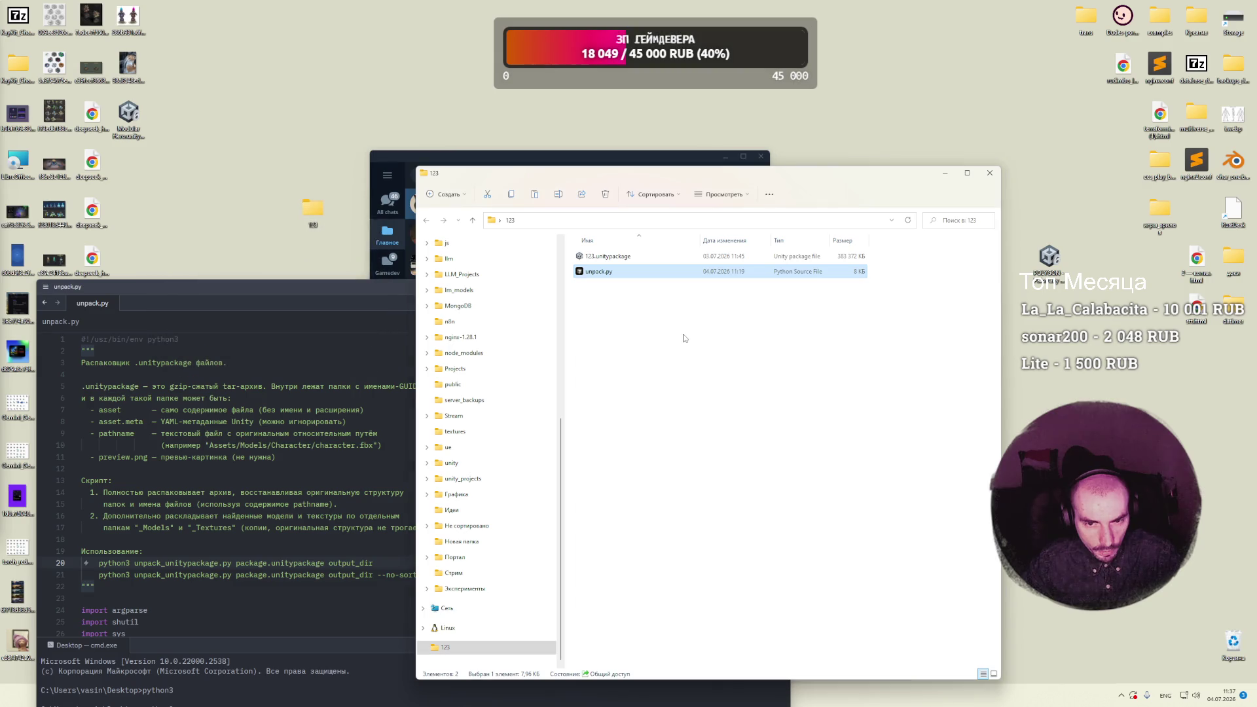
pyautogui.moveTo(380, 304)
pyautogui.mouseDown()
pyautogui.moveTo(592, 230)
pyautogui.moveTo(556, 245)
pyautogui.moveTo(270, 253)
pyautogui.mouseUp()
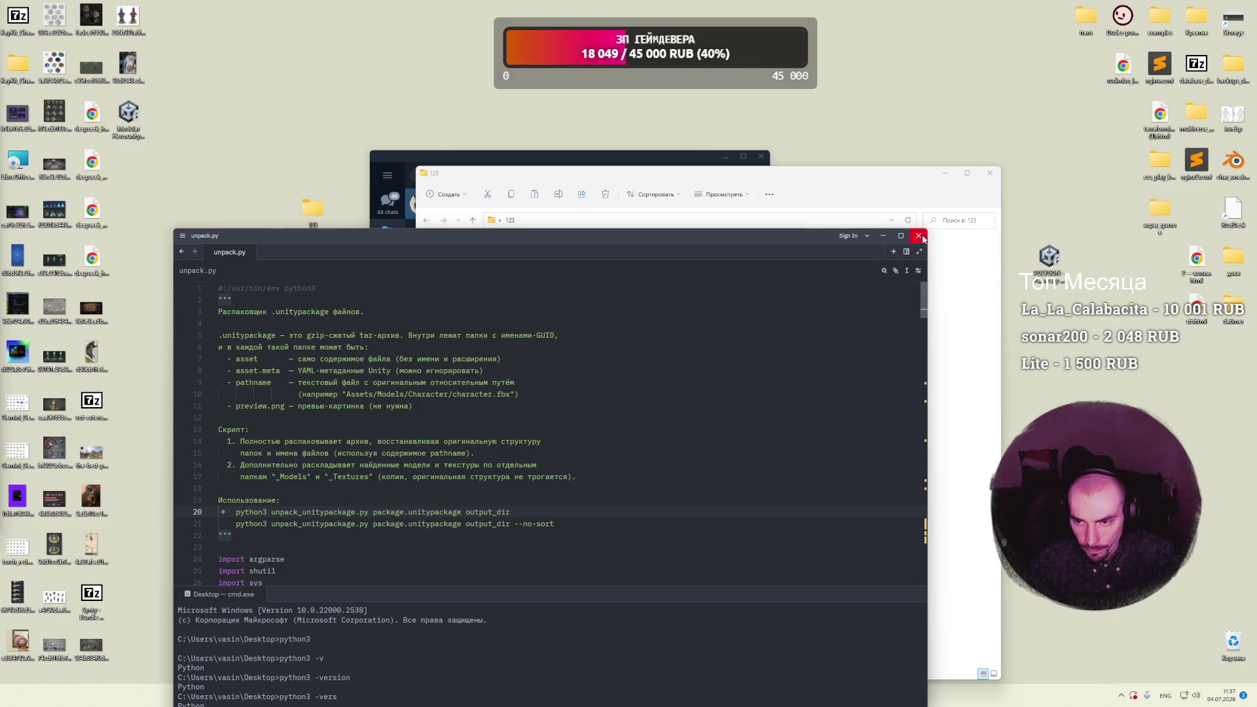
pyautogui.click(918, 235)
pyautogui.rightClick(611, 276)
pyautogui.click(629, 272)
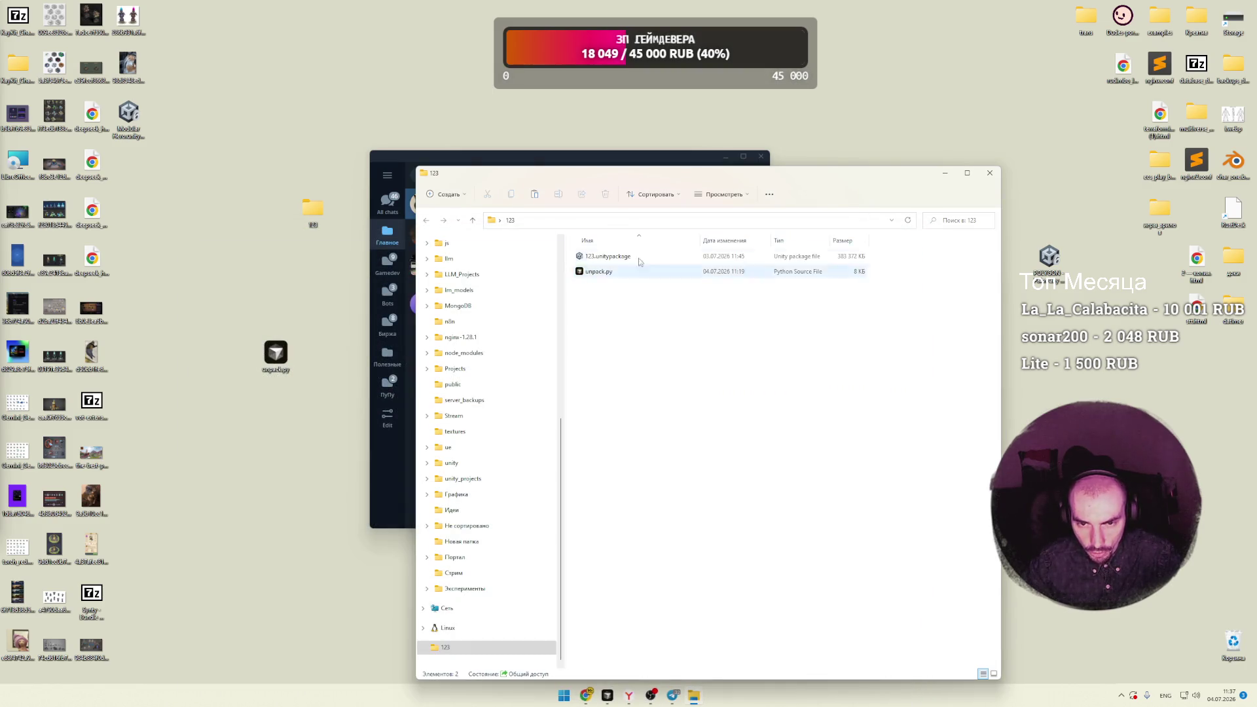
# Step: Open a command prompt in folder 123 via cmd, then open its unpack.py in Zed
pyautogui.click(660, 220)
pyautogui.write('cmd')
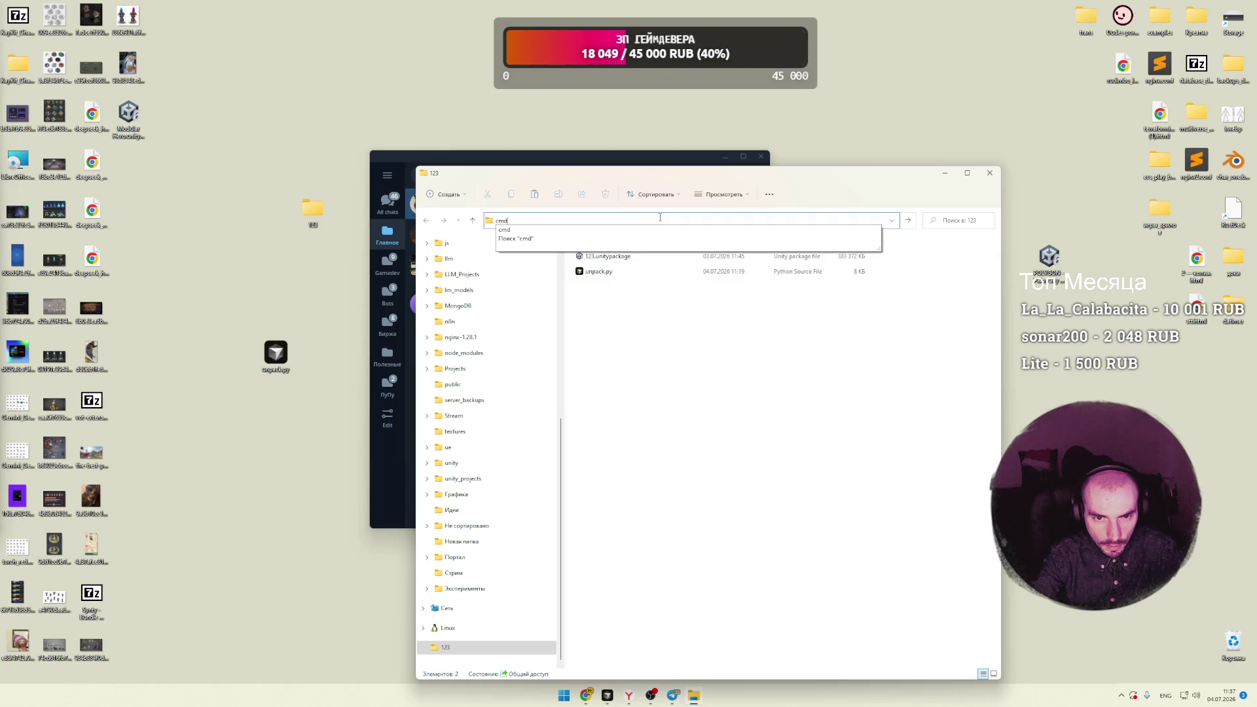
pyautogui.press('Return')
pyautogui.click(658, 302)
pyautogui.click(595, 274)
pyautogui.doubleClick(594, 273)
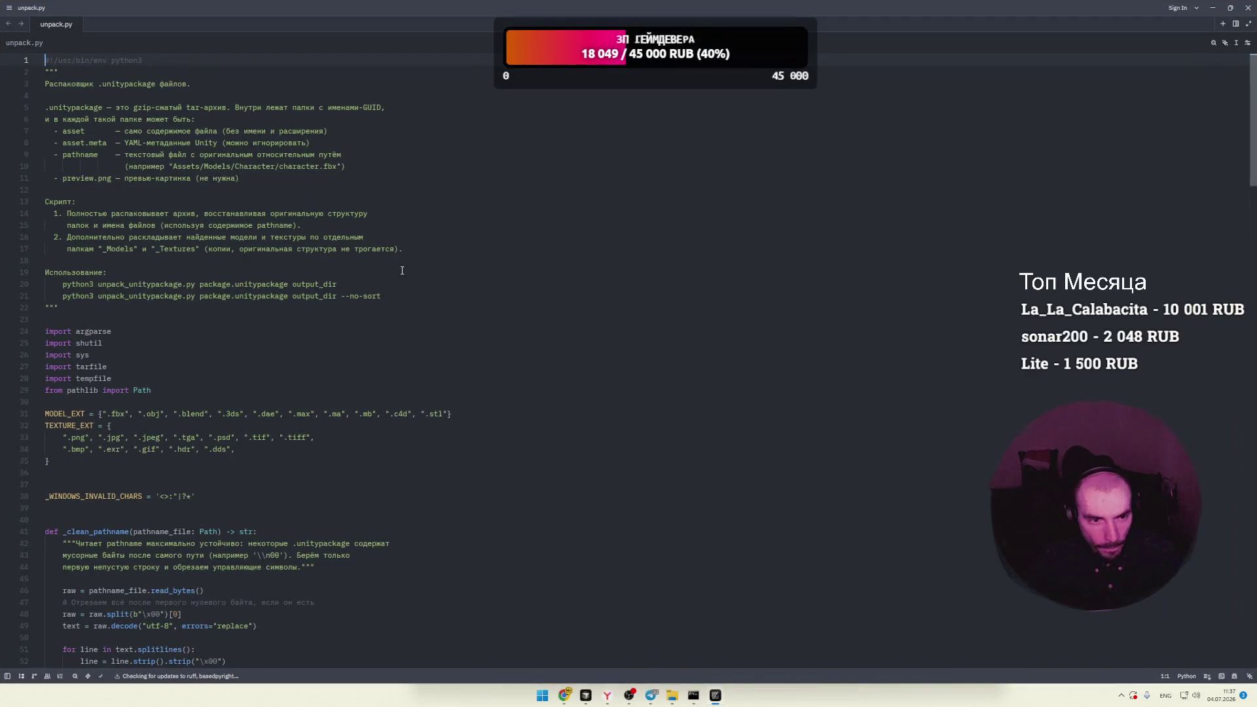
# Step: Duplicate the first usage command onto a new line 22
pyautogui.click(391, 214)
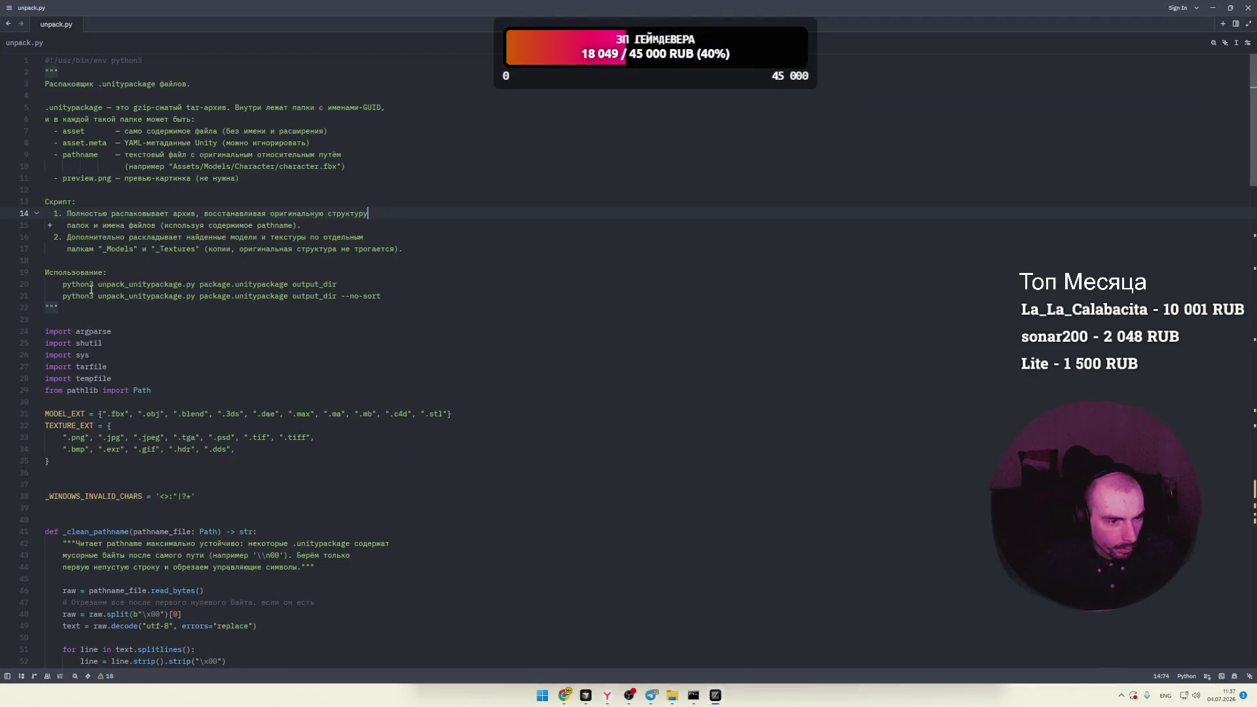
pyautogui.moveTo(63, 285); pyautogui.dragTo(338, 285)
pyautogui.hotkey('ctrl', 'c')
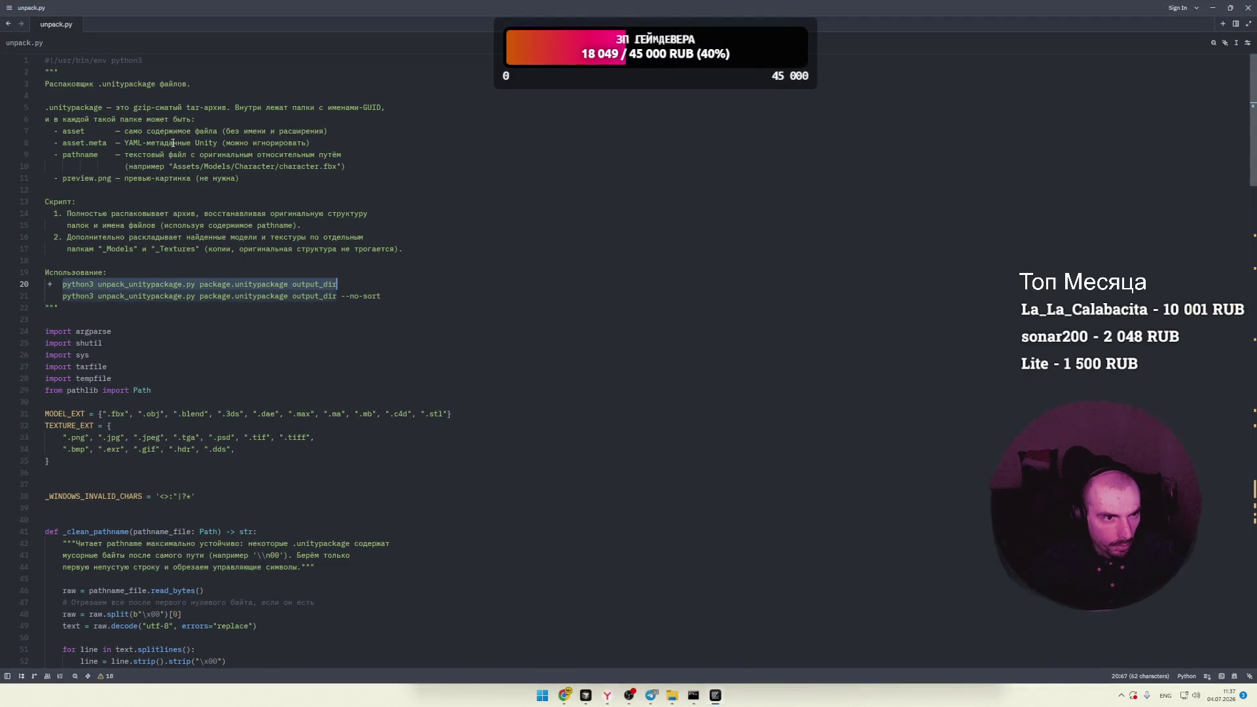
pyautogui.click(401, 295)
pyautogui.press('Return')
pyautogui.hotkey('ctrl', 'v')
# Step: Change line 22's package argument to 123, keeping the unpack_unitypackage.py script name
pyautogui.doubleClick(131, 310)
pyautogui.write('123')
pyautogui.press('Right')
pyautogui.press('Right')
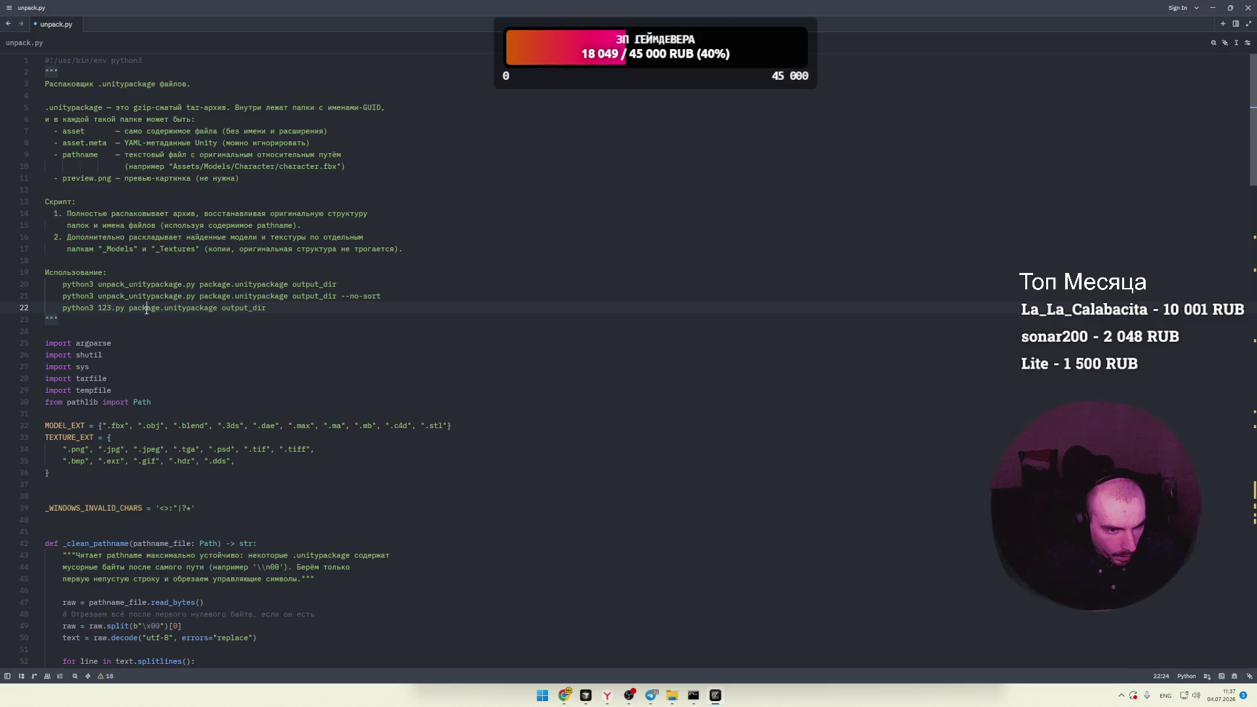
pyautogui.doubleClick(274, 309)
pyautogui.doubleClick(134, 307)
pyautogui.write('123')
pyautogui.doubleClick(131, 296)
pyautogui.hotkey('ctrl', 'c')
pyautogui.doubleClick(103, 308)
pyautogui.hotkey('ctrl', 'v')
# Step: Check the output_dir argument on line 22 and scroll through the rest of the file
pyautogui.doubleClick(207, 308)
pyautogui.click(267, 307)
pyautogui.doubleClick(275, 308)
pyautogui.click(324, 308)
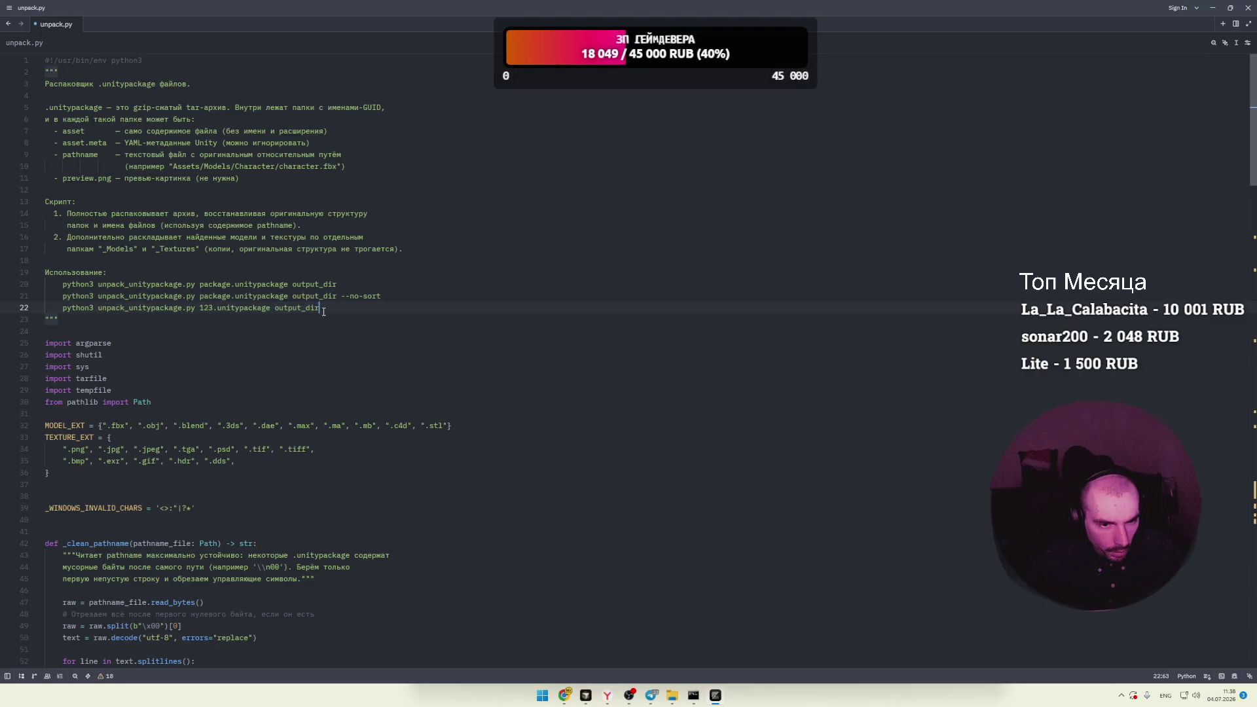
pyautogui.doubleClick(276, 308)
pyautogui.press('Escape')
pyautogui.scroll(-6, 267, 325)
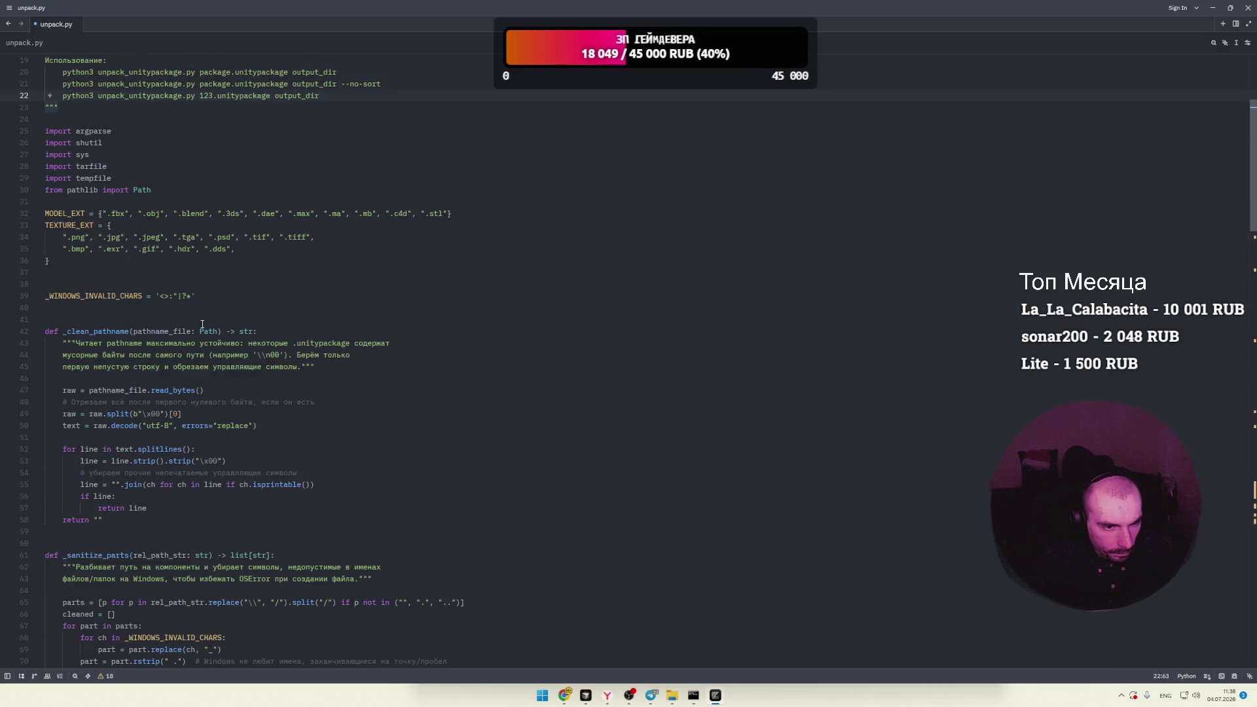
pyautogui.scroll(-7, 276, 328)
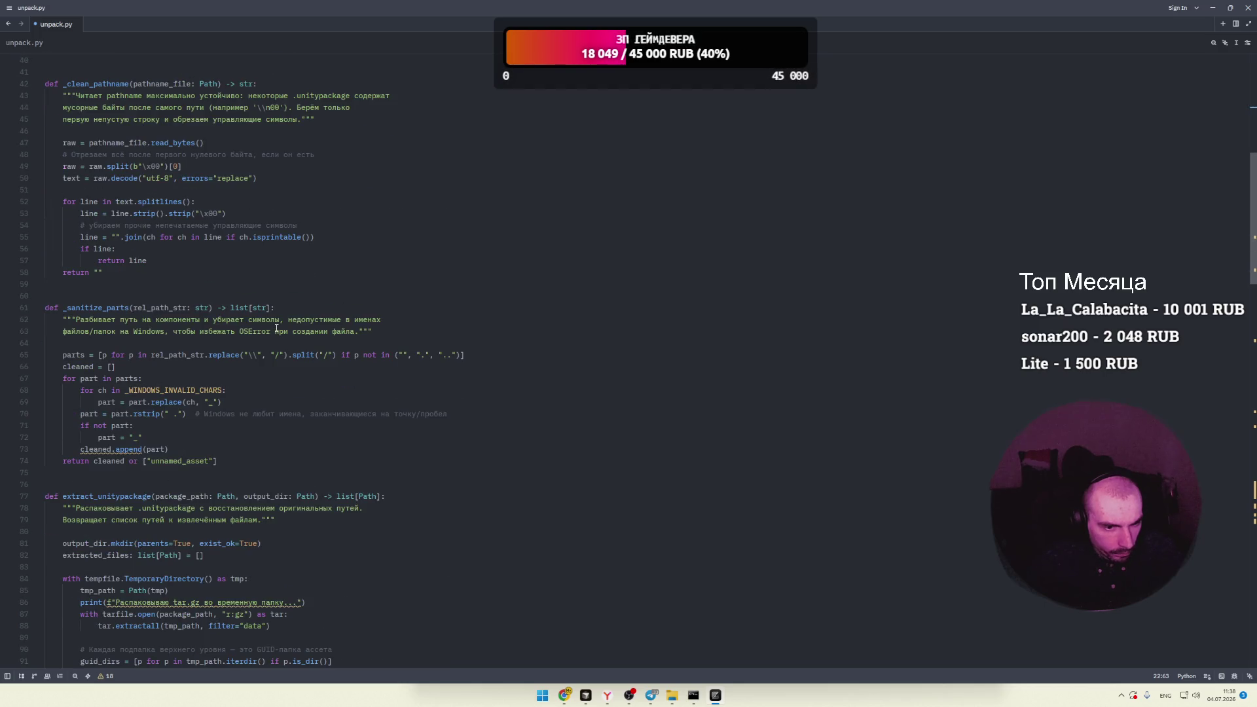
pyautogui.scroll(-20, 276, 328)
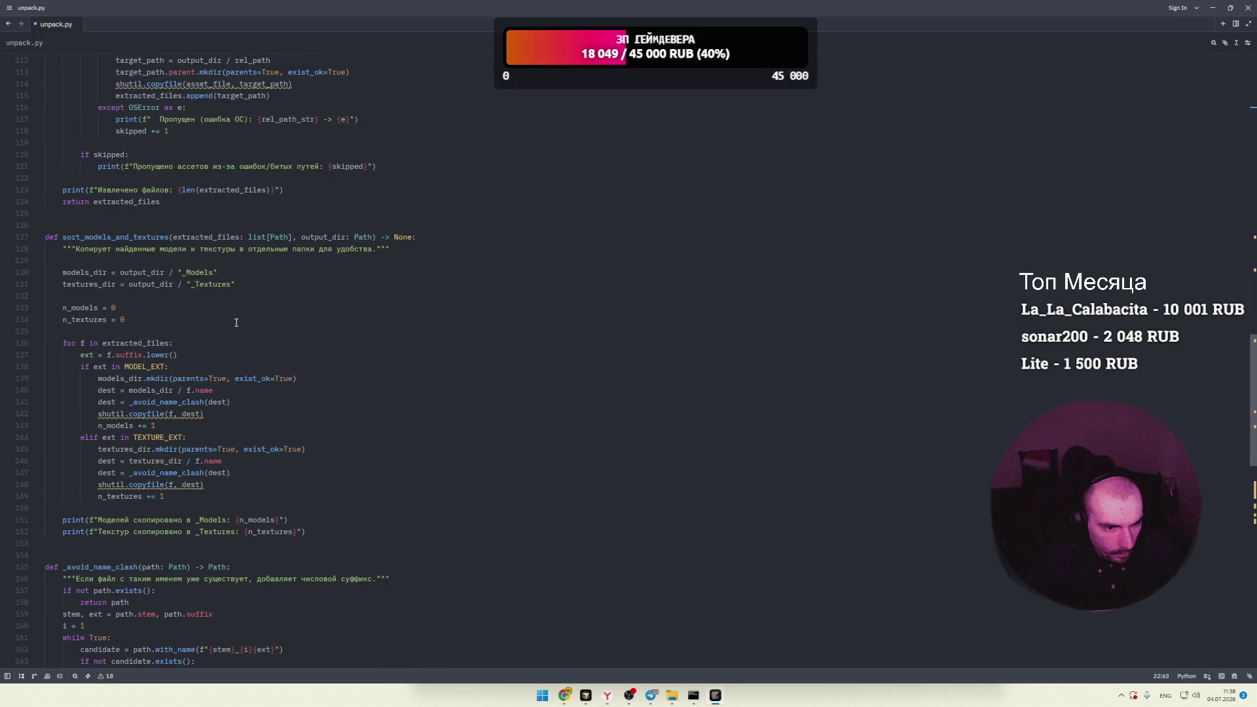
pyautogui.scroll(20, 236, 323)
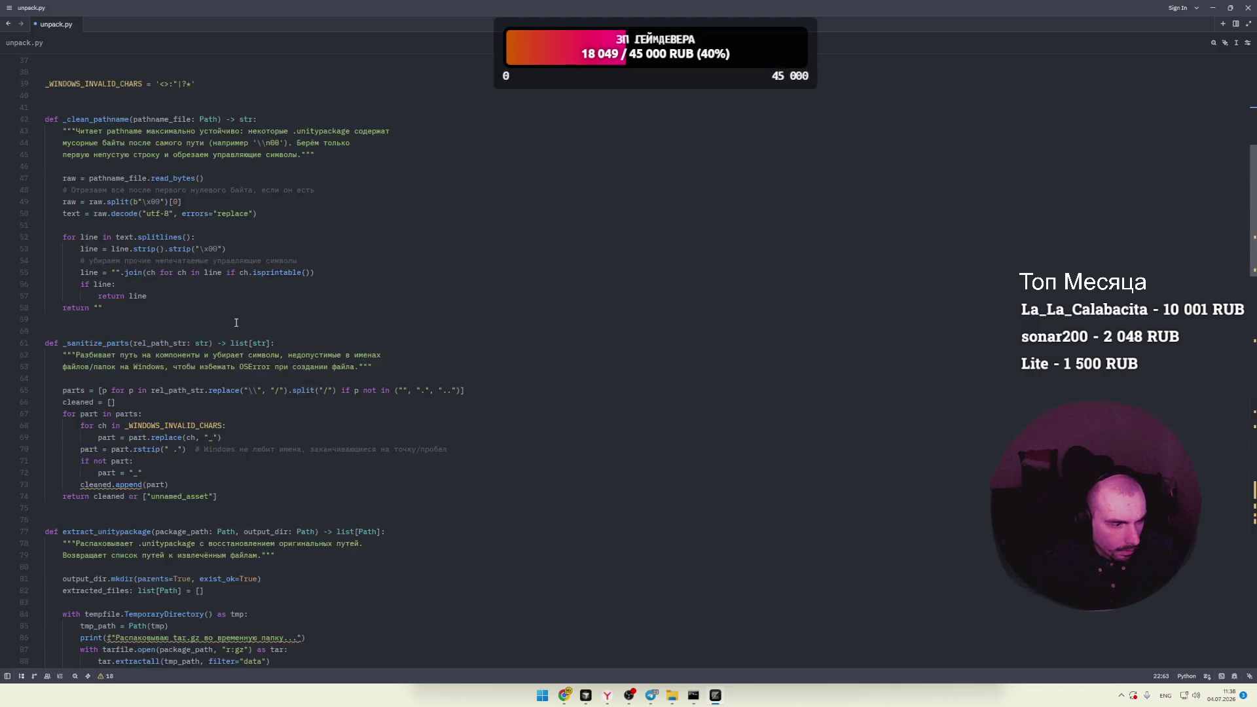
# Step: Copy the python3 unpack_unitypackage.py 123.unitypackage output_dir line and save unpack.py
pyautogui.click(299, 308)
pyautogui.doubleClick(292, 308)
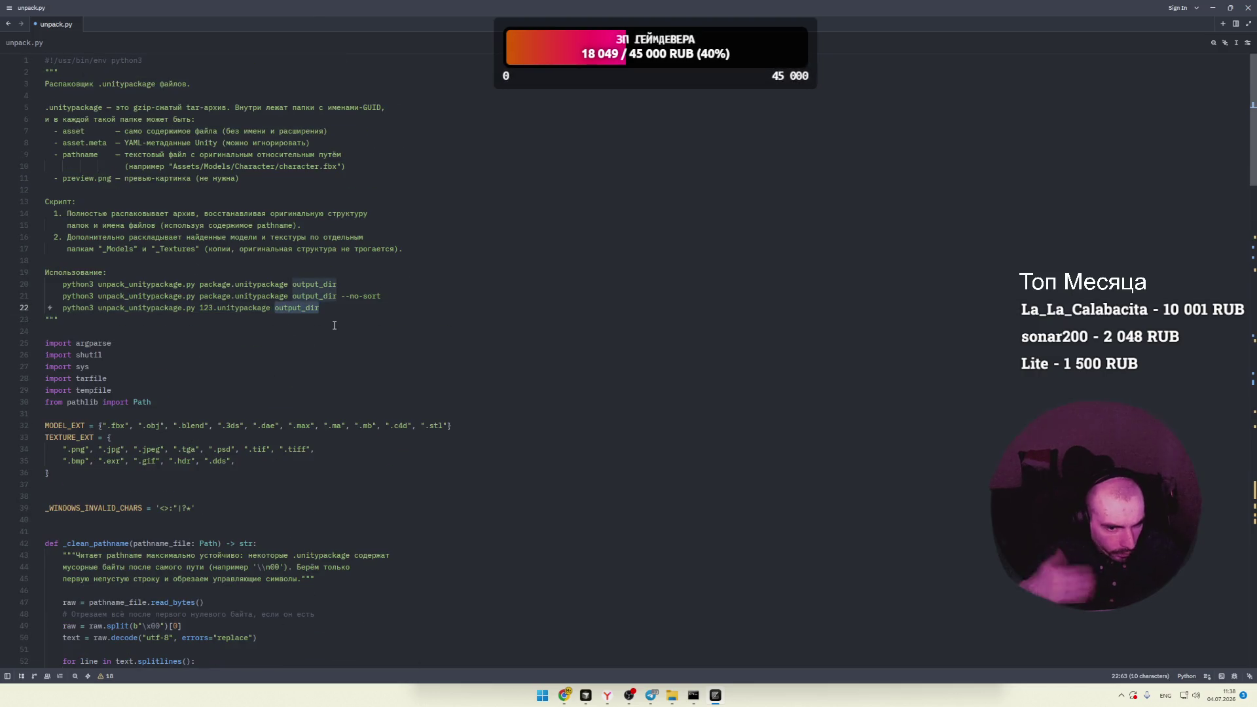
pyautogui.click(331, 310)
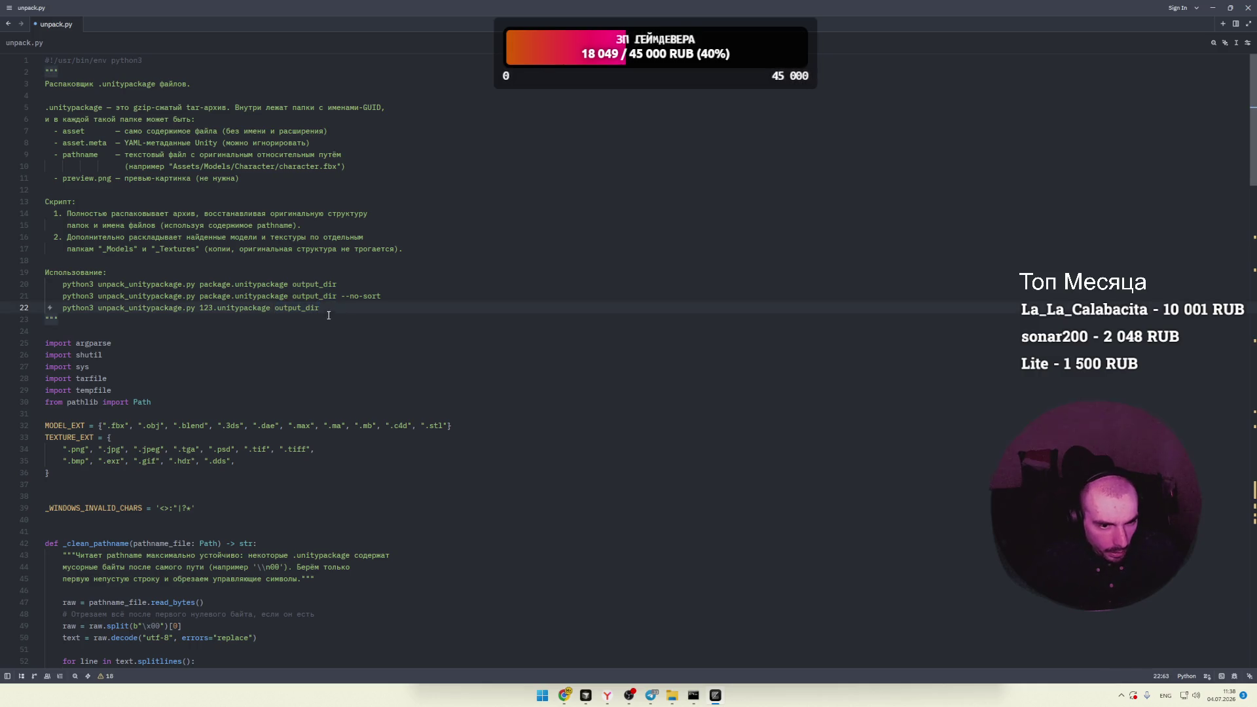
pyautogui.moveTo(320, 308); pyautogui.dragTo(64, 306)
pyautogui.hotkey('ctrl', 's')
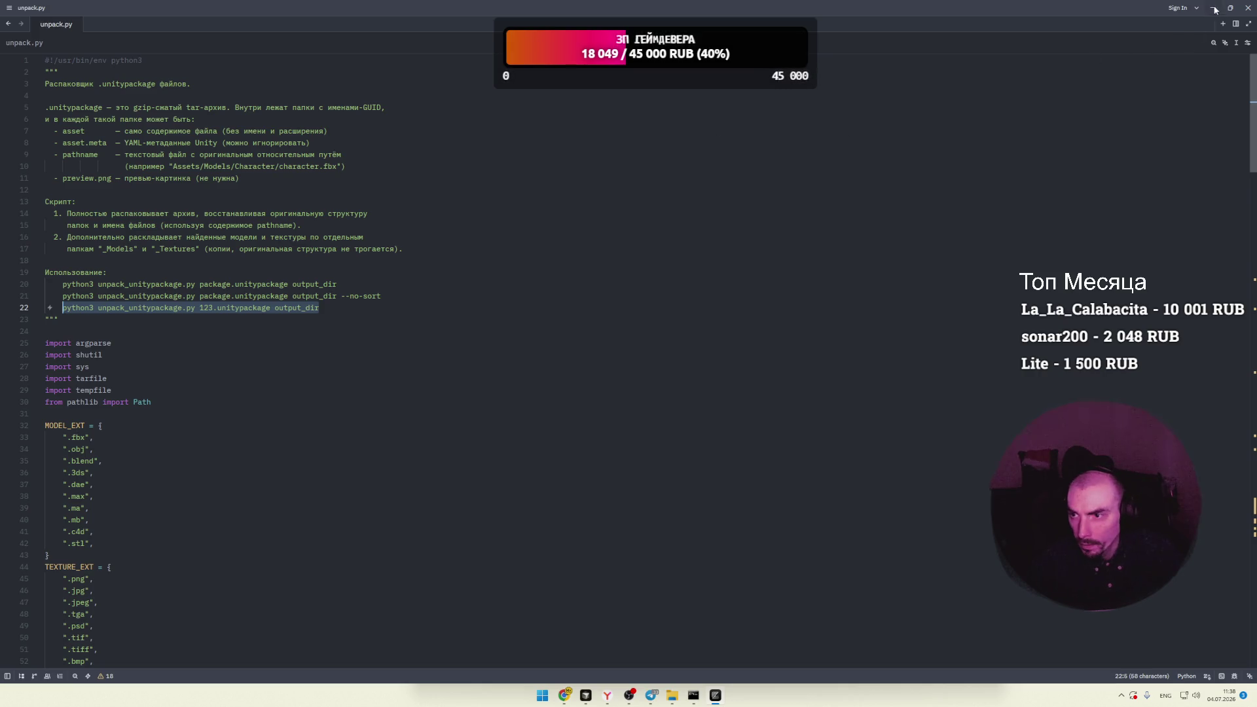
pyautogui.click(1212, 8)
# Step: Run the pasted 123.unitypackage unpack command and move the 123 folder window aside
pyautogui.hotkey('ctrl', 'v')
pyautogui.press('Return')
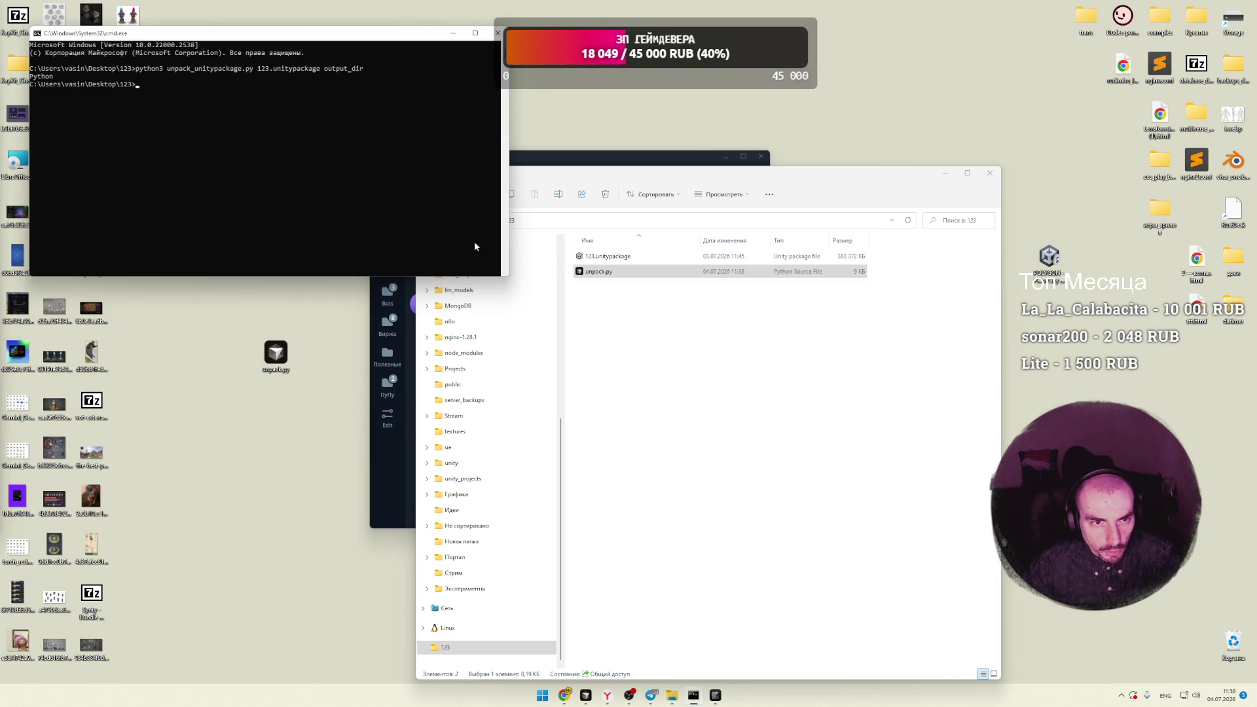
pyautogui.click(610, 328)
pyautogui.moveTo(609, 176); pyautogui.dragTo(744, 185)
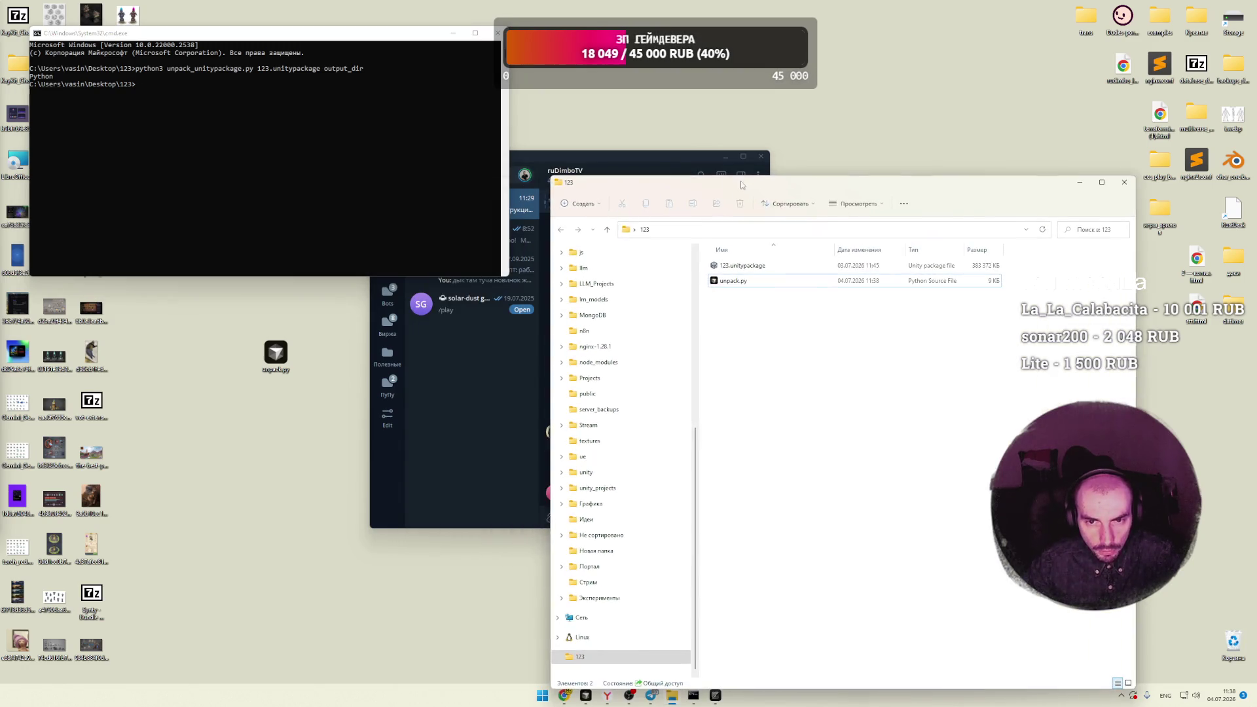
# Step: Close Telegram, reposition the command window, and recall the previous unpack command
pyautogui.click(713, 154)
pyautogui.click(763, 157)
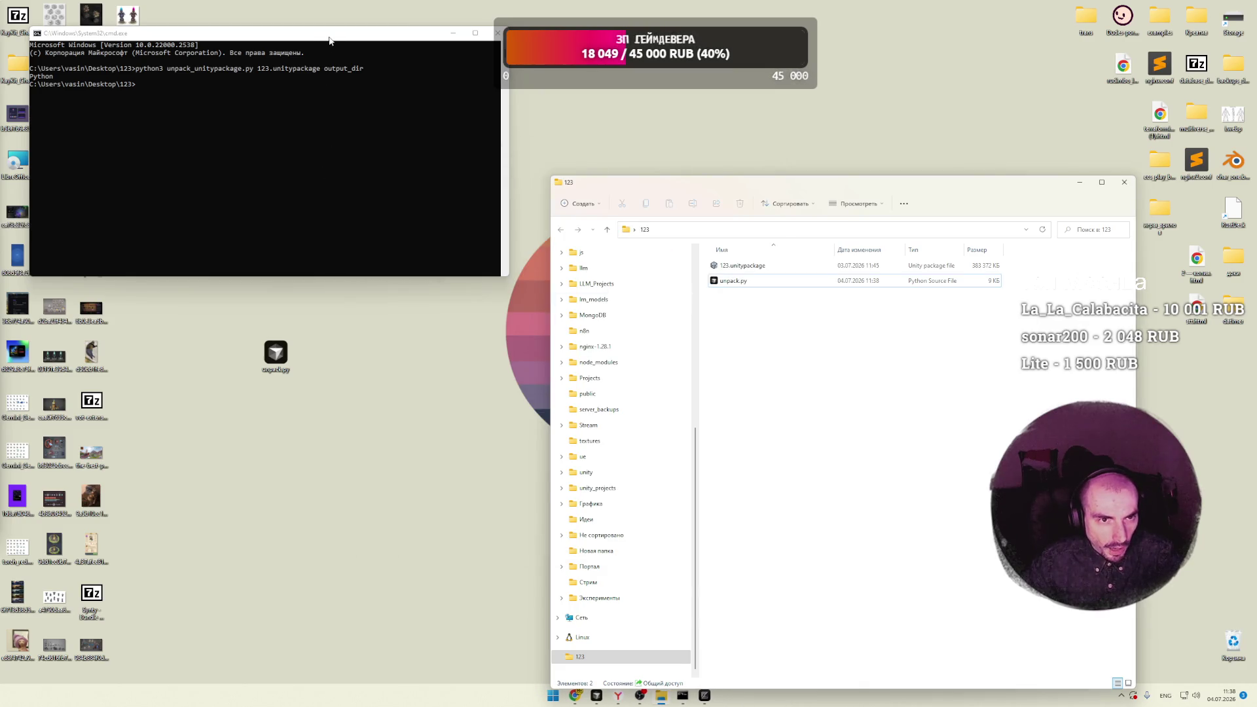
pyautogui.moveTo(327, 33); pyautogui.dragTo(366, 91)
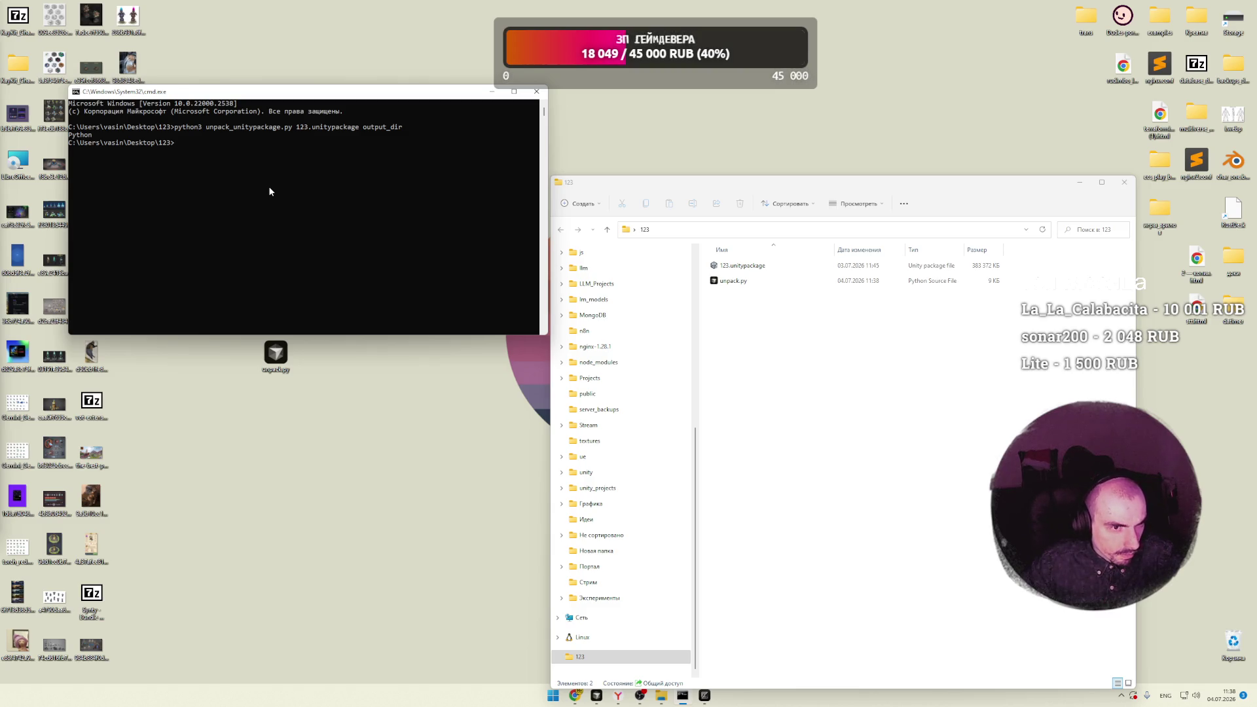
pyautogui.press('Up')
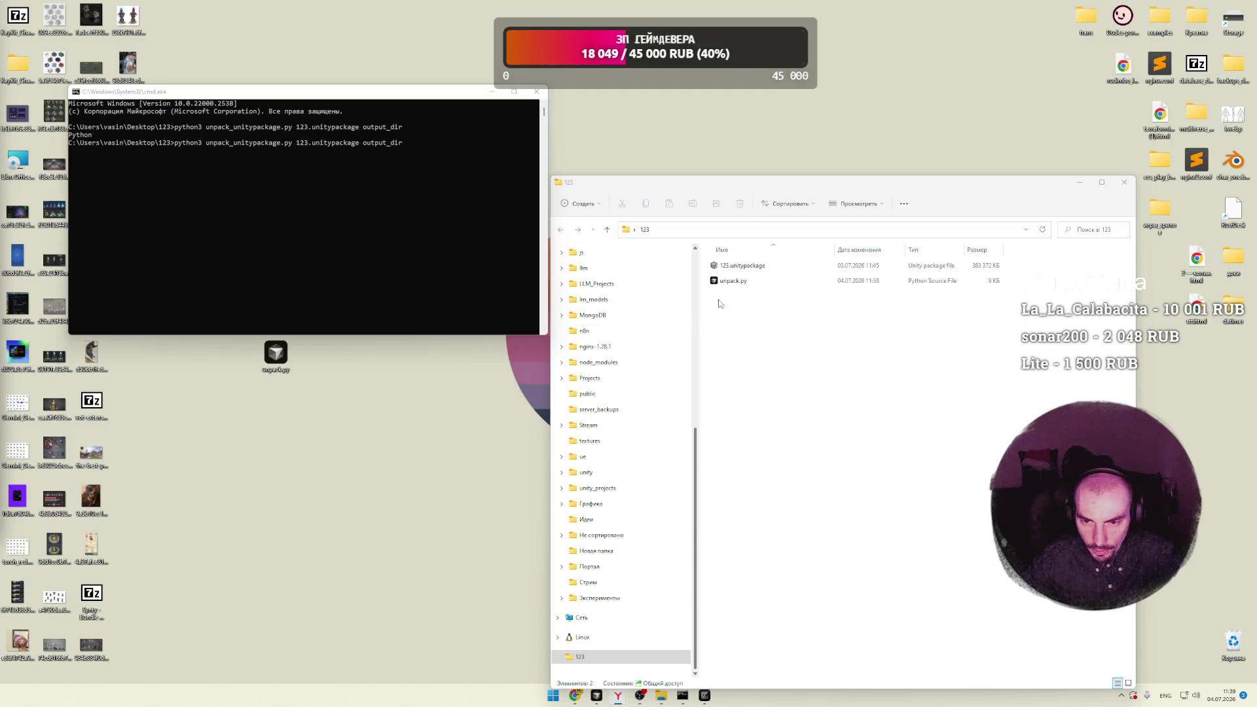
# Step: Change the recalled command's script to unpack.py and run it
pyautogui.click(241, 146)
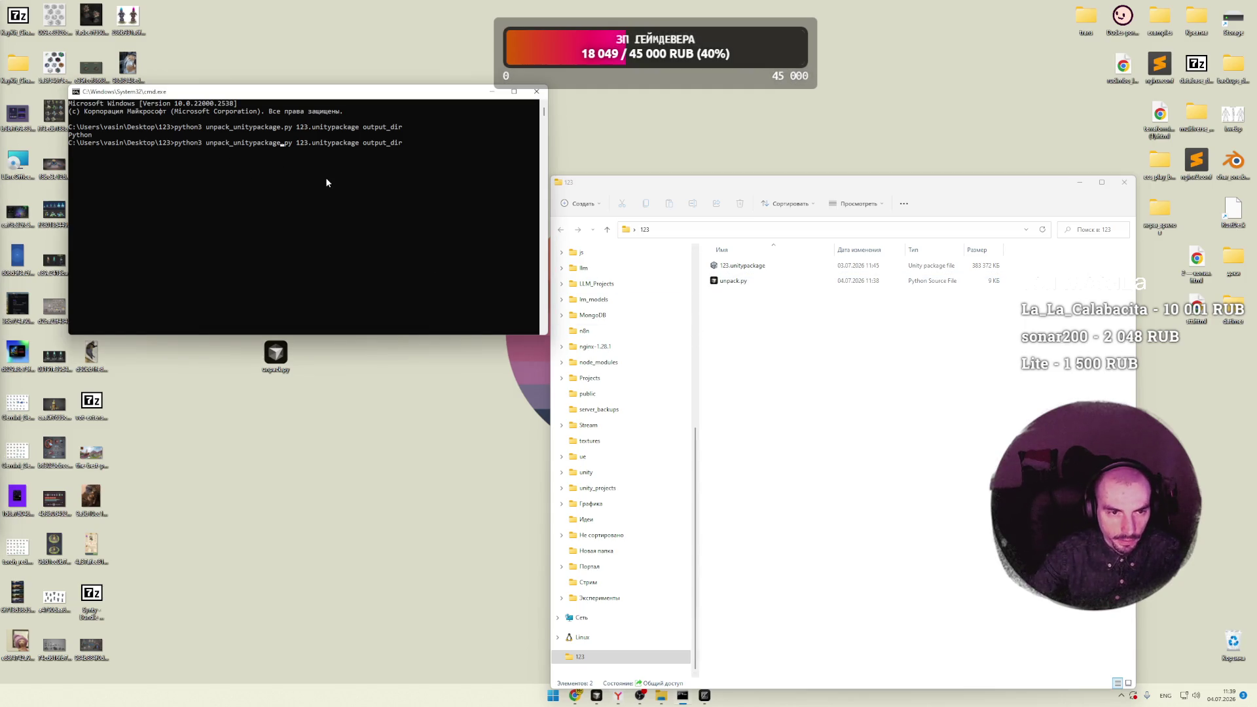
pyautogui.press('BackSpace')
pyautogui.press('BackSpace')
pyautogui.press('BackSpace')
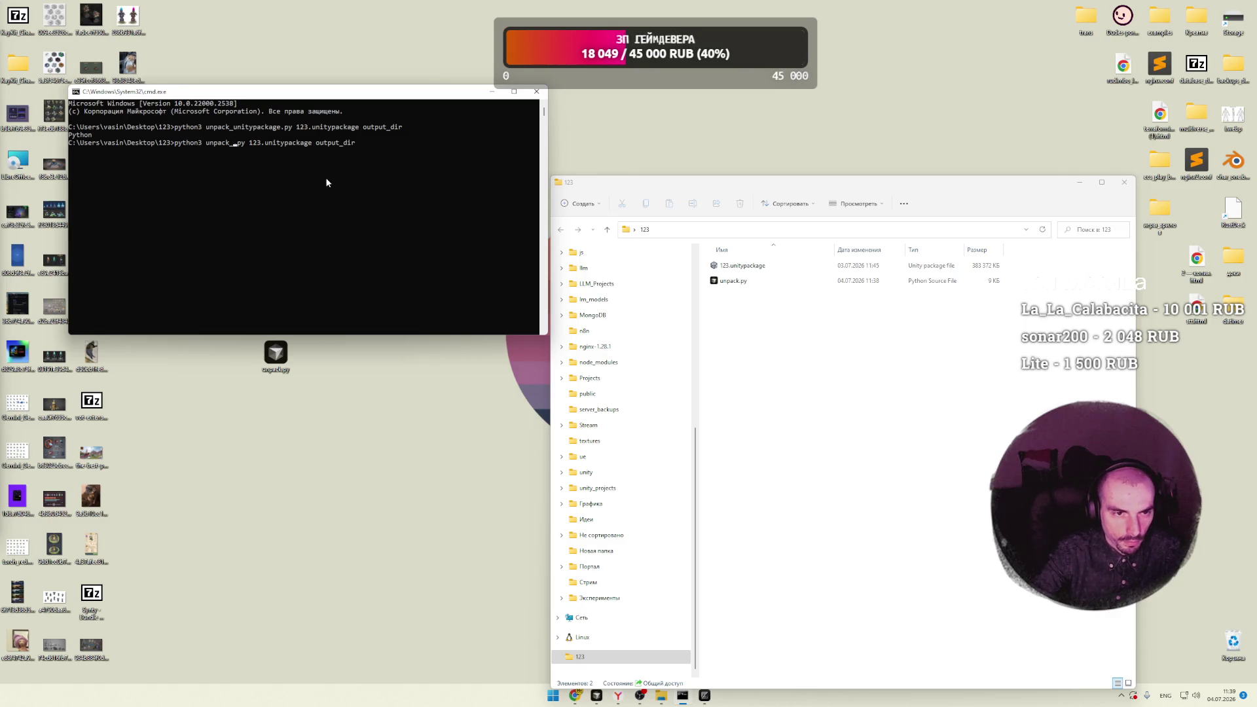
pyautogui.press('Return')
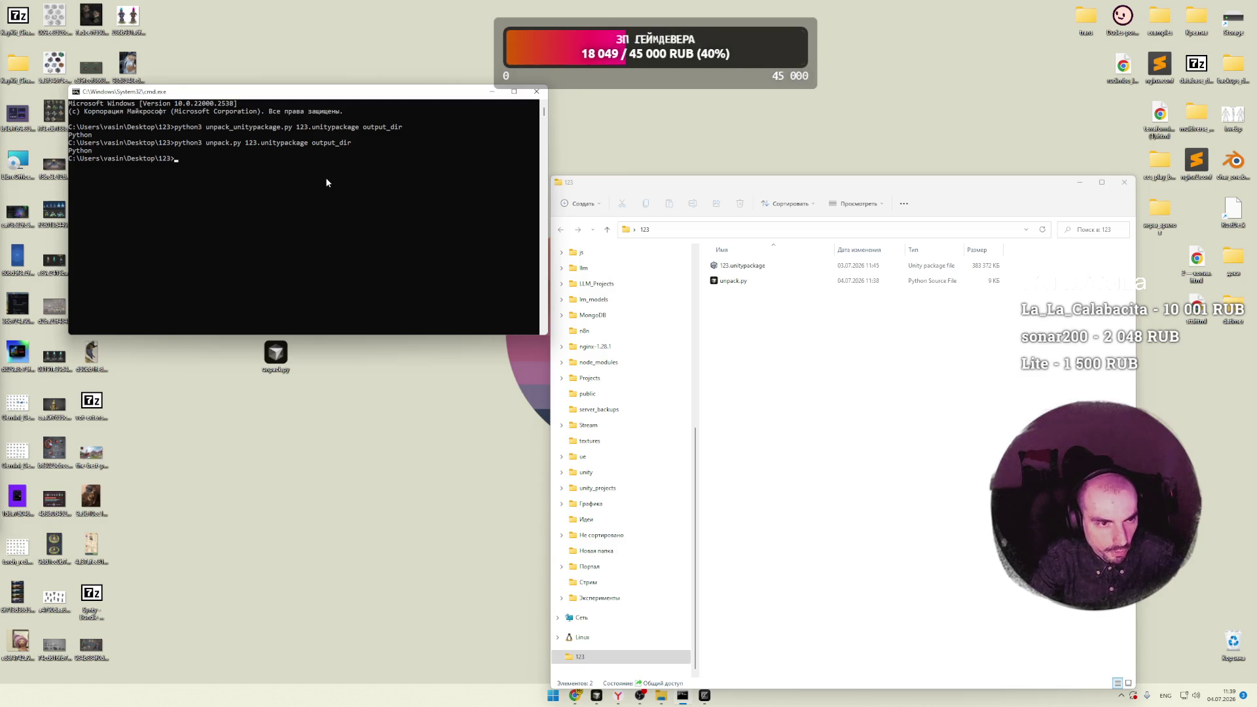
pyautogui.moveTo(299, 97)
pyautogui.mouseDown()
pyautogui.moveTo(442, 89)
pyautogui.moveTo(374, 84)
pyautogui.mouseUp()
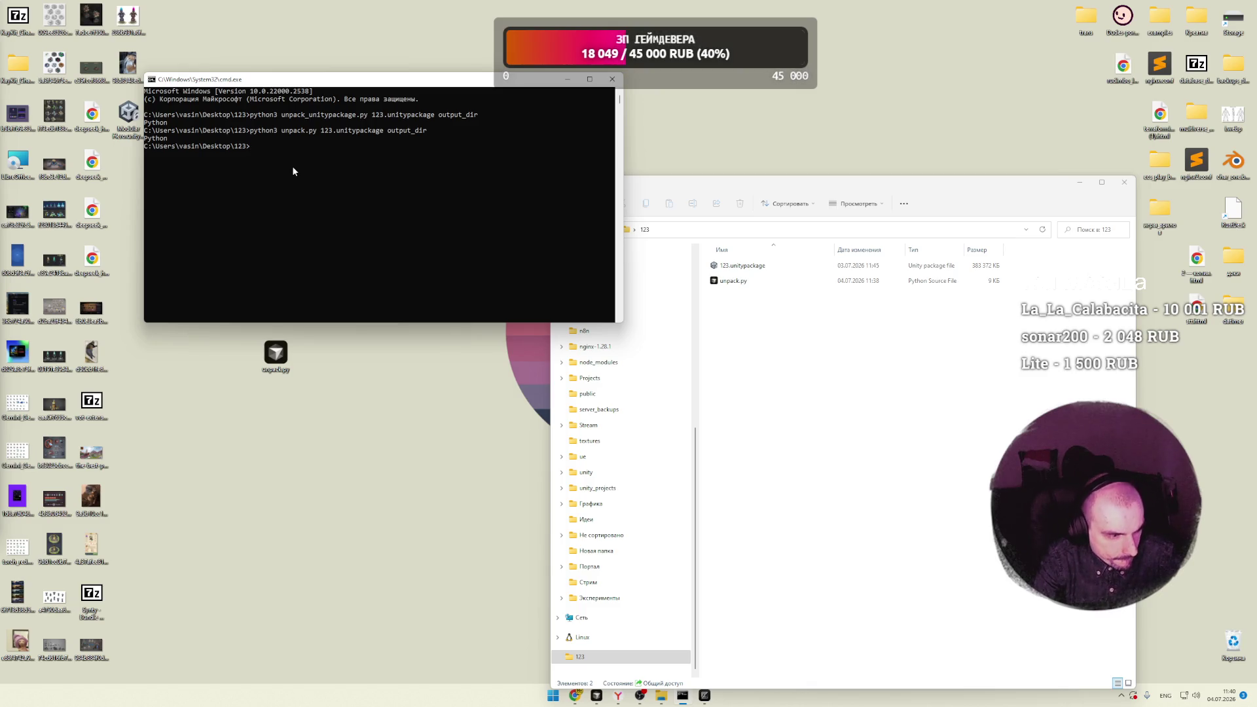
# Step: Rerun the unpack.py command using python instead of python3
pyautogui.press('Up')
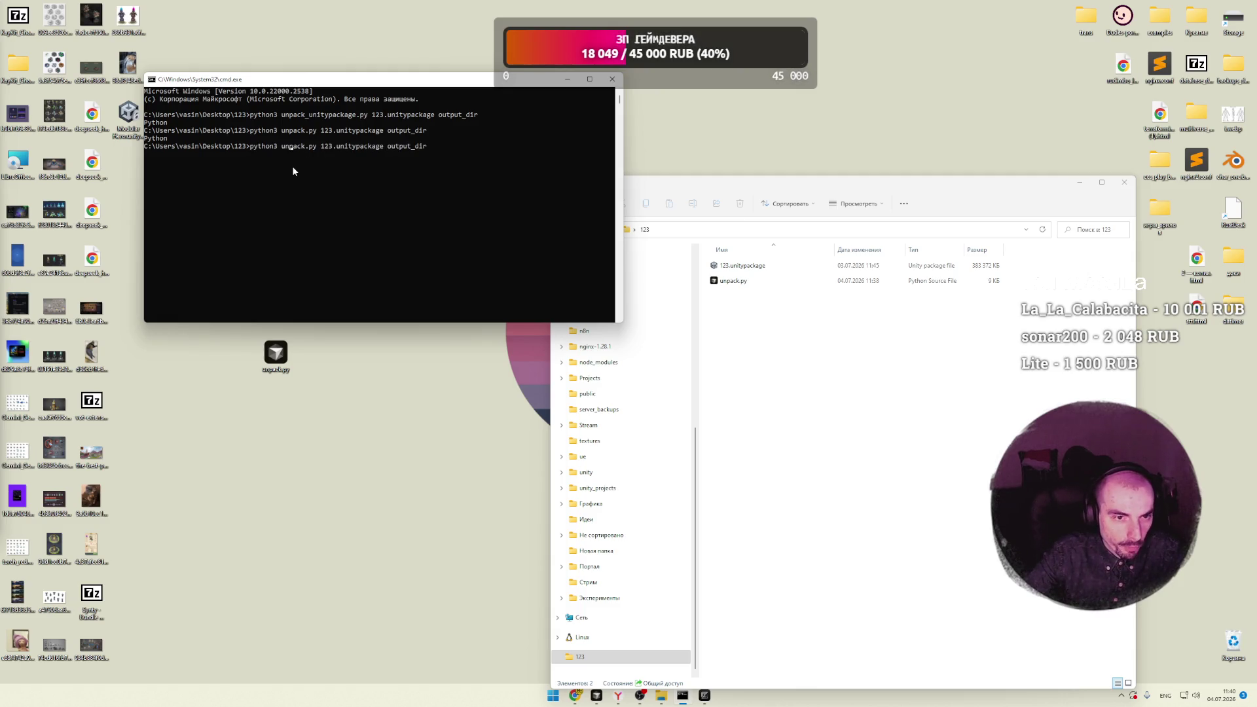
pyautogui.press('Left')
pyautogui.press('BackSpace')
pyautogui.press('Return')
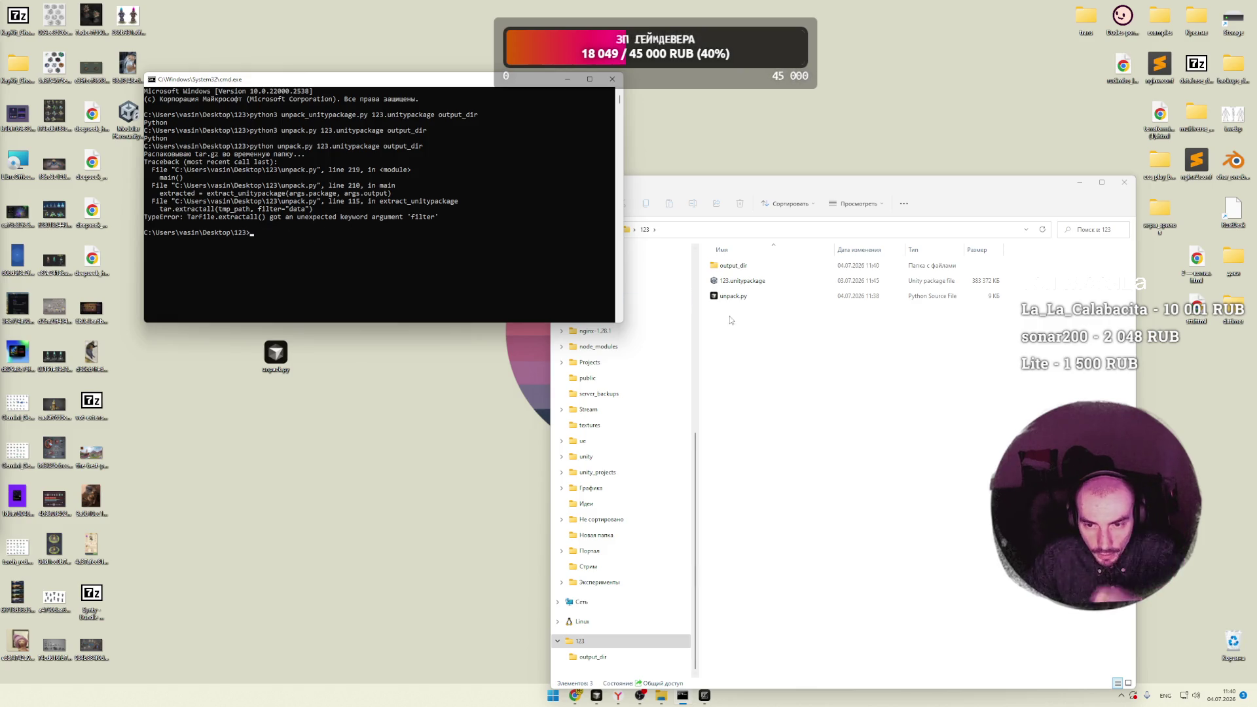
pyautogui.click(738, 281)
pyautogui.rightClick(738, 284)
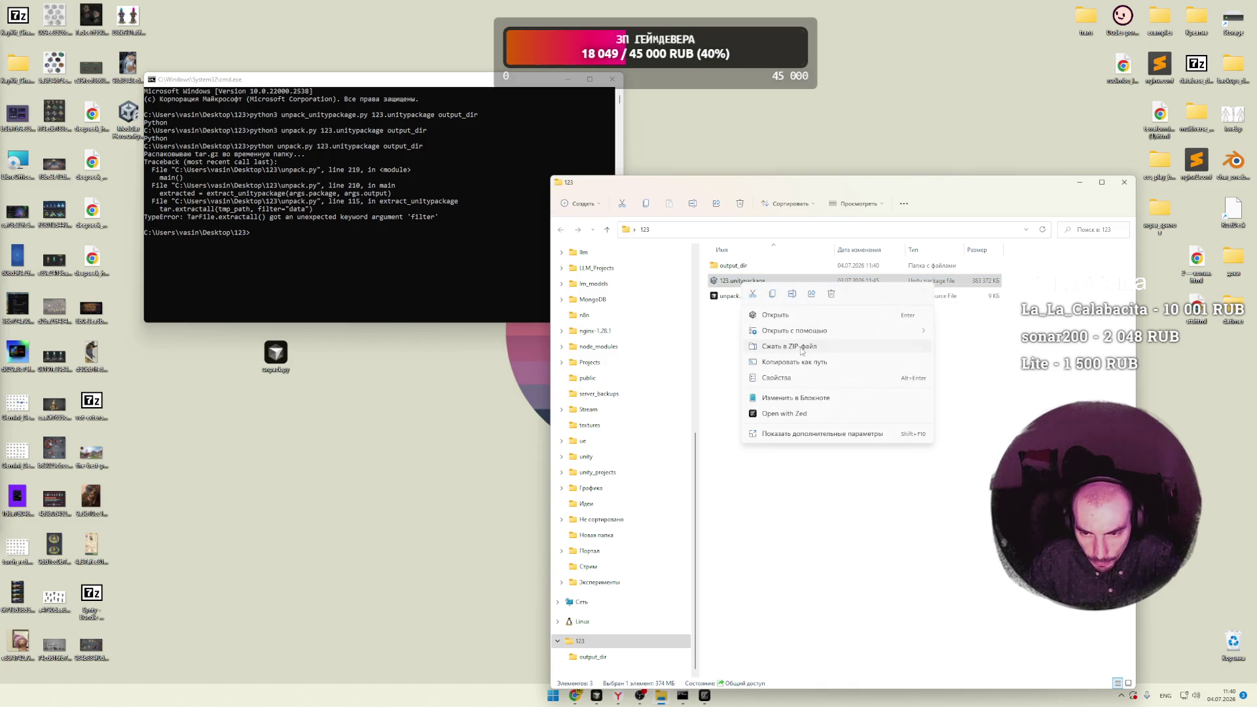
pyautogui.moveTo(931, 334)
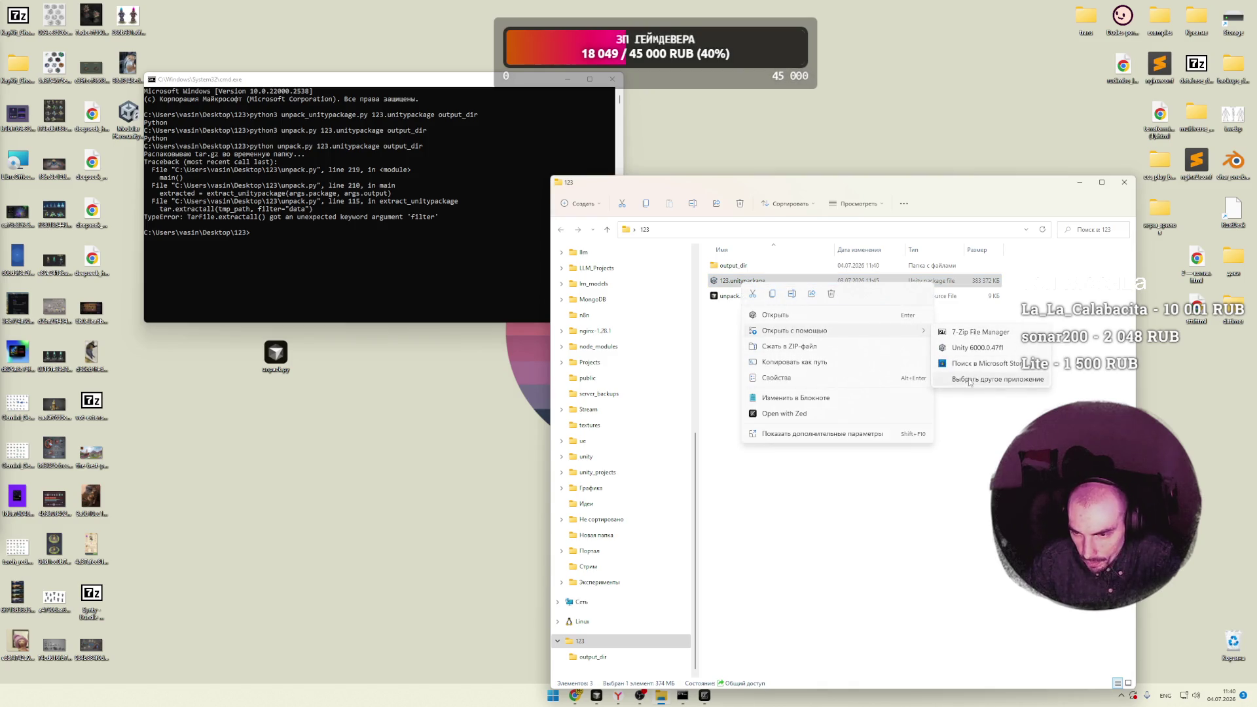
pyautogui.click(968, 332)
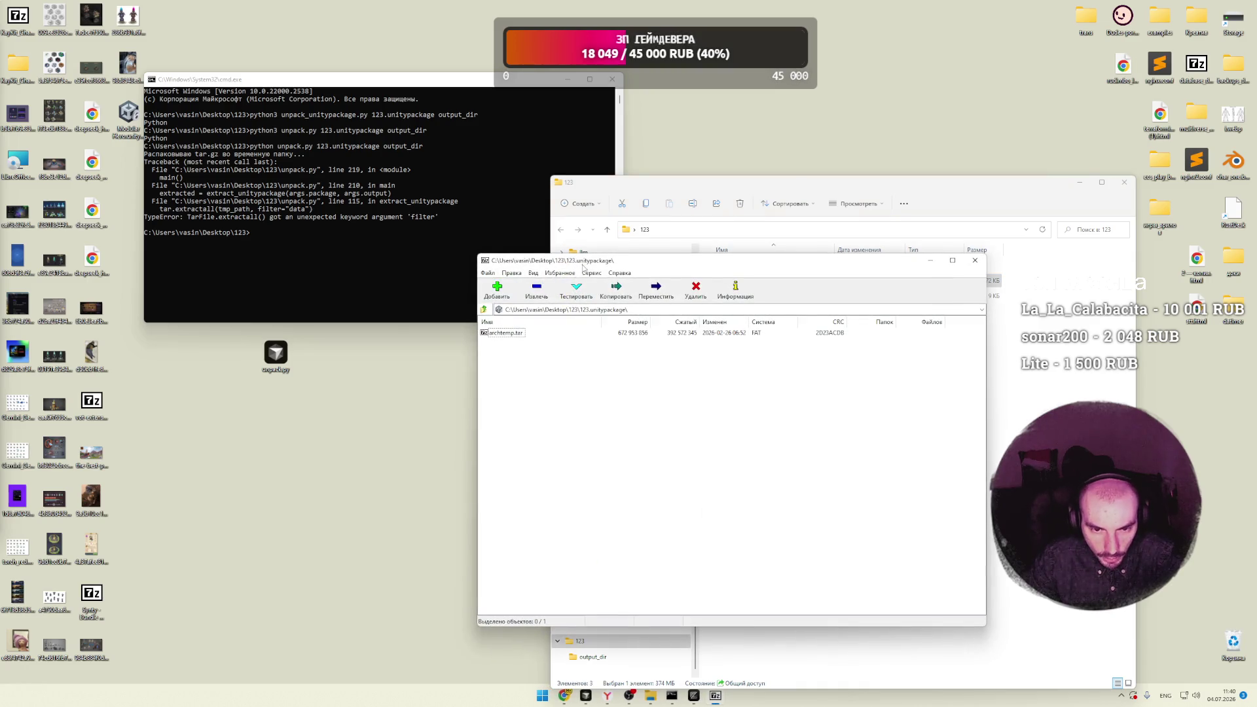
pyautogui.moveTo(582, 260); pyautogui.dragTo(268, 180)
pyautogui.doubleClick(189, 252)
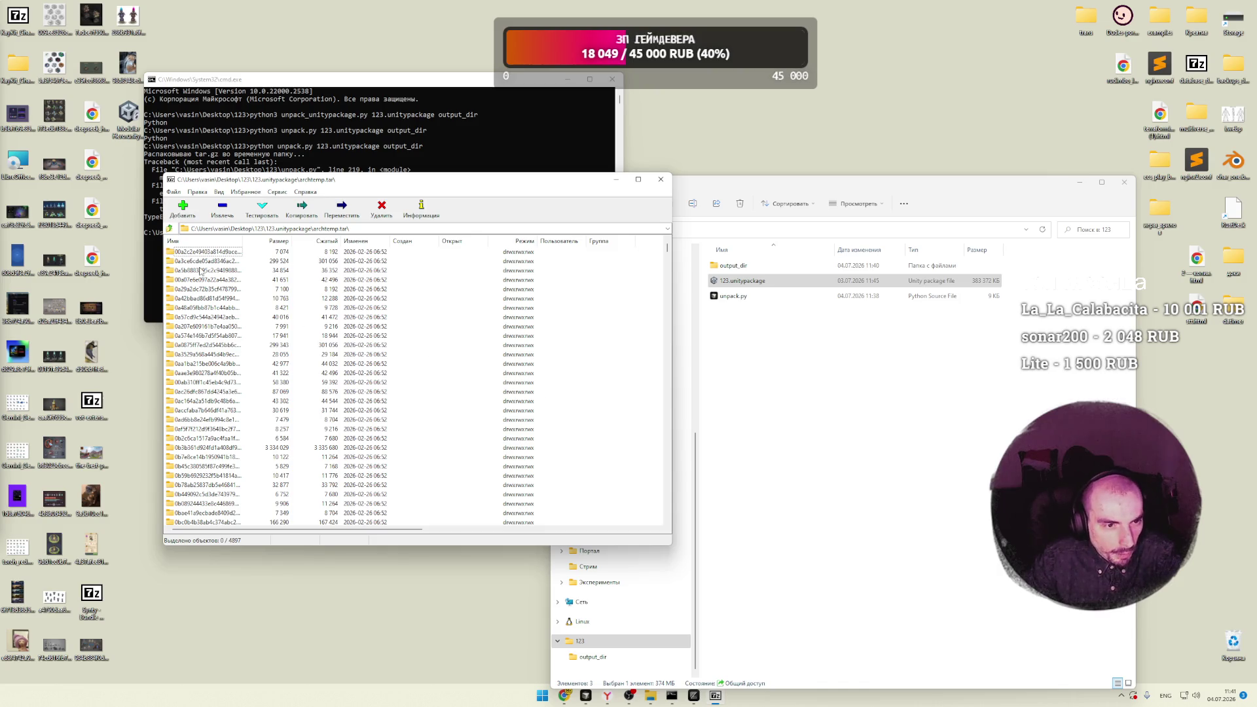
pyautogui.moveTo(667, 249)
pyautogui.mouseDown()
pyautogui.moveTo(669, 372)
pyautogui.moveTo(667, 228)
pyautogui.mouseUp()
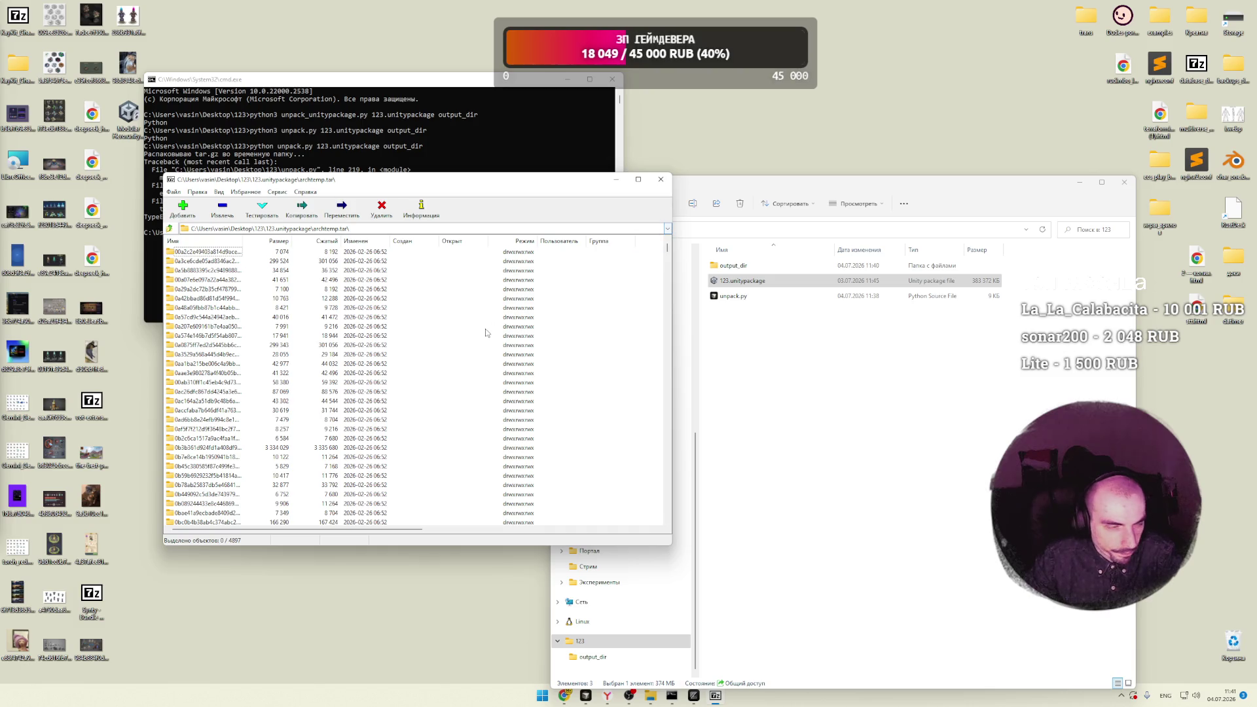
pyautogui.click(220, 318)
pyautogui.doubleClick(220, 319)
pyautogui.hotkey('ctrl', 'a')
pyautogui.click(237, 327)
pyautogui.click(170, 229)
pyautogui.doubleClick(214, 270)
pyautogui.click(172, 229)
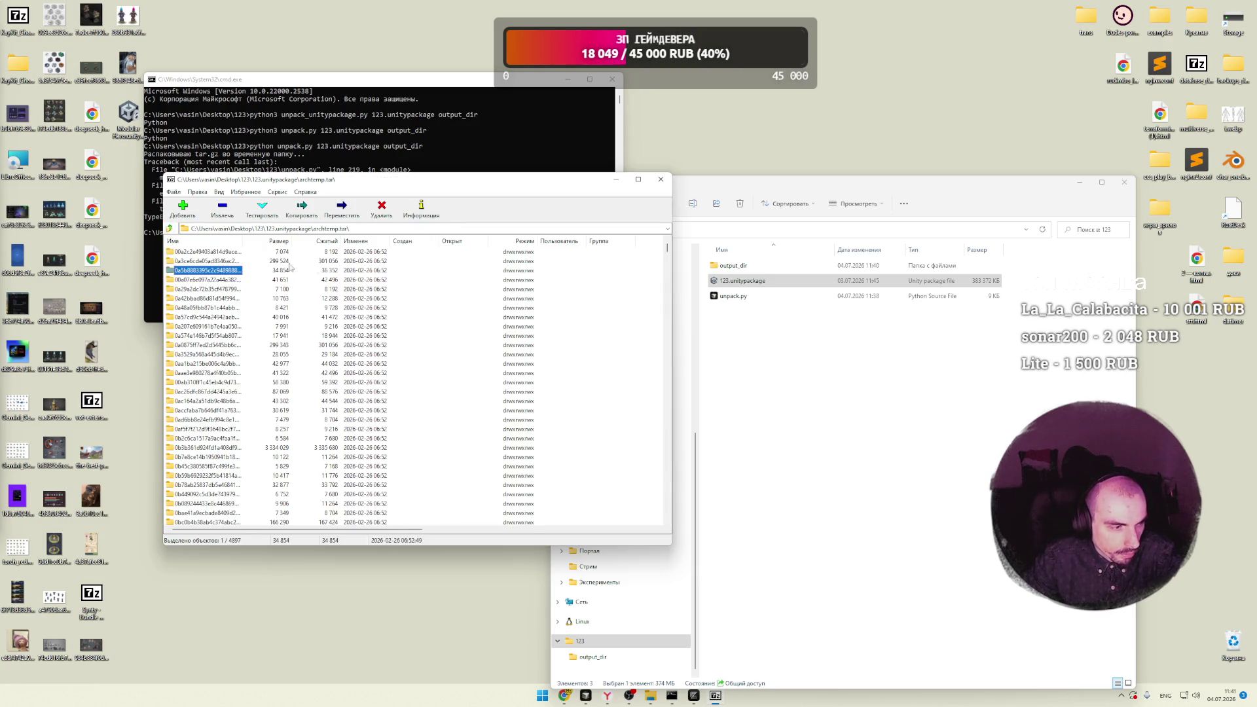
pyautogui.click(660, 179)
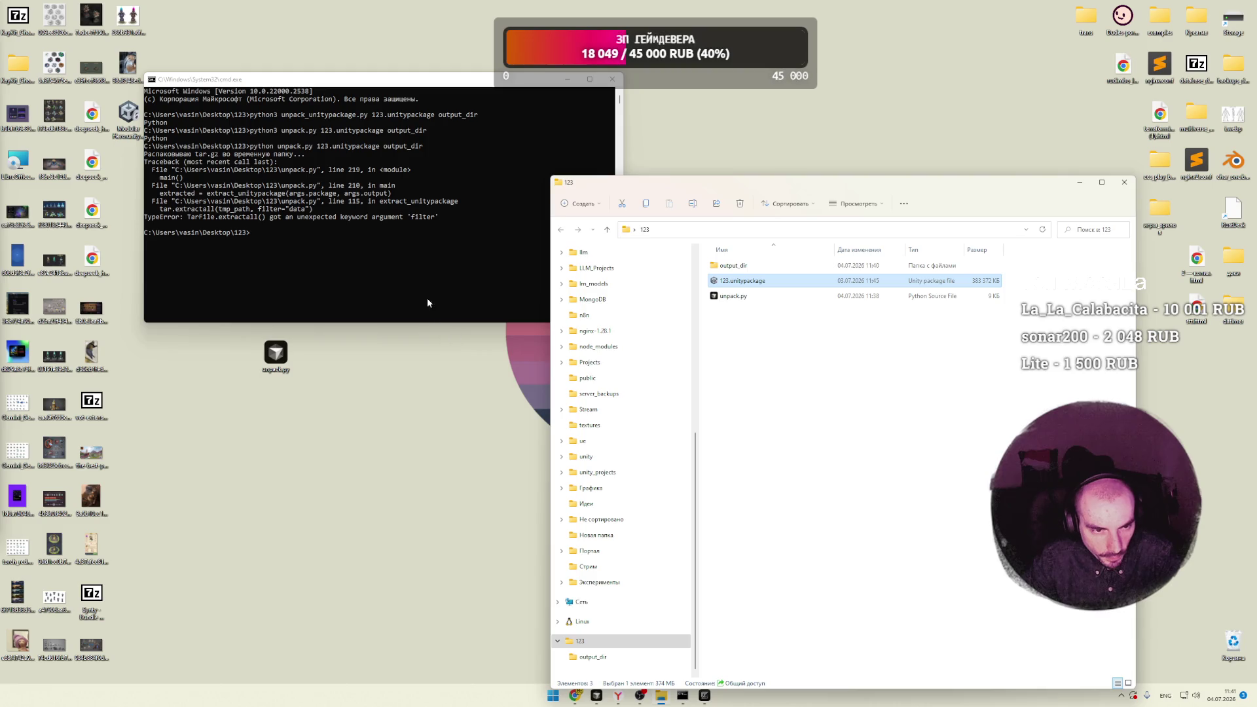
# Step: Open output_dir in Explorer, then rerun python unpack.py 123.unitypackage output_dir
pyautogui.moveTo(465, 81); pyautogui.dragTo(410, 109)
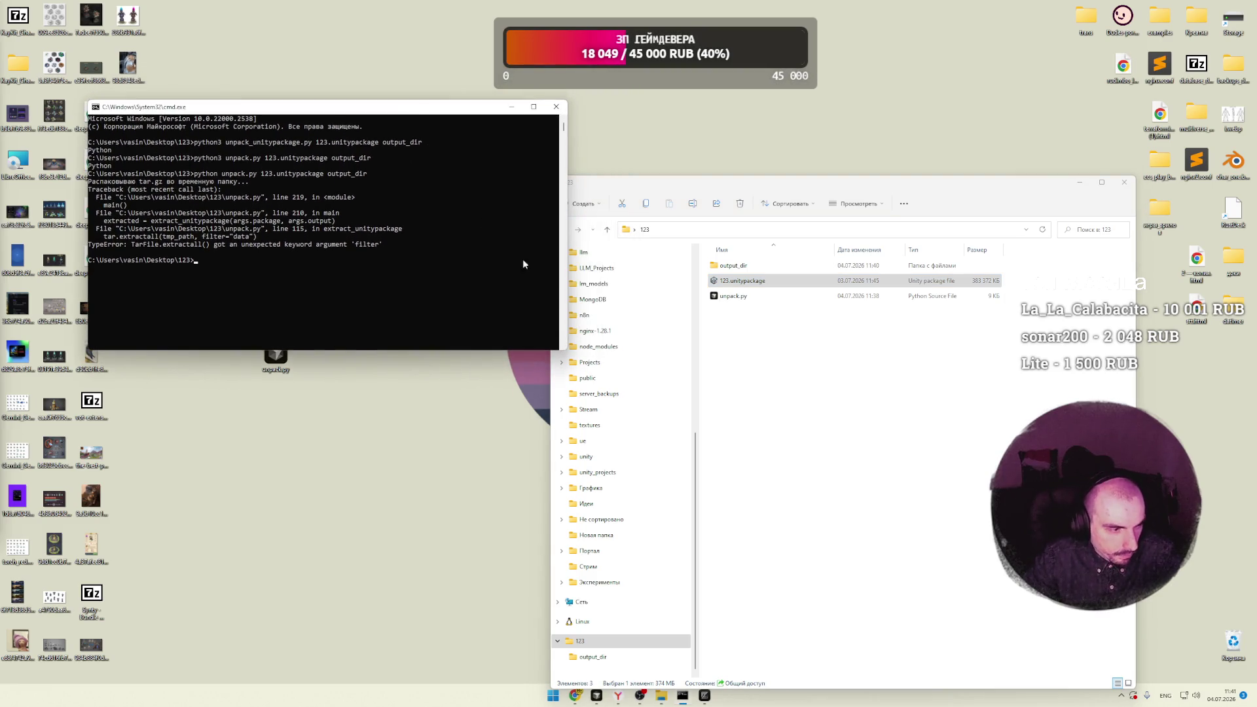
pyautogui.click(817, 401)
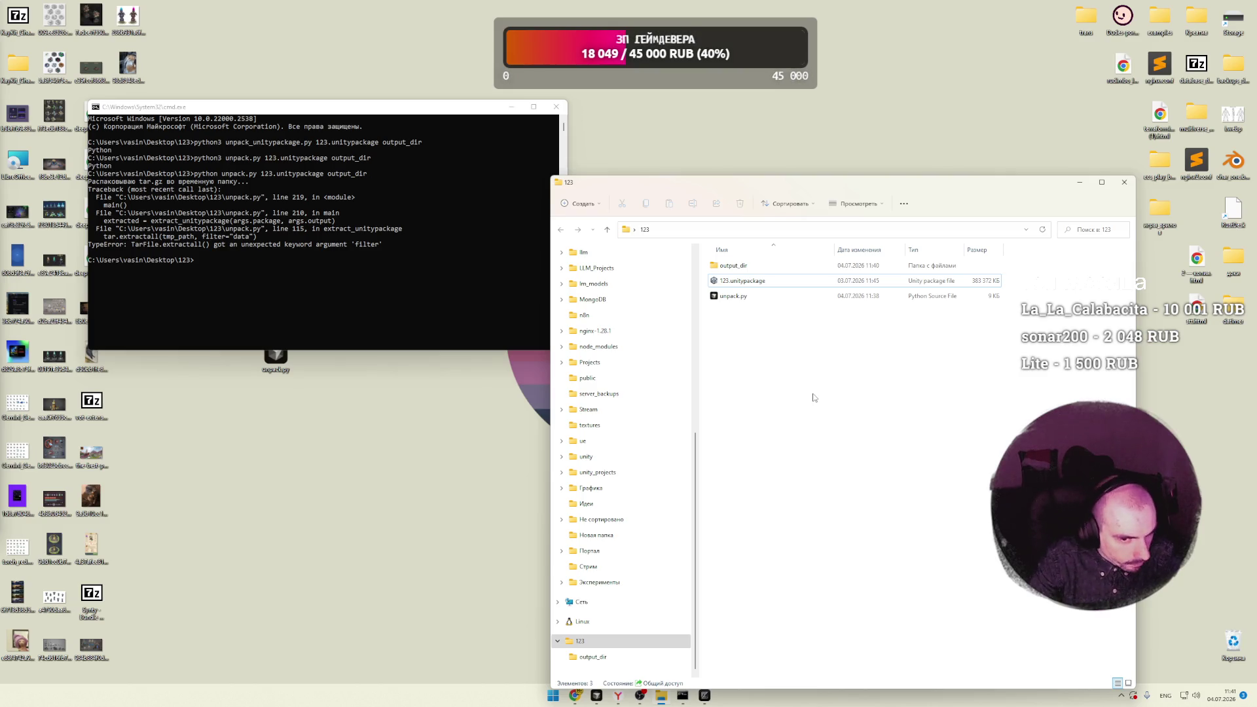
pyautogui.click(217, 248)
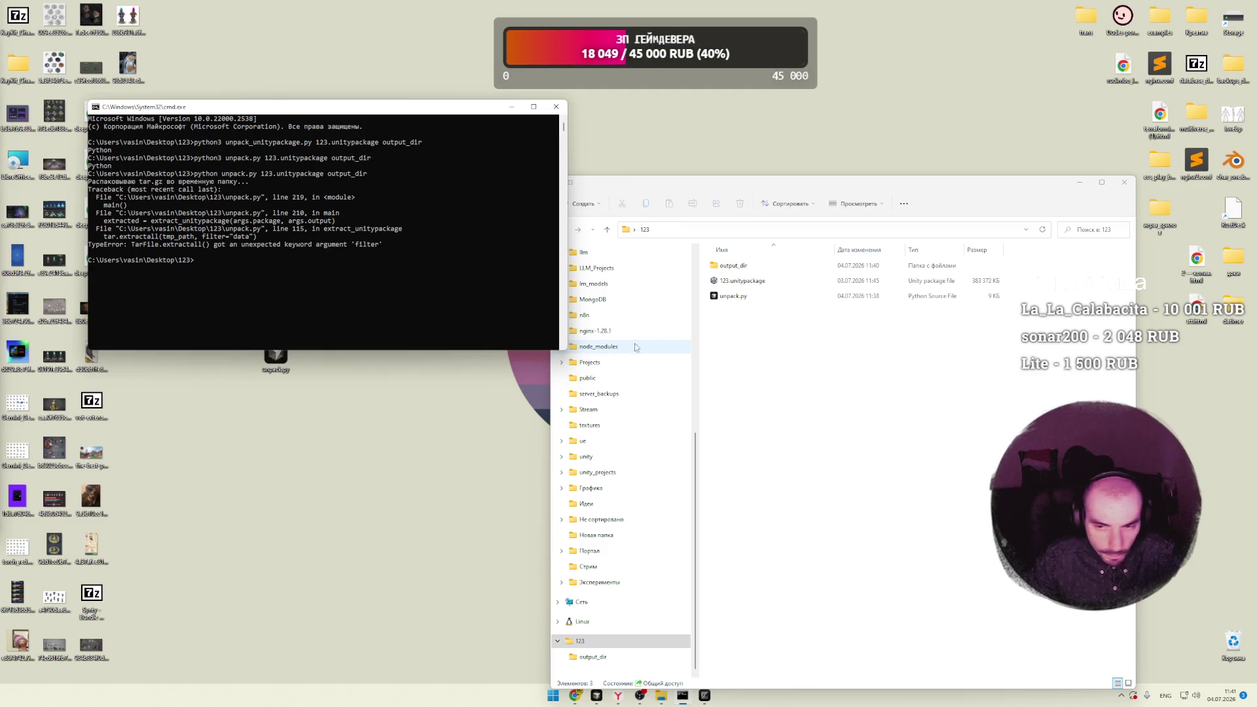
pyautogui.click(785, 353)
pyautogui.click(245, 260)
pyautogui.press('Up')
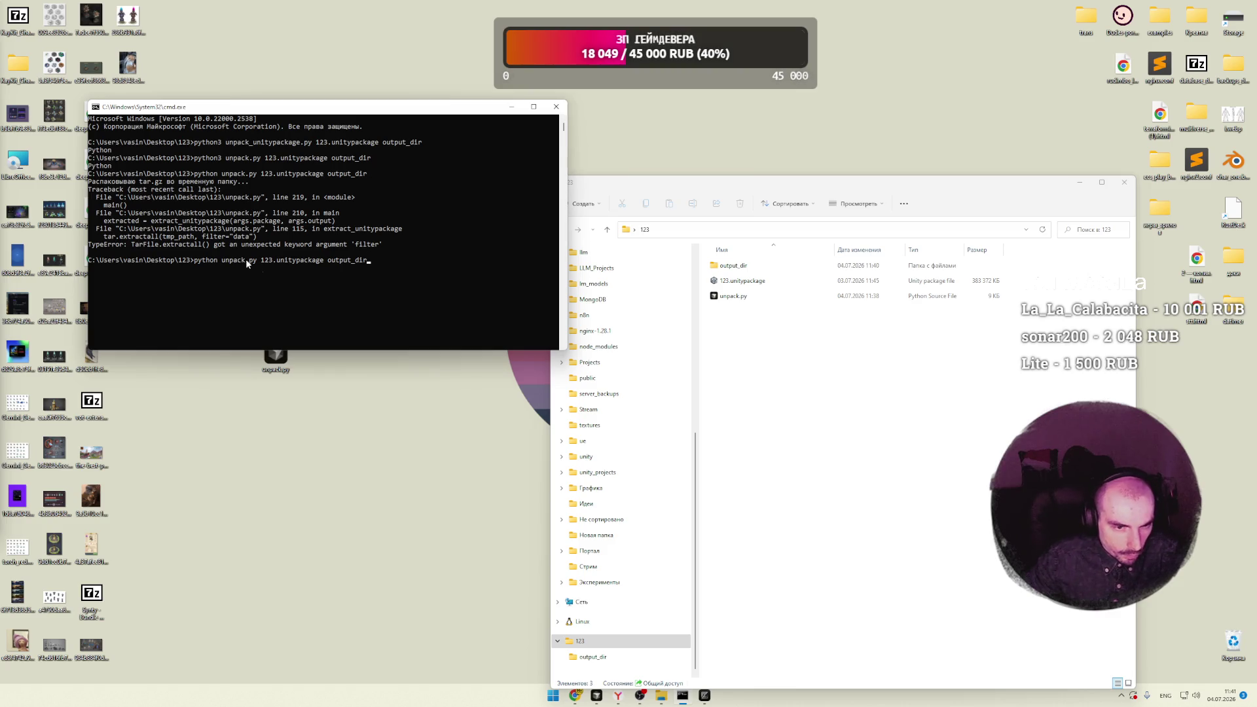
pyautogui.click(720, 288)
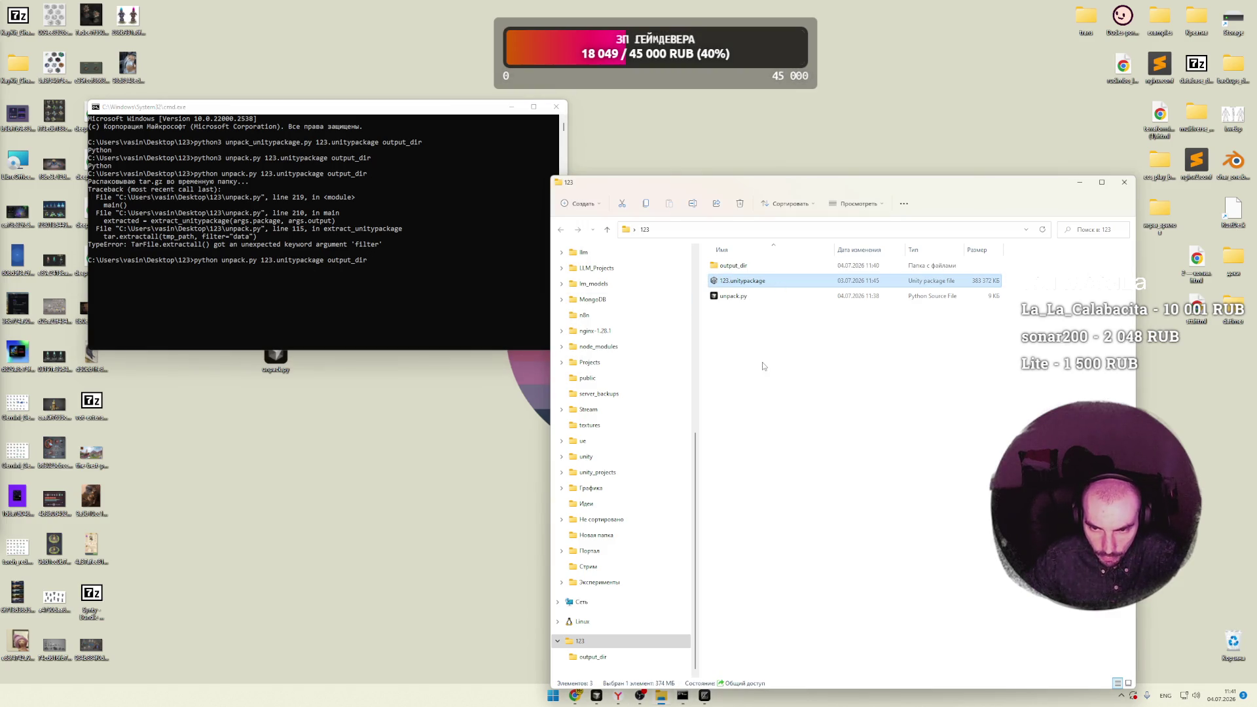
pyautogui.doubleClick(743, 270)
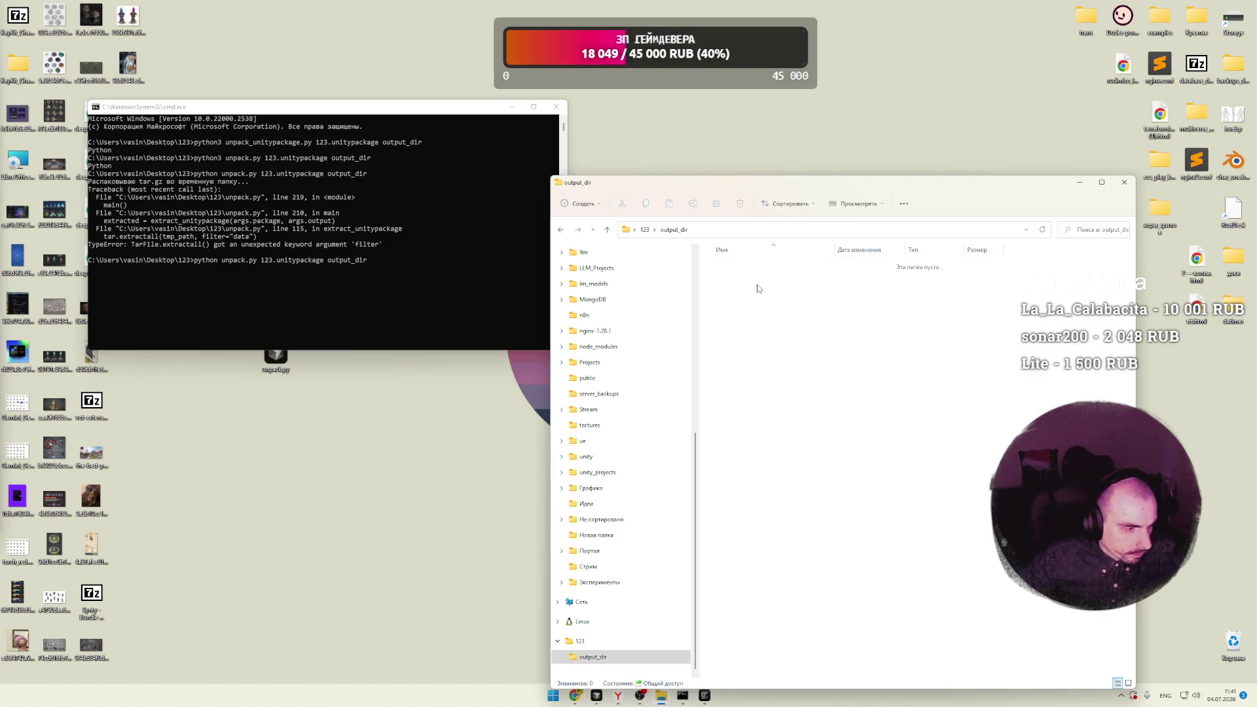
pyautogui.click(432, 273)
pyautogui.press('Return')
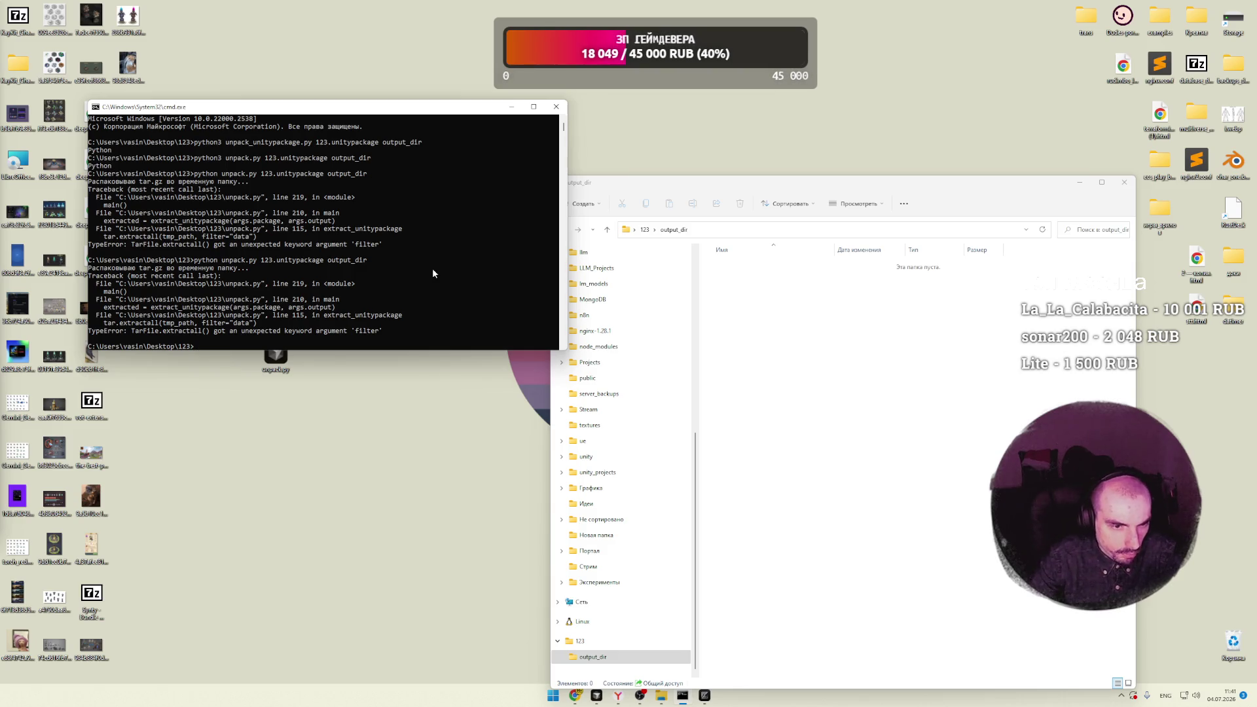
pyautogui.moveTo(401, 121); pyautogui.dragTo(514, 178)
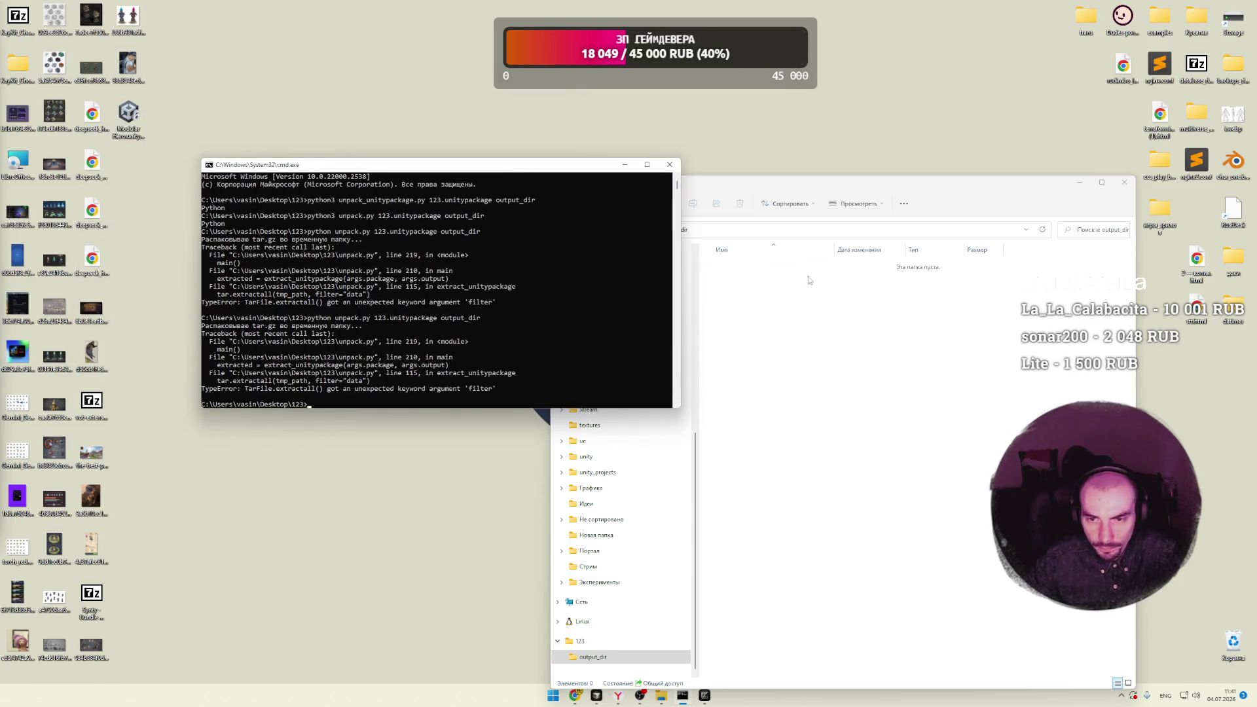
# Step: Move the other desktop unitypackage into folder 123 and rename it 321.unitypackage
pyautogui.click(644, 230)
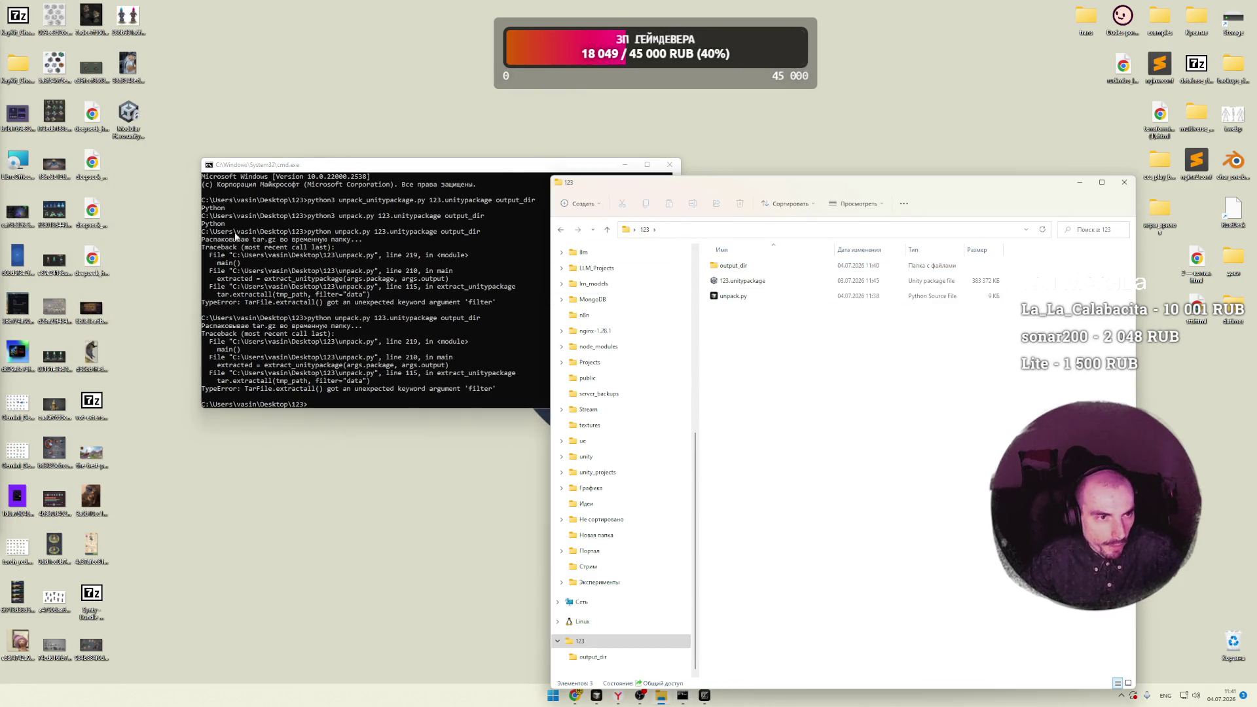
pyautogui.click(123, 136)
pyautogui.moveTo(128, 117)
pyautogui.mouseDown()
pyautogui.moveTo(666, 203)
pyautogui.moveTo(740, 360)
pyautogui.mouseUp()
pyautogui.press('F2')
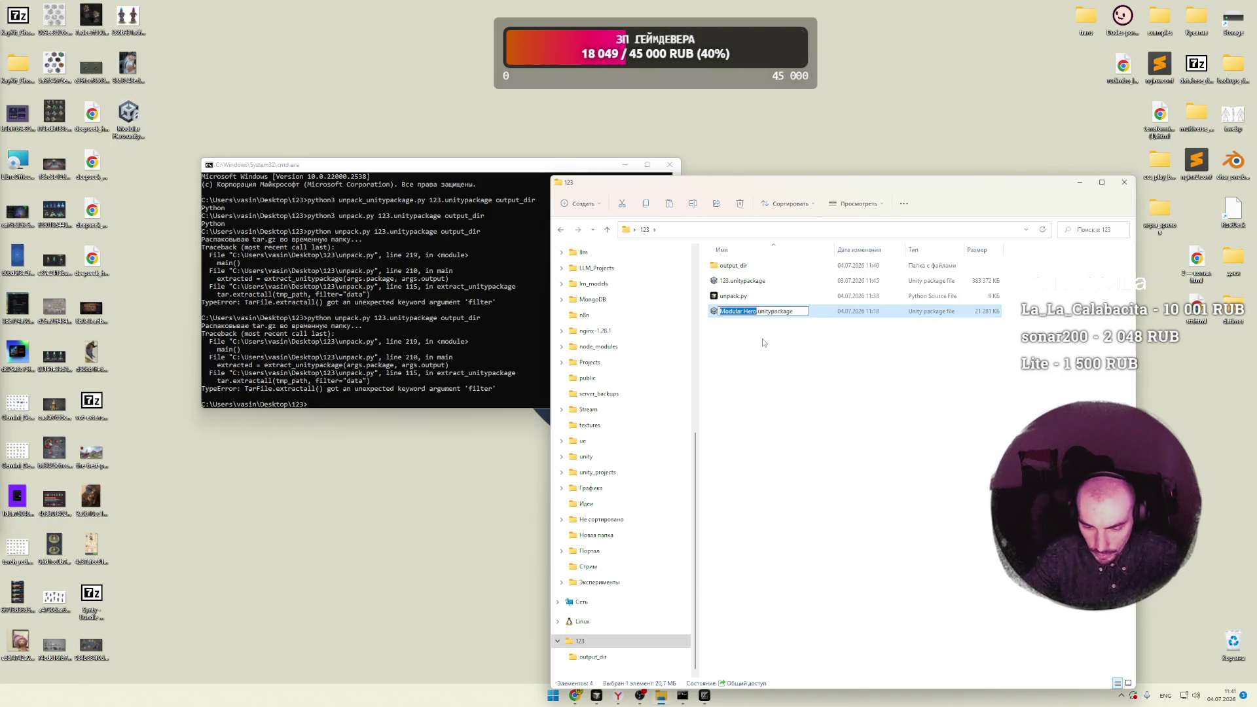
pyautogui.write('321')
pyautogui.press('Return')
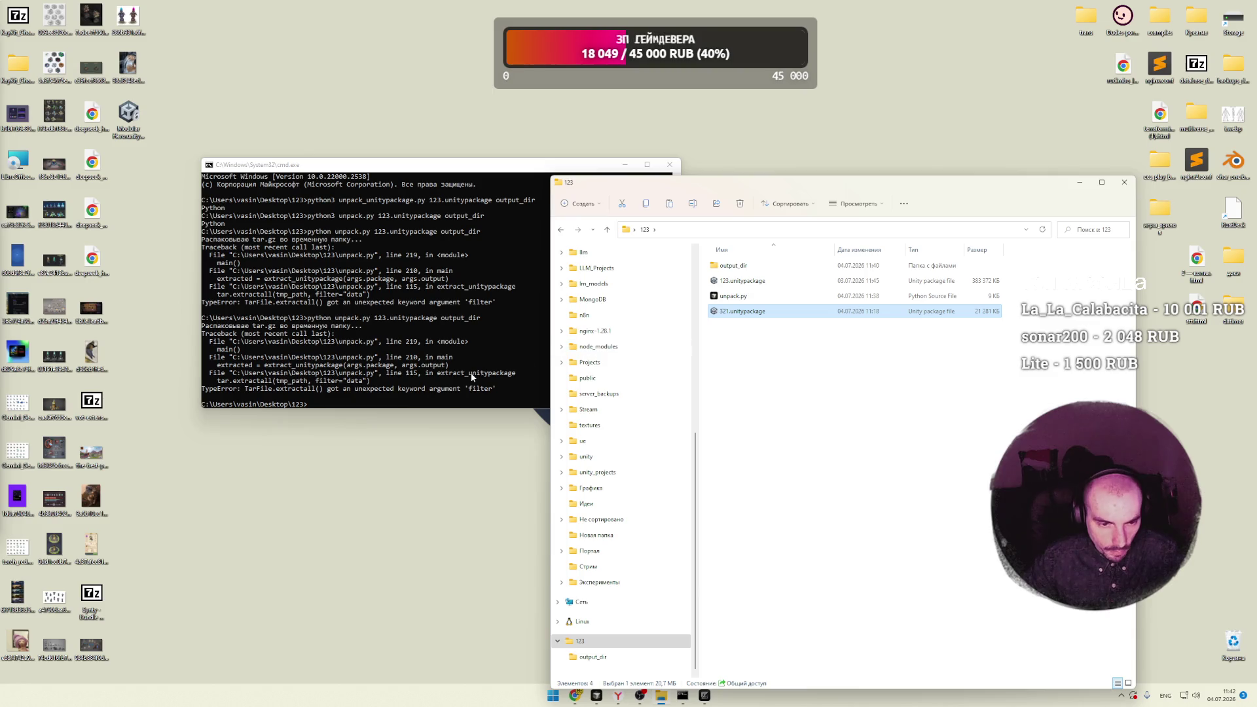
# Step: Run unpack.py on 321.unitypackage and open output_dir to check the result
pyautogui.click(471, 376)
pyautogui.press('Up')
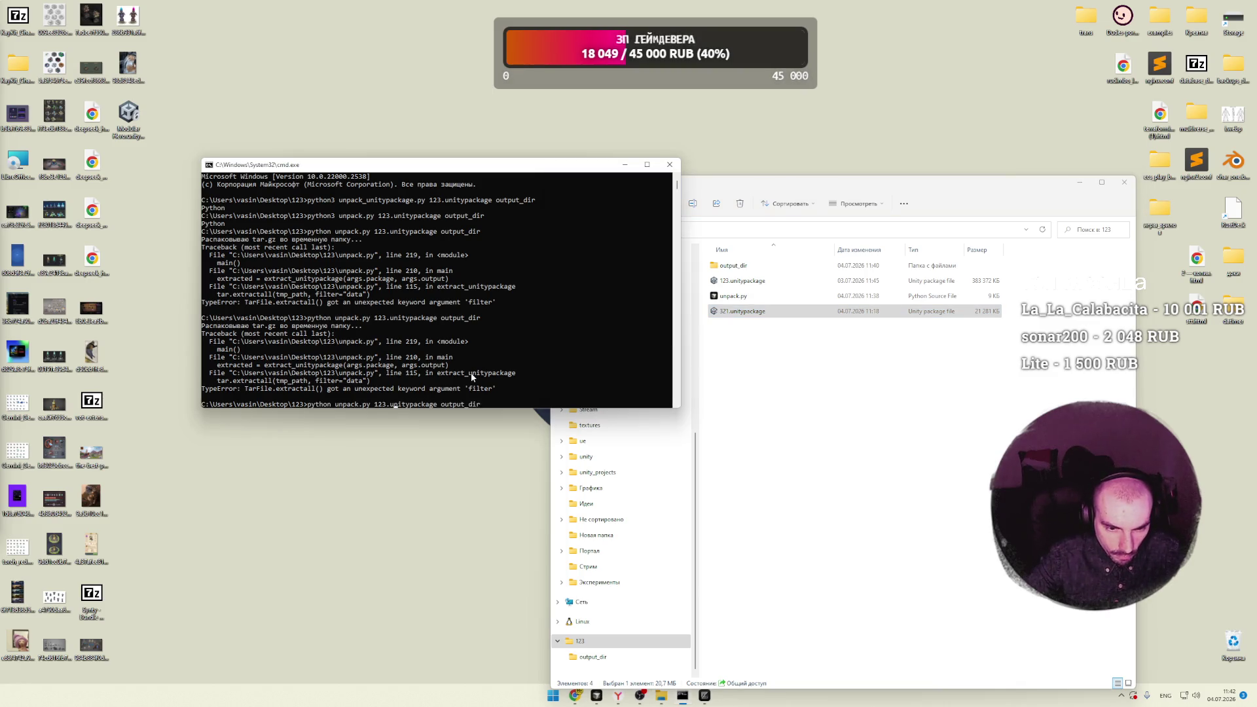
pyautogui.press('BackSpace')
pyautogui.press('BackSpace')
pyautogui.press('BackSpace')
pyautogui.write('321')
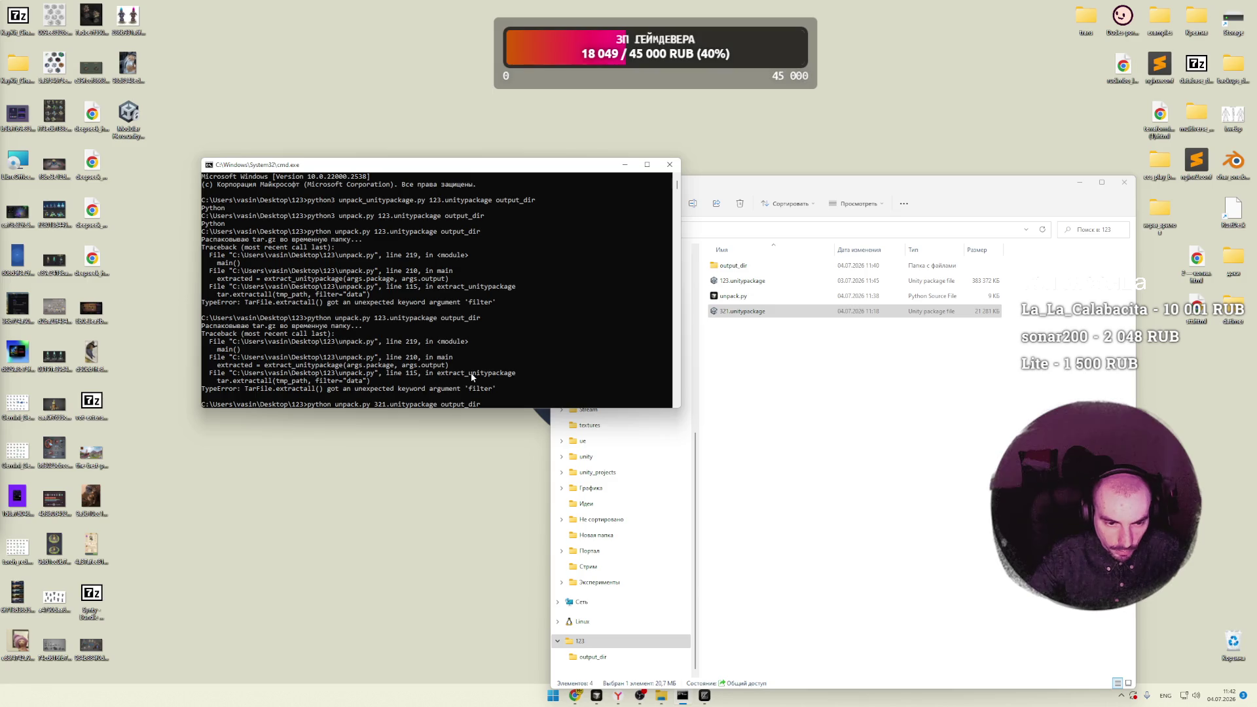
pyautogui.press('Return')
pyautogui.click(813, 373)
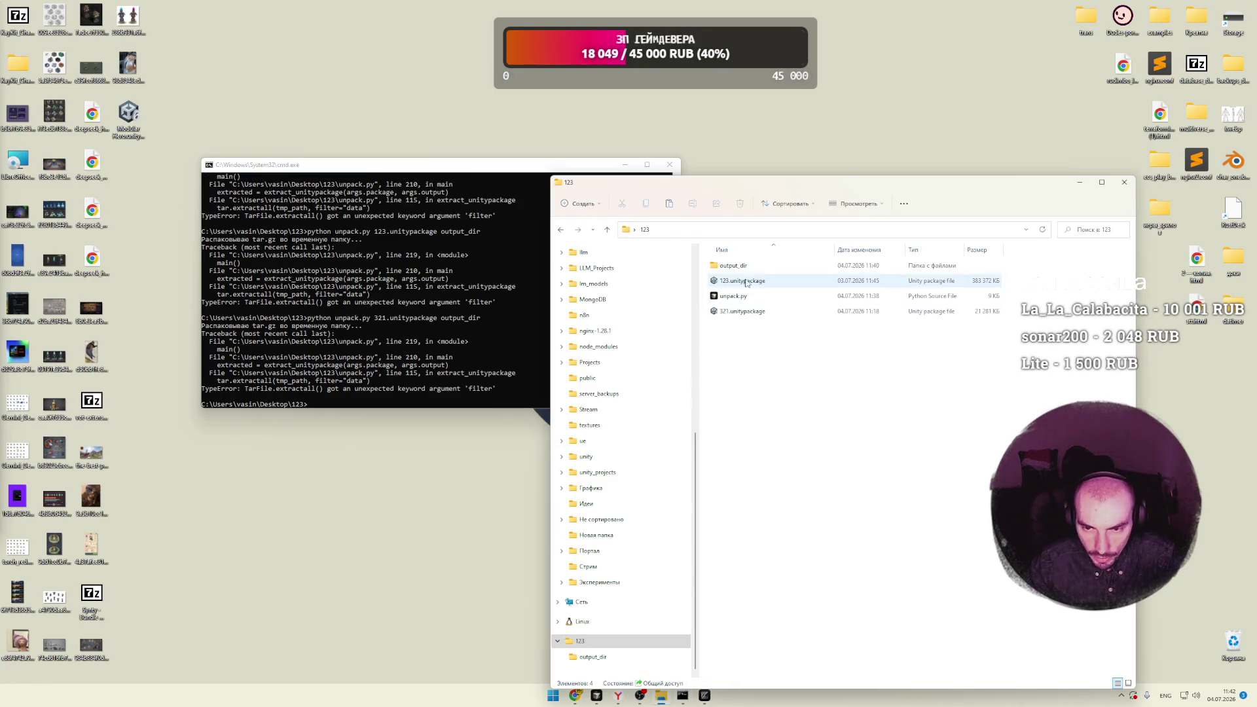
pyautogui.doubleClick(740, 266)
# Step: Close Command Prompt, move unpack.py to the left icon column, and close folder 123
pyautogui.click(645, 230)
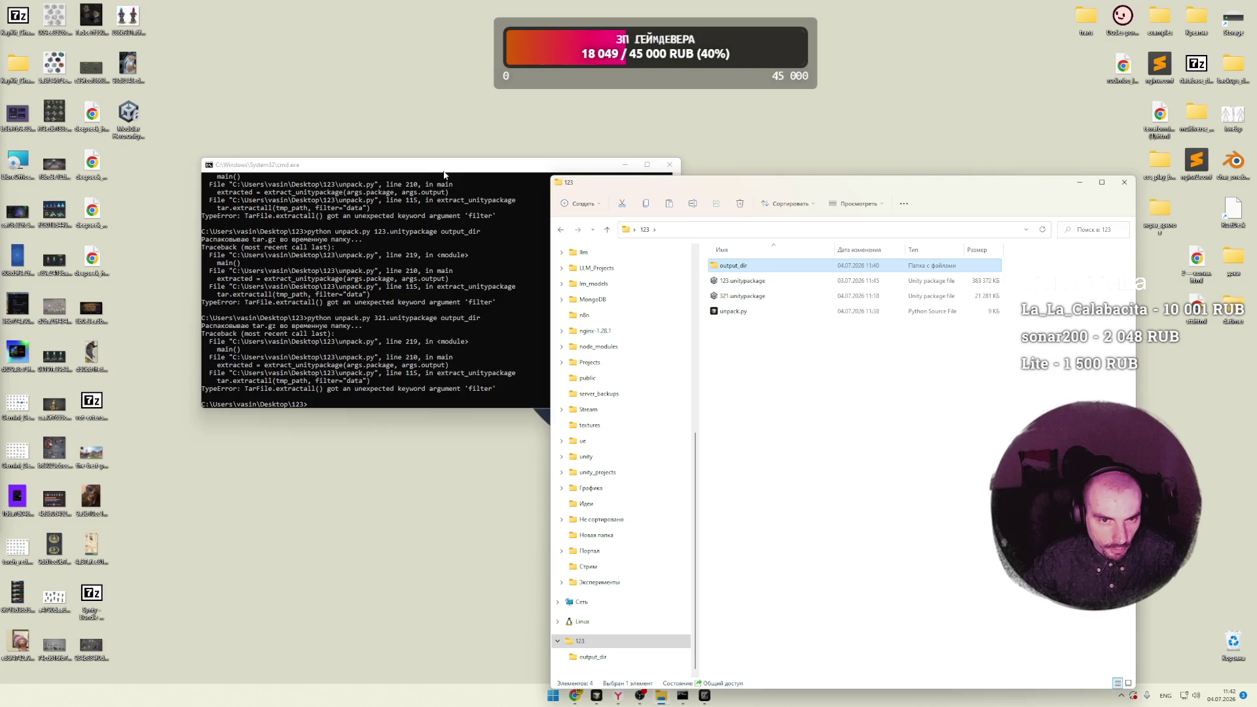
pyautogui.moveTo(445, 165); pyautogui.dragTo(357, 165)
pyautogui.click(580, 164)
pyautogui.click(785, 373)
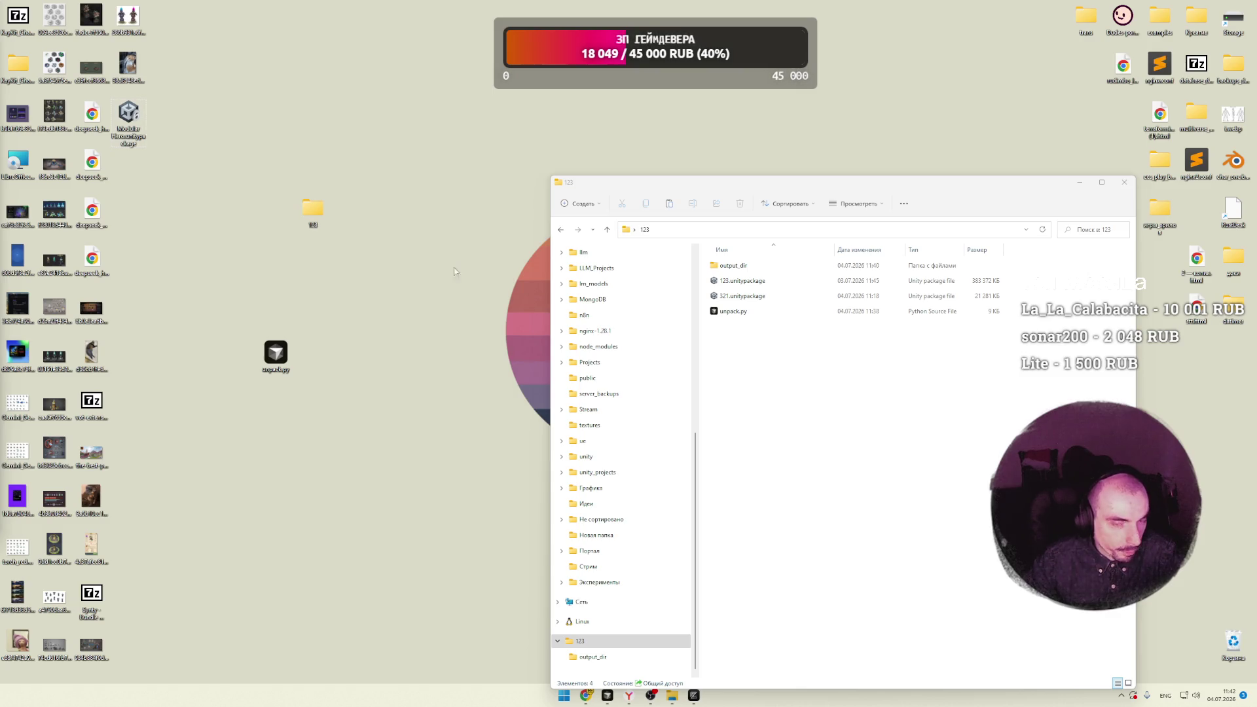
pyautogui.moveTo(277, 357); pyautogui.dragTo(138, 342)
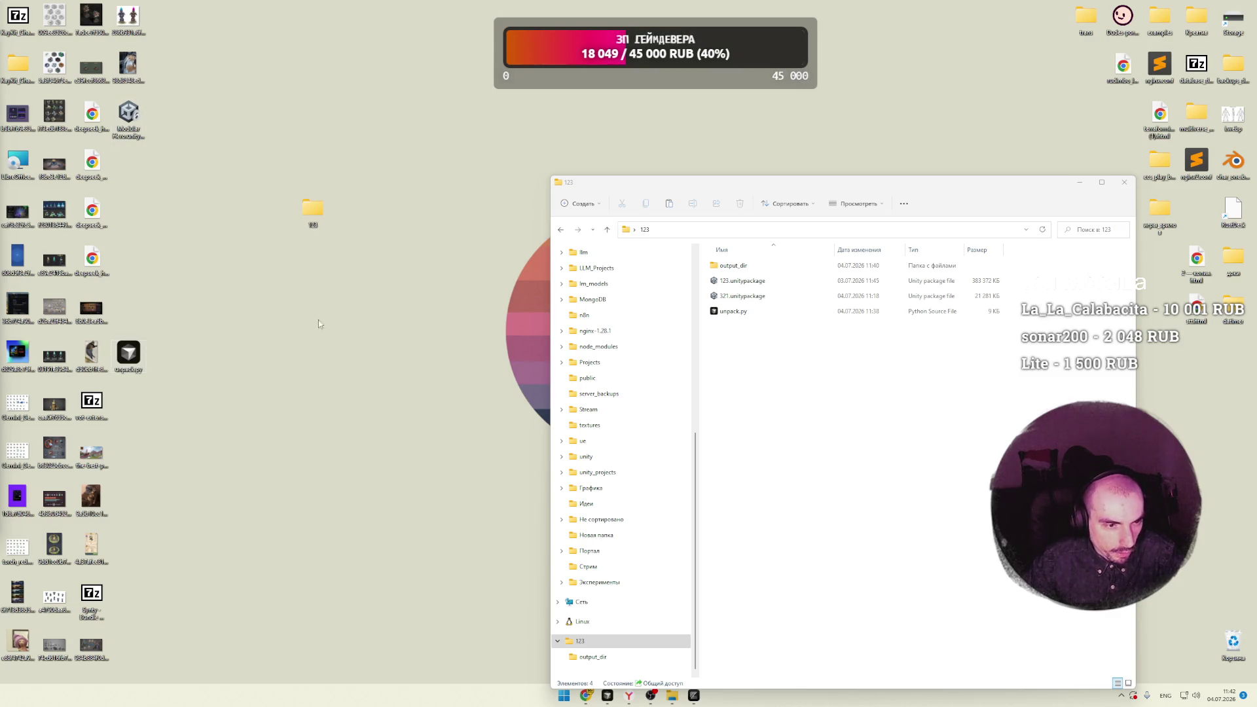
pyautogui.moveTo(308, 219); pyautogui.dragTo(154, 226)
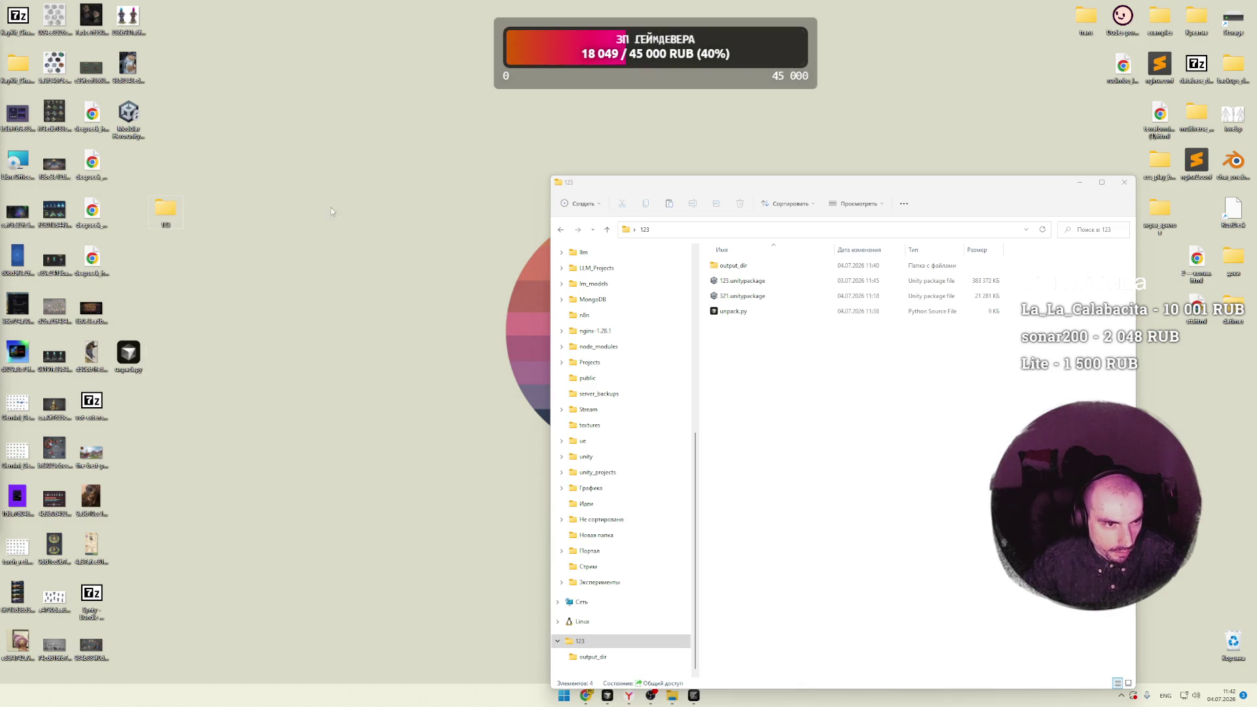
pyautogui.click(1074, 194)
pyautogui.hotkey('alt', 'F4')
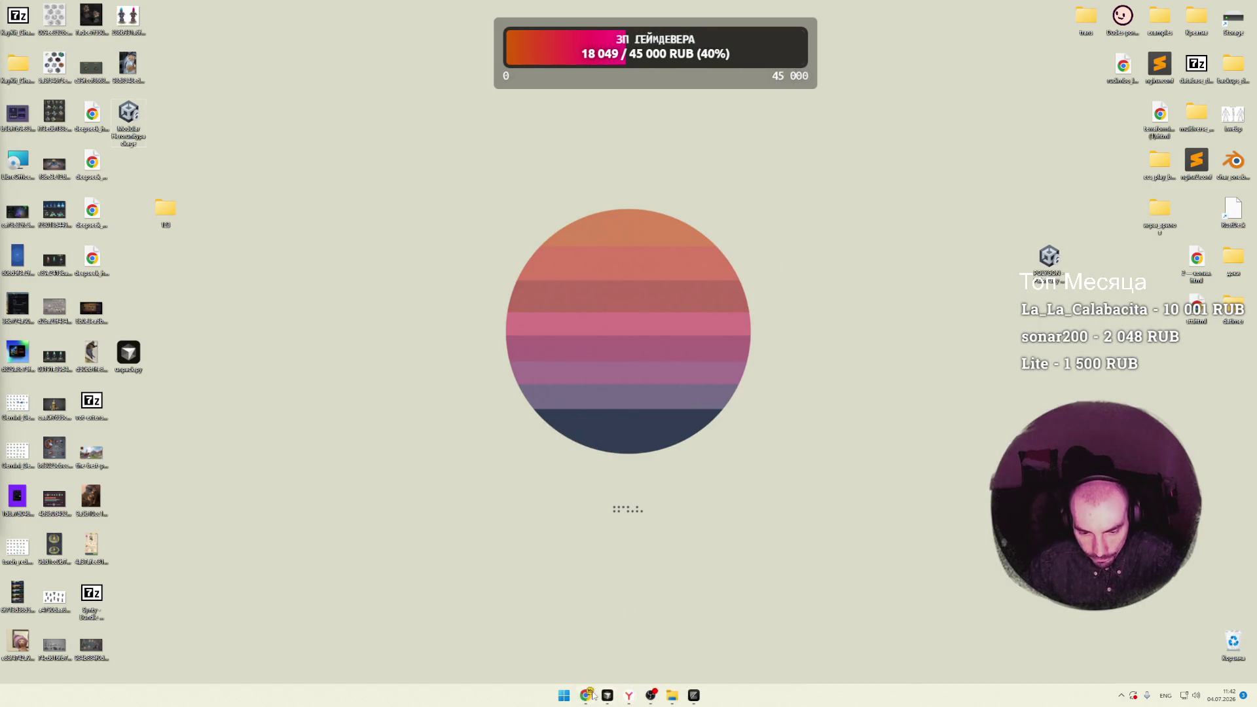
pyautogui.click(589, 695)
pyautogui.scroll(-5, 191, 333)
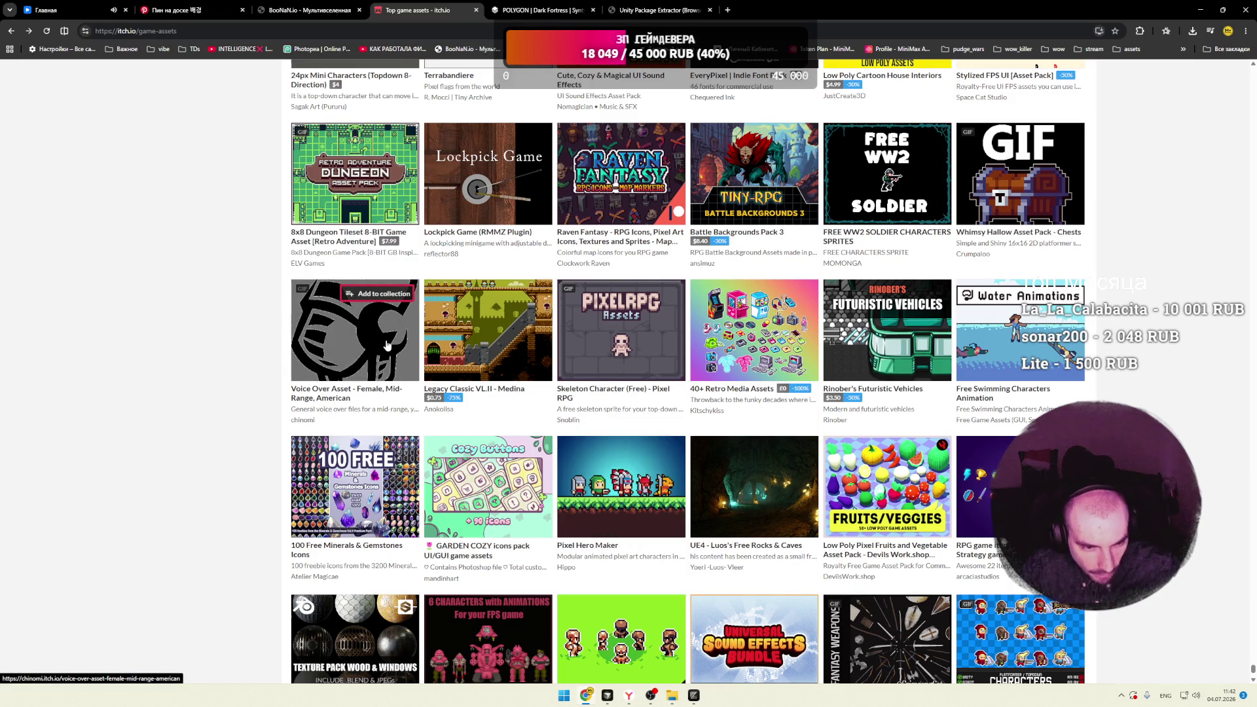
pyautogui.scroll(-3, 272, 395)
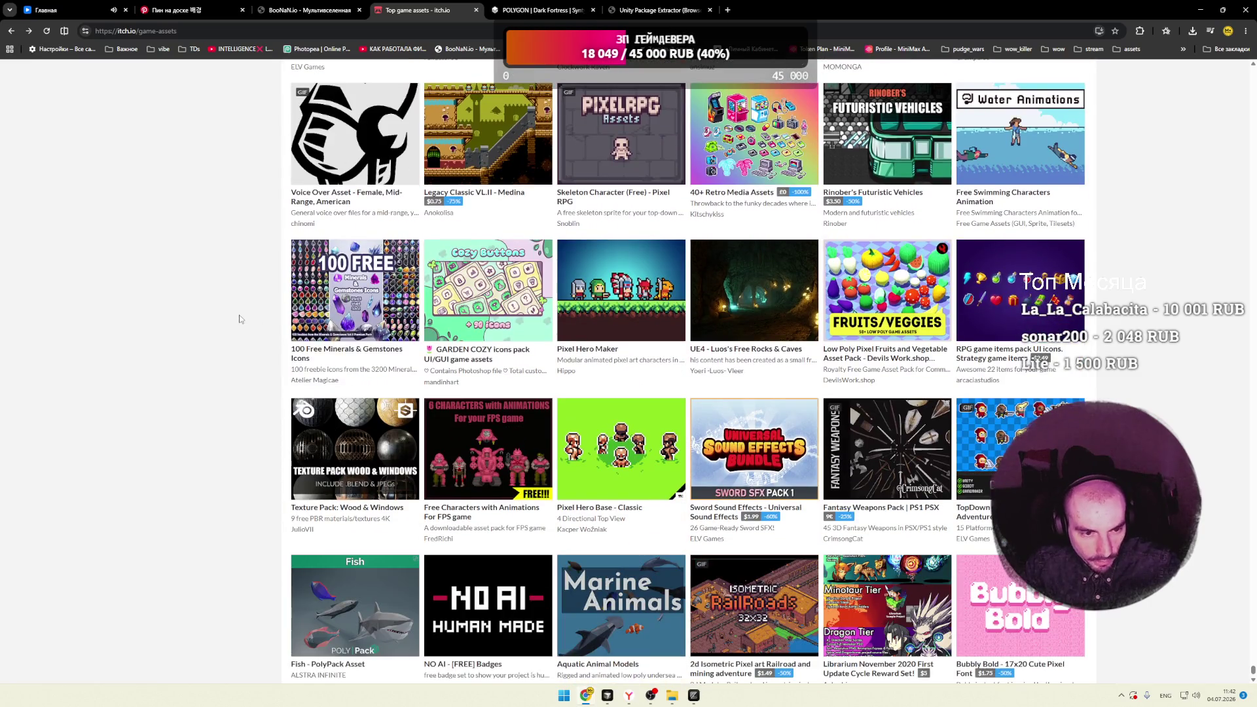
pyautogui.scroll(-2, 247, 321)
pyautogui.scroll(-4, 248, 321)
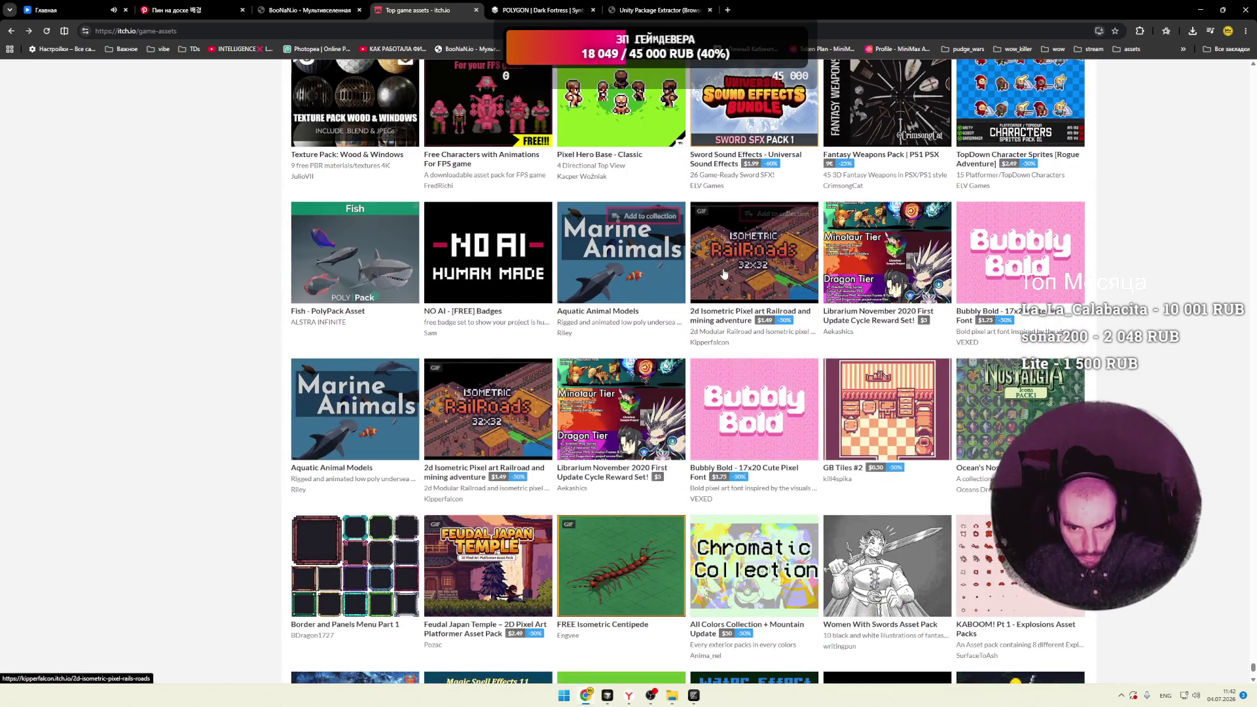
pyautogui.moveTo(724, 274)
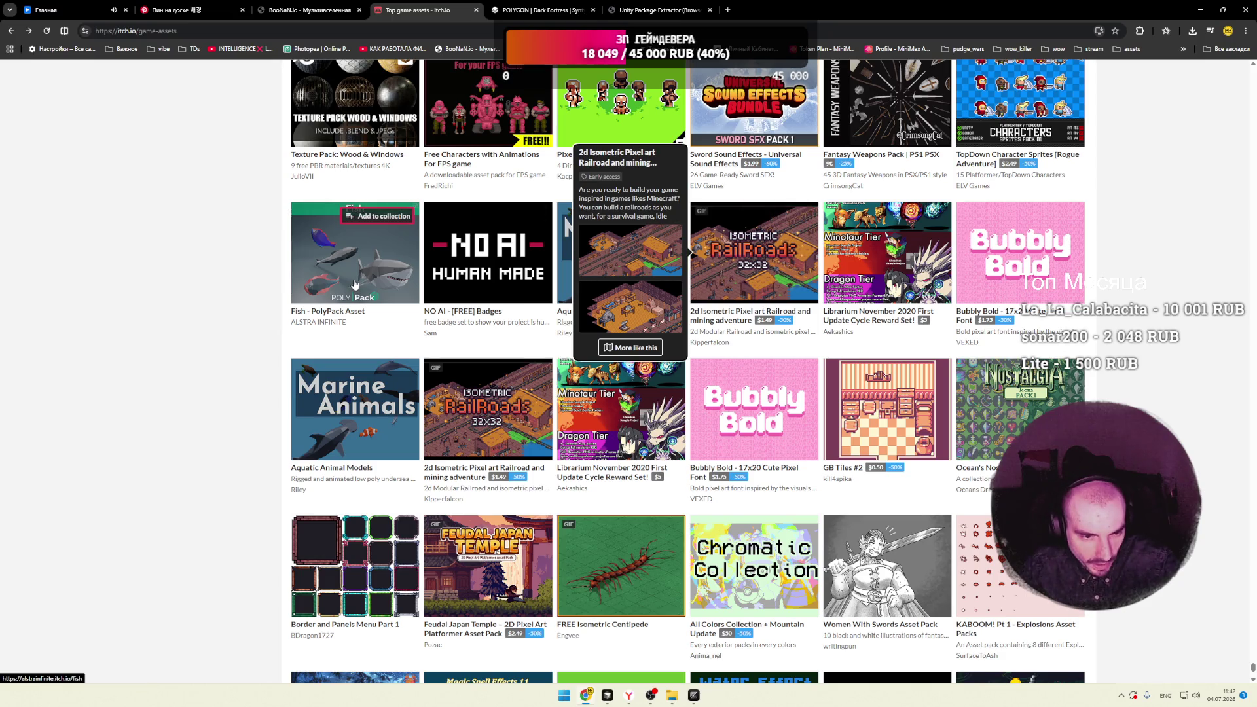
pyautogui.scroll(-4, 259, 306)
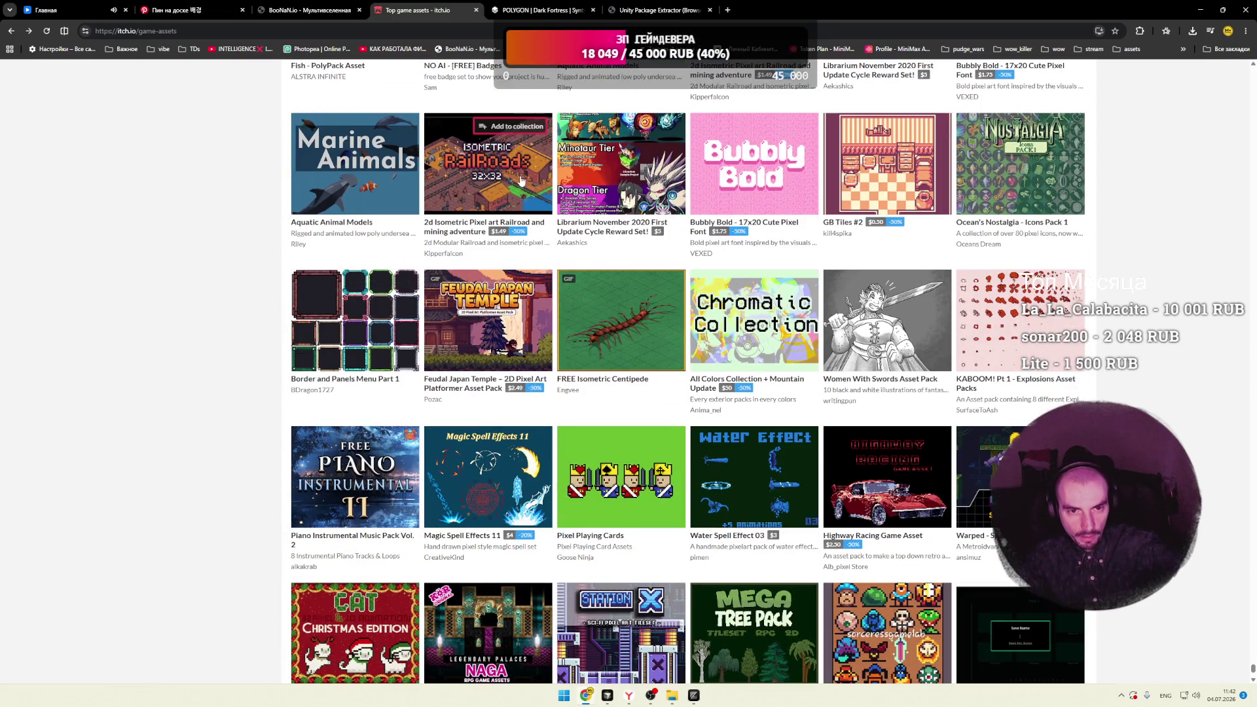
pyautogui.moveTo(515, 190)
pyautogui.scroll(-3, 223, 289)
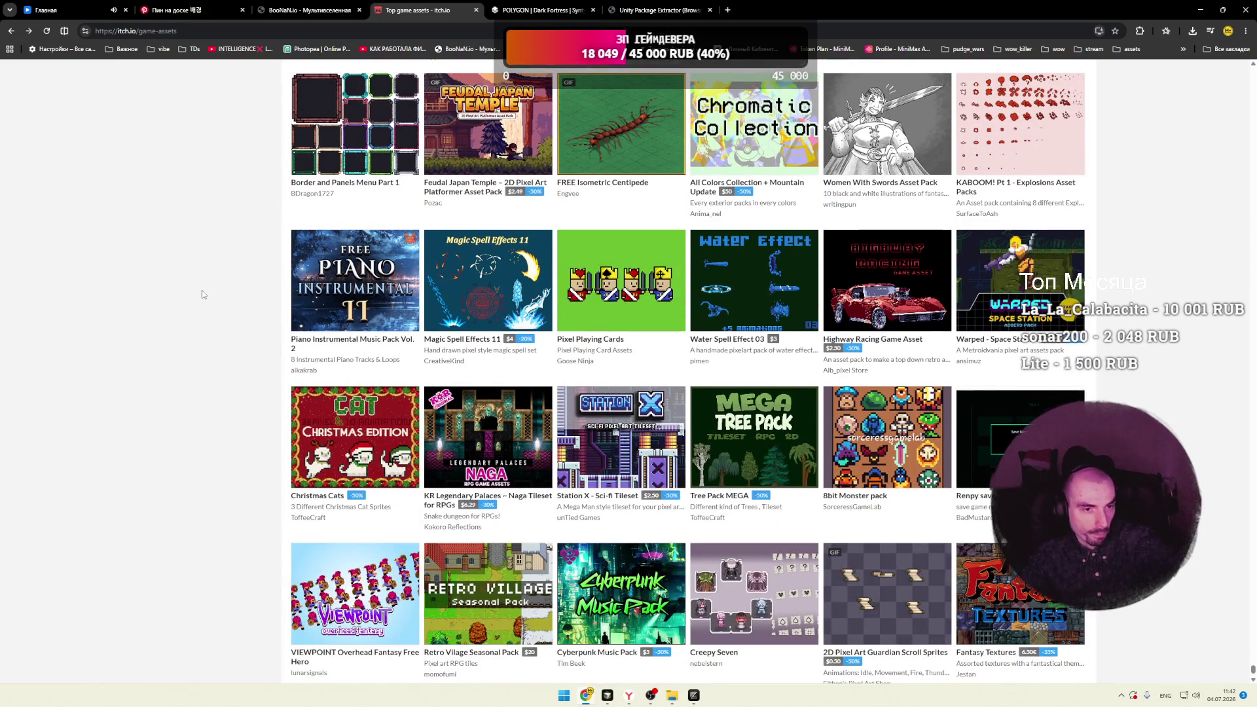
pyautogui.scroll(-3, 203, 293)
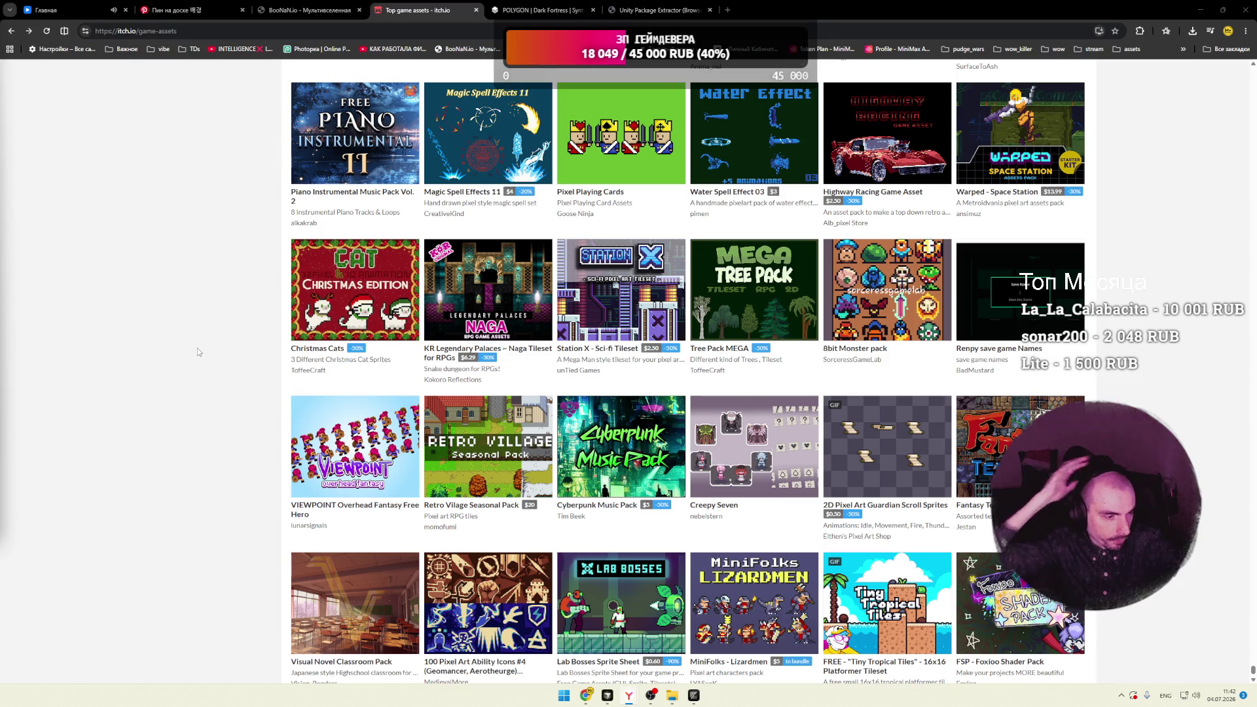
pyautogui.click(1200, 12)
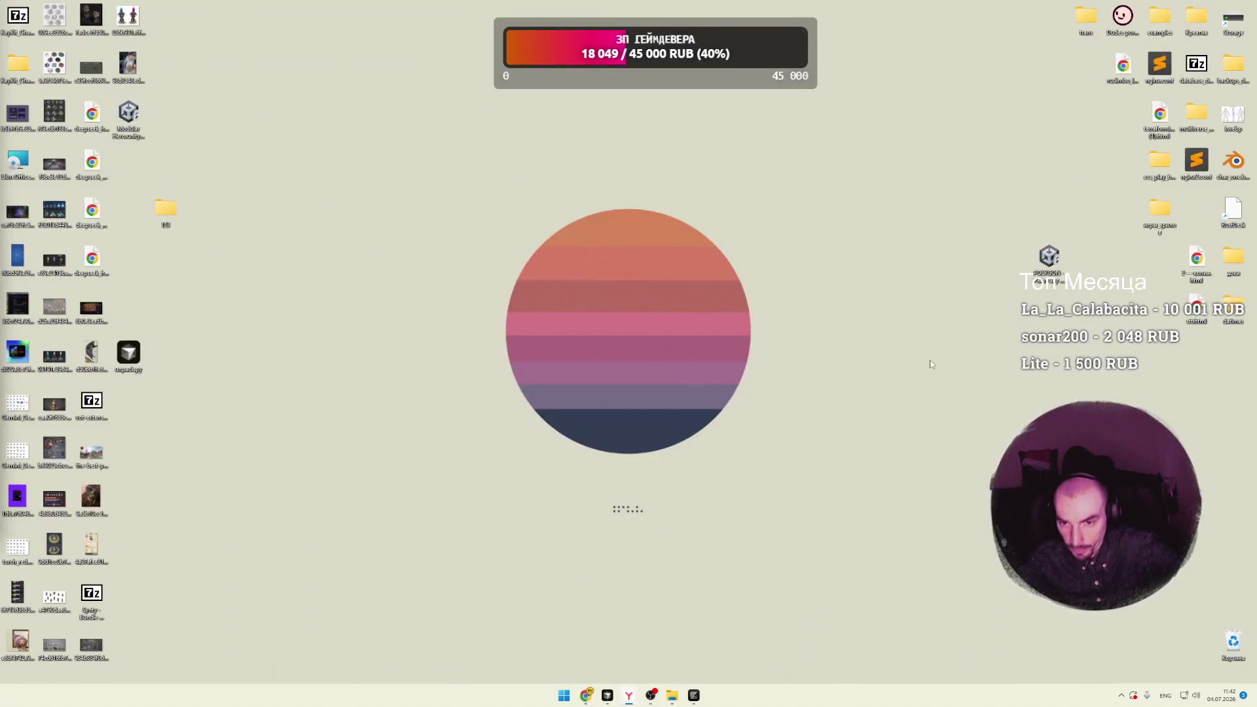
# Step: Open Telegram's ruDimboTV group chat and start a reply to the unpack.rar message
pyautogui.click(1121, 695)
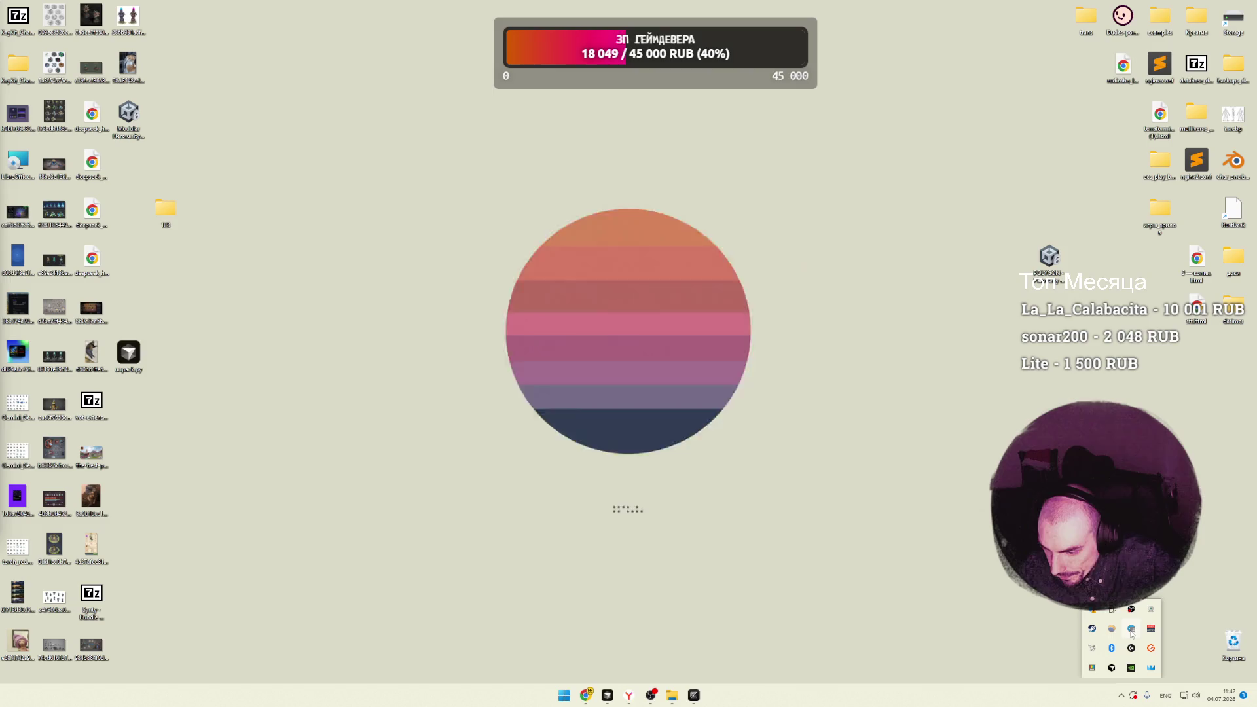
pyautogui.click(1091, 667)
pyautogui.click(507, 243)
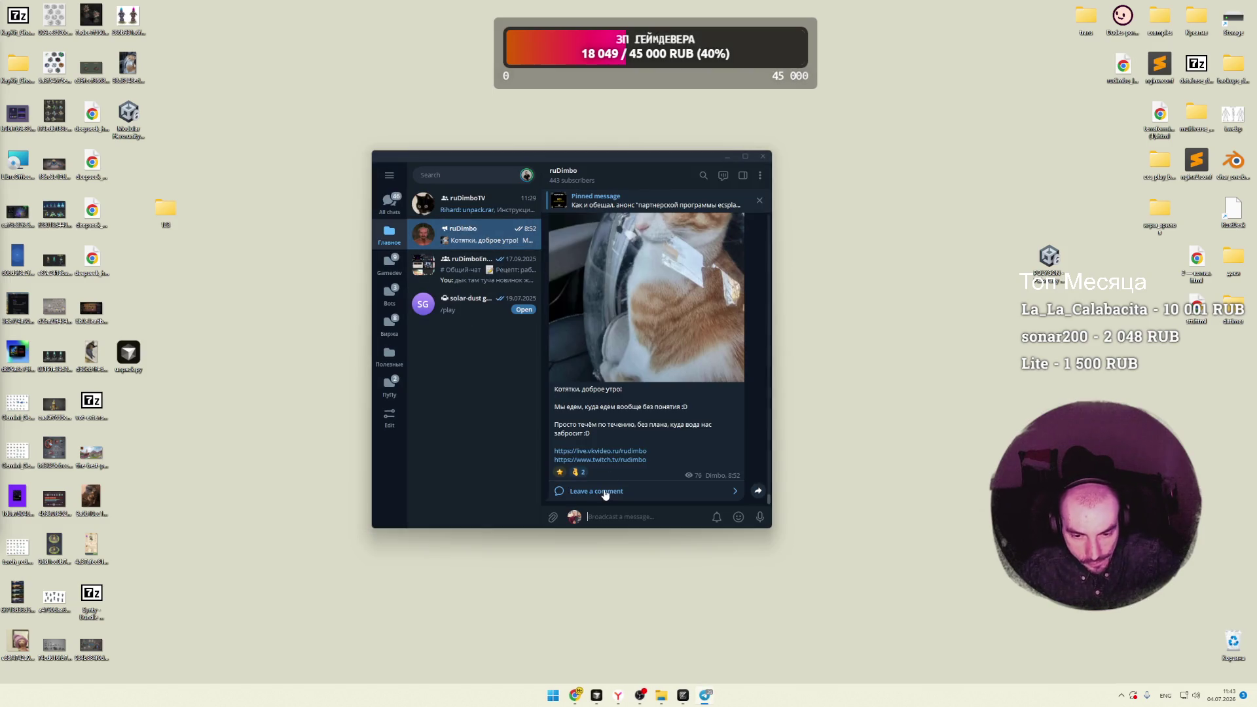
pyautogui.click(650, 491)
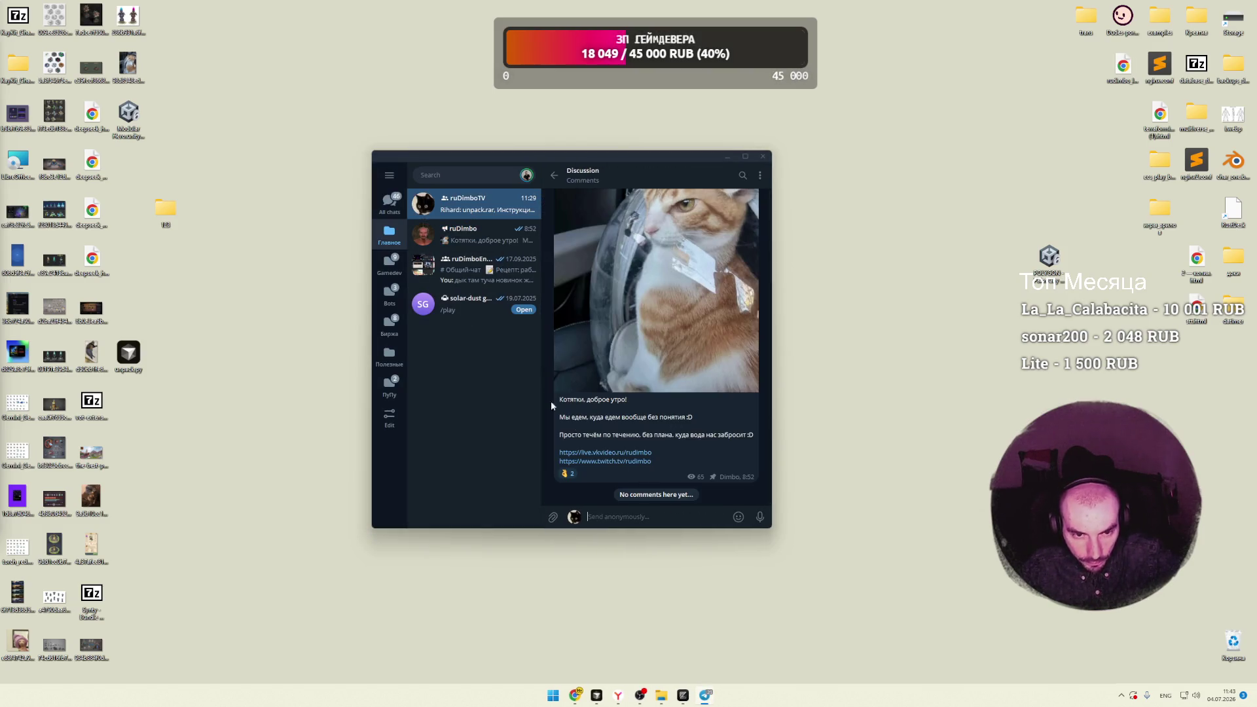
pyautogui.click(499, 241)
pyautogui.click(605, 492)
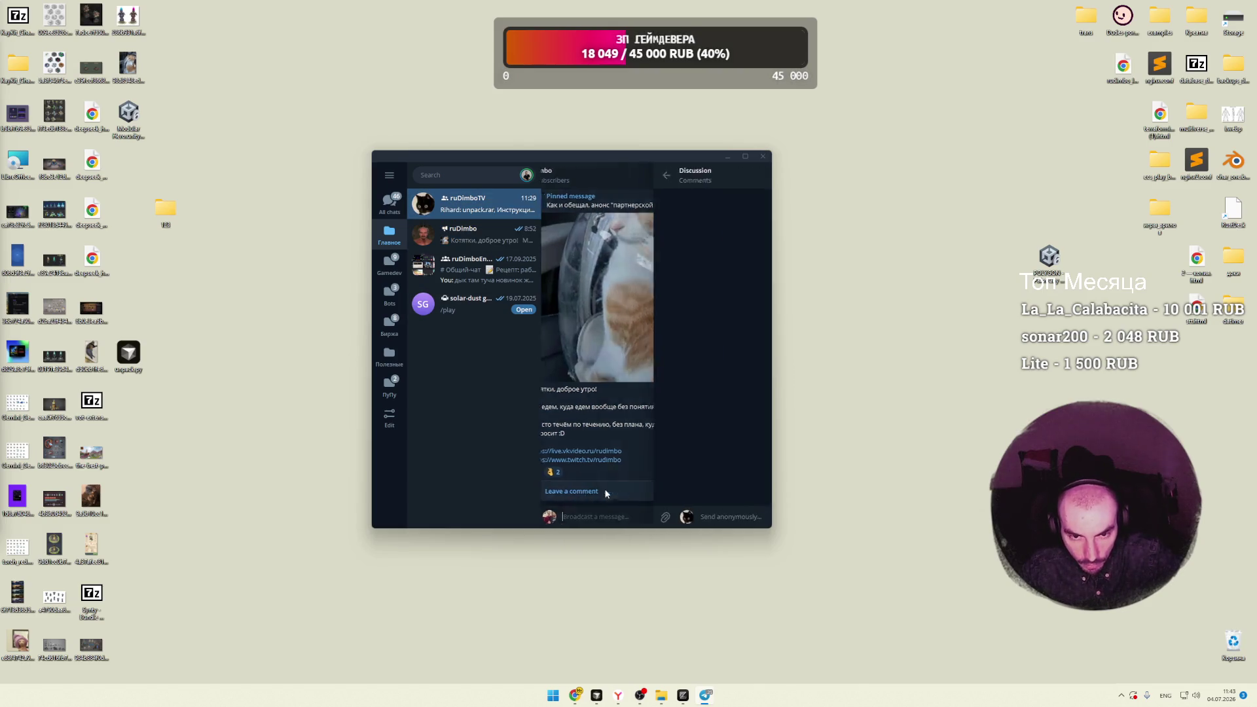
pyautogui.click(462, 211)
pyautogui.doubleClick(714, 470)
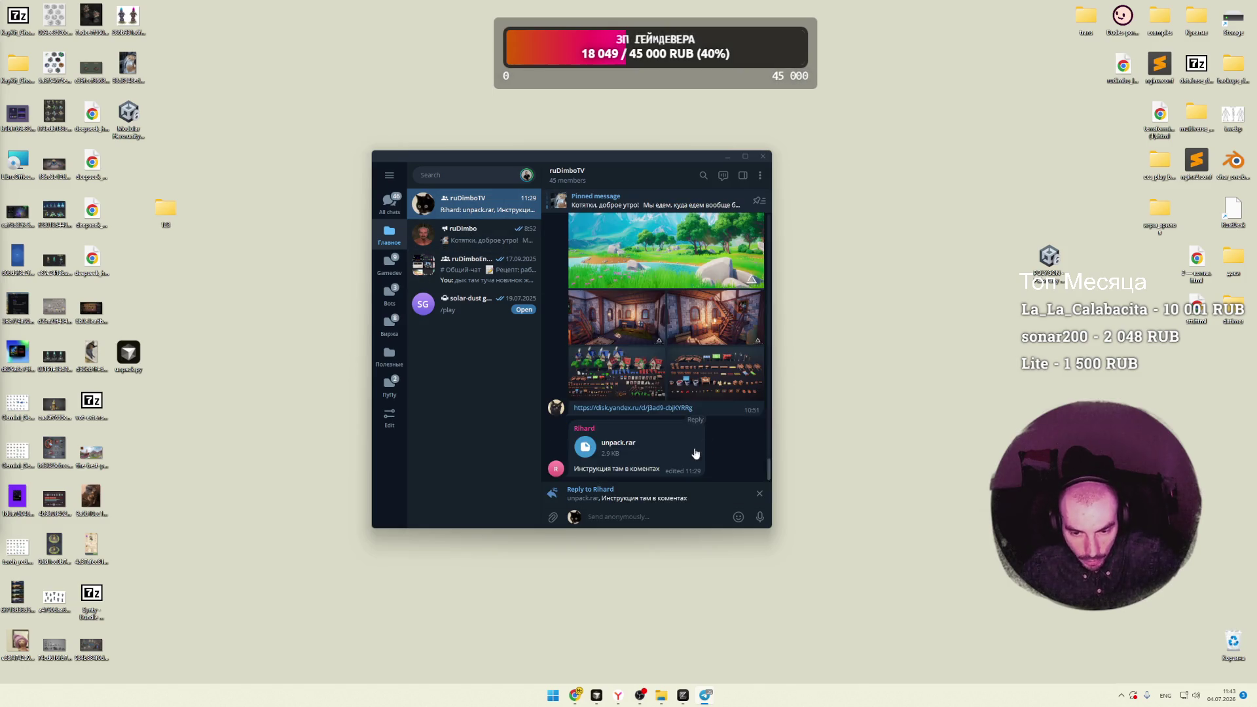
# Step: Drop 123.unitypackage from folder 123 into the reply and send it as a file
pyautogui.doubleClick(162, 222)
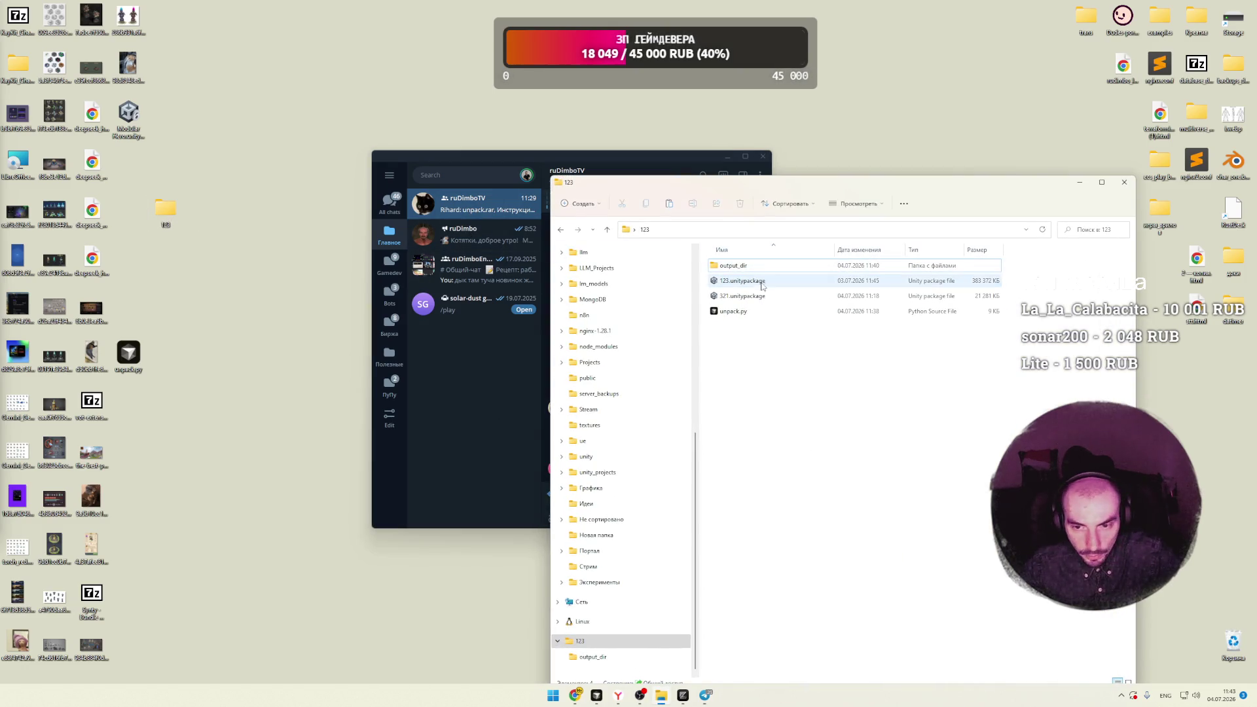
pyautogui.moveTo(851, 183); pyautogui.dragTo(1104, 198)
pyautogui.moveTo(995, 296); pyautogui.dragTo(641, 499)
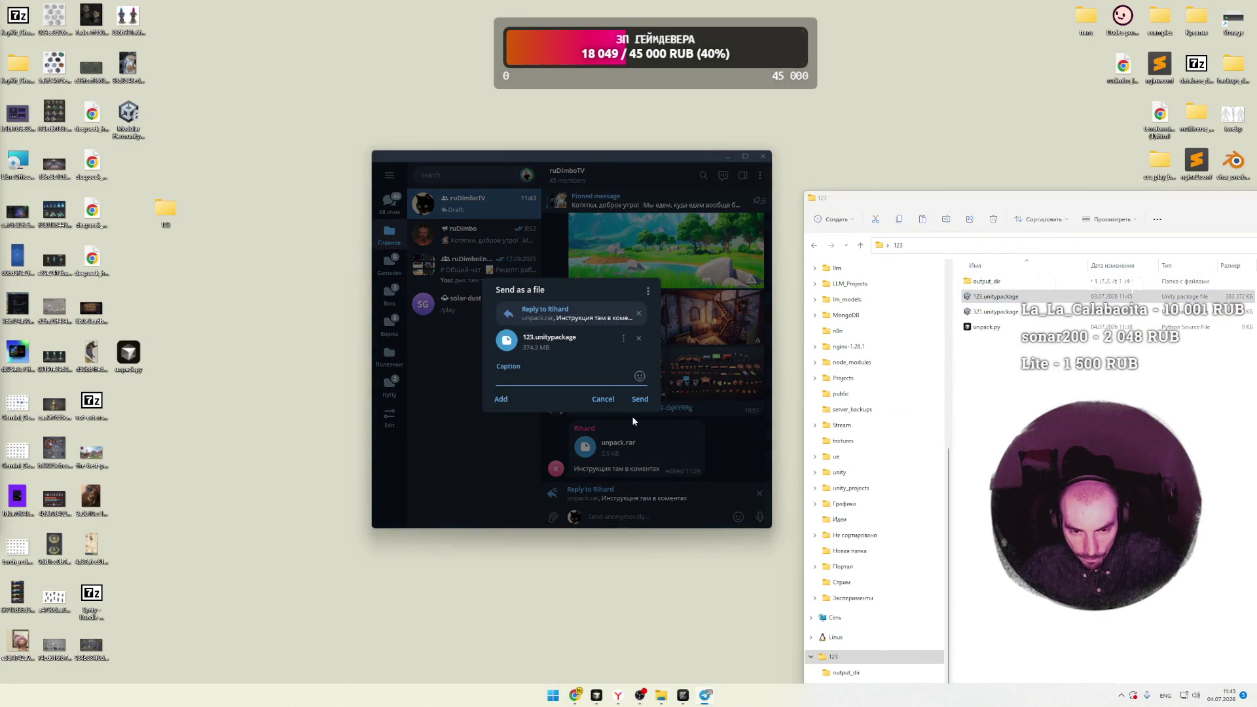
pyautogui.click(612, 402)
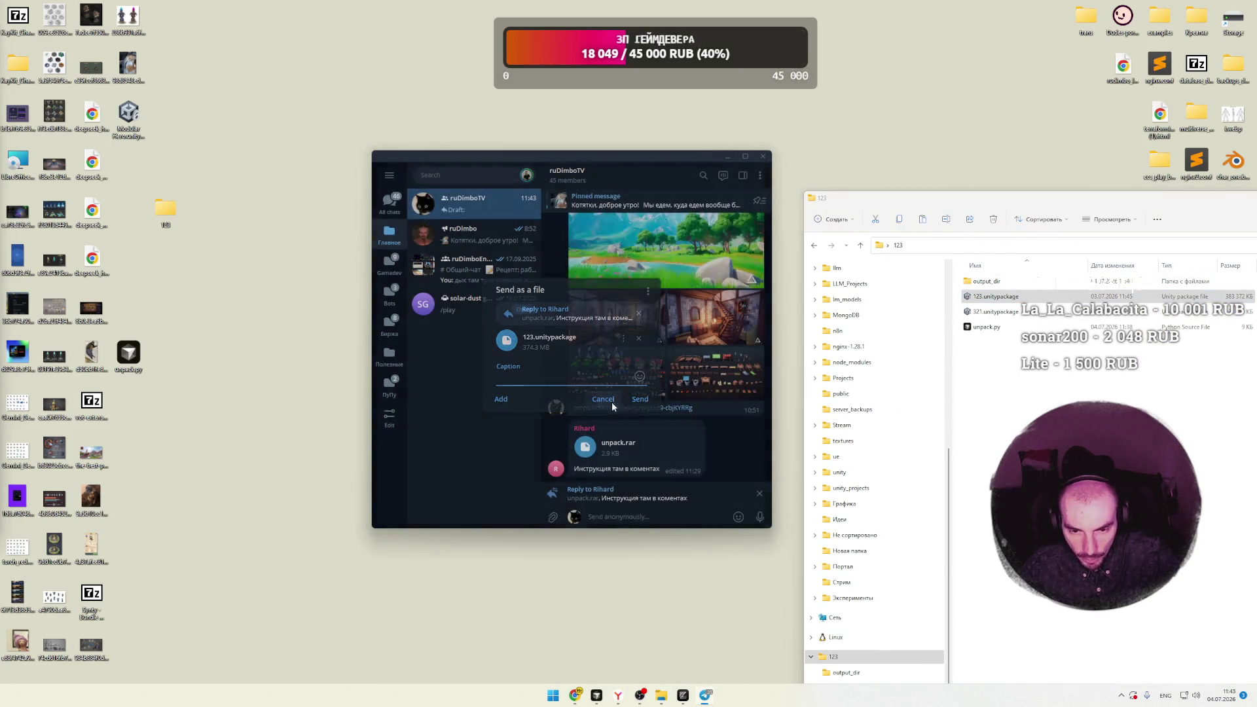
pyautogui.click(993, 299)
pyautogui.moveTo(994, 298)
pyautogui.mouseDown()
pyautogui.moveTo(644, 459)
pyautogui.moveTo(653, 489)
pyautogui.mouseUp()
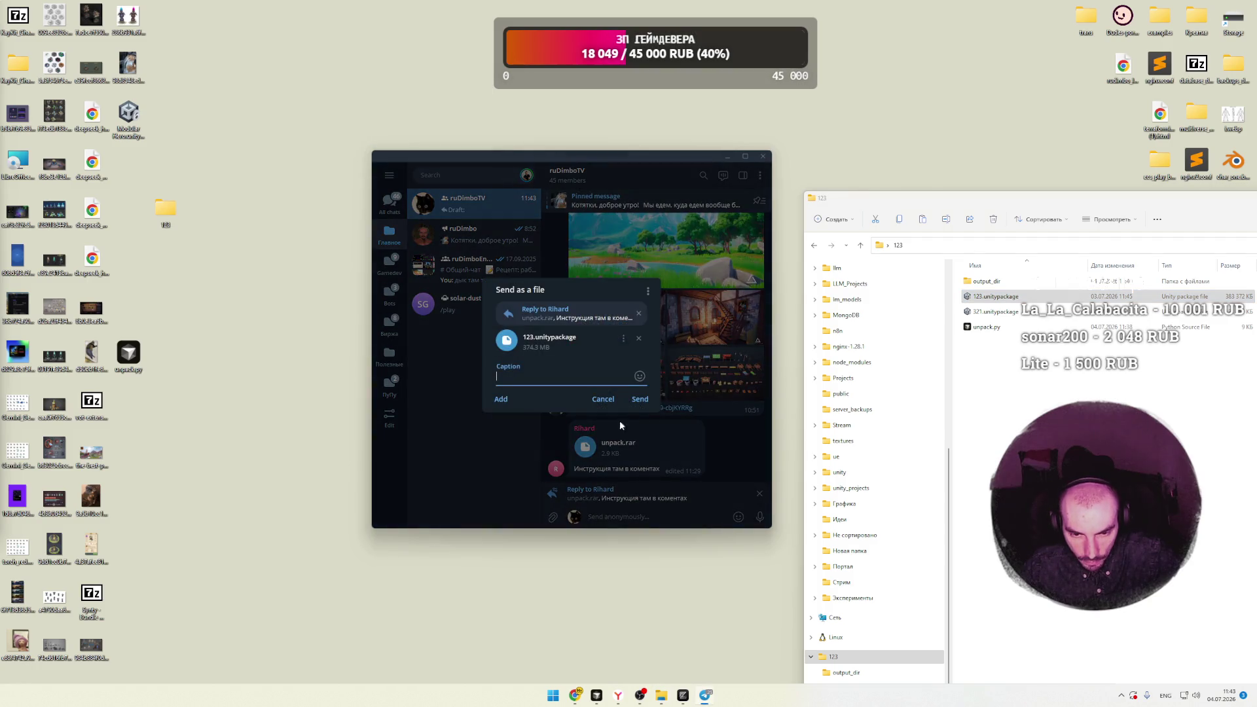
pyautogui.click(638, 398)
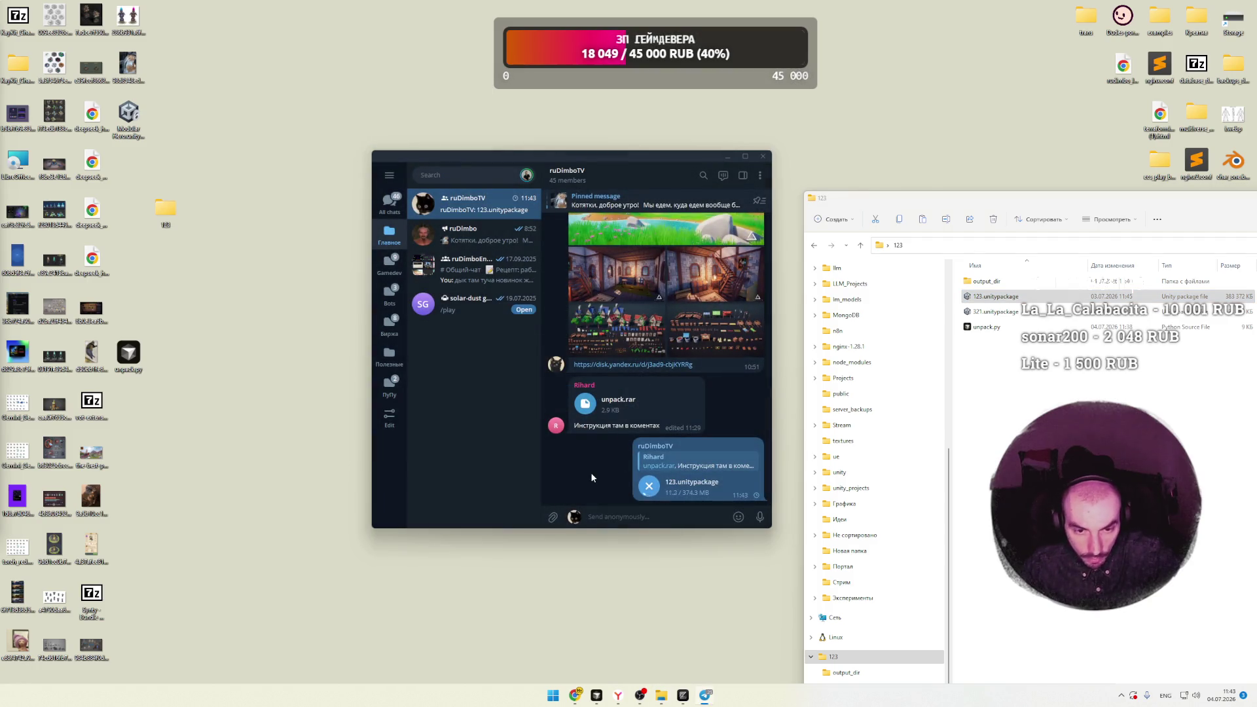
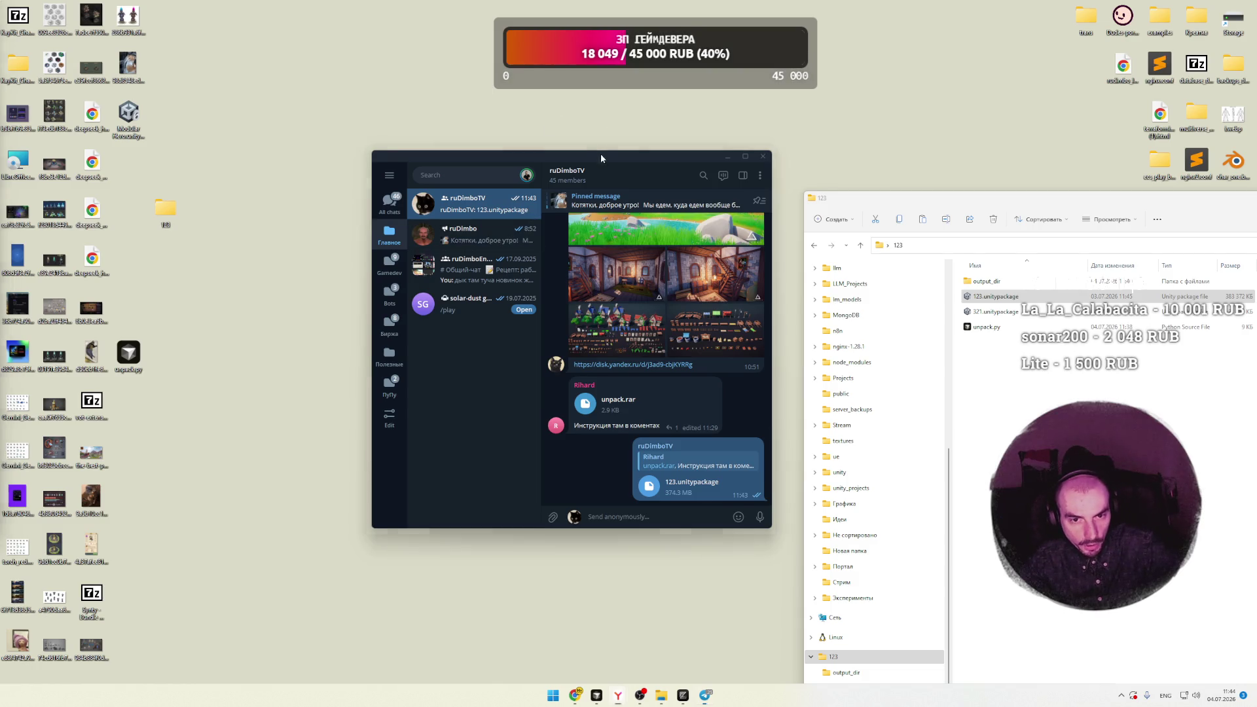
# Step: Move the chat window aside, minimize the 123 folder window, and close the Apple iPhone window
pyautogui.moveTo(599, 153); pyautogui.dragTo(480, 143)
pyautogui.moveTo(1208, 210); pyautogui.dragTo(878, 171)
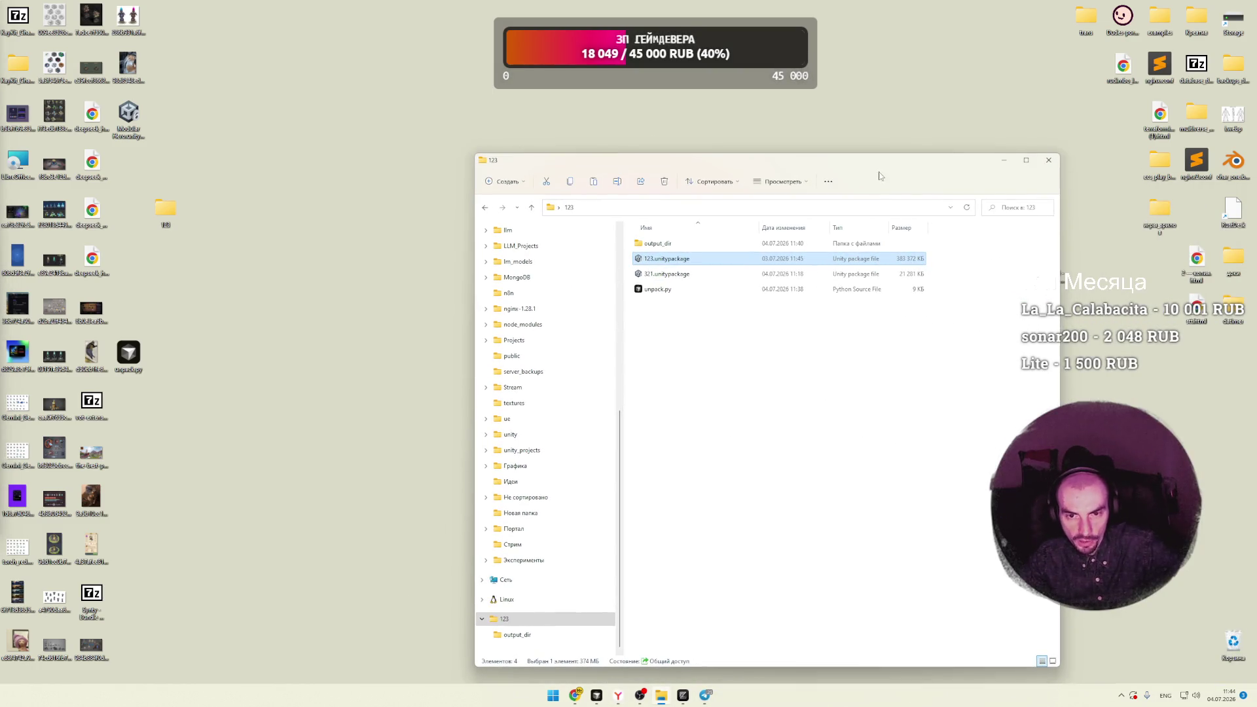
pyautogui.click(1003, 160)
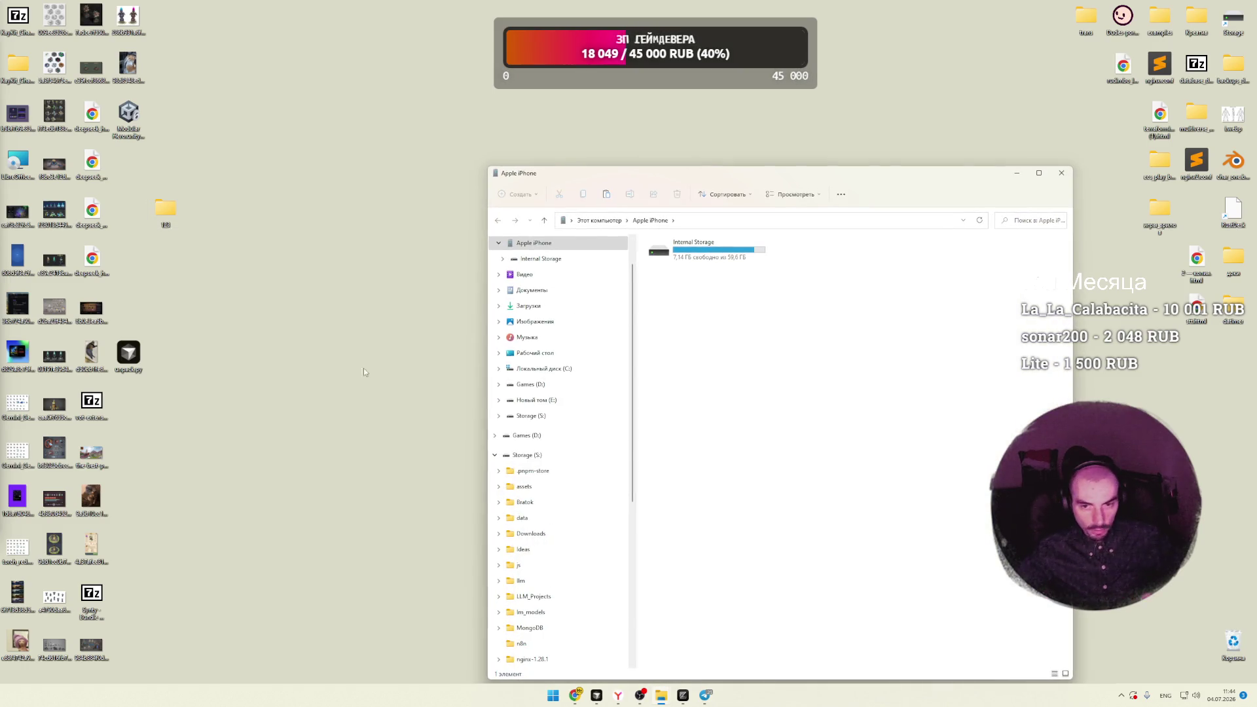
pyautogui.click(1061, 173)
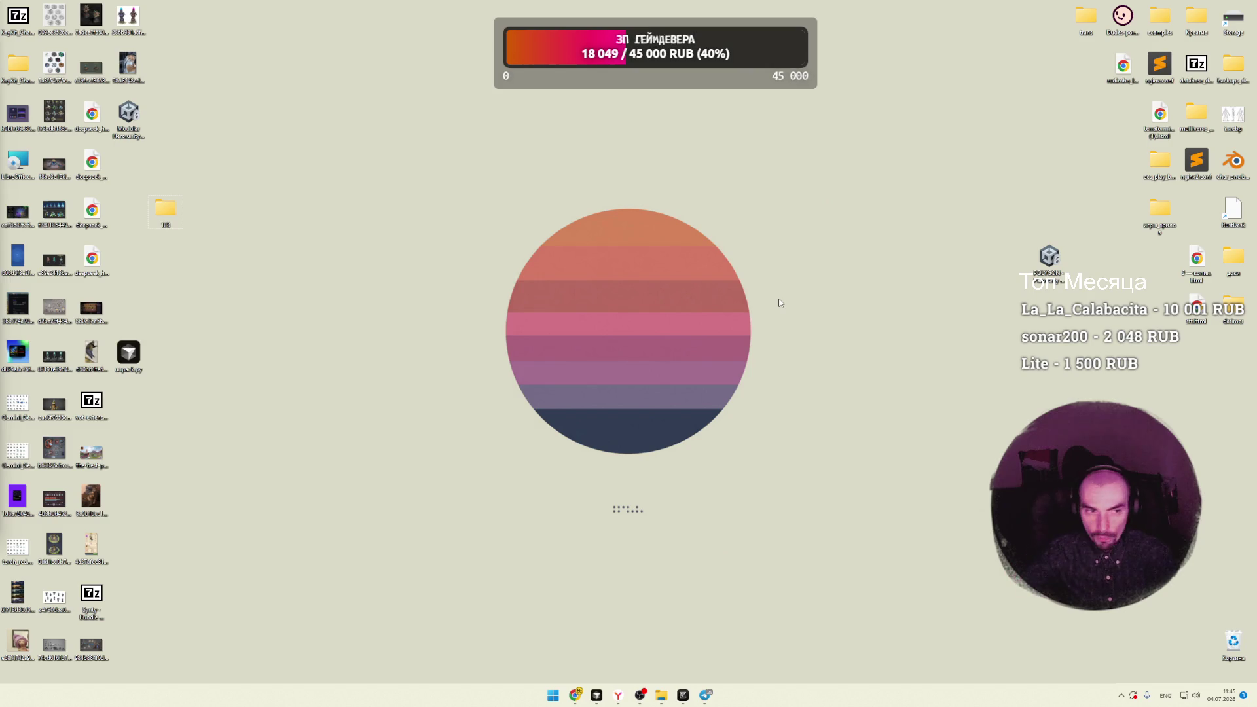
# Step: Bring the itch.io game assets page forward and scroll past the first rows of packs
pyautogui.click(575, 695)
pyautogui.scroll(-5, 241, 374)
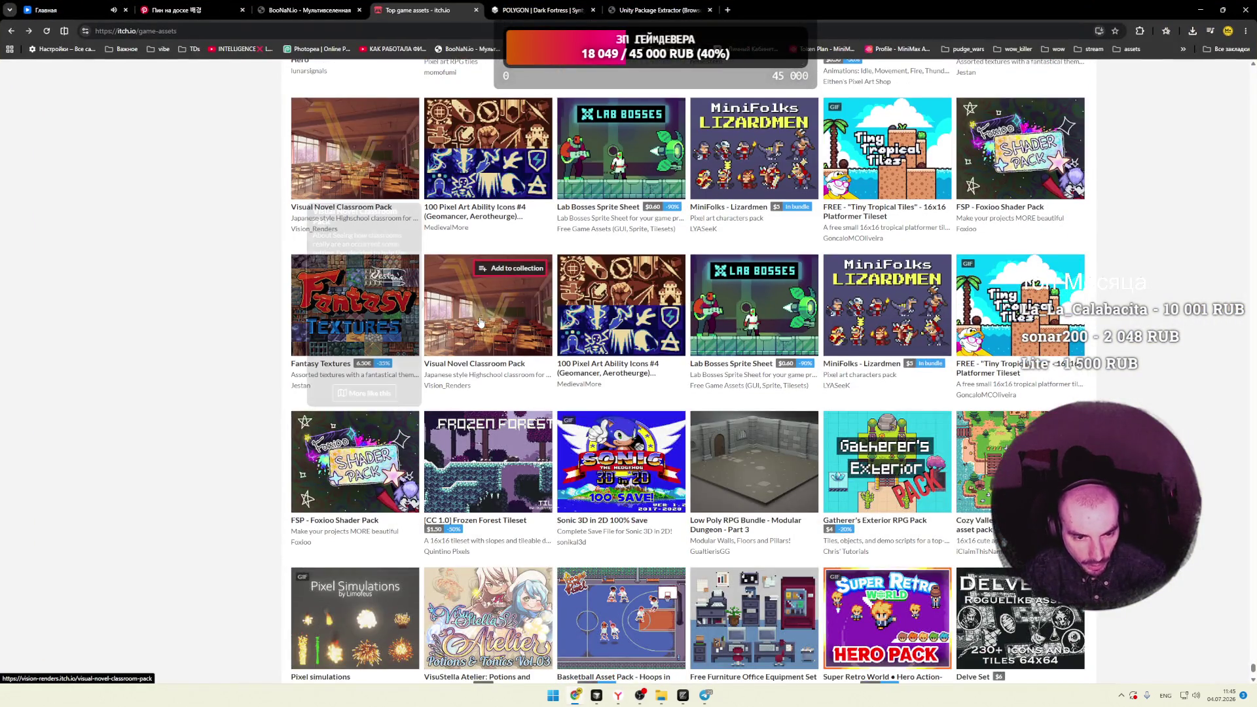
pyautogui.scroll(-2, 231, 355)
pyautogui.scroll(-1, 230, 353)
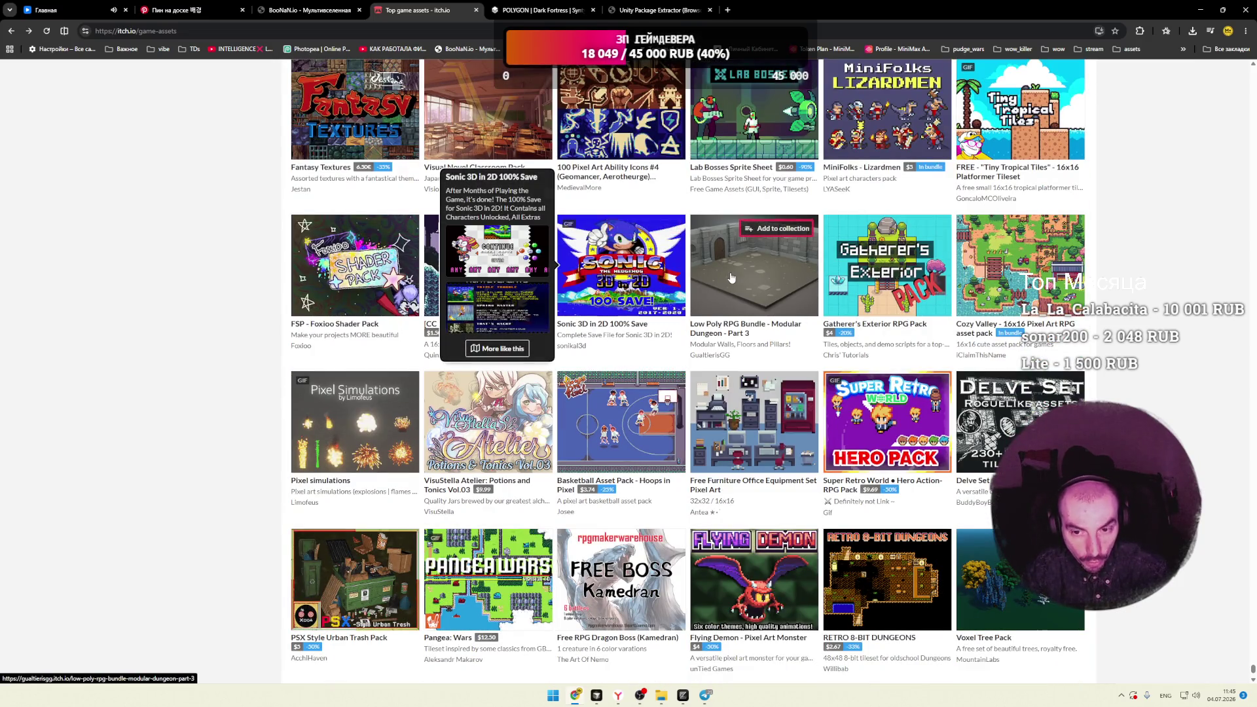
pyautogui.moveTo(767, 281)
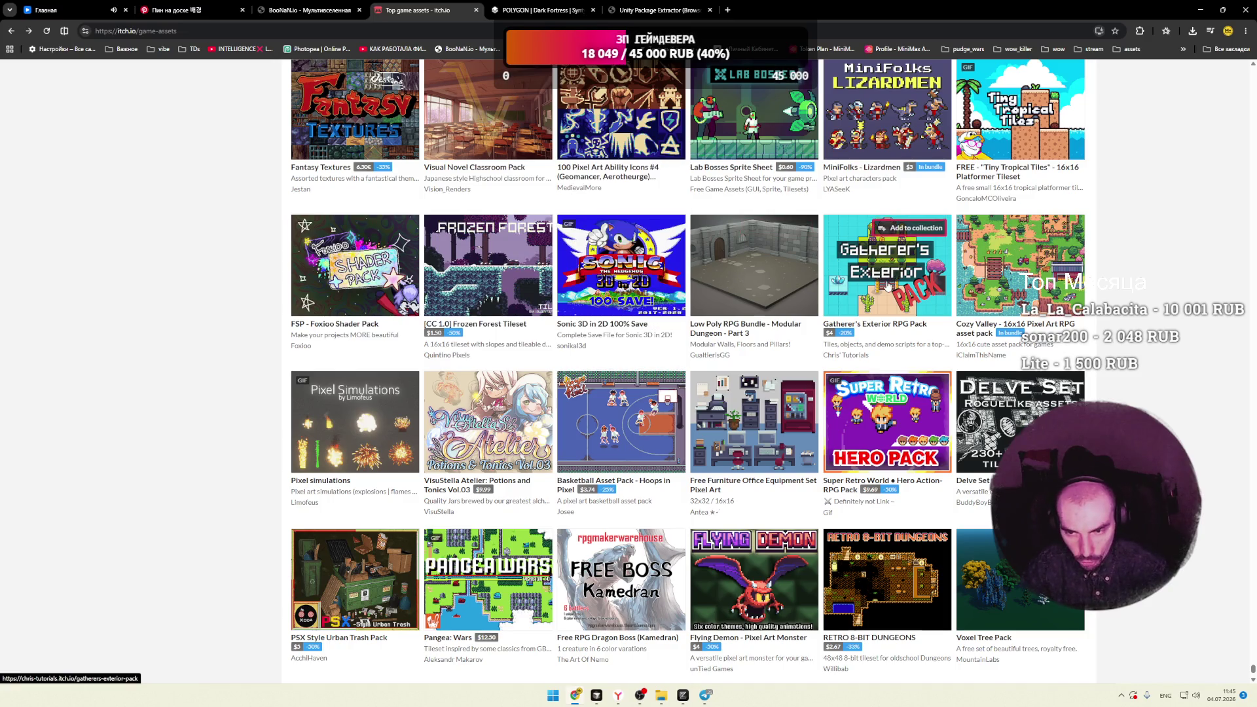
pyautogui.scroll(-3, 335, 305)
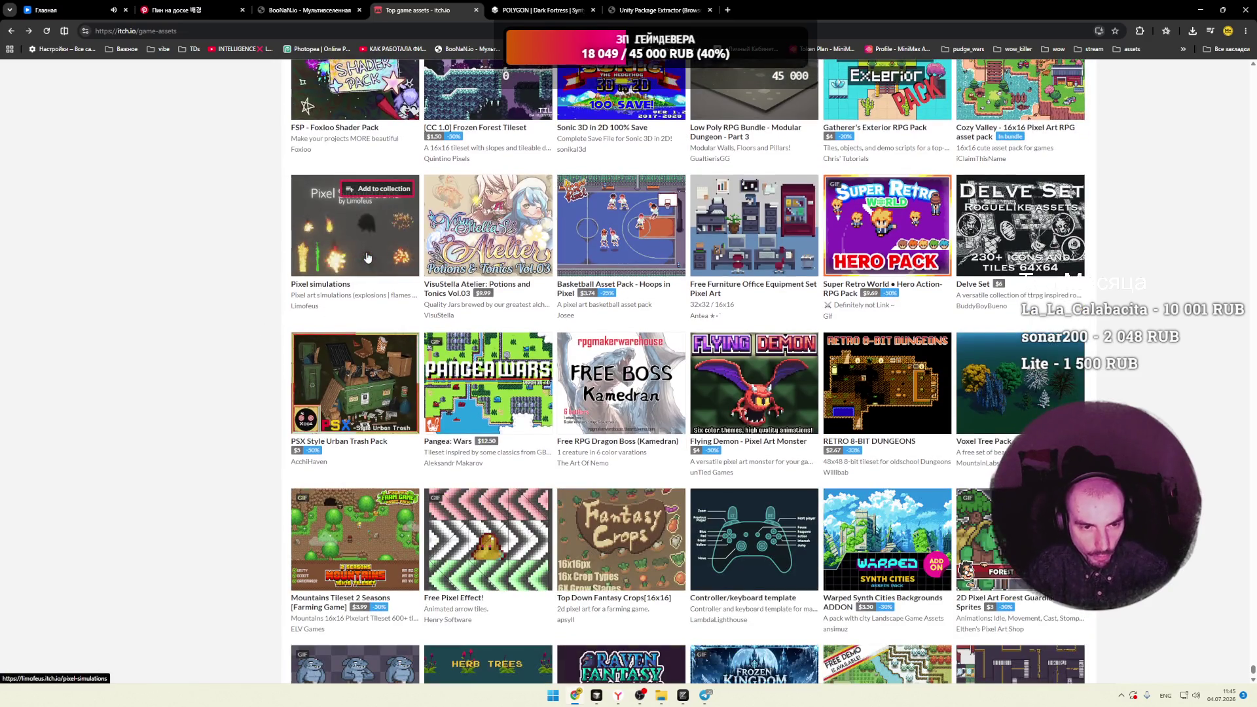
# Step: Keep scrolling down the asset grid, previewing packs like Hexagon Realms: Medieval Tileset and Free NPCs
pyautogui.moveTo(613, 247)
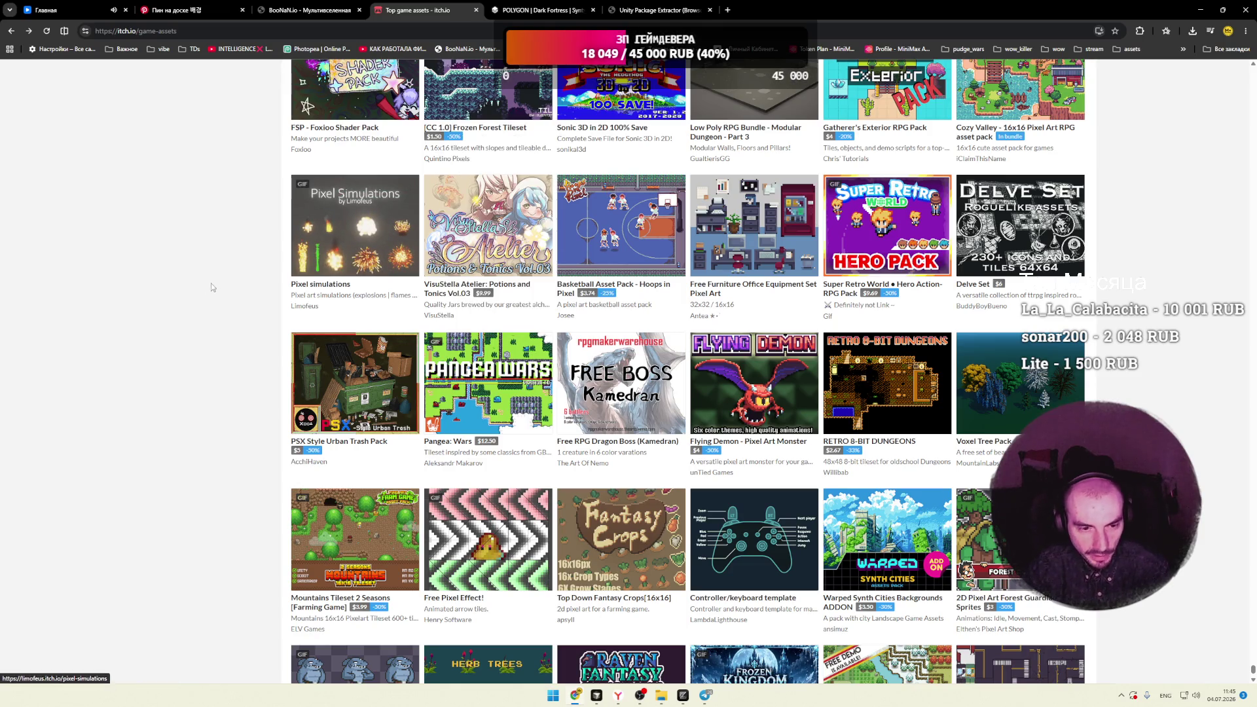
pyautogui.scroll(-2, 216, 284)
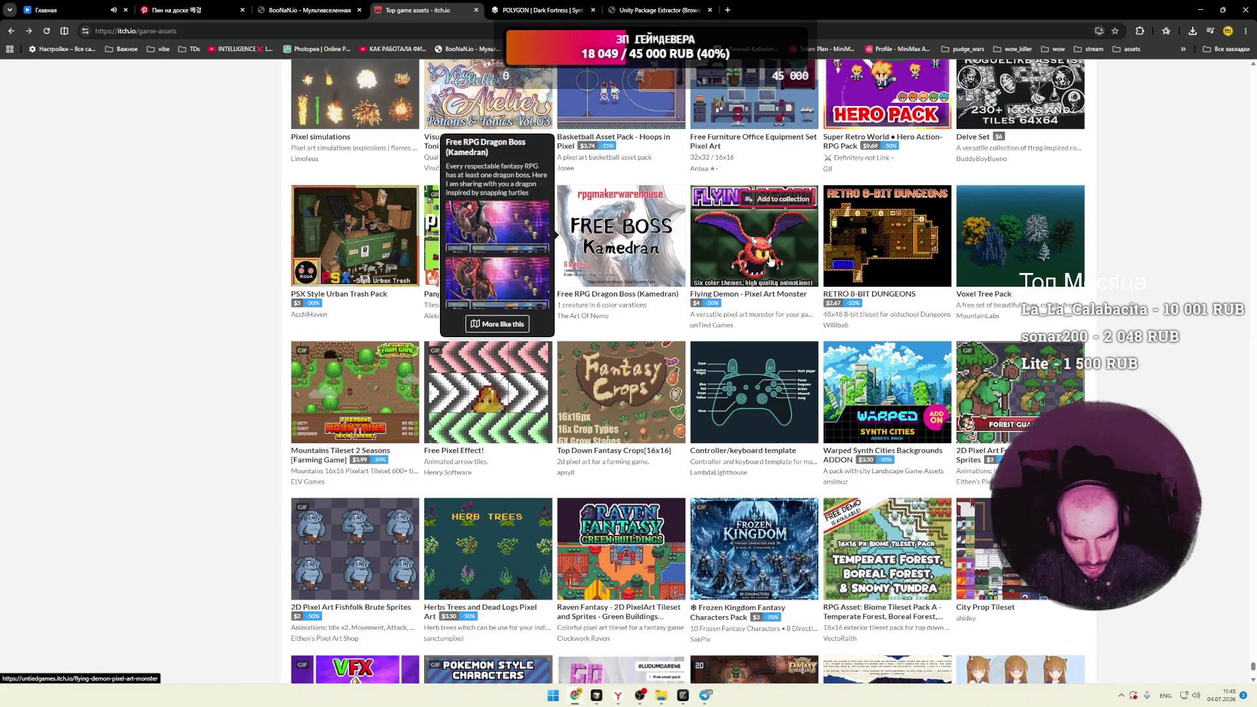
pyautogui.moveTo(1008, 265)
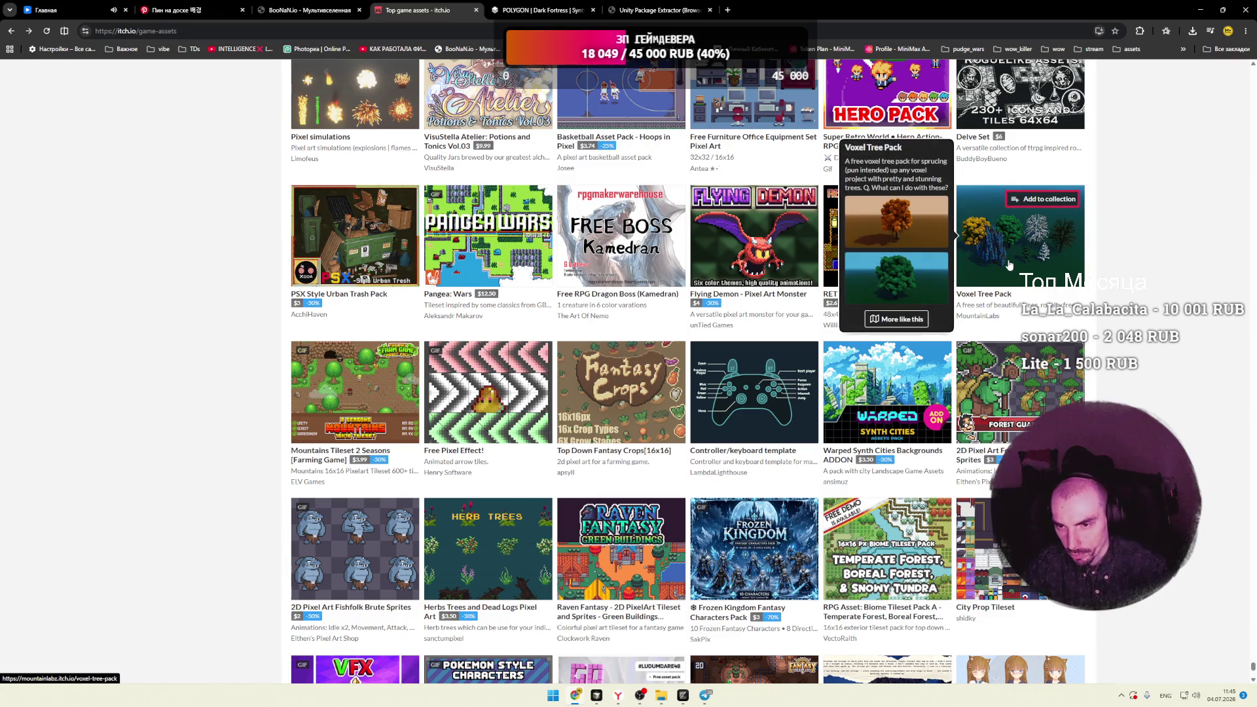
pyautogui.scroll(-3, 1131, 261)
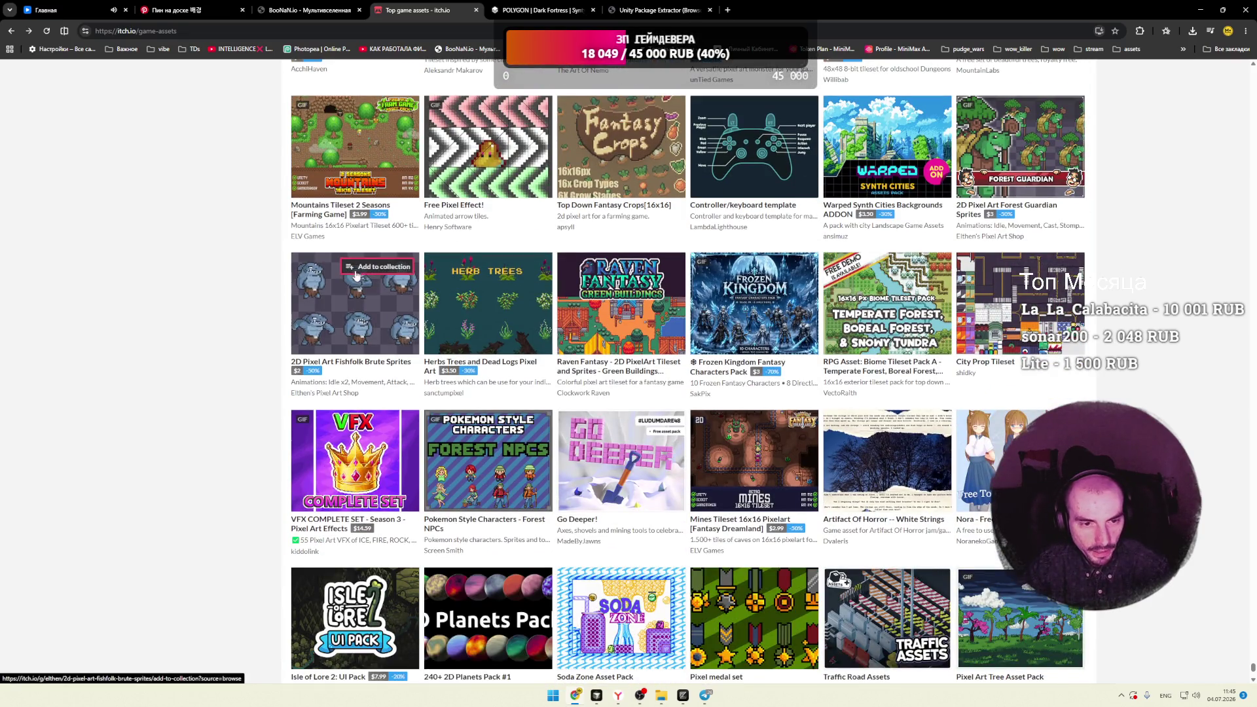
pyautogui.moveTo(354, 144)
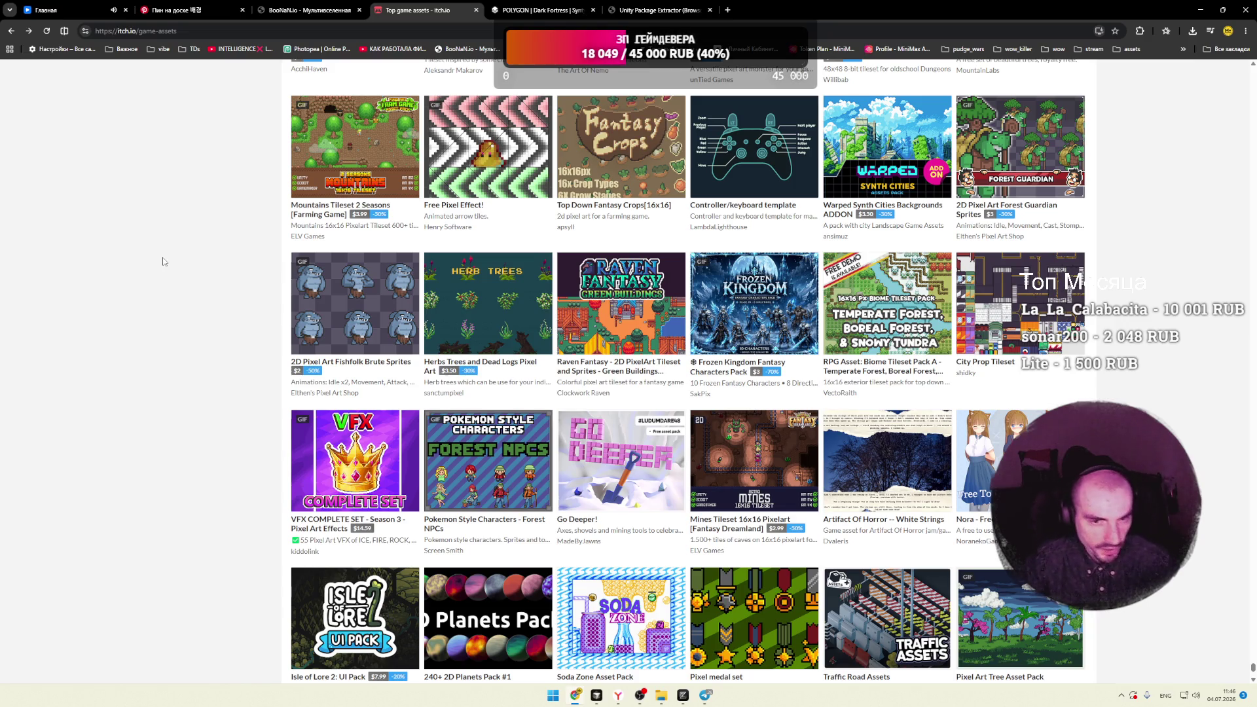
pyautogui.moveTo(501, 155)
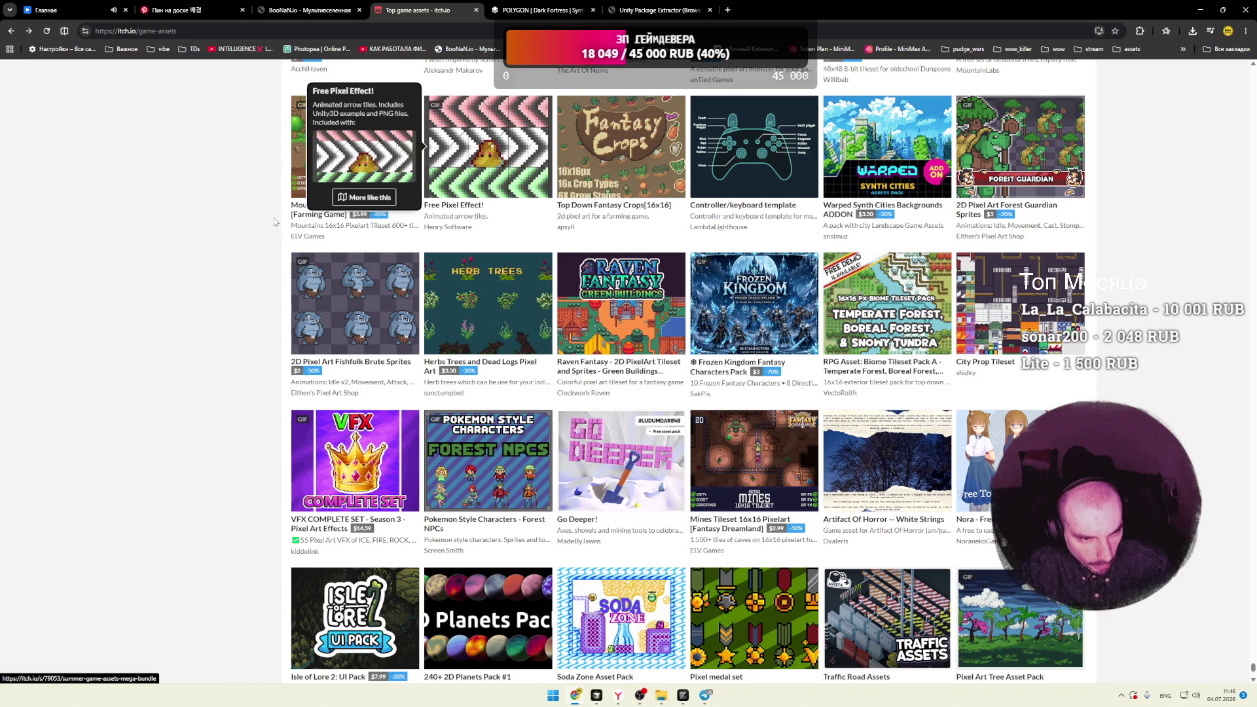
pyautogui.scroll(-4, 264, 223)
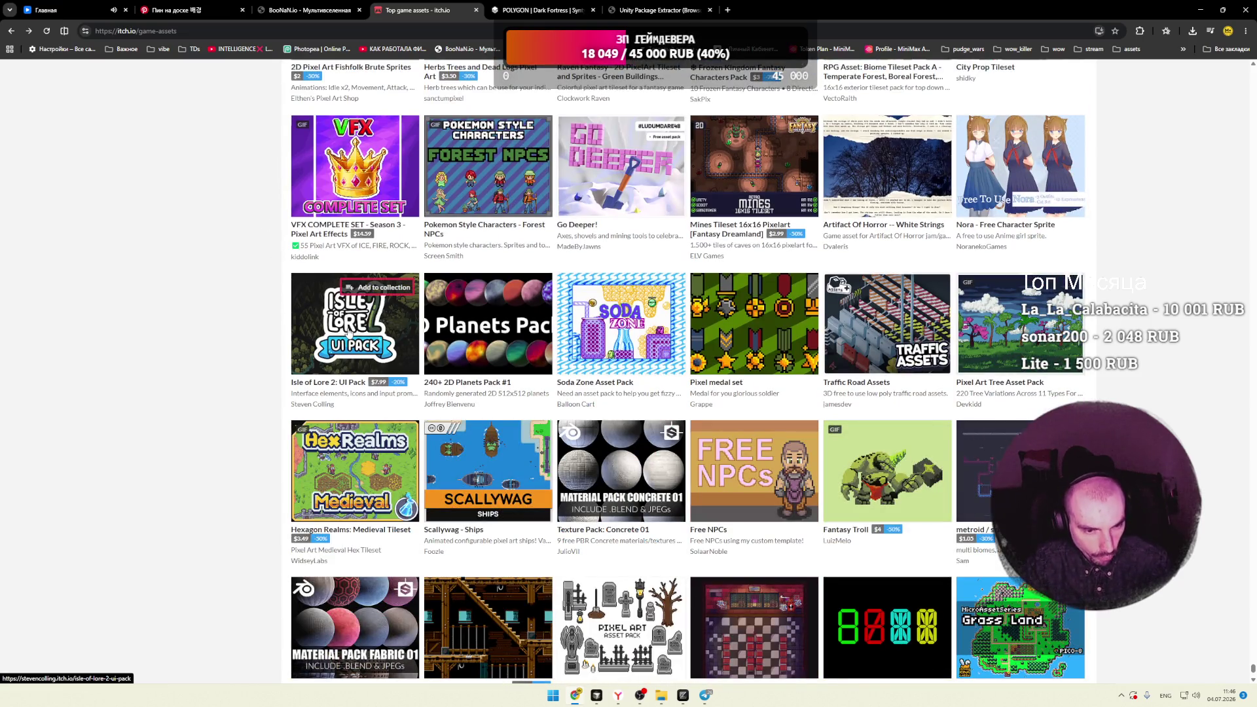
# Step: Preview more asset pack thumbnails while scrolling further down the listing
pyautogui.moveTo(345, 330)
pyautogui.moveTo(508, 196)
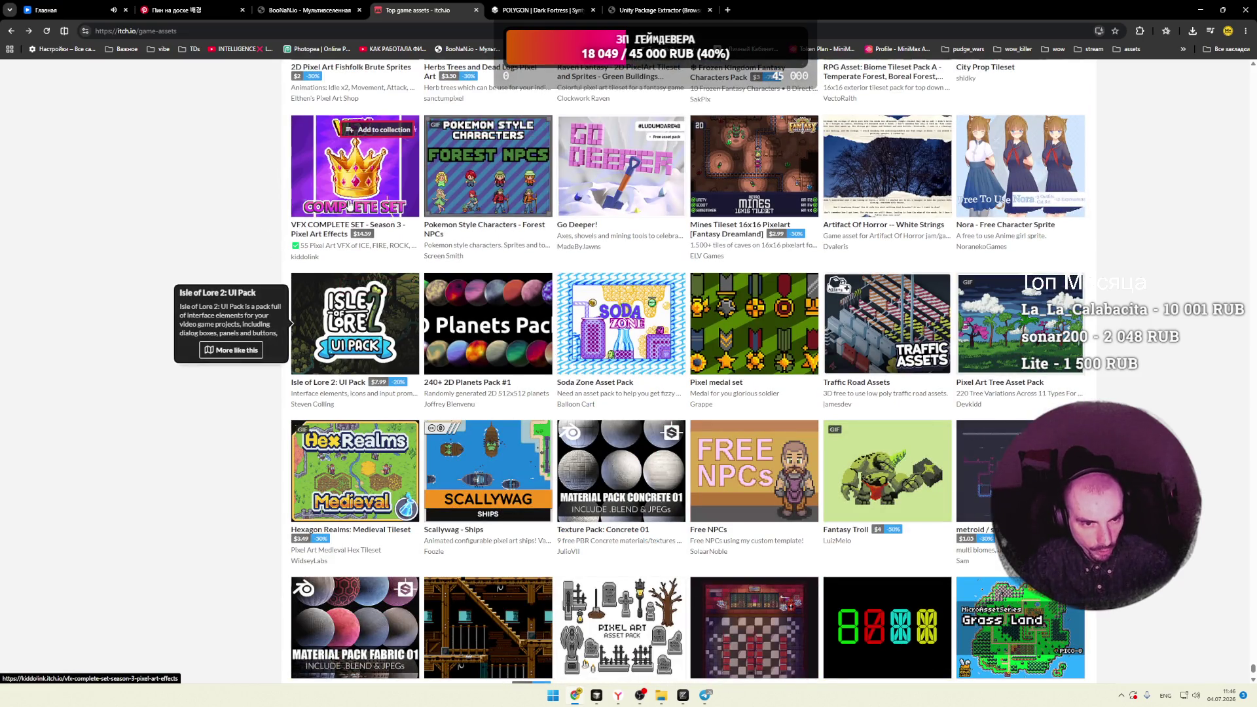
pyautogui.moveTo(353, 167)
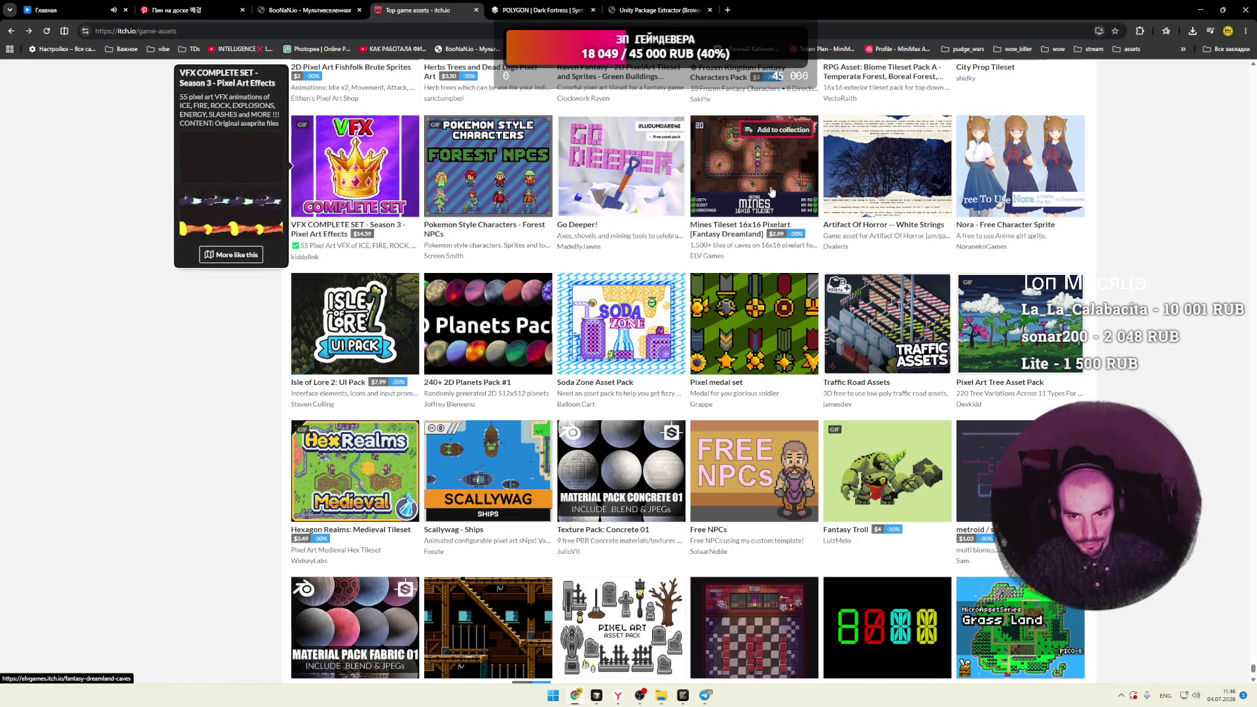
pyautogui.moveTo(792, 188)
pyautogui.scroll(-3, 1164, 192)
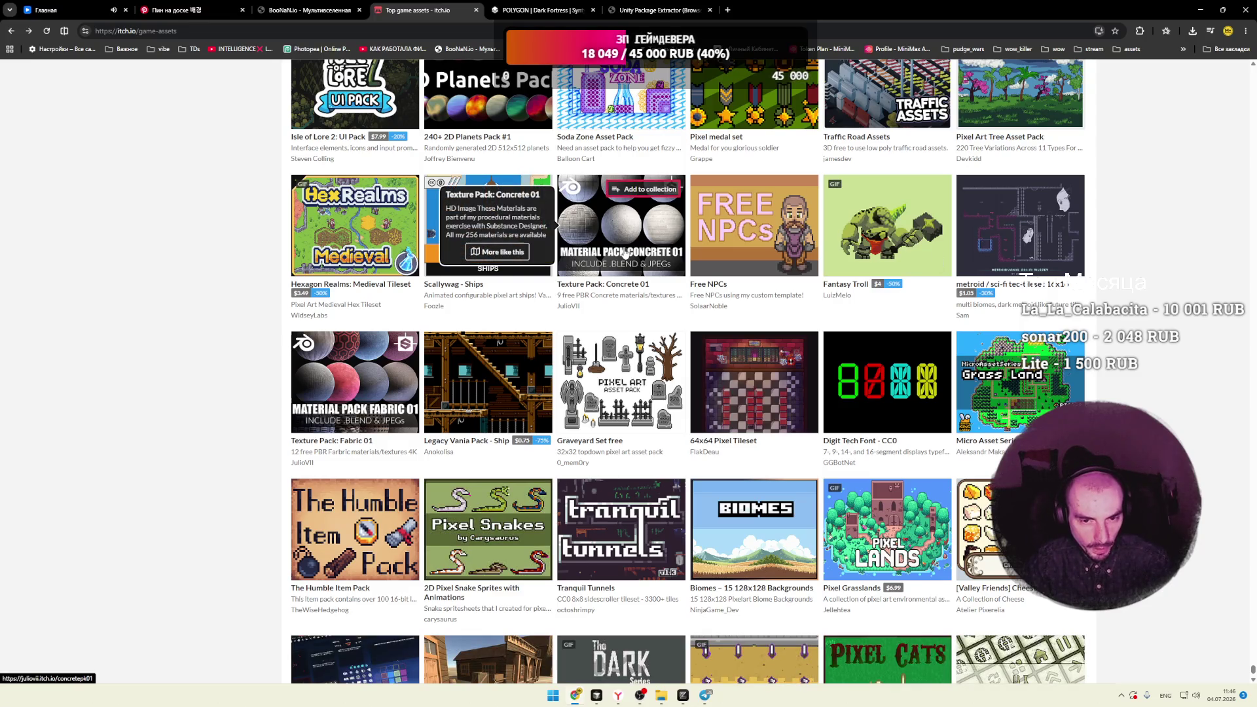
pyautogui.moveTo(365, 270)
pyautogui.scroll(-3, 365, 271)
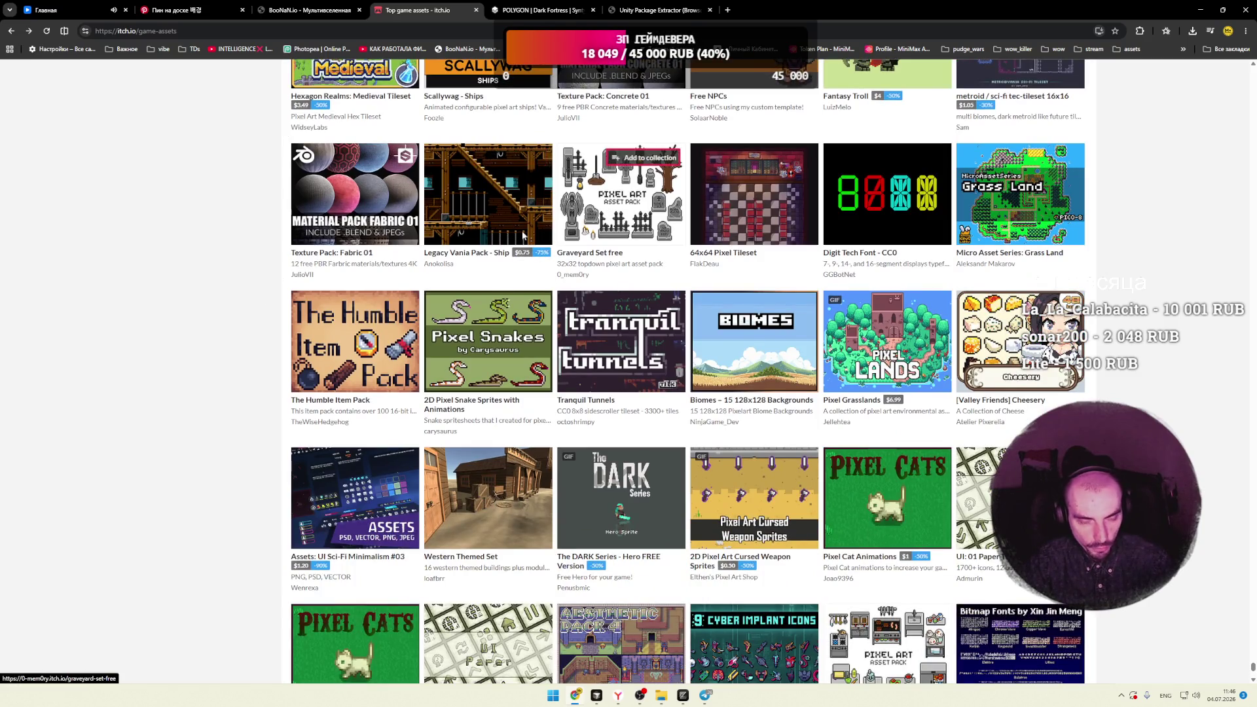
pyautogui.scroll(-1, 366, 262)
pyautogui.moveTo(591, 296)
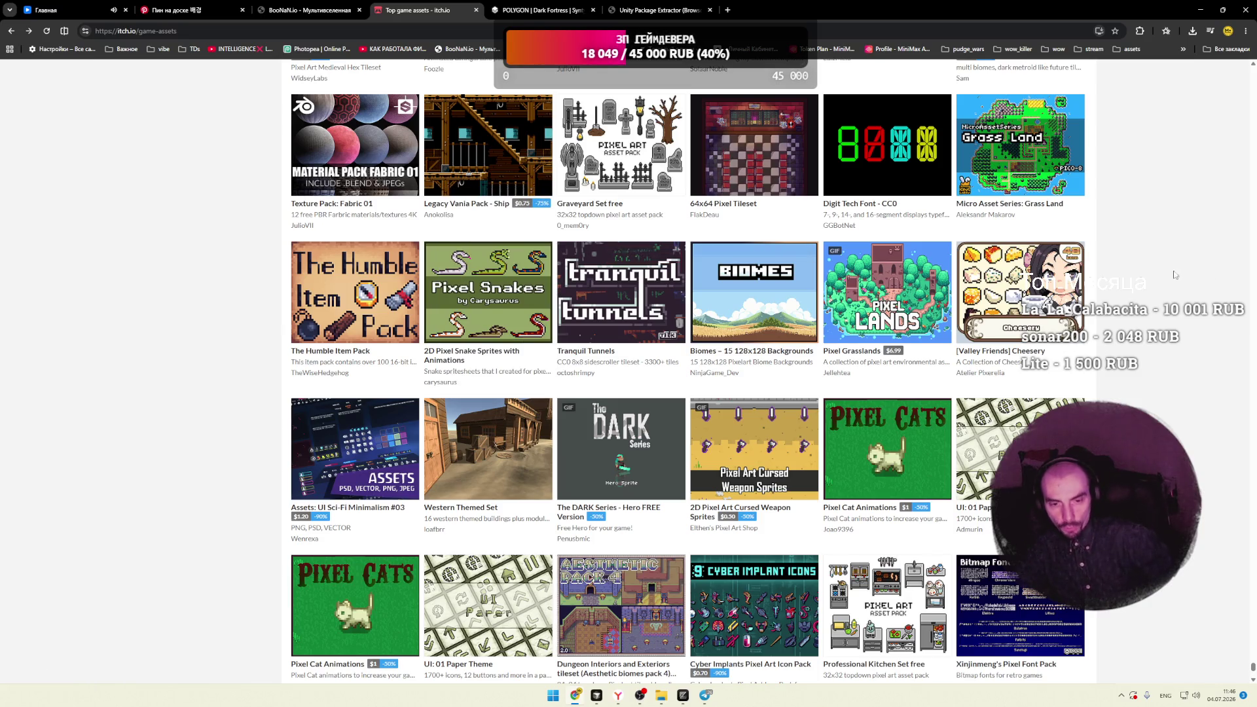
# Step: Scroll on past Dazicons until the Free 3D Land Units (Advance Wars) pack appears
pyautogui.scroll(-2, 216, 412)
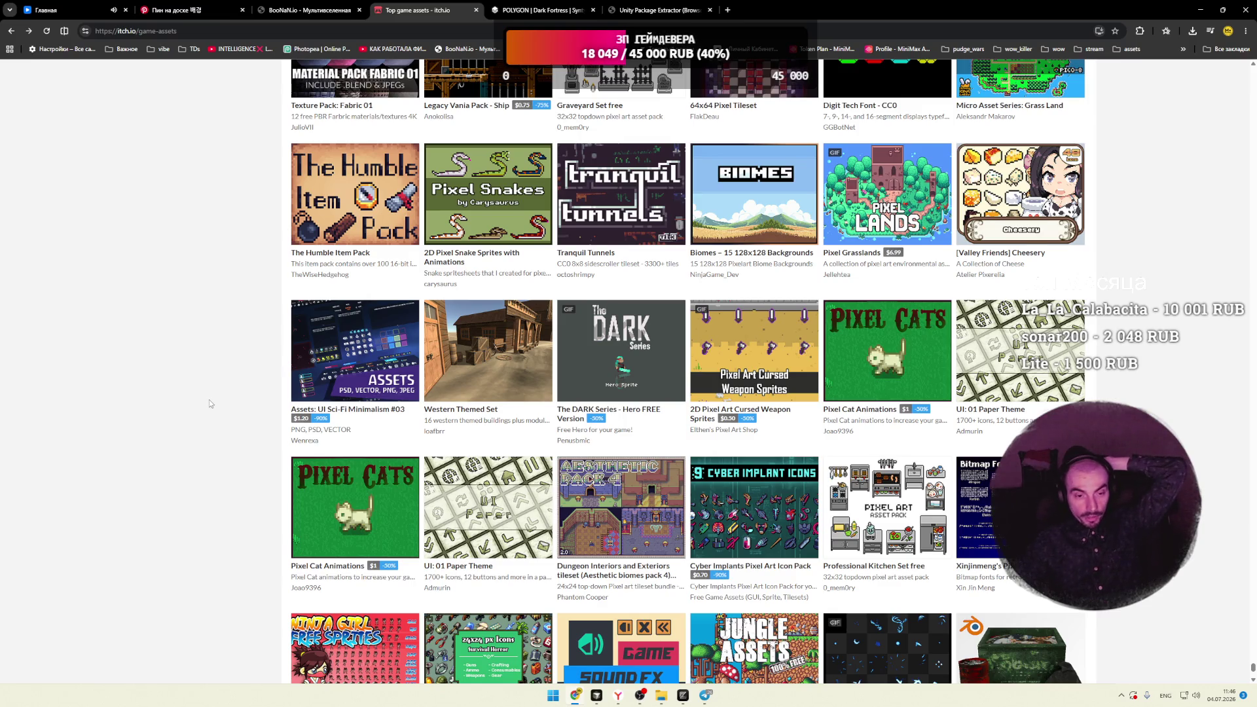
pyautogui.scroll(-3, 208, 400)
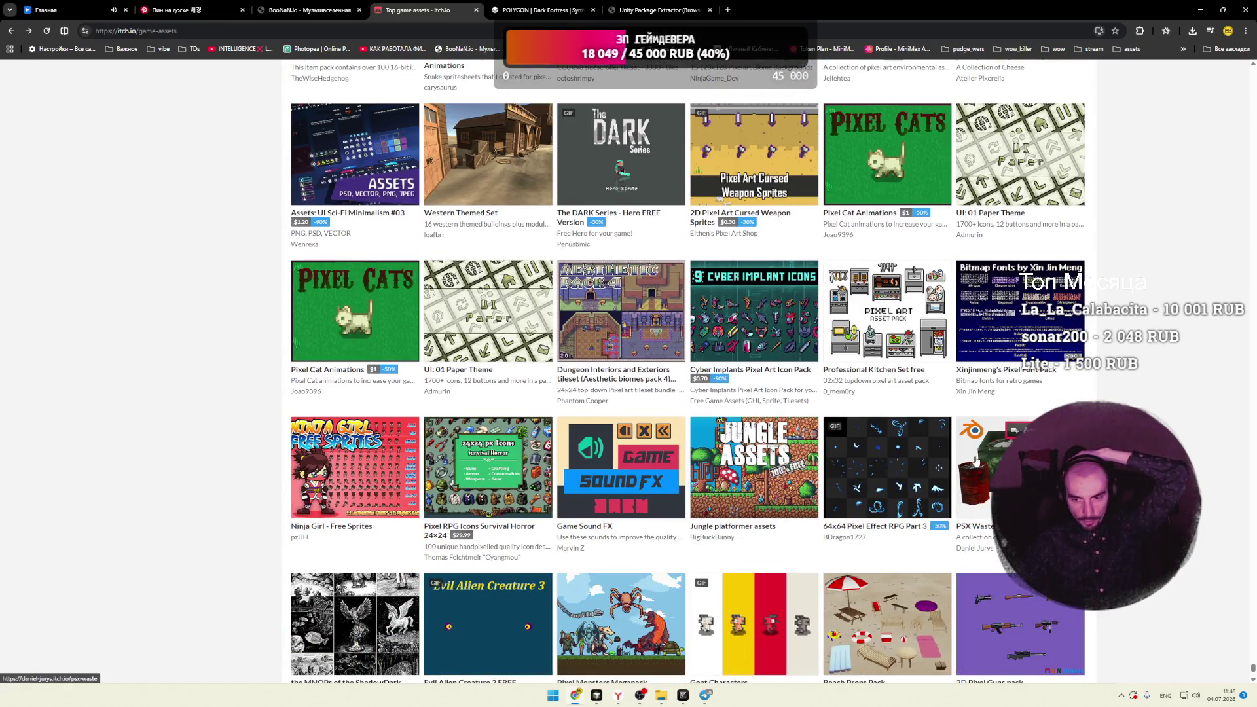
pyautogui.scroll(-1, 887, 458)
pyautogui.scroll(-3, 629, 367)
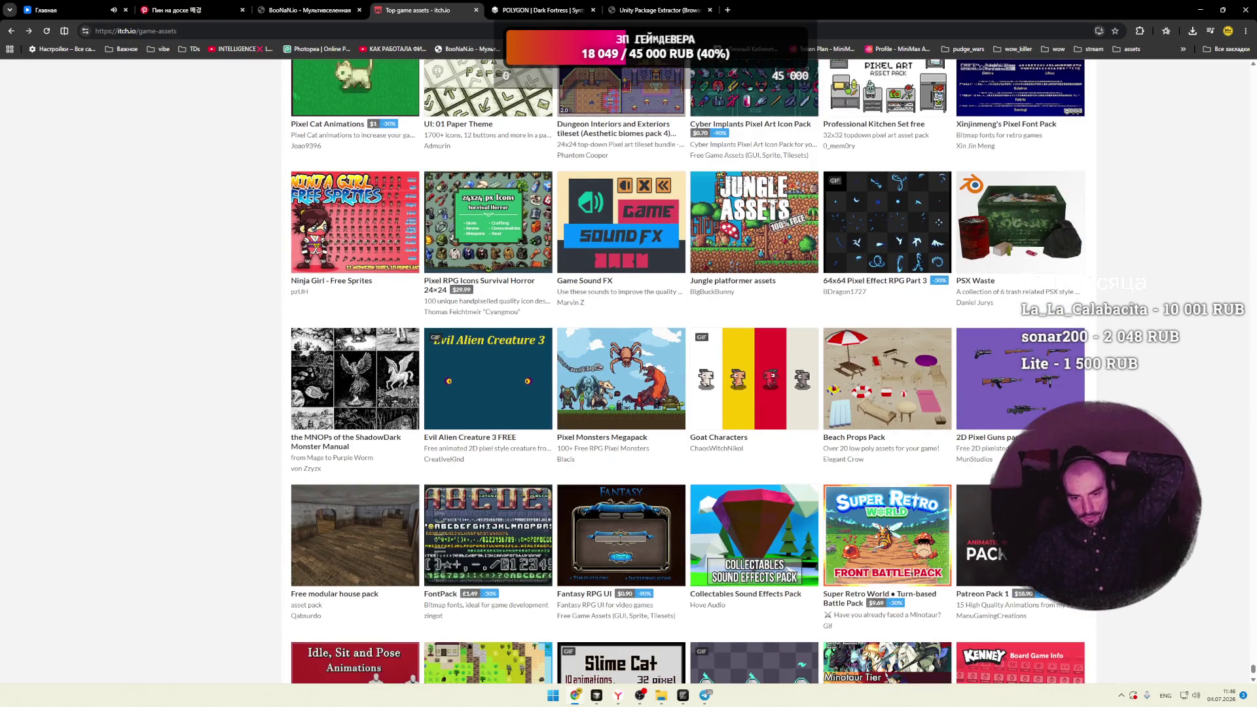
pyautogui.scroll(-2, 687, 366)
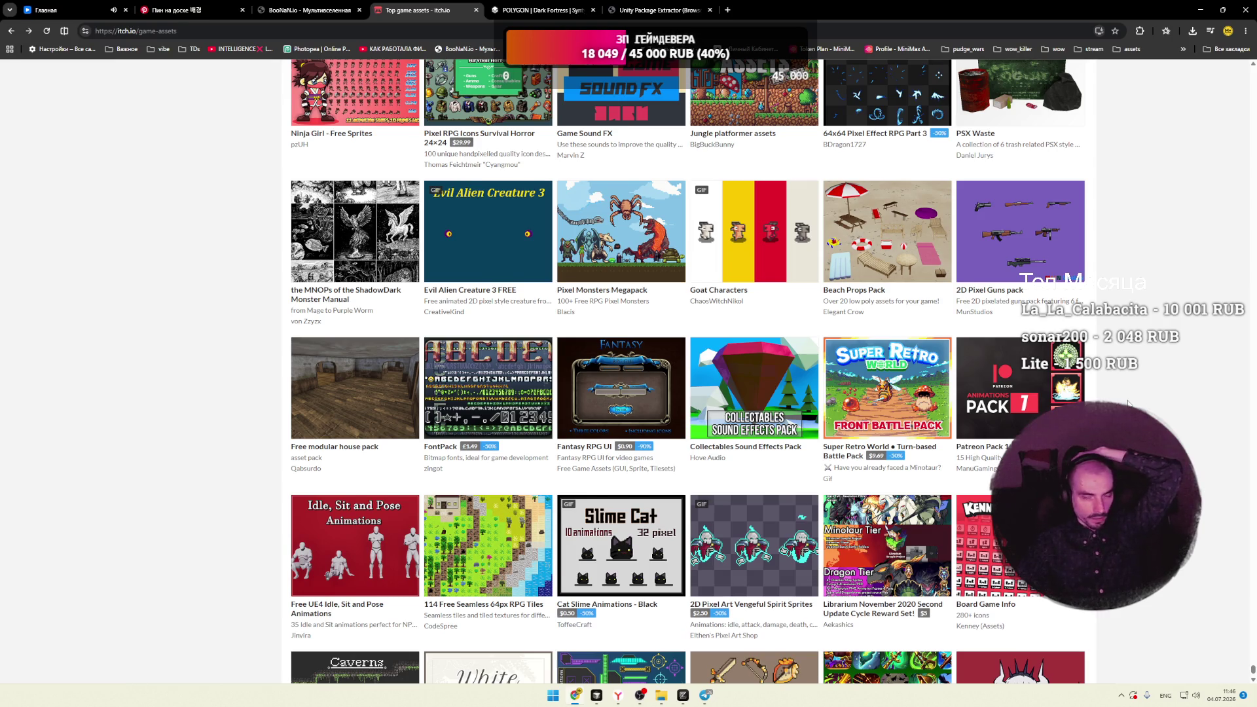
pyautogui.scroll(-4, 1128, 403)
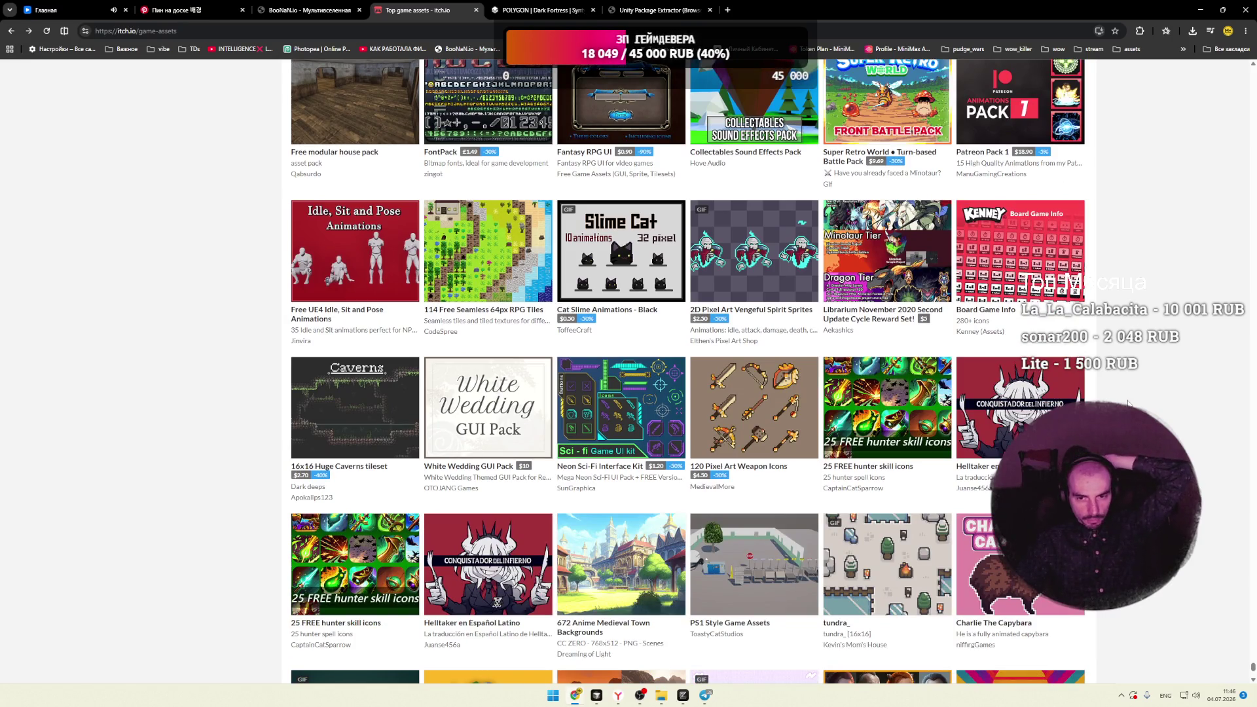
pyautogui.moveTo(761, 286)
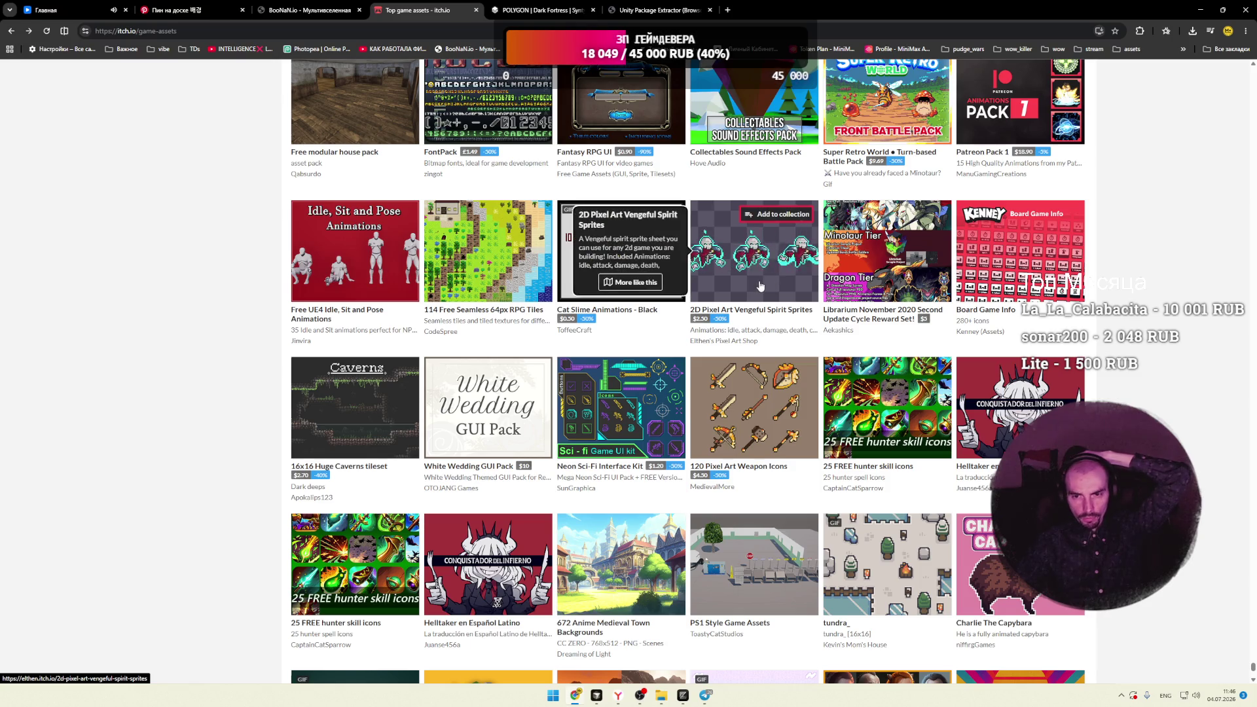
pyautogui.scroll(-3, 243, 317)
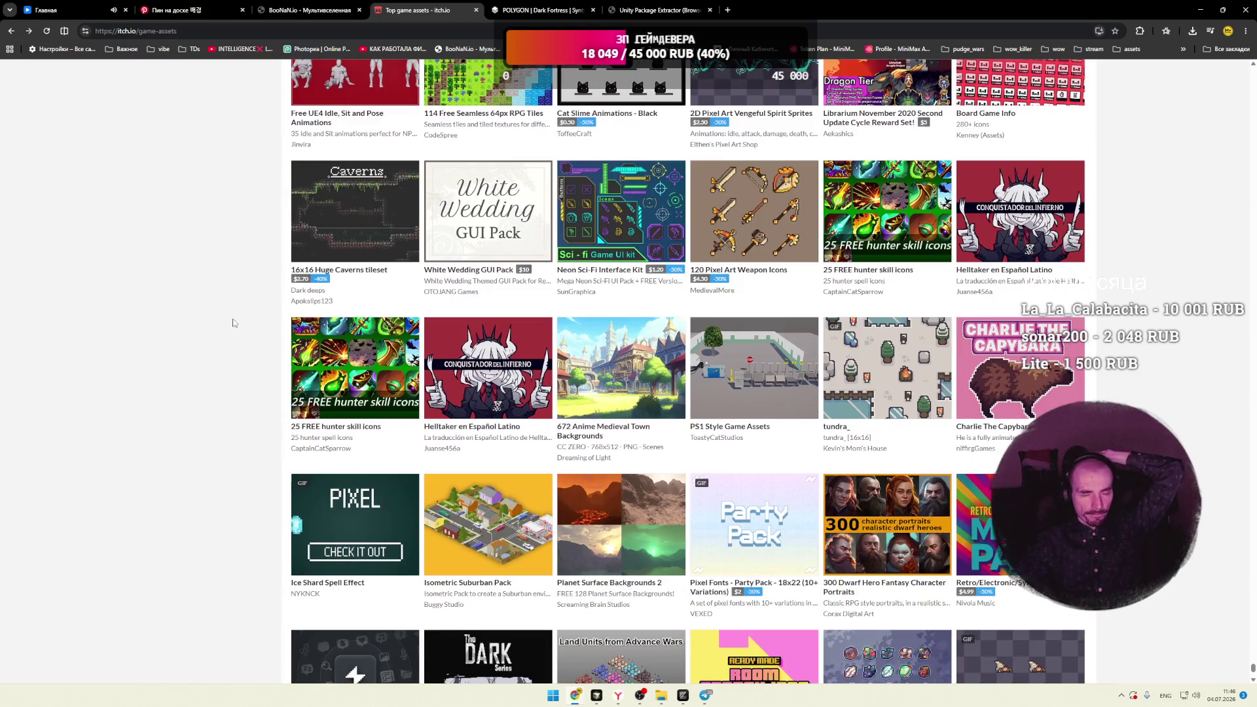
pyautogui.scroll(-2, 232, 322)
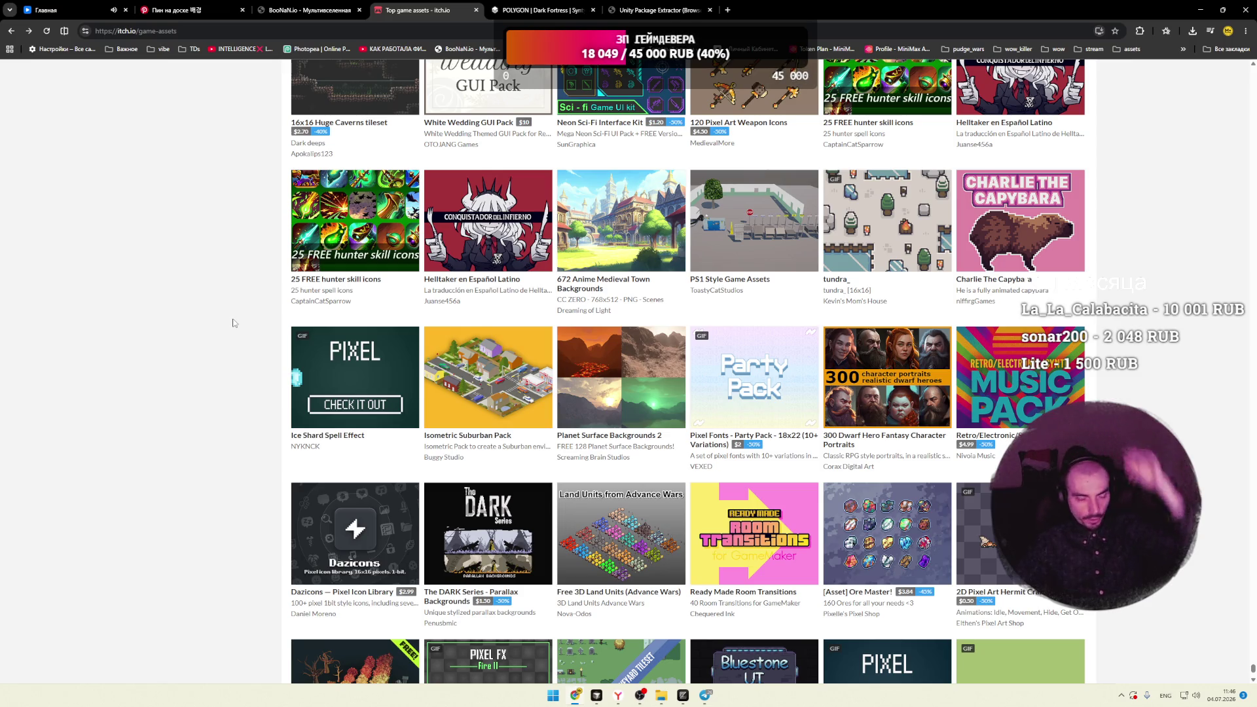
pyautogui.scroll(-3, 234, 313)
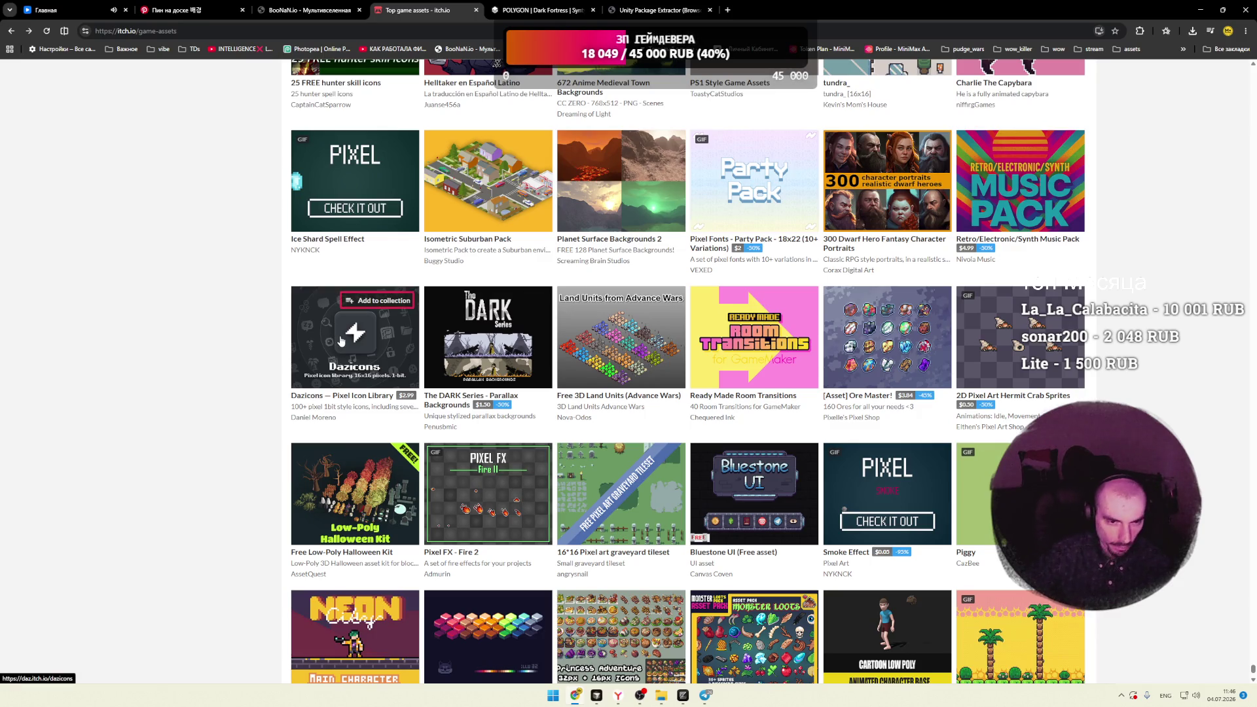
# Step: Open the Free 3D Land Units pack page and enlarge its Blender screenshot
pyautogui.moveTo(652, 354)
pyautogui.click(637, 352)
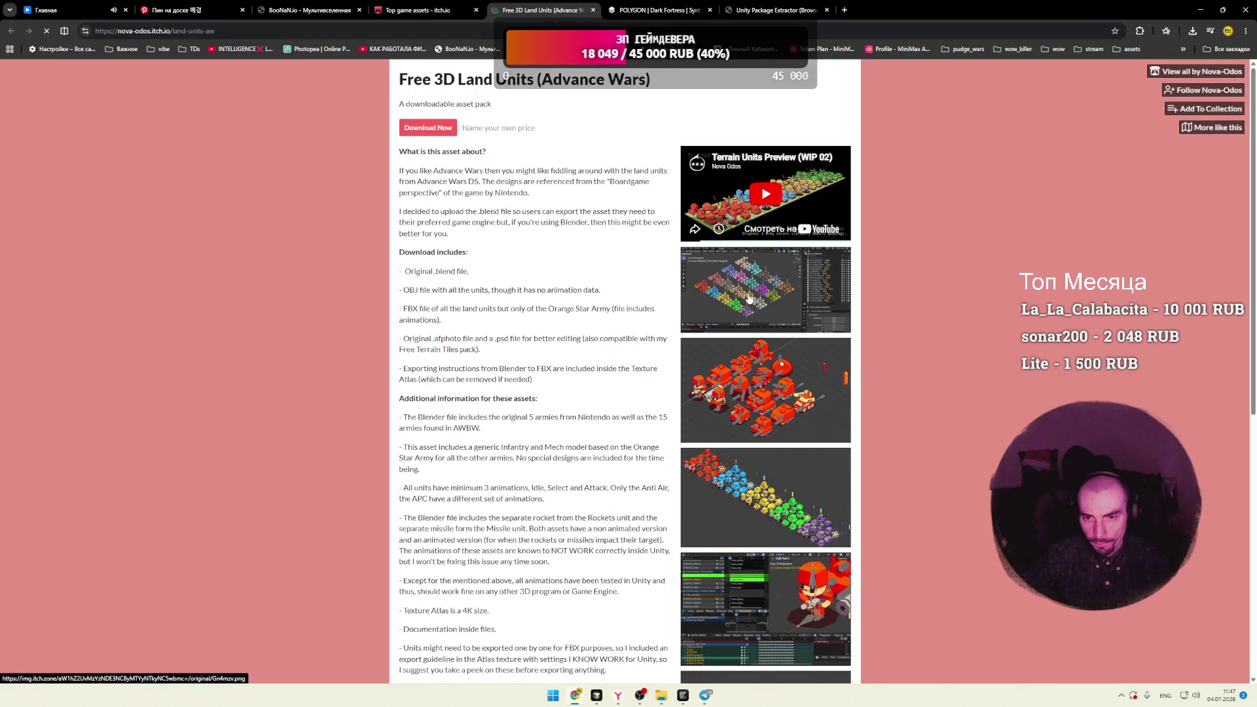
pyautogui.click(751, 318)
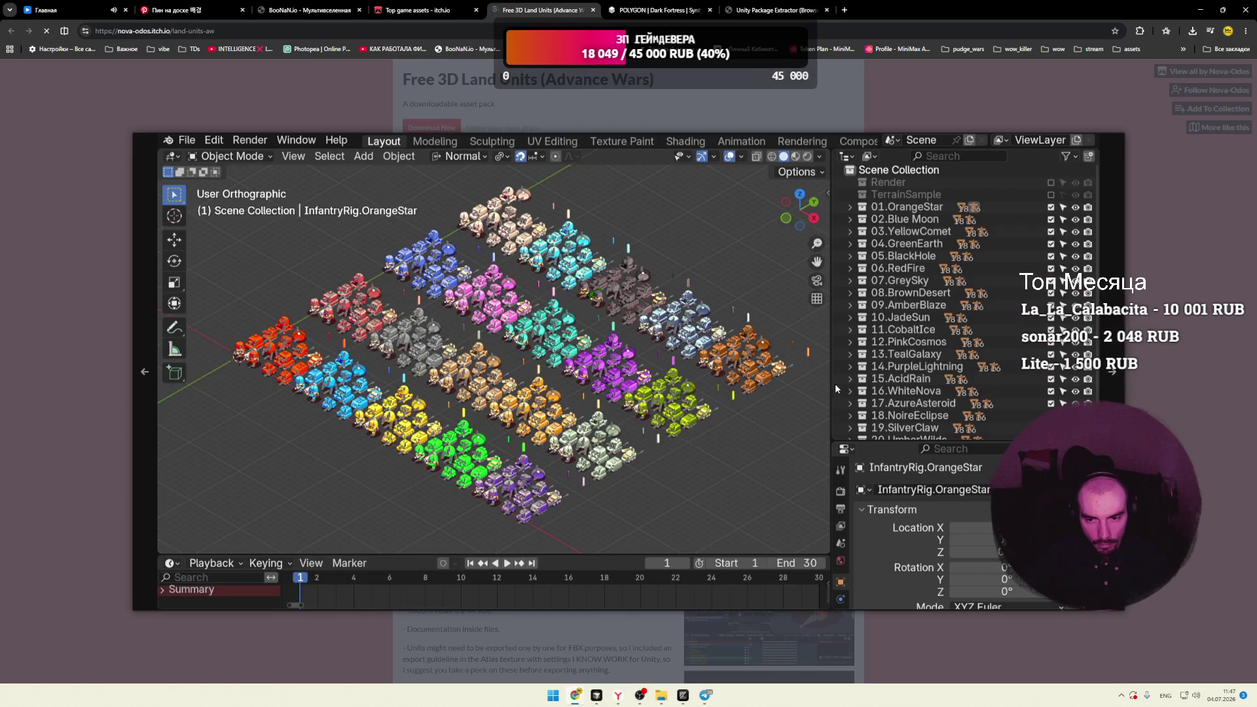
# Step: Page through the remaining Land Units screenshots, then close the lightbox and the pack tab
pyautogui.click(1118, 379)
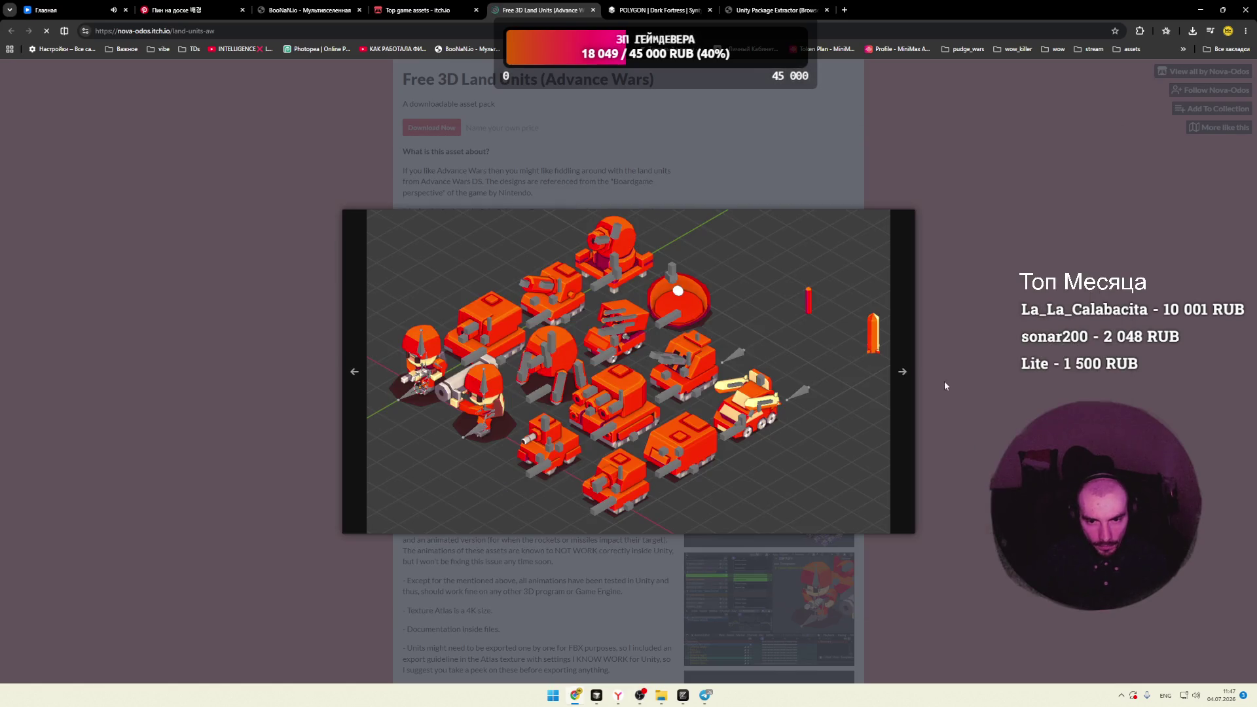
pyautogui.click(904, 378)
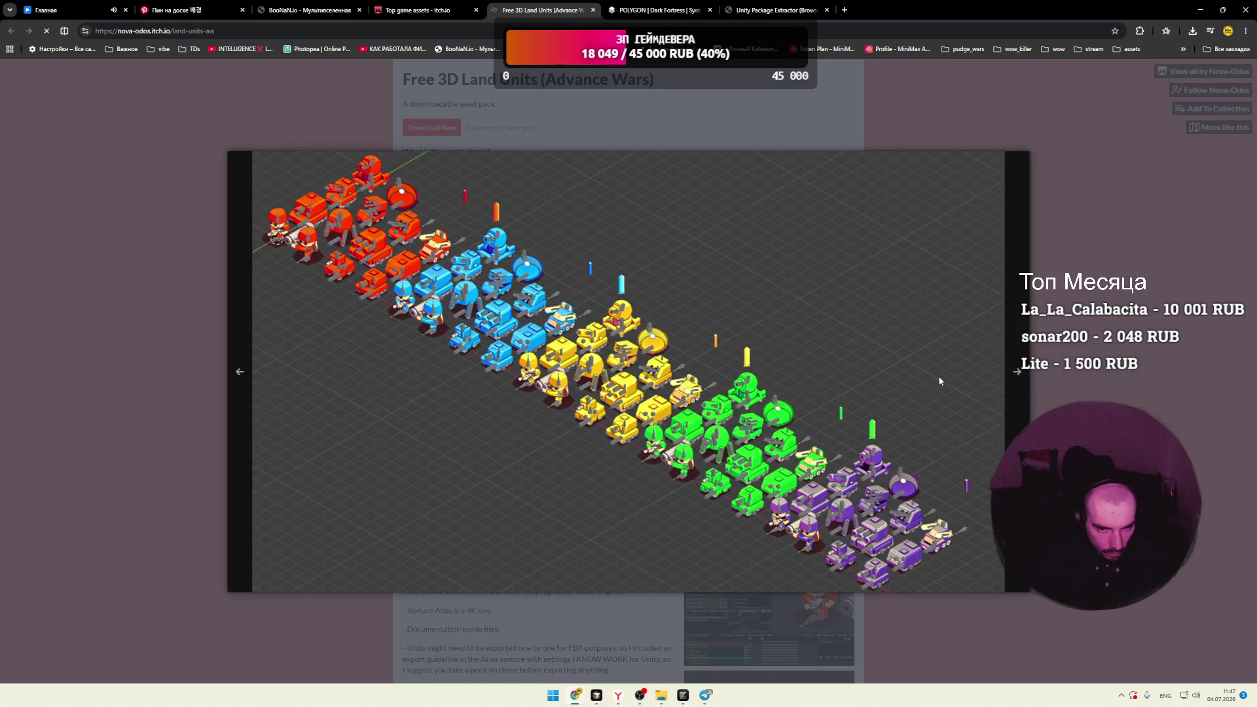
pyautogui.click(1020, 380)
pyautogui.click(1001, 375)
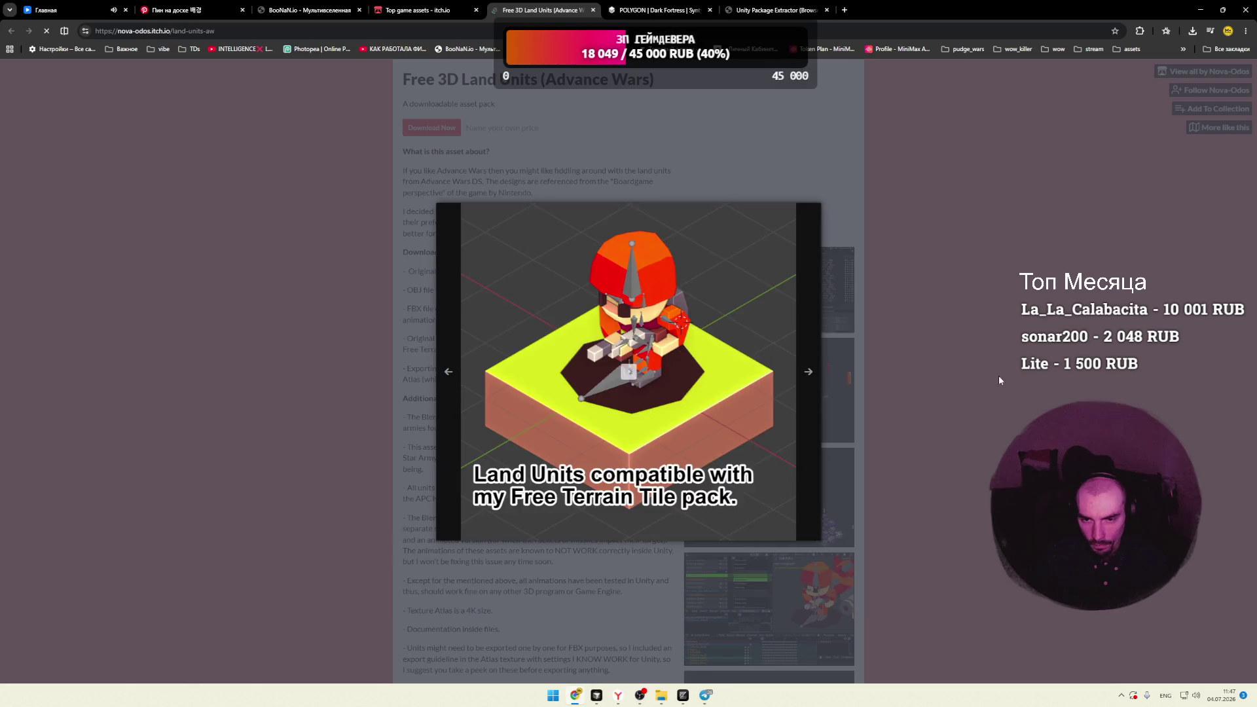
pyautogui.click(924, 356)
pyautogui.hotkey('ctrl', 'w')
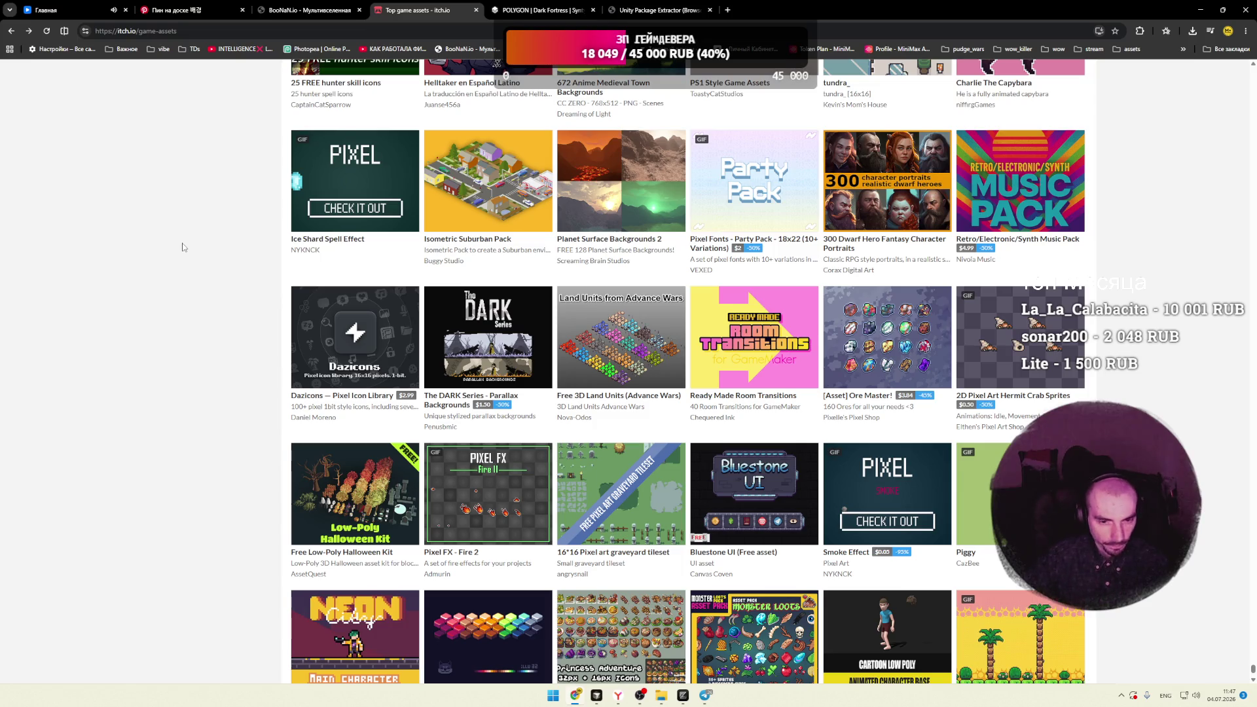
pyautogui.scroll(-2, 180, 255)
pyautogui.scroll(-1, 175, 263)
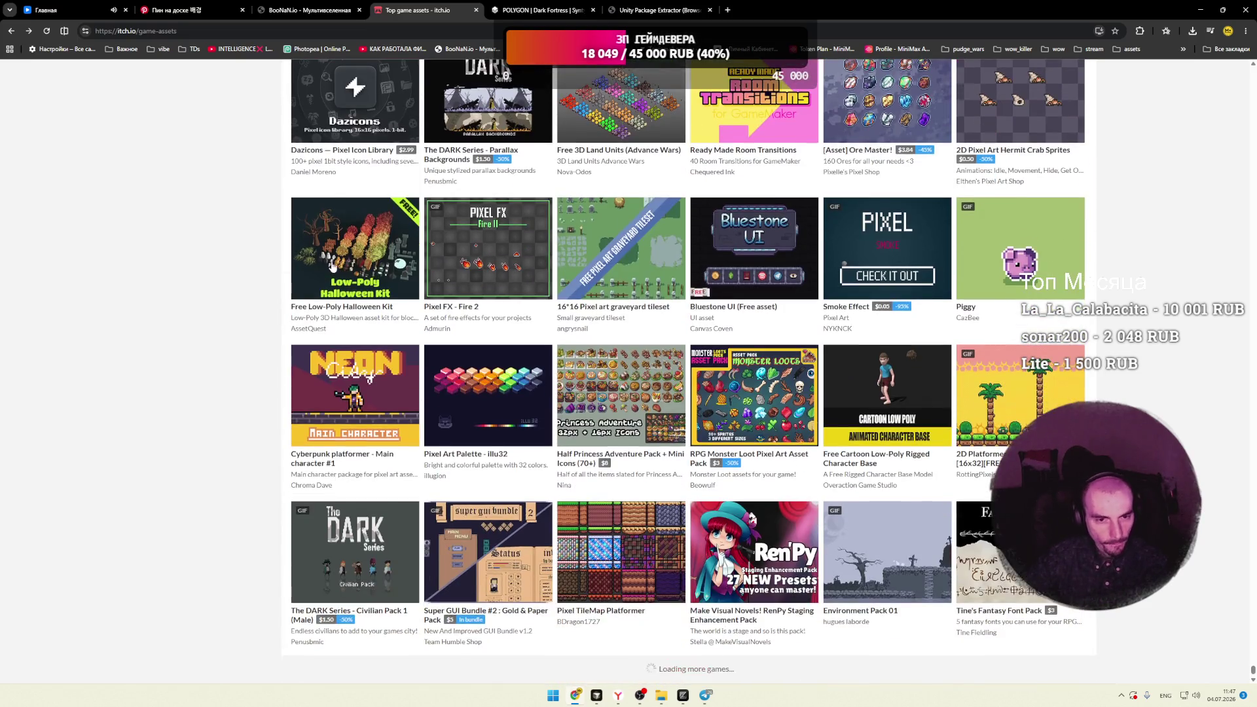
pyautogui.rightClick(328, 262)
pyautogui.click(366, 271)
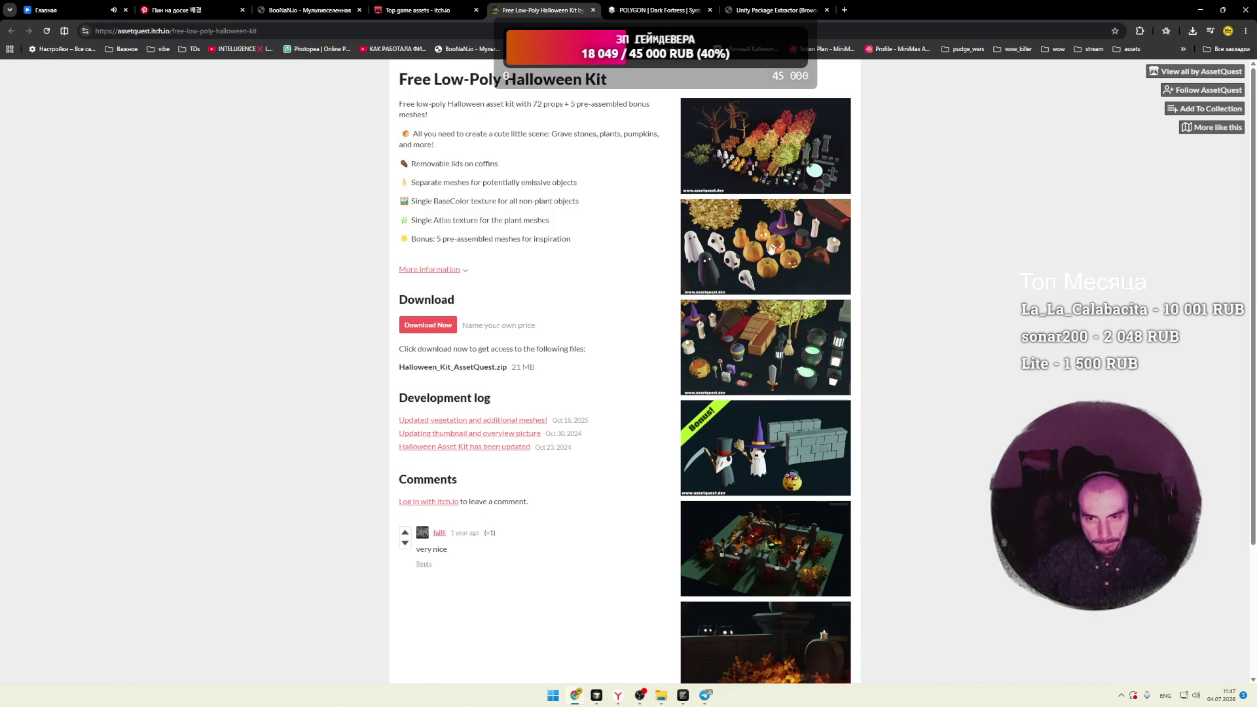
pyautogui.click(770, 257)
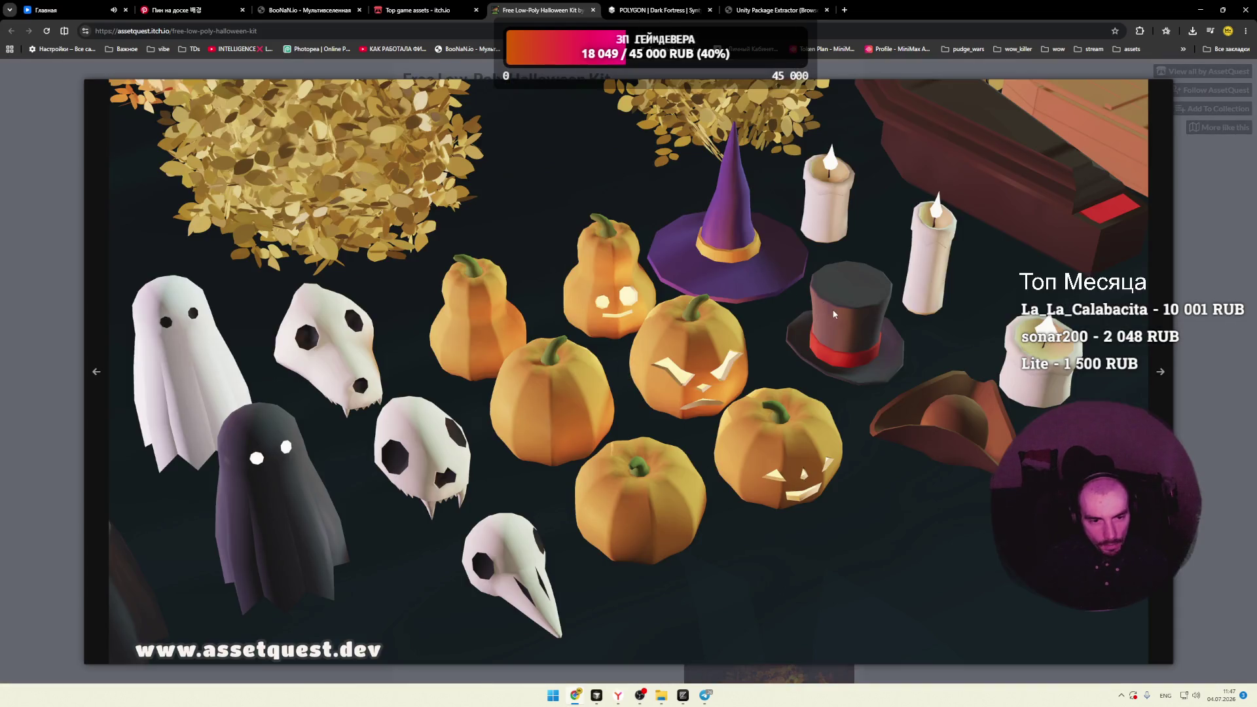
pyautogui.click(1219, 276)
pyautogui.click(818, 297)
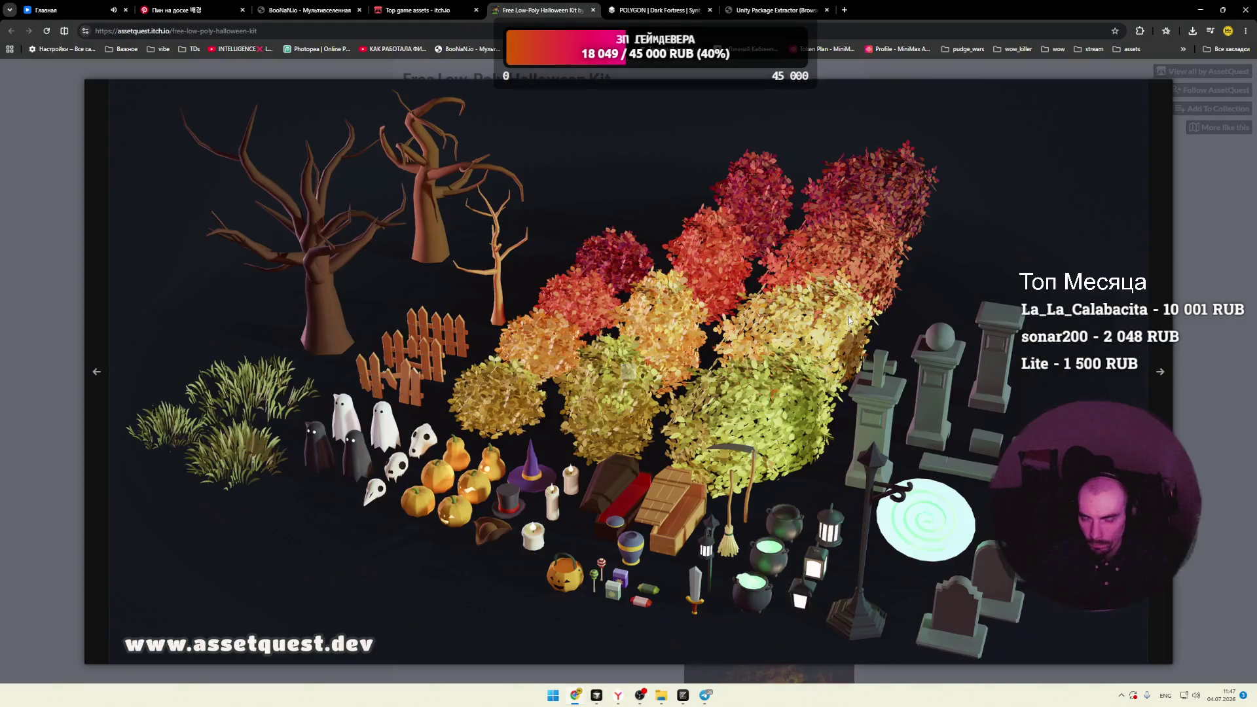
pyautogui.click(1163, 400)
pyautogui.click(1163, 400)
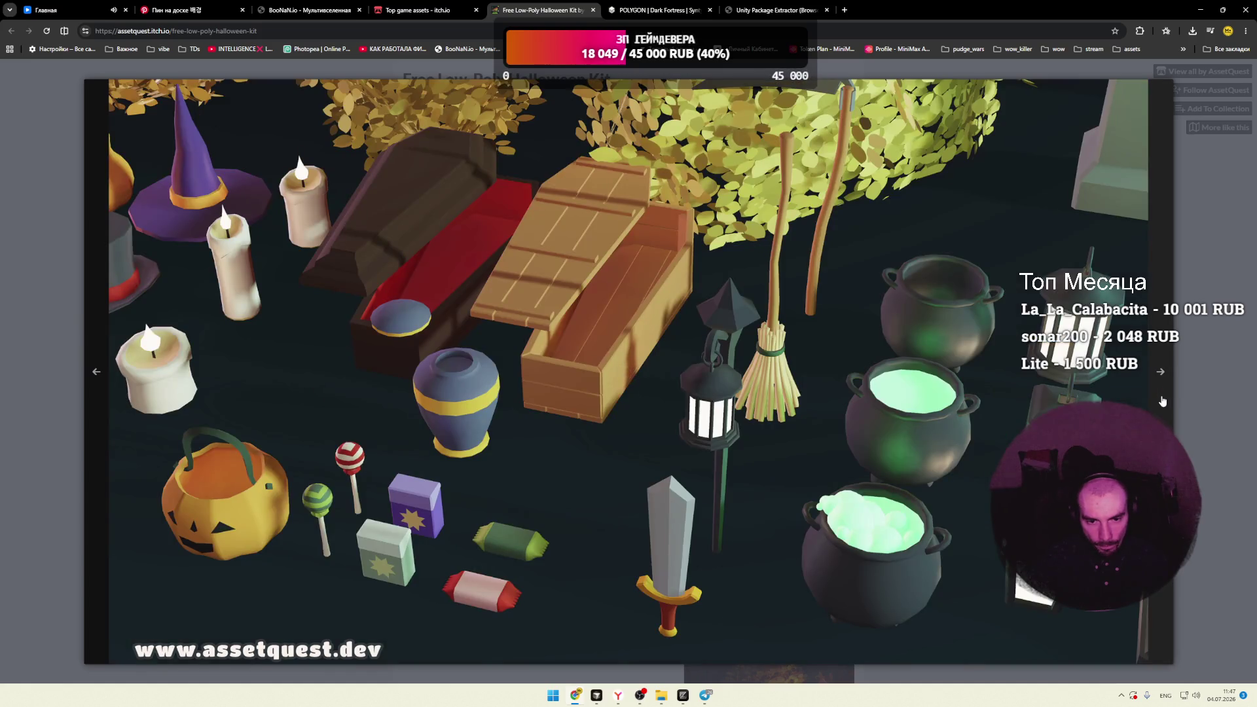
pyautogui.click(1163, 401)
pyautogui.click(1163, 400)
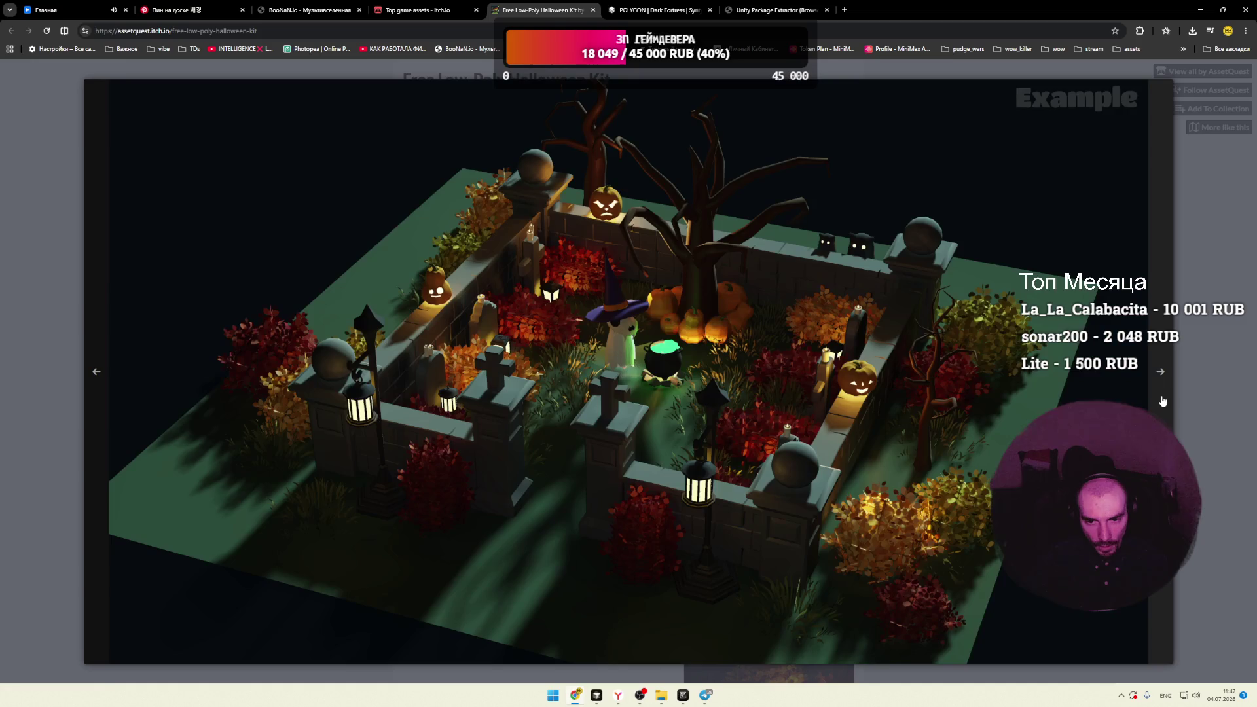
pyautogui.click(1180, 321)
pyautogui.click(593, 10)
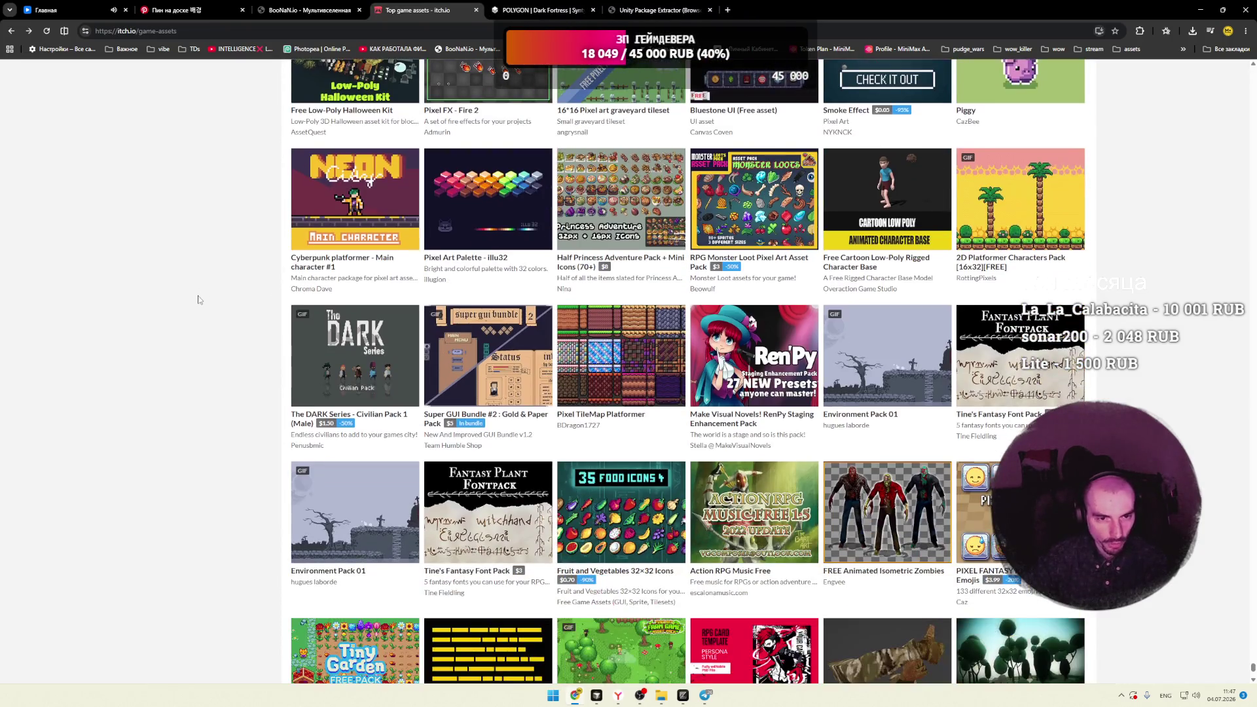
pyautogui.moveTo(353, 196)
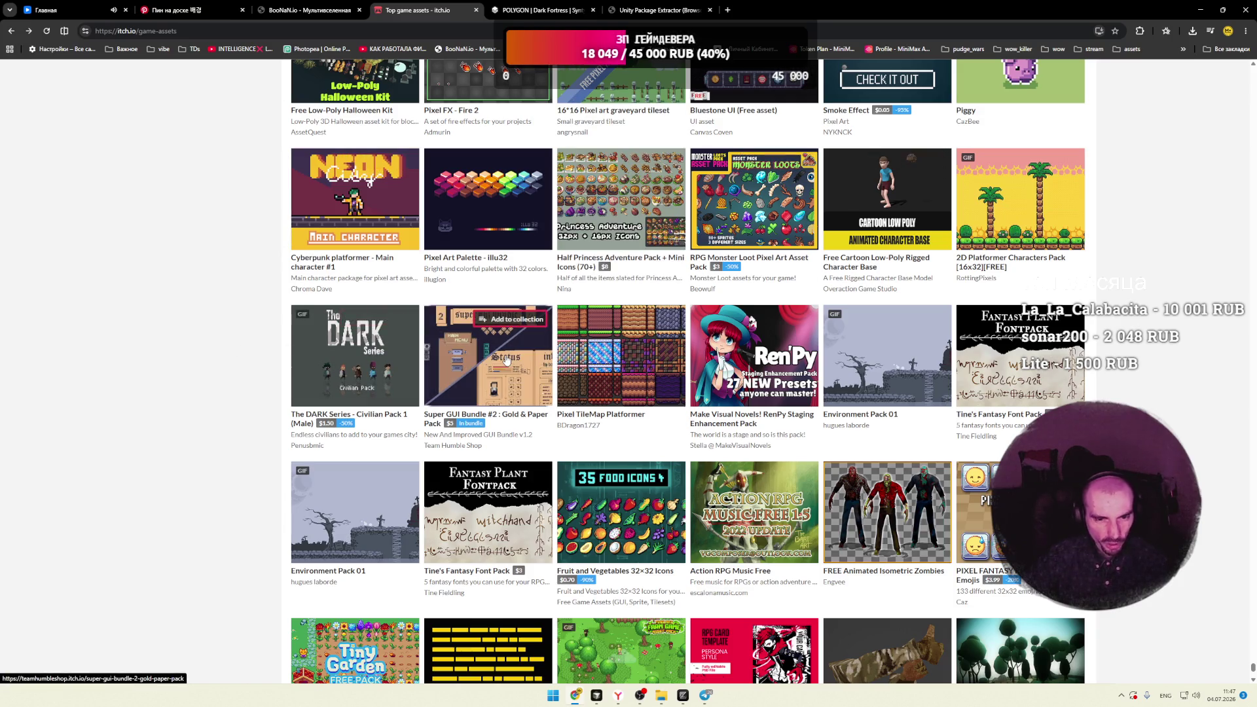
pyautogui.moveTo(505, 361)
pyautogui.scroll(-3, 504, 361)
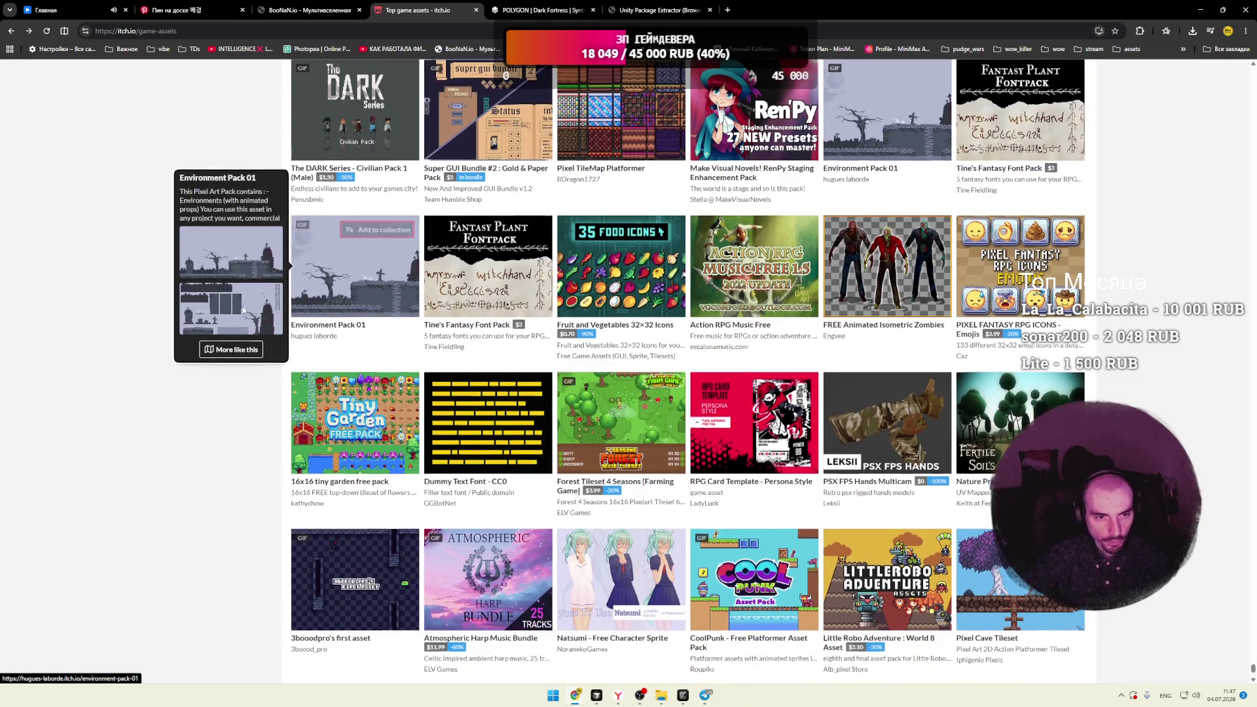
pyautogui.scroll(-3, 241, 311)
pyautogui.moveTo(335, 325)
pyautogui.scroll(-3, 224, 321)
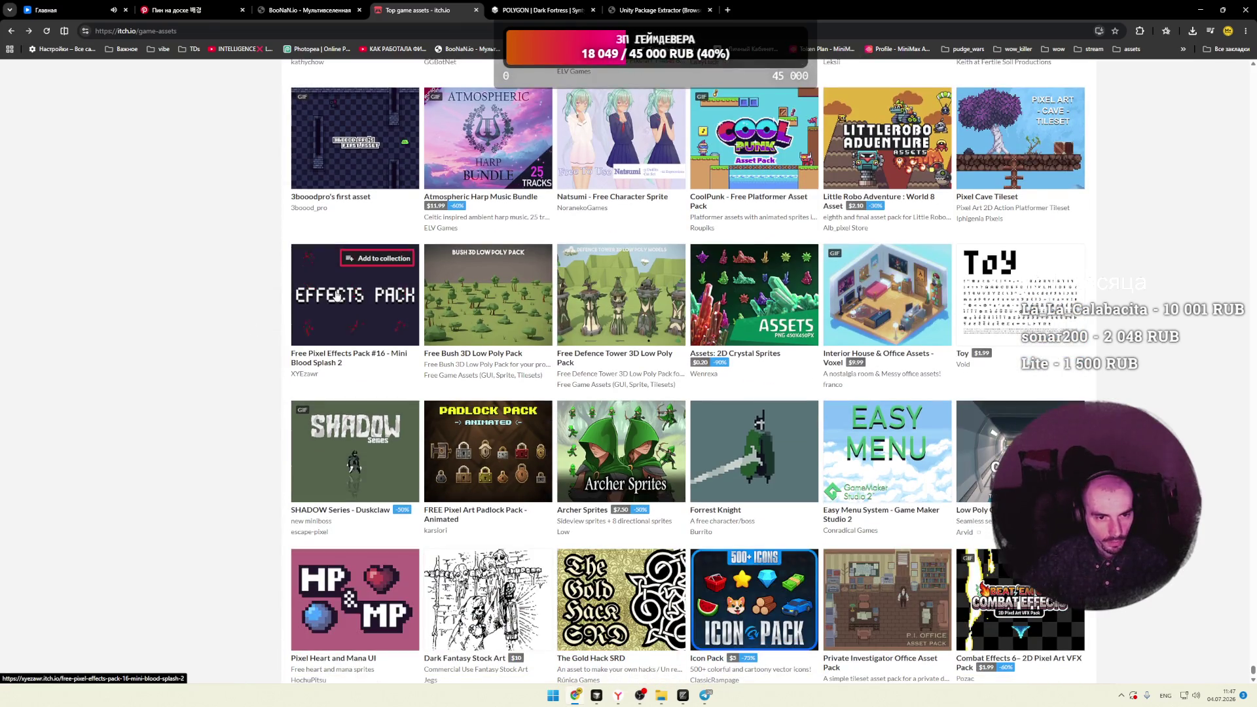
pyautogui.moveTo(354, 299)
pyautogui.moveTo(584, 316)
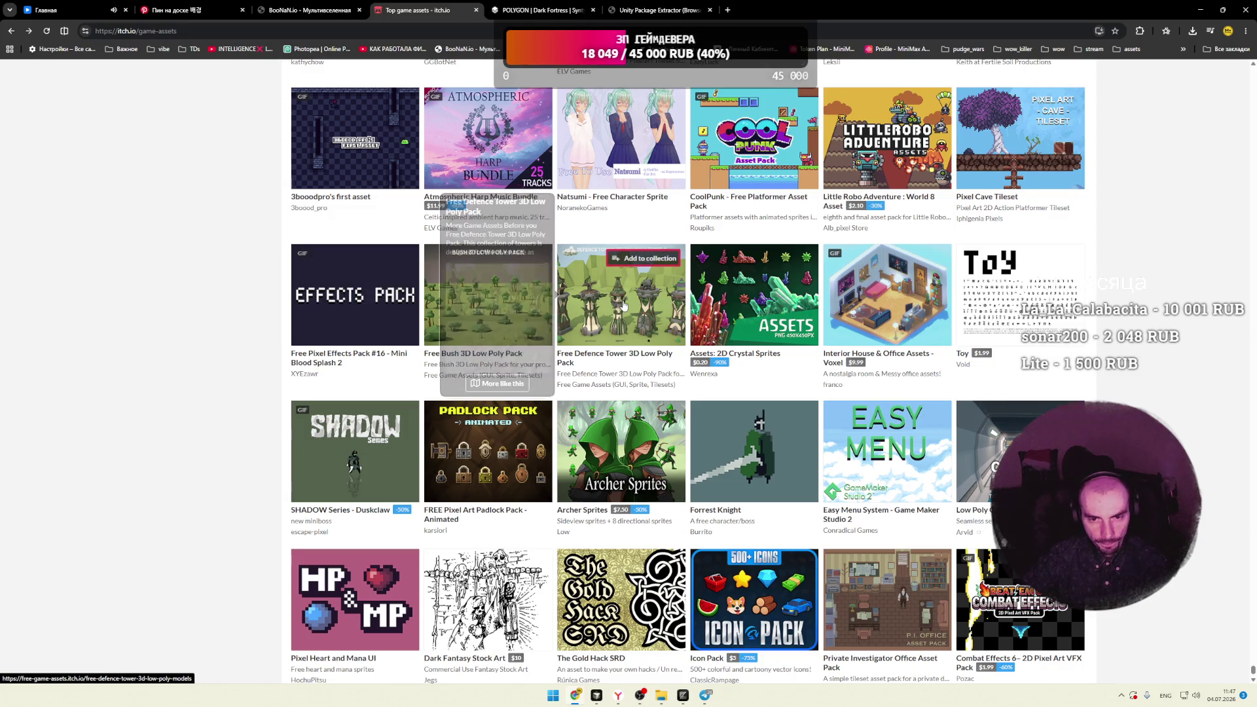
pyautogui.scroll(-2, 165, 320)
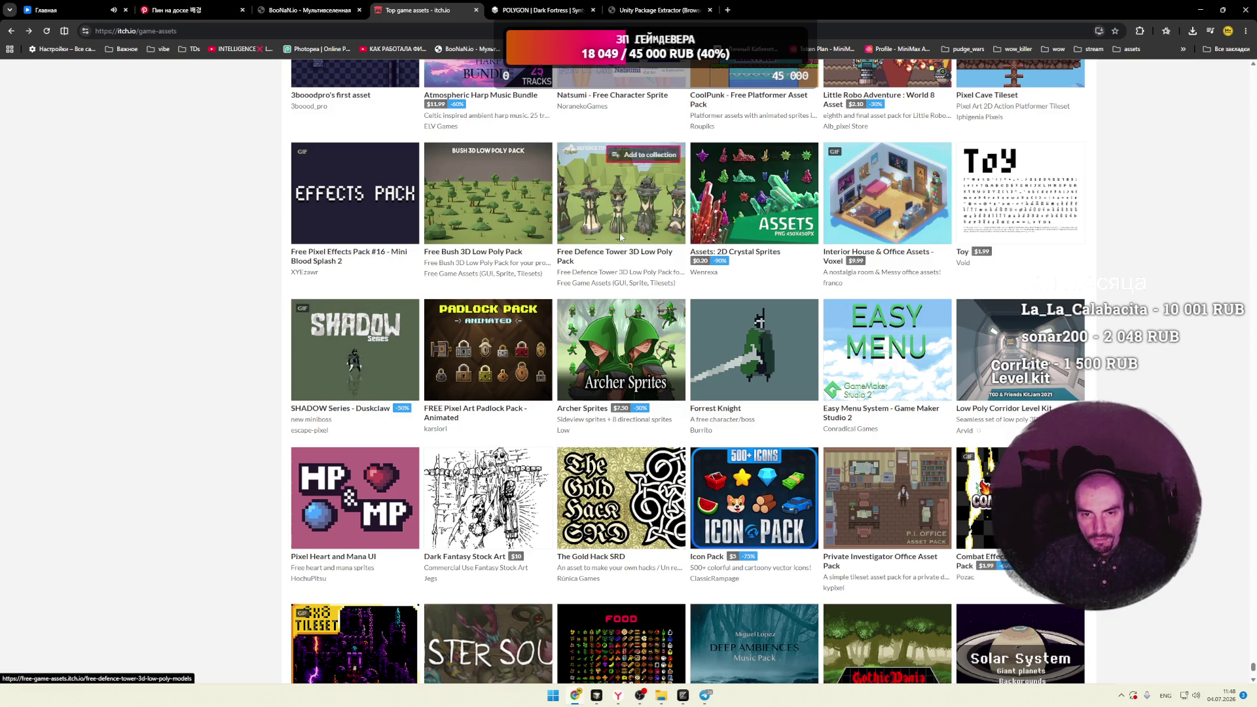
pyautogui.scroll(-5, 231, 264)
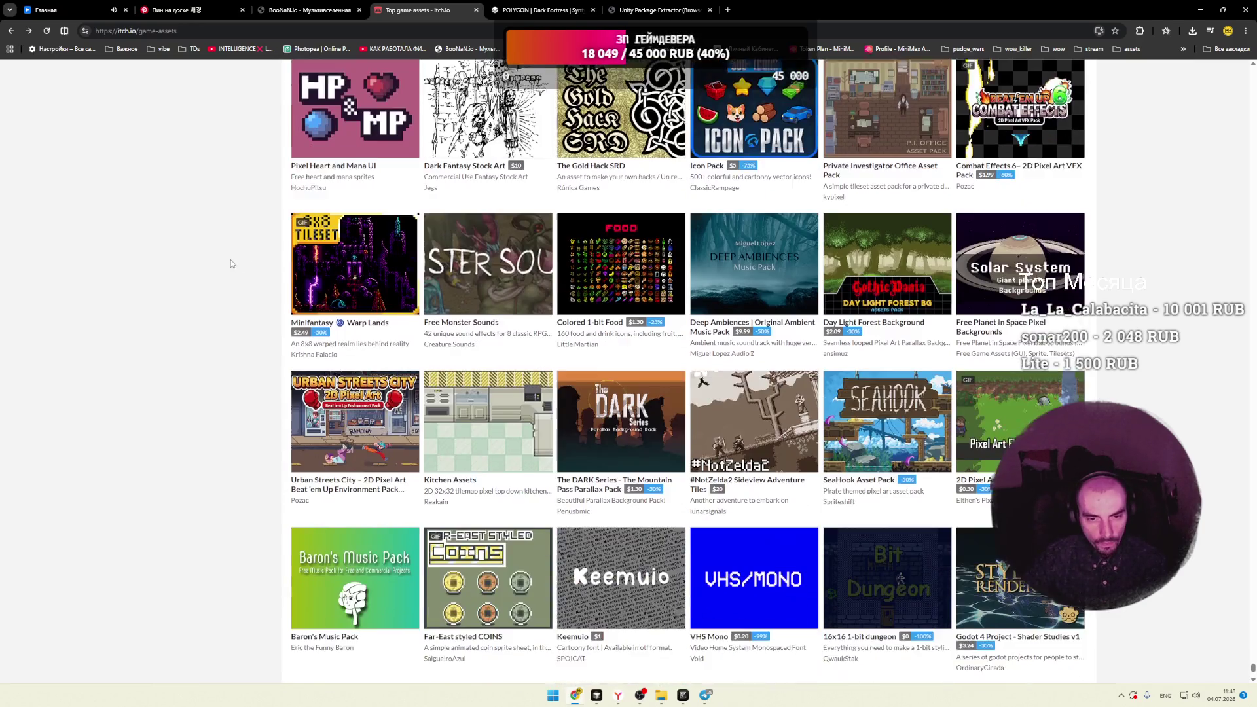
pyautogui.scroll(-3, 230, 263)
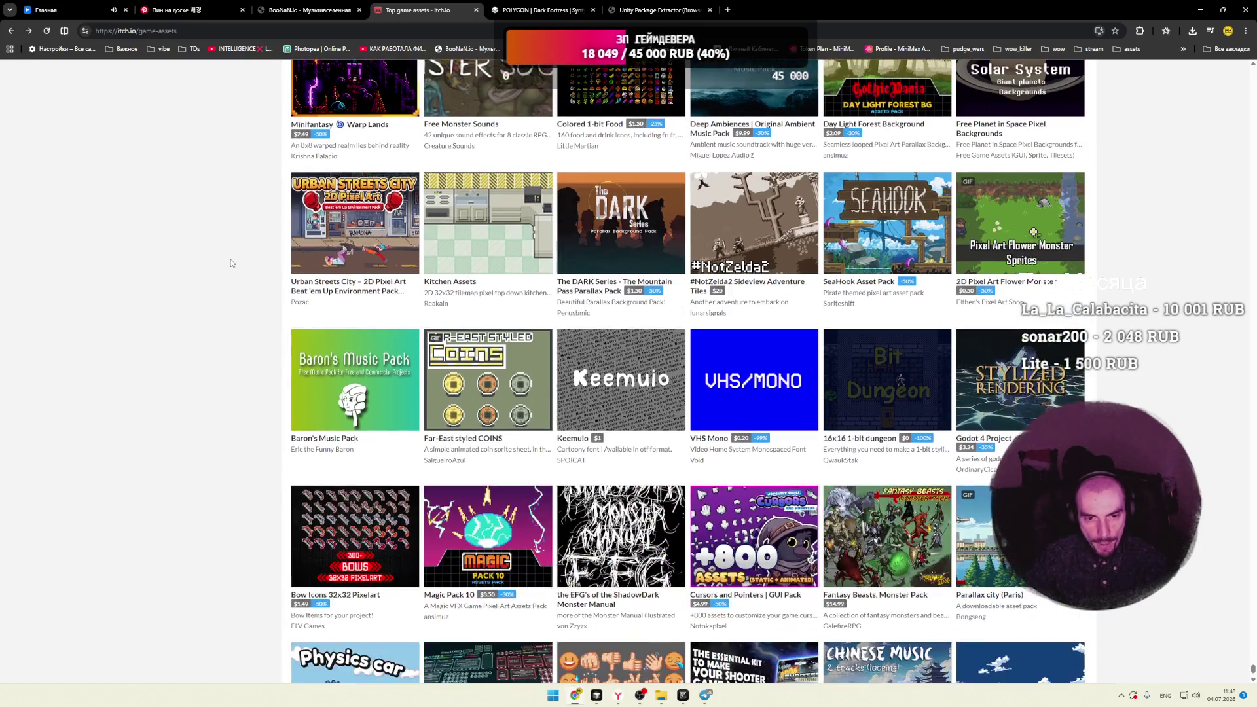
pyautogui.scroll(-5, 230, 263)
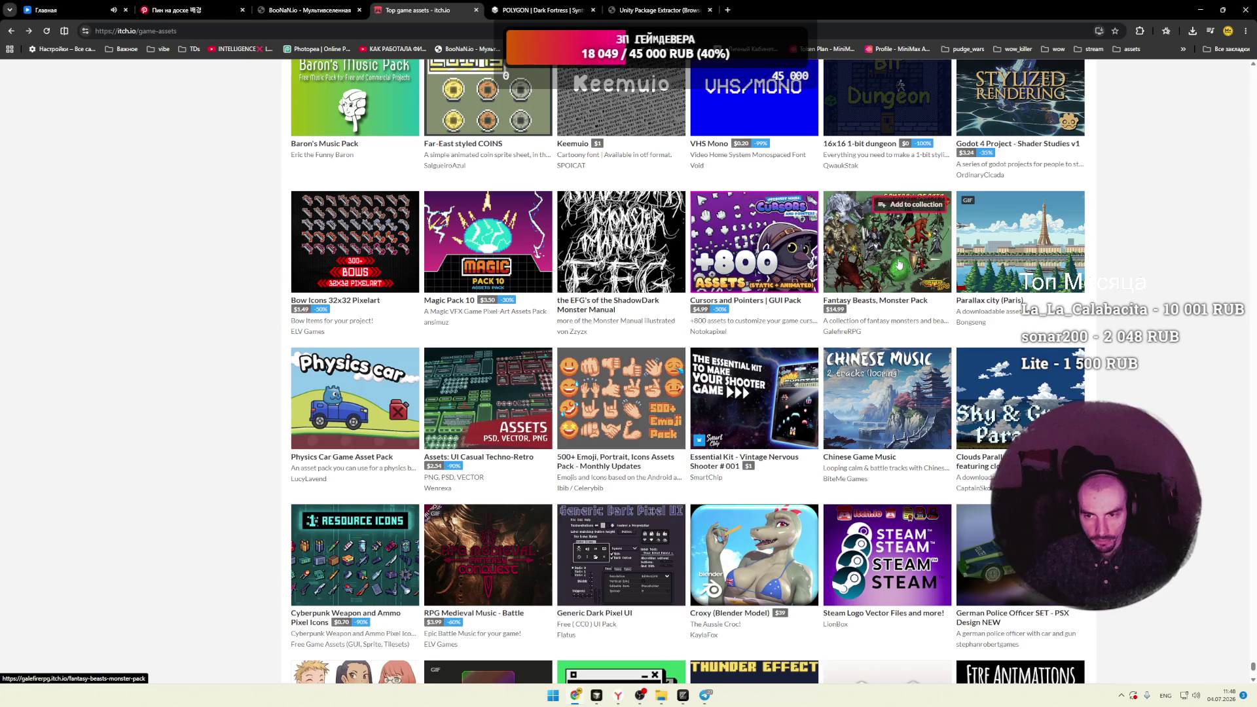
pyautogui.moveTo(802, 267)
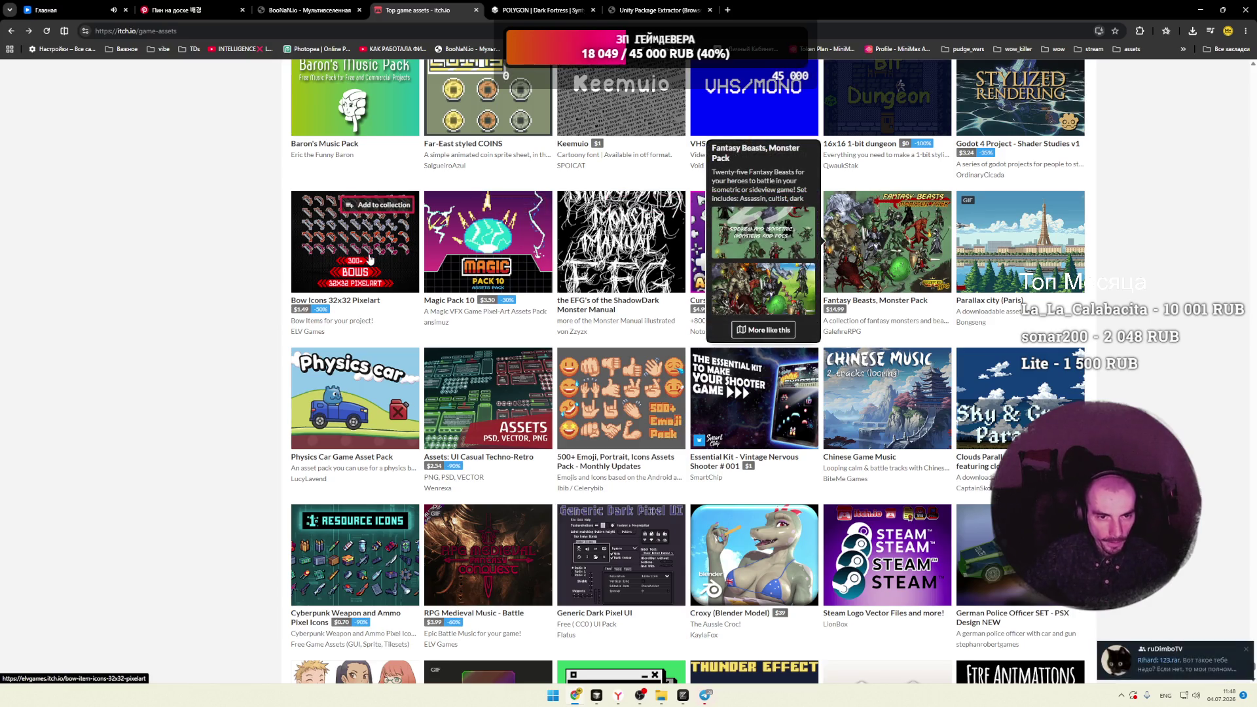
# Step: Download the 123.rar archive (337.4 MB) from the Telegram chat and minimize the browser
pyautogui.moveTo(370, 260)
pyautogui.click(1179, 661)
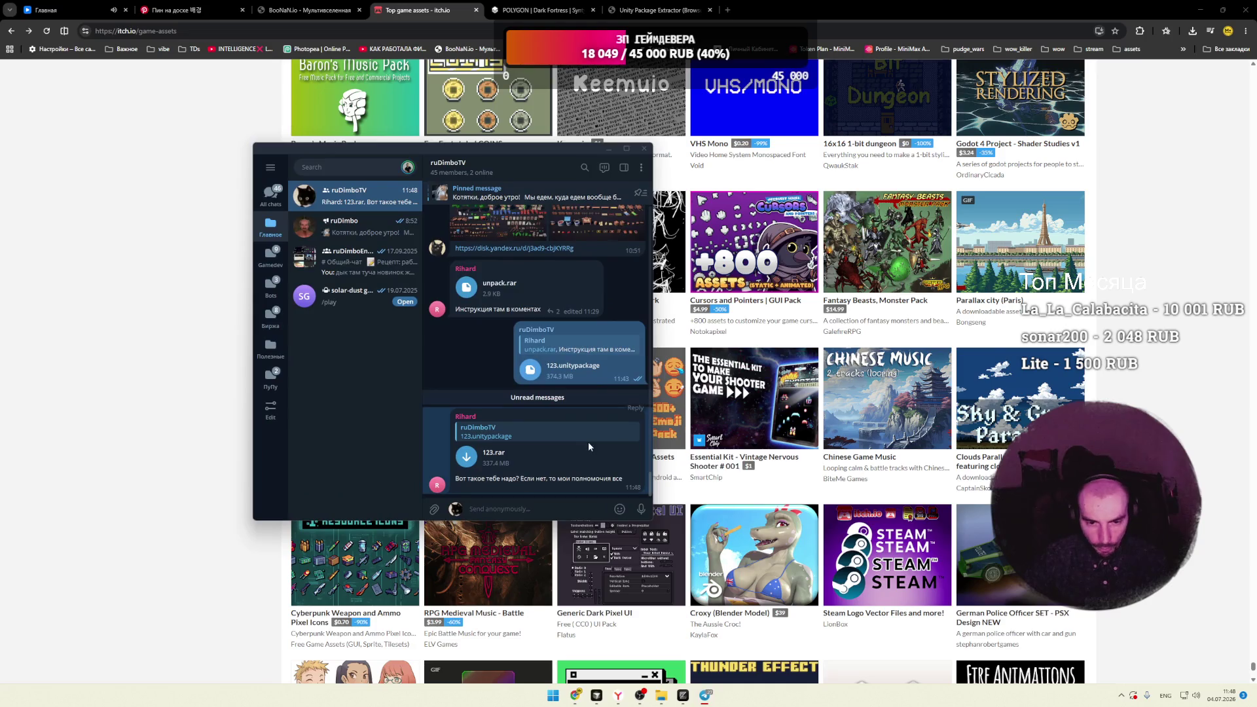
pyautogui.click(466, 459)
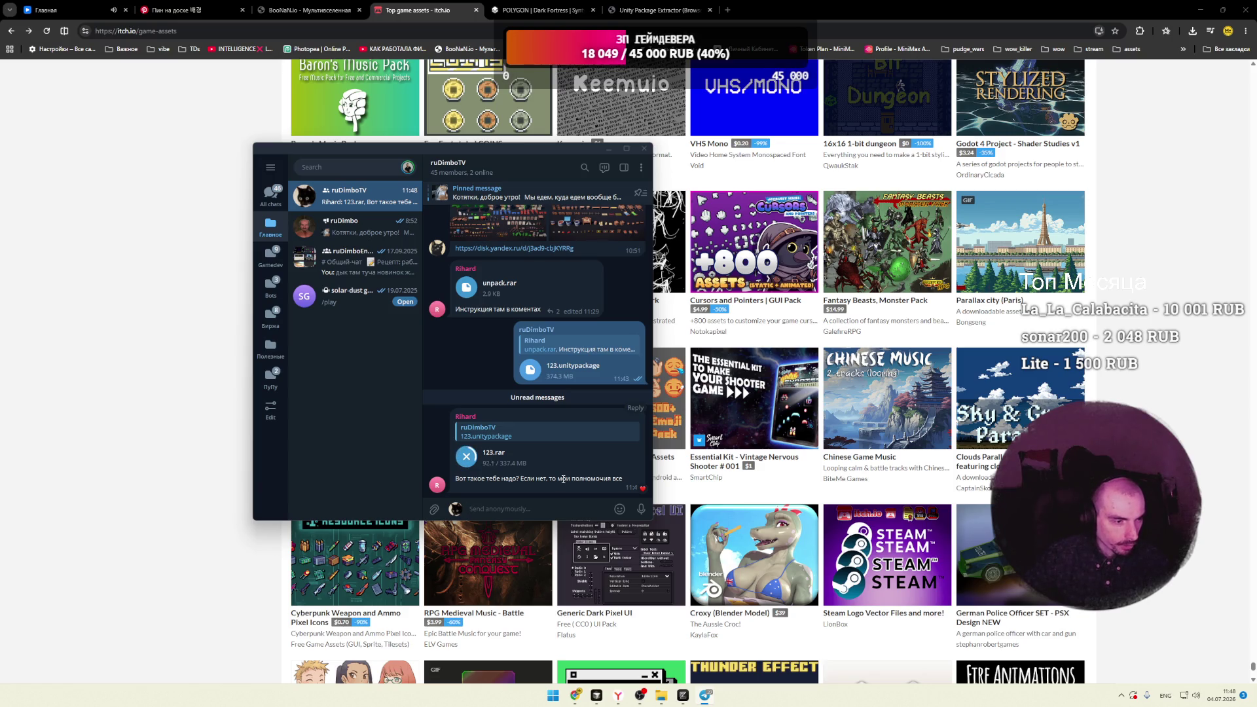
pyautogui.click(1201, 10)
# Step: Reposition the Telegram window and select the 123 folder on the desktop
pyautogui.moveTo(495, 153)
pyautogui.mouseDown()
pyautogui.moveTo(740, 152)
pyautogui.moveTo(669, 159)
pyautogui.mouseUp()
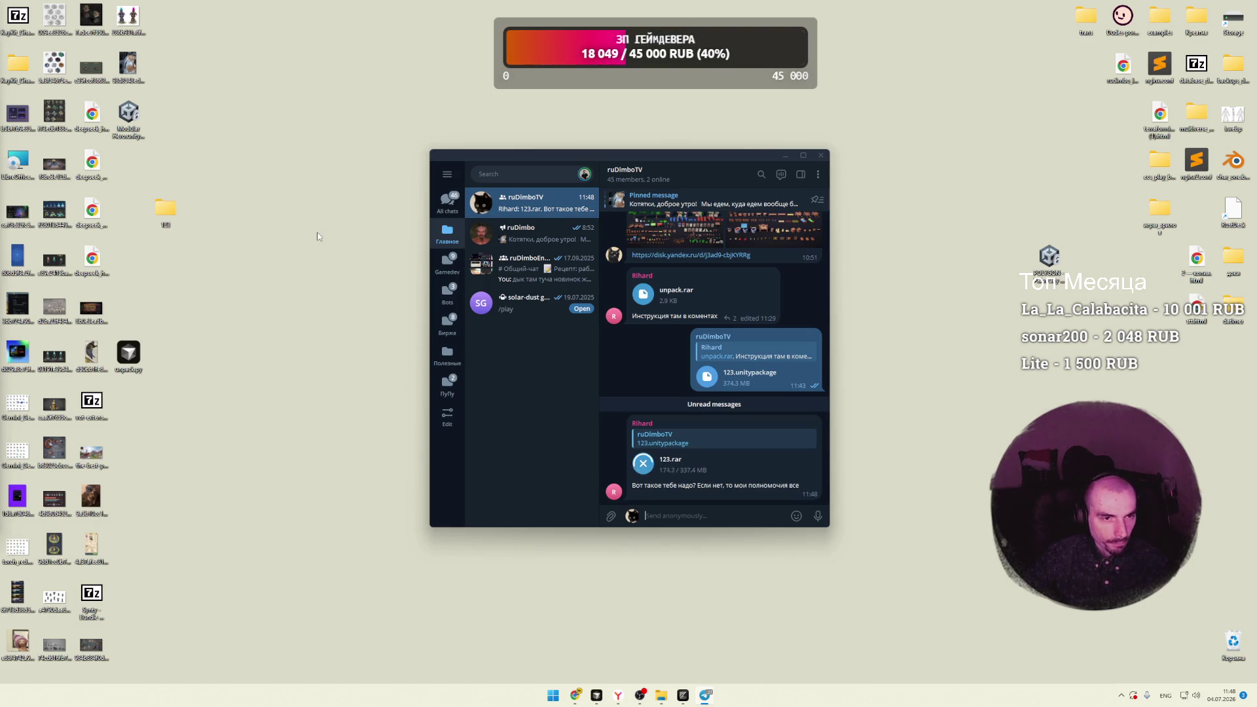
pyautogui.click(292, 241)
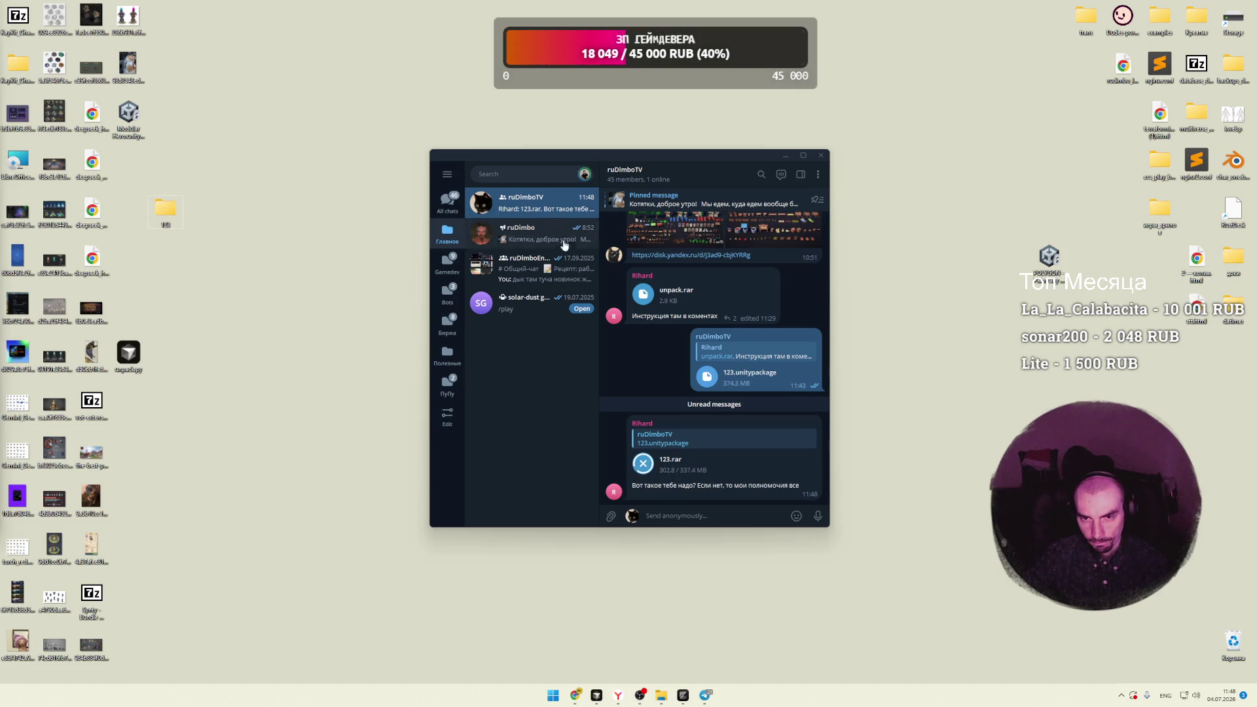
pyautogui.moveTo(396, 301); pyautogui.dragTo(689, 172)
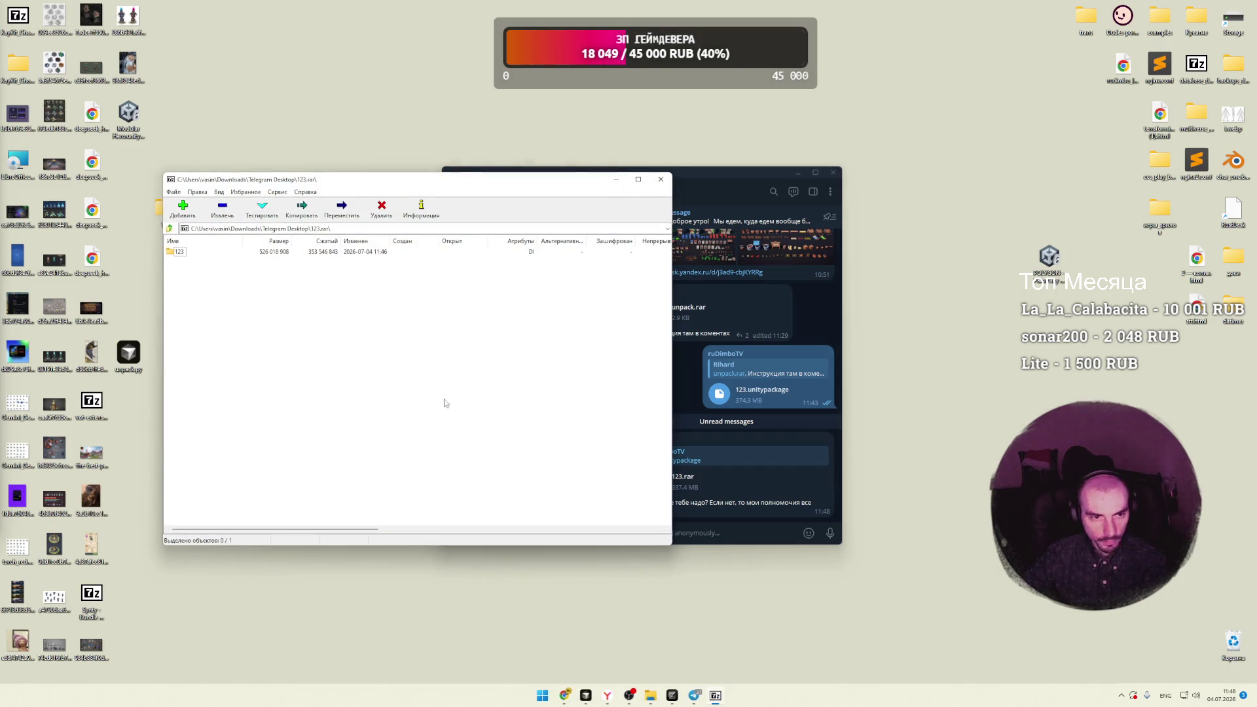
# Step: Open the 123 folder in 7-Zip and drag _Models and _Textures into the empty output_dir folder
pyautogui.doubleClick(178, 252)
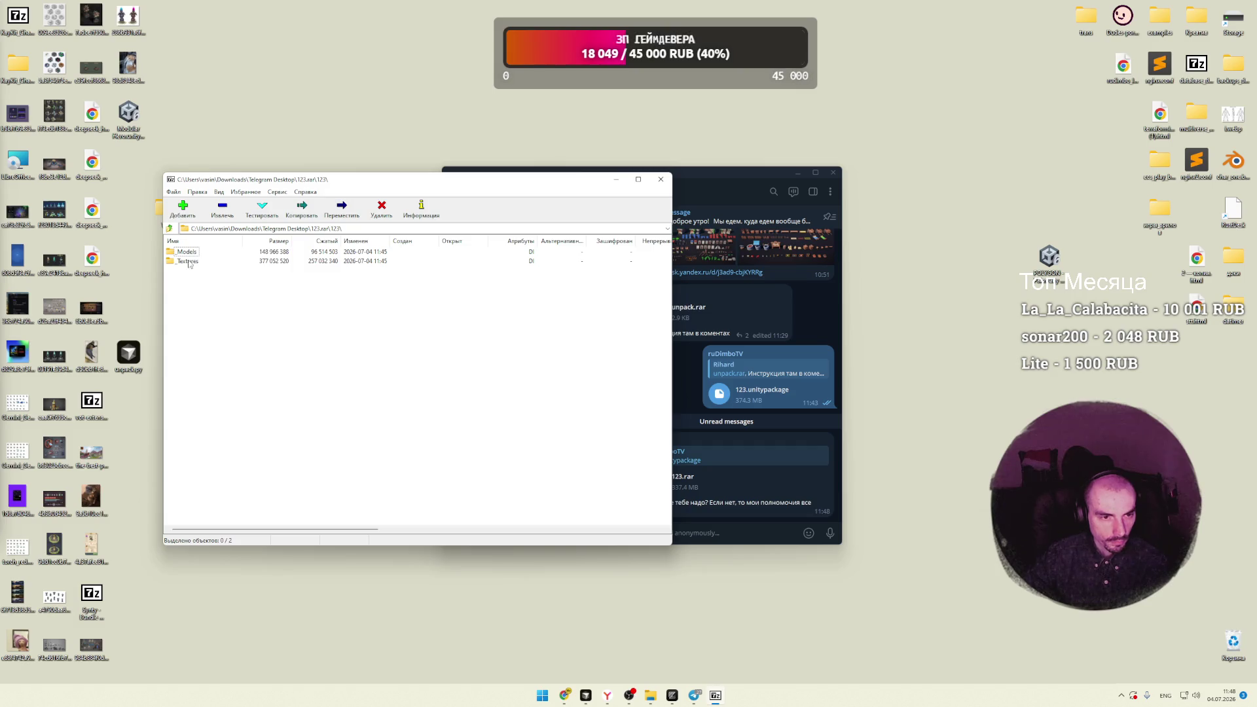
pyautogui.moveTo(323, 175); pyautogui.dragTo(444, 229)
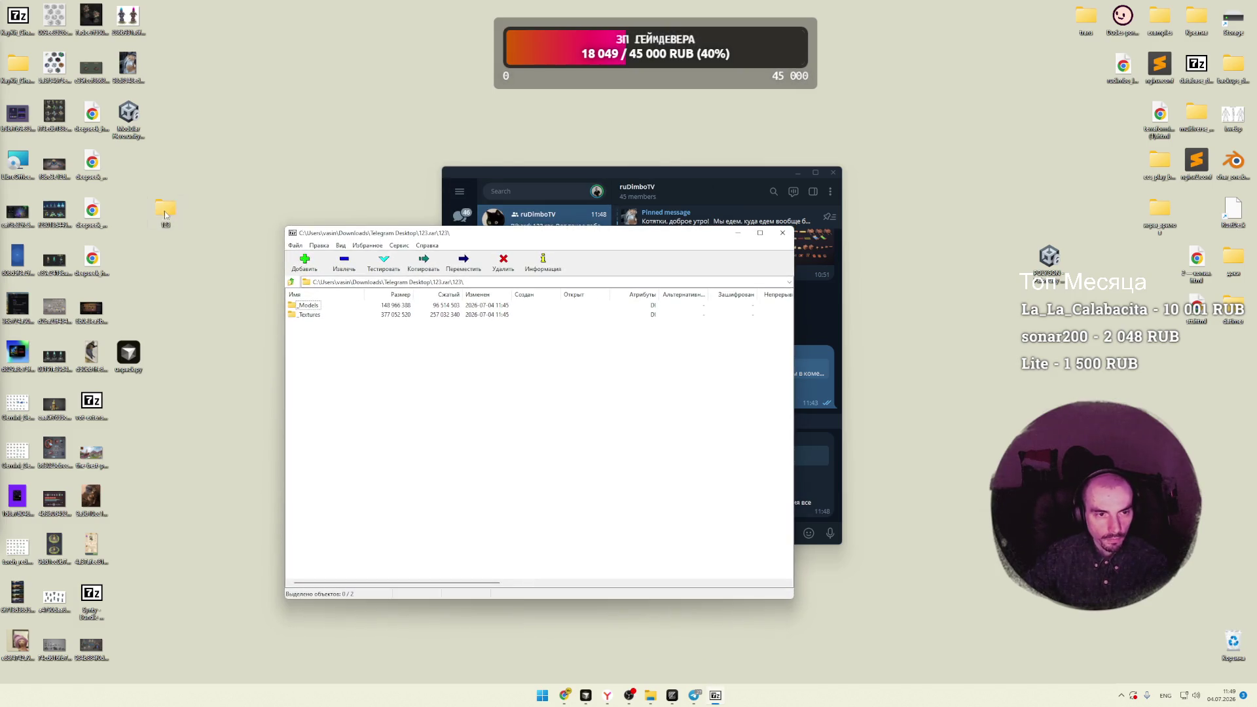
pyautogui.doubleClick(167, 211)
pyautogui.doubleClick(657, 243)
pyautogui.moveTo(400, 343)
pyautogui.mouseDown()
pyautogui.moveTo(293, 288)
pyautogui.moveTo(911, 395)
pyautogui.mouseUp()
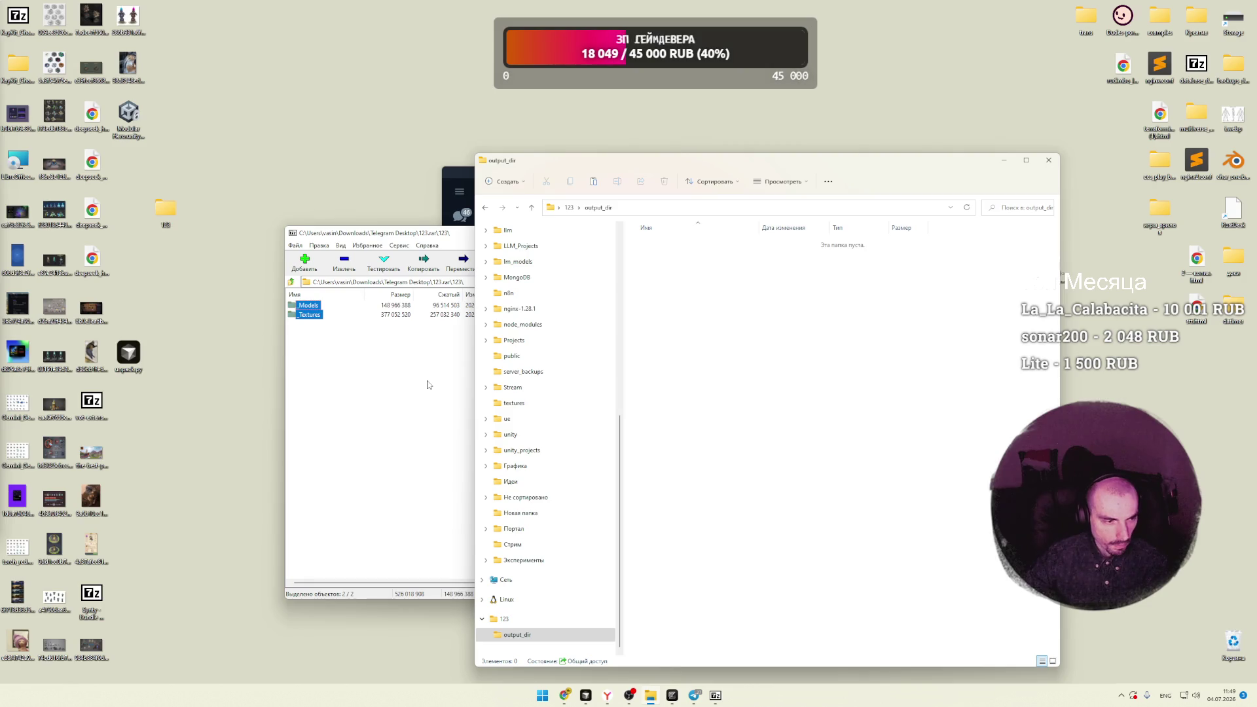
pyautogui.click(403, 382)
# Step: Close 7-Zip, look through _Models and _Textures, and preview an FBX model in 3D Viewer
pyautogui.click(783, 233)
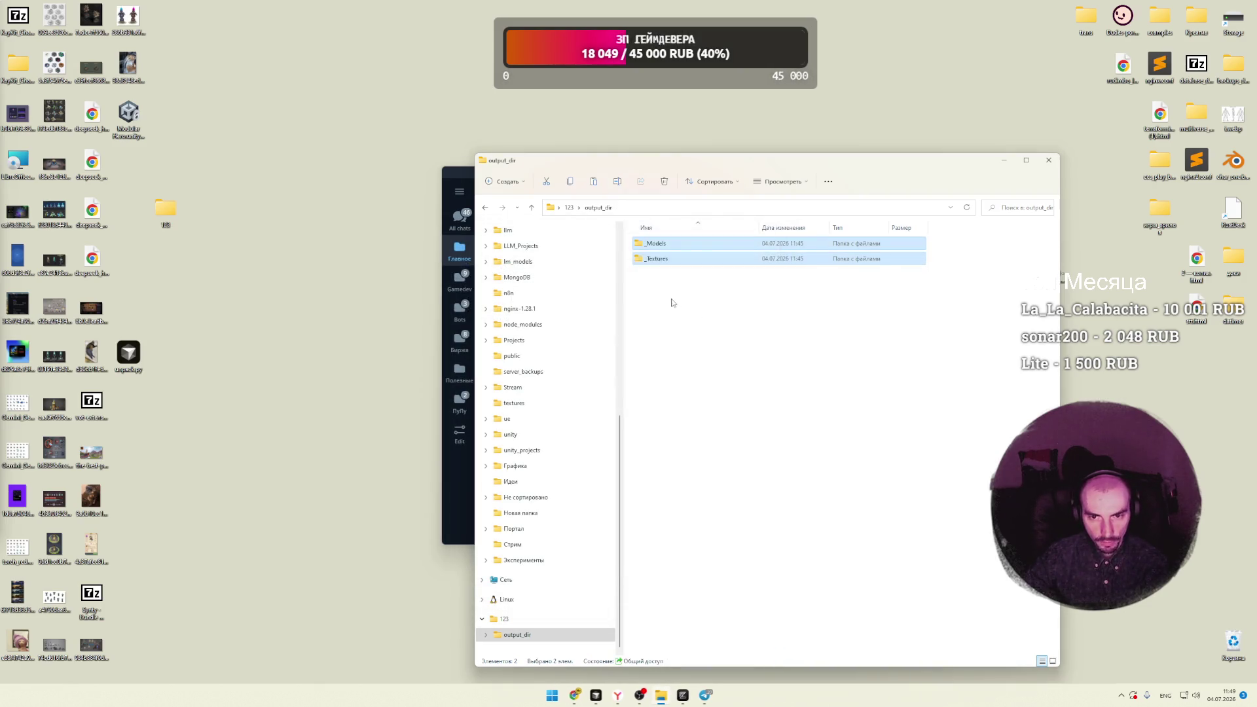
pyautogui.doubleClick(657, 243)
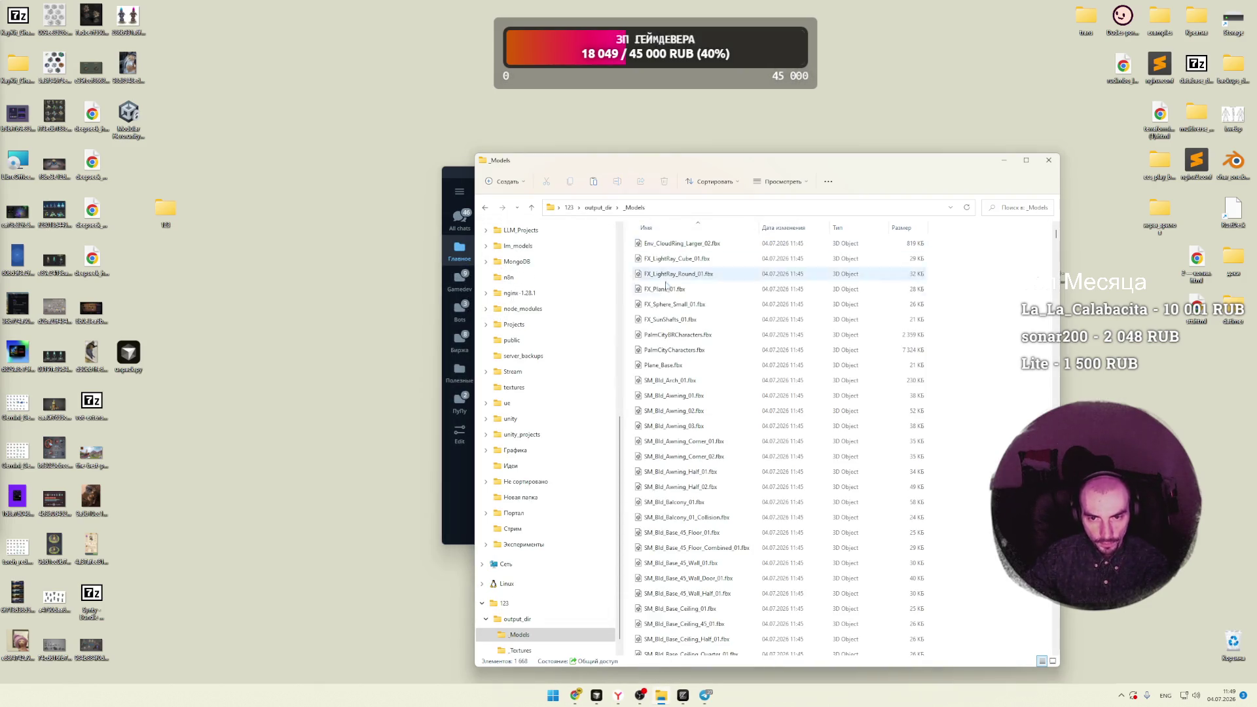
pyautogui.click(599, 207)
pyautogui.doubleClick(661, 260)
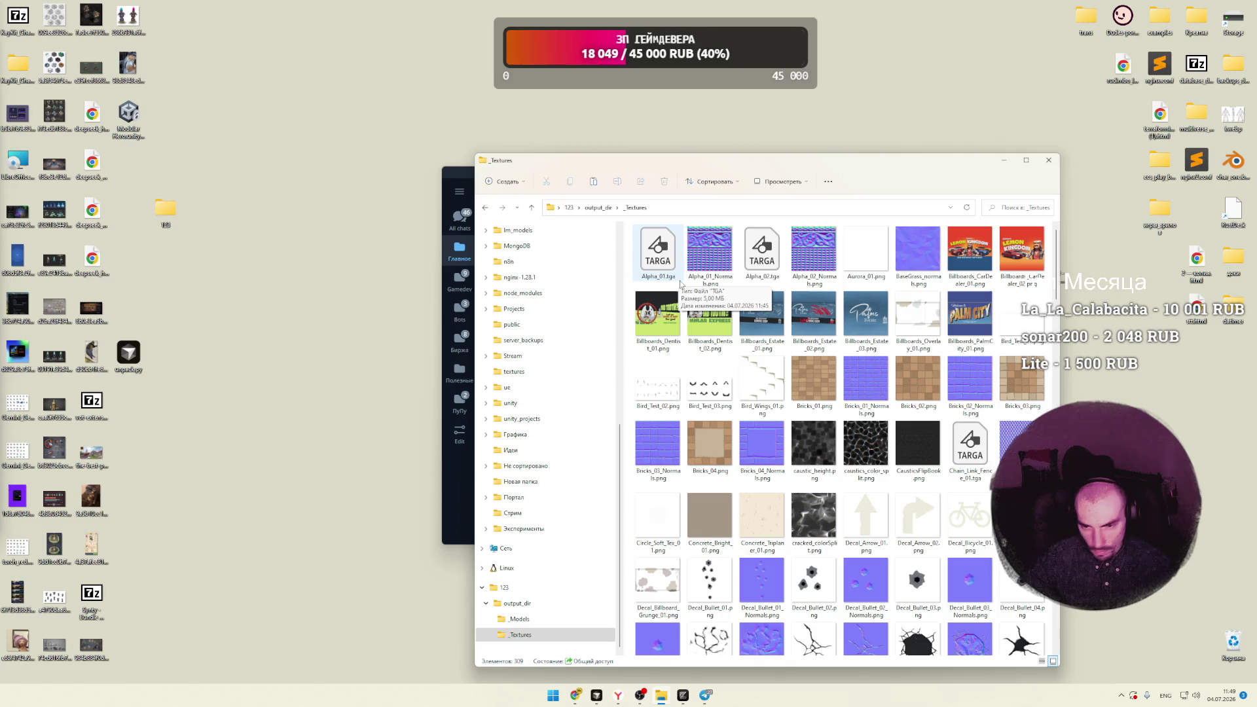
pyautogui.scroll(-15, 681, 286)
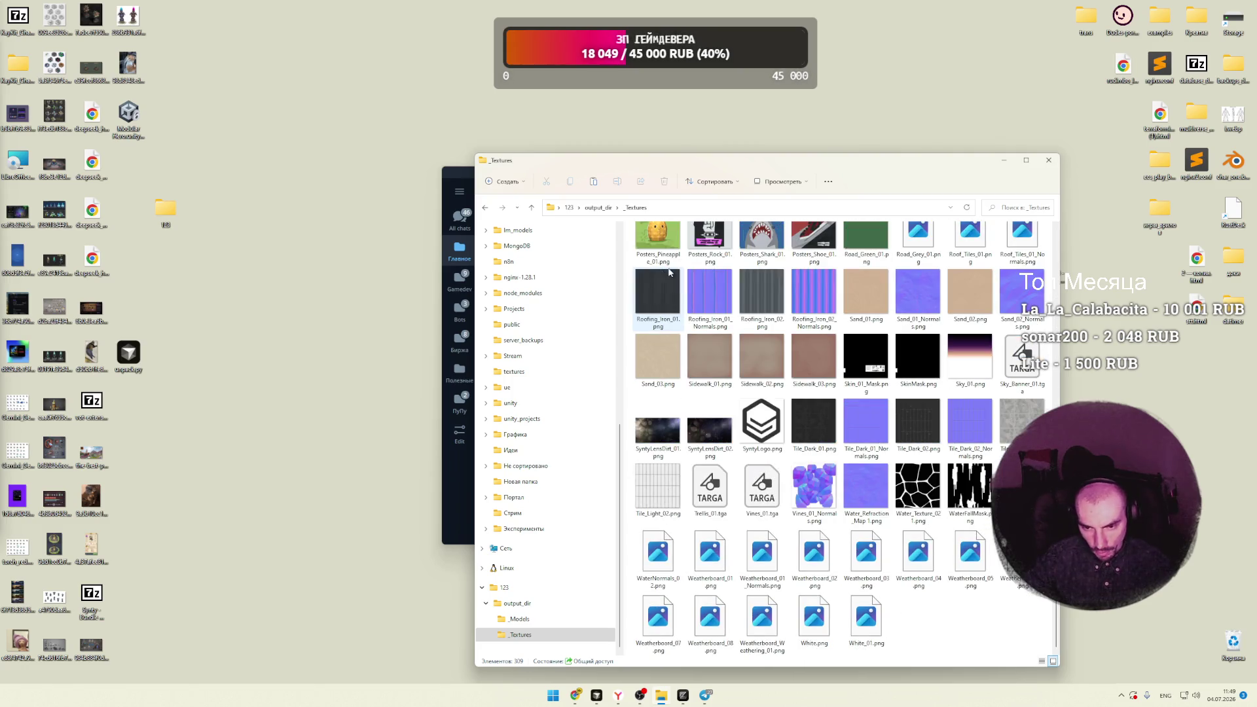
pyautogui.click(599, 208)
pyautogui.doubleClick(668, 242)
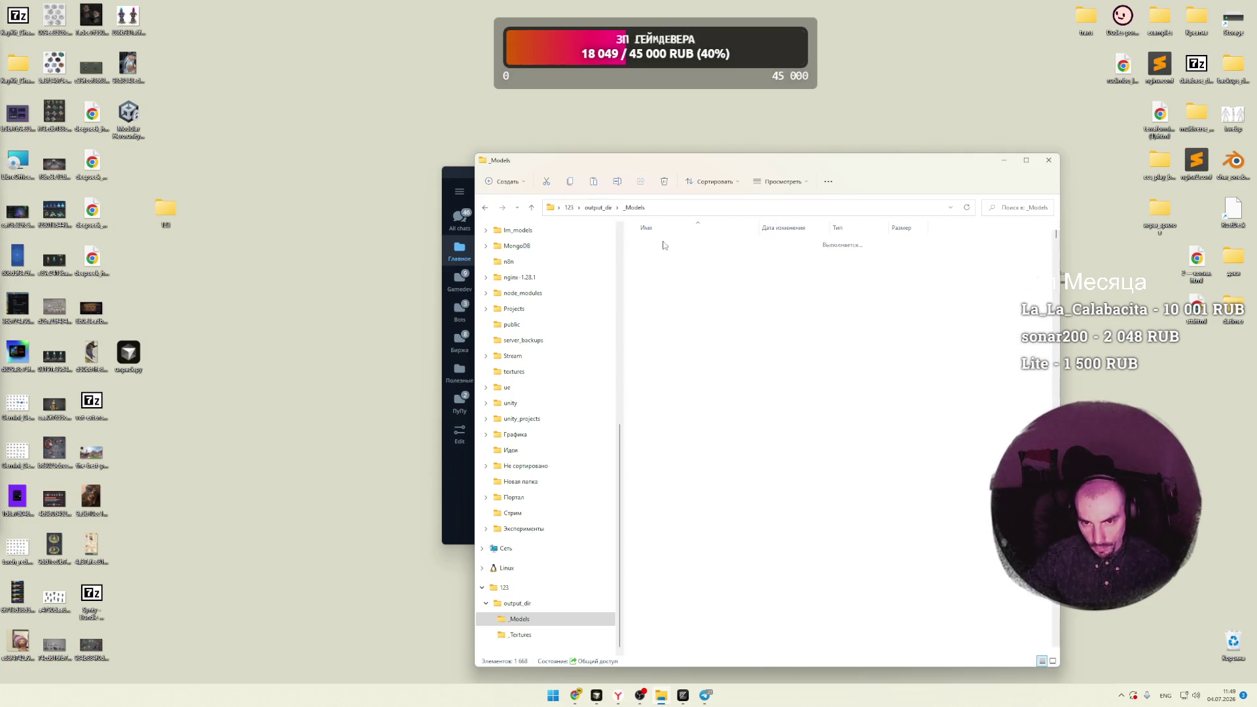
pyautogui.doubleClick(684, 274)
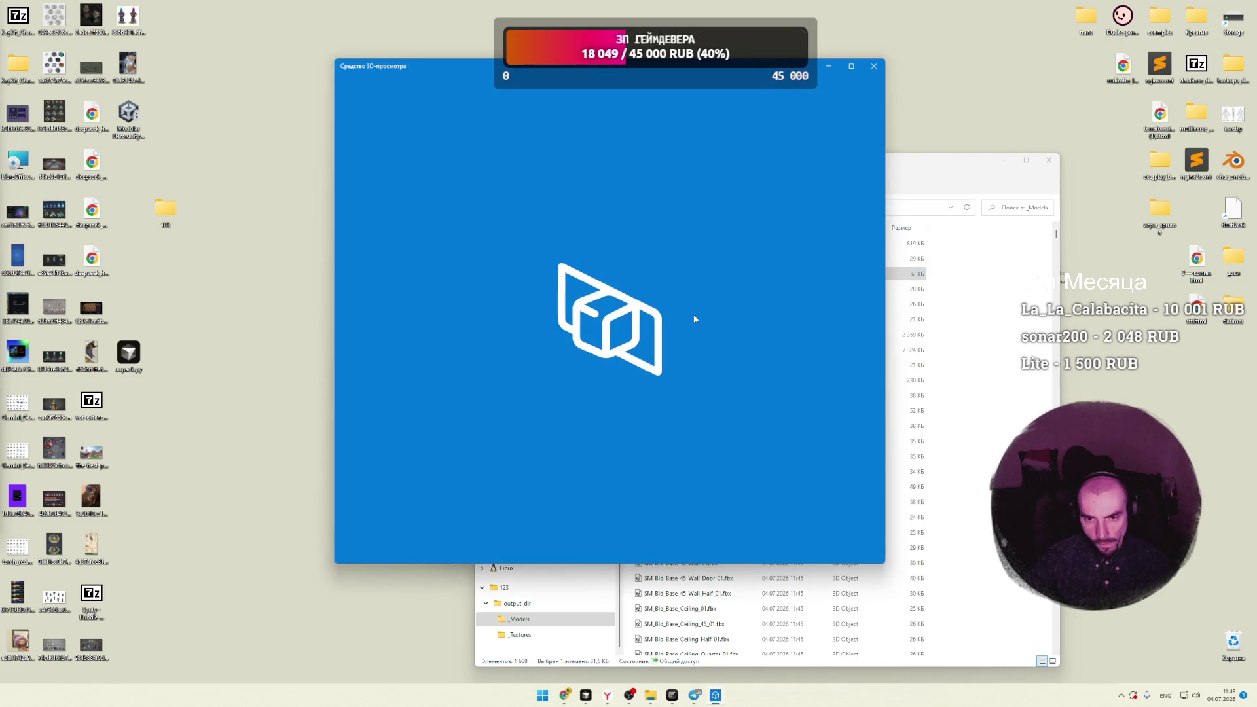
pyautogui.moveTo(600, 325)
pyautogui.mouseDown()
pyautogui.moveTo(508, 341)
pyautogui.moveTo(567, 280)
pyautogui.moveTo(569, 307)
pyautogui.mouseUp()
pyautogui.click(873, 66)
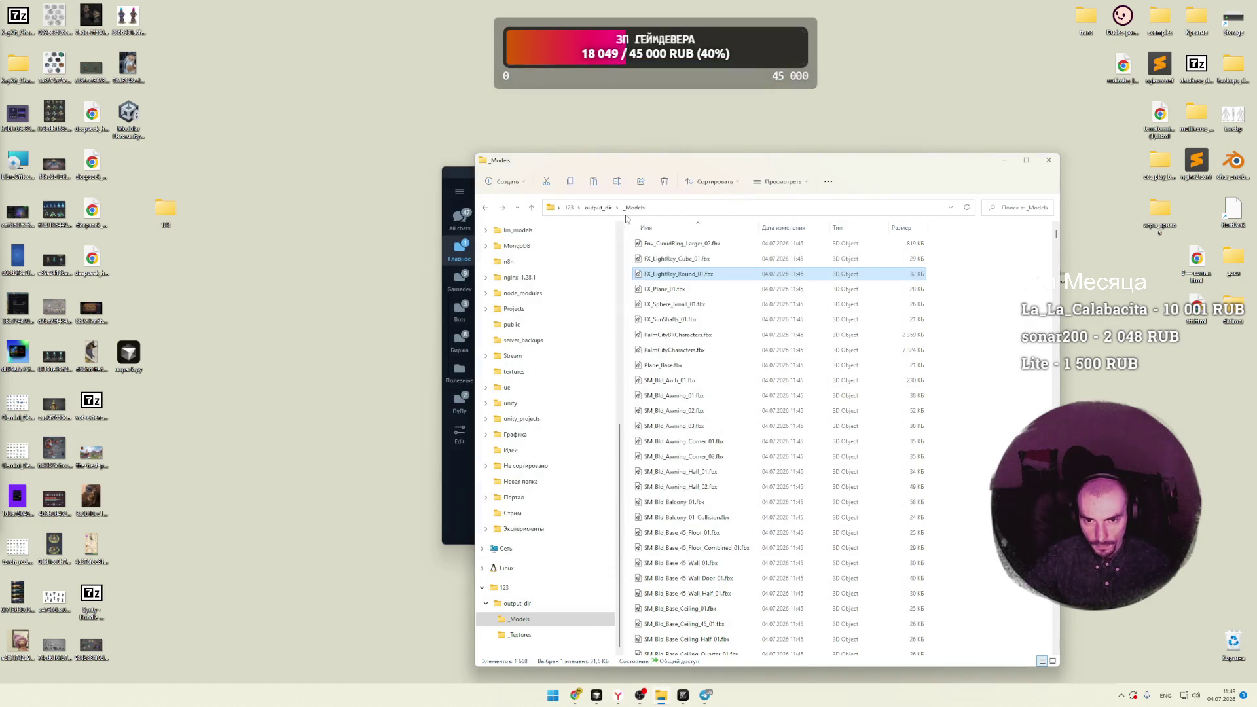
# Step: Copy all 309 texture files from _Textures and paste them into _Models
pyautogui.click(597, 207)
pyautogui.doubleClick(651, 259)
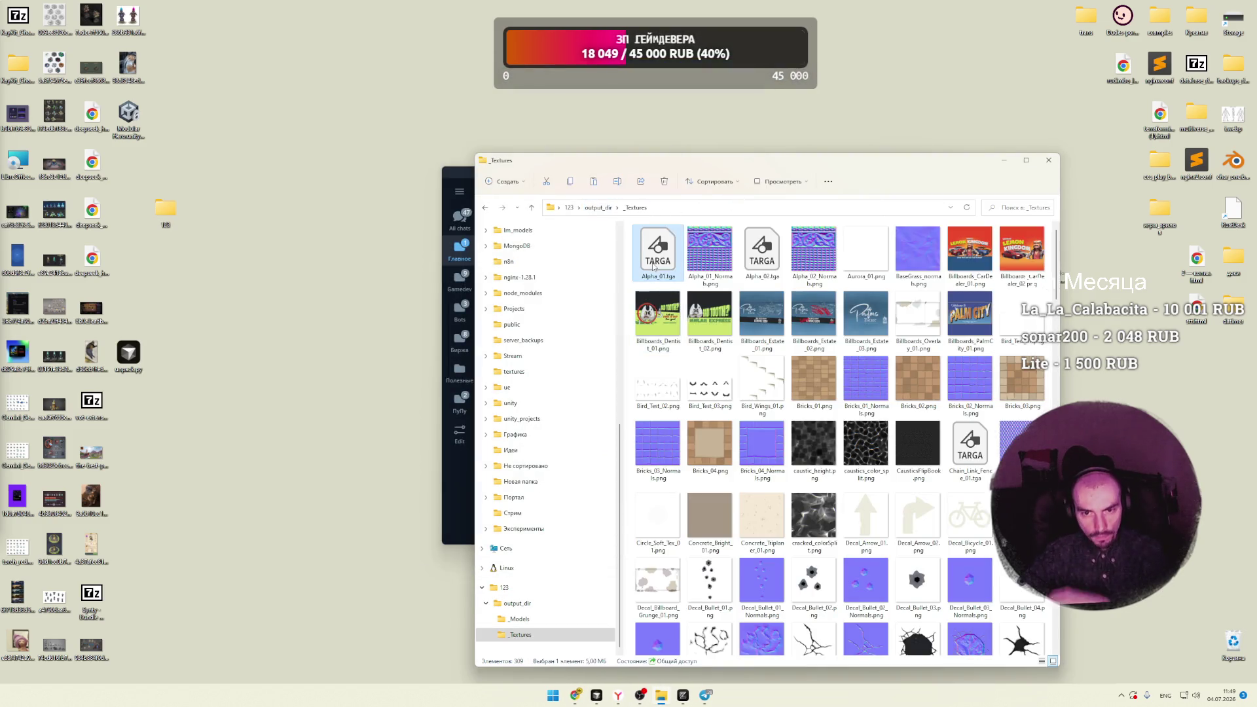
pyautogui.hotkey('ctrl', 'a')
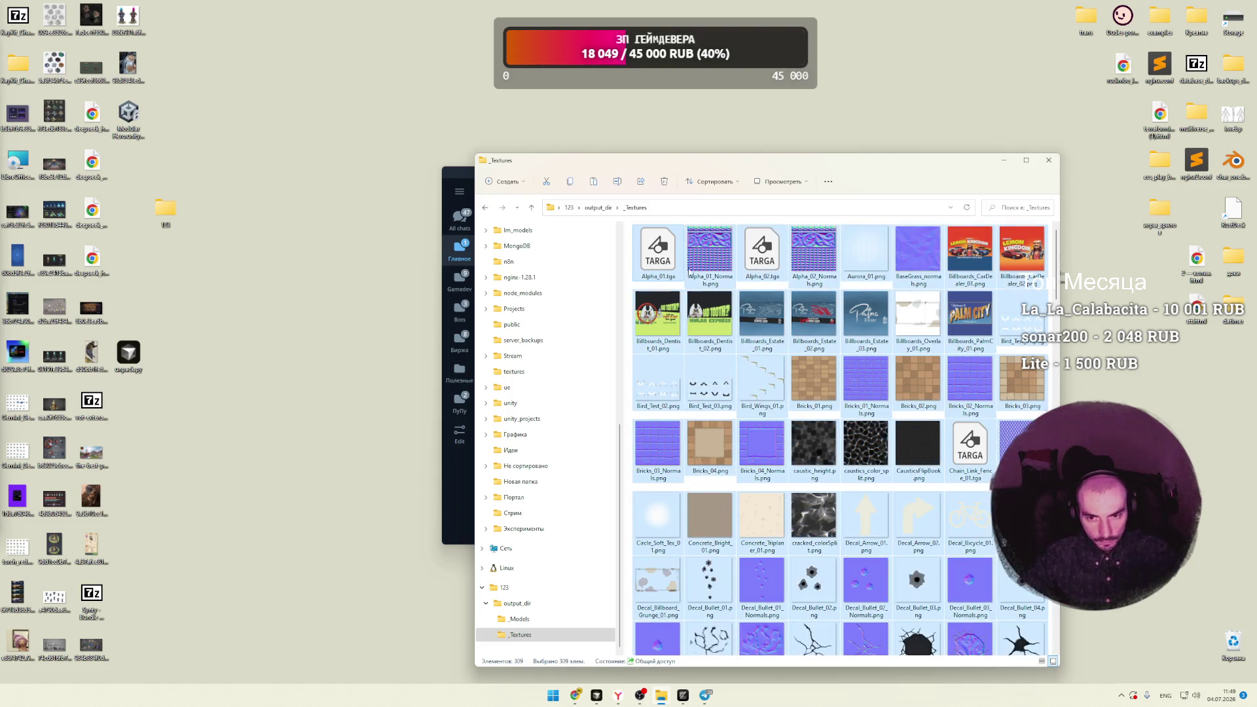
pyautogui.click(605, 207)
pyautogui.doubleClick(651, 244)
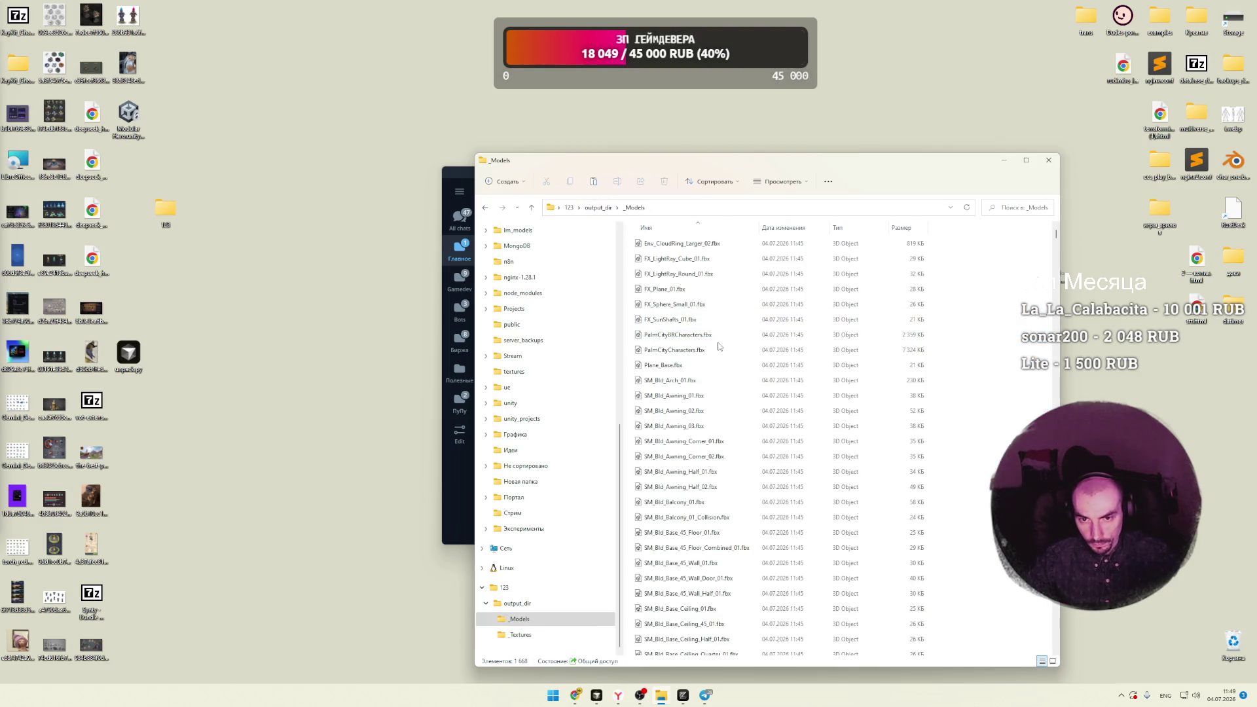
pyautogui.hotkey('ctrl', 'v')
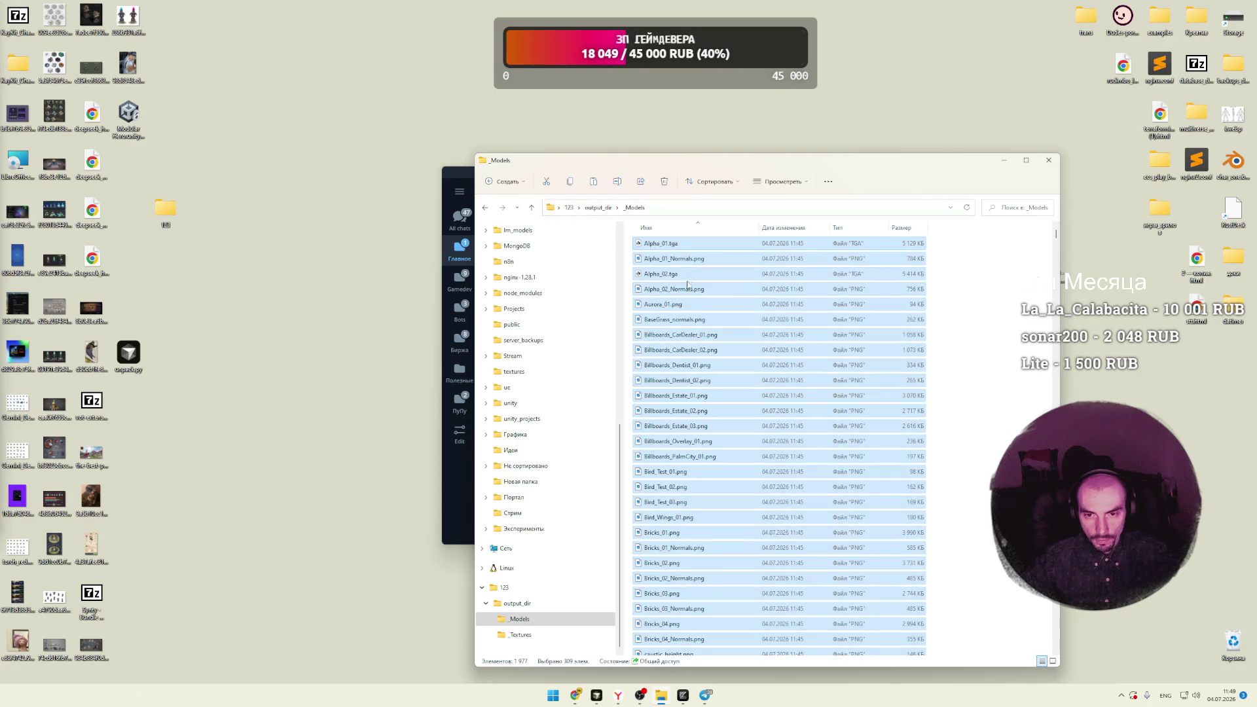
pyautogui.doubleClick(658, 246)
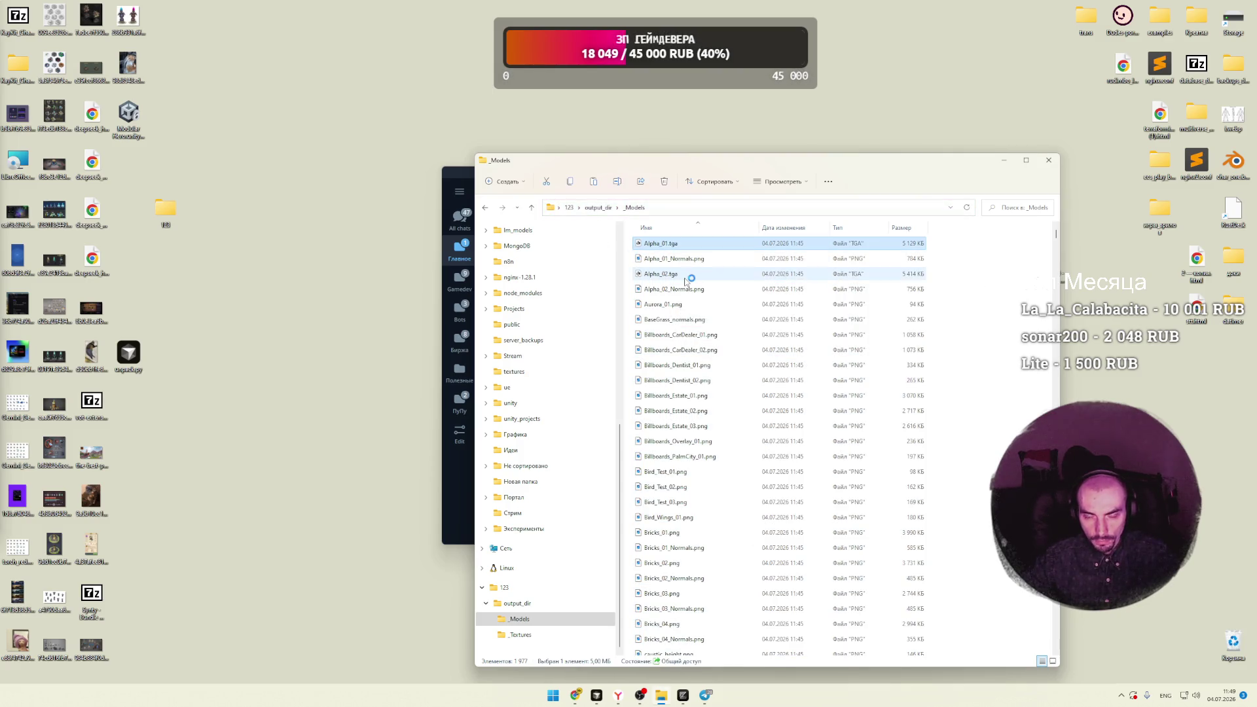
pyautogui.click(664, 387)
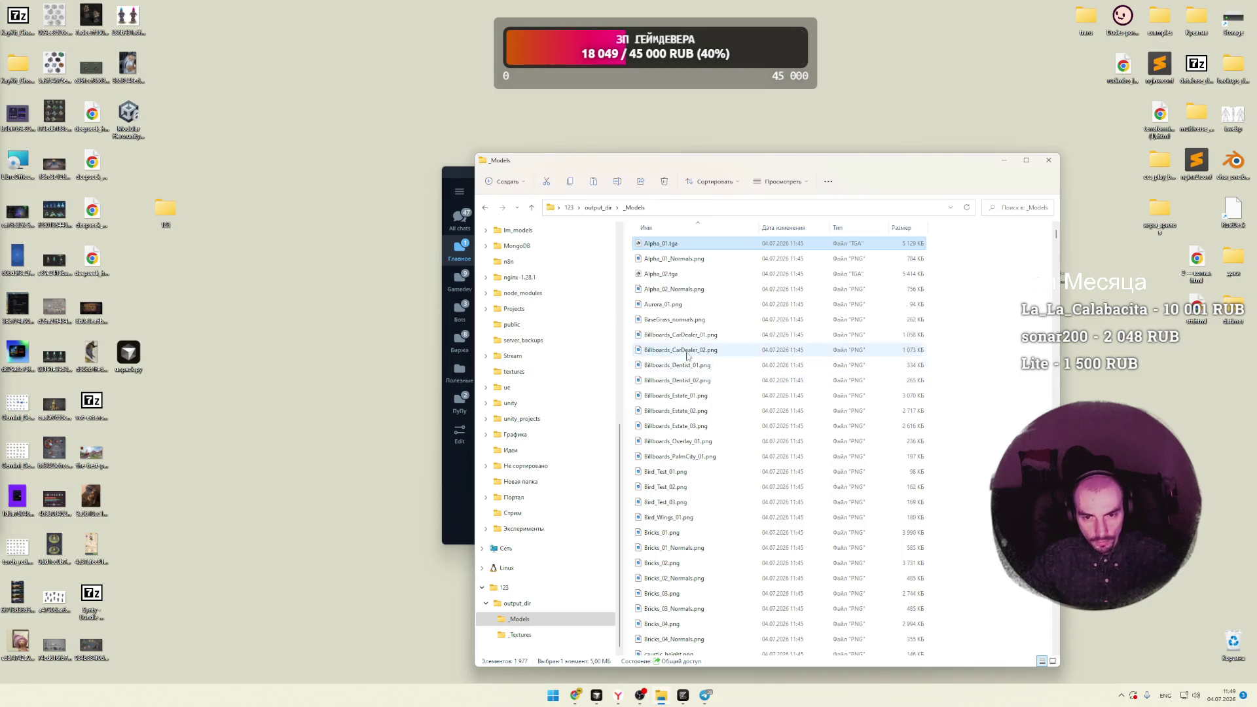
pyautogui.scroll(-15, 674, 341)
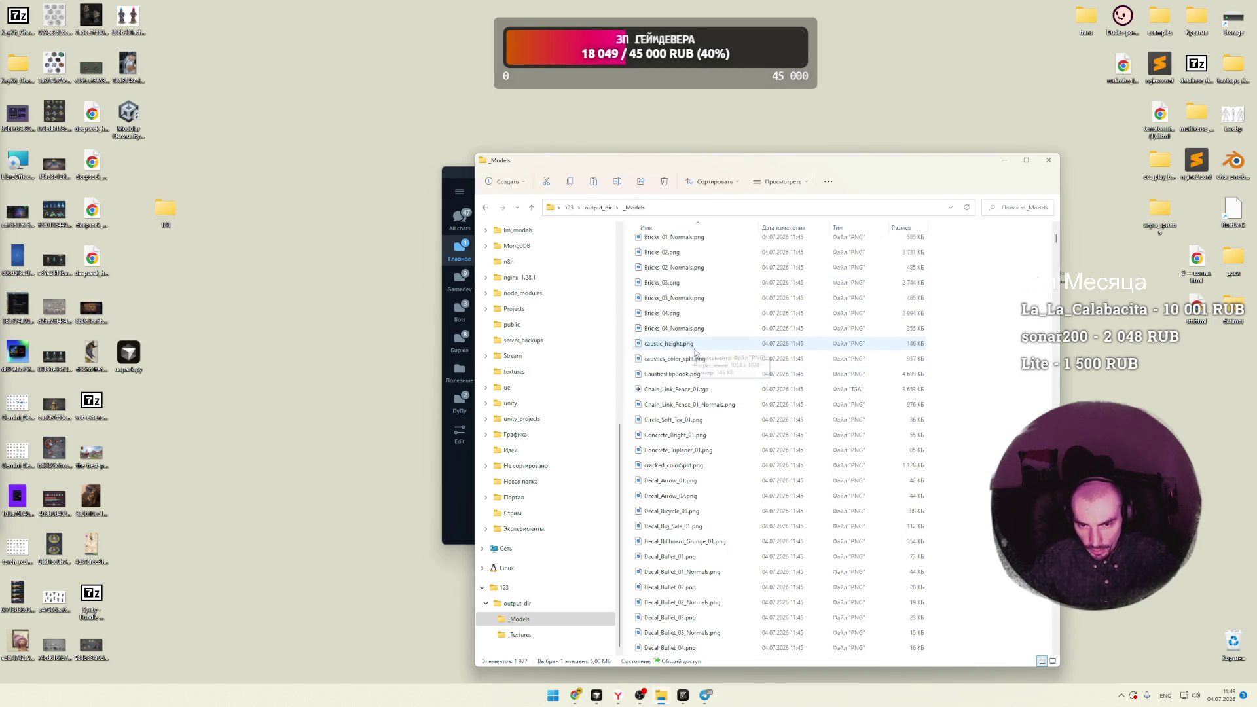
pyautogui.scroll(-15, 697, 383)
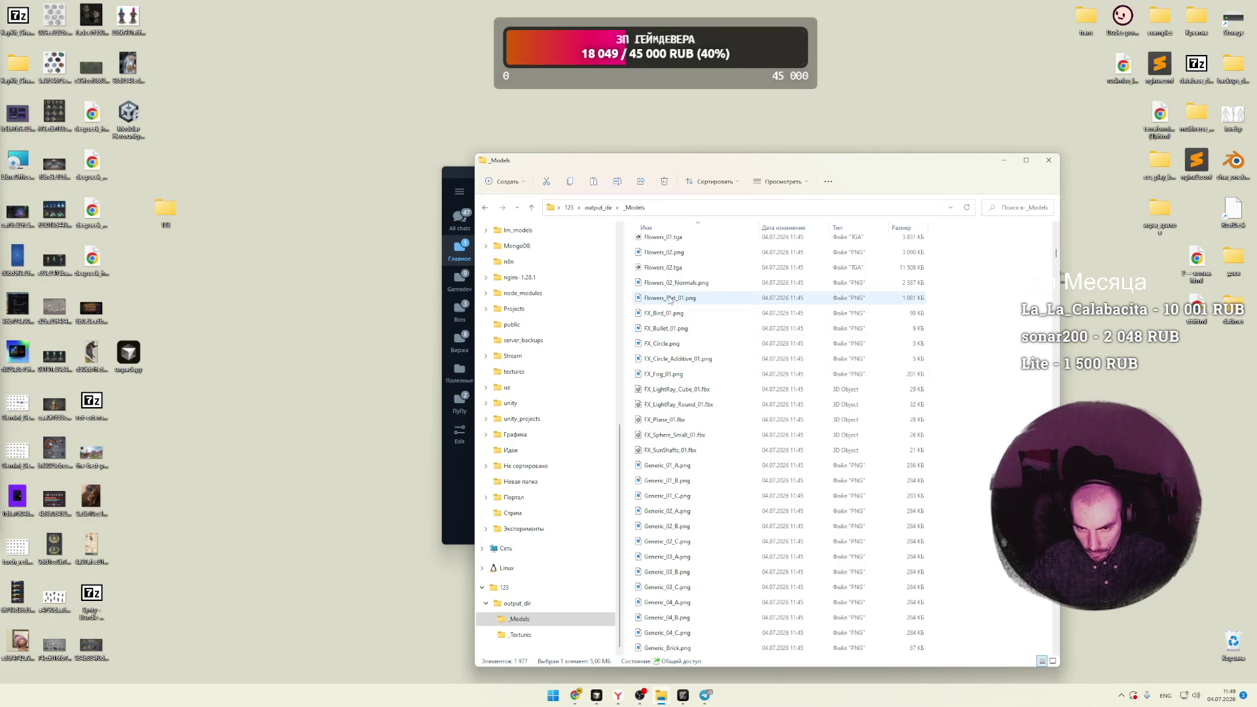
pyautogui.doubleClick(662, 267)
pyautogui.click(662, 386)
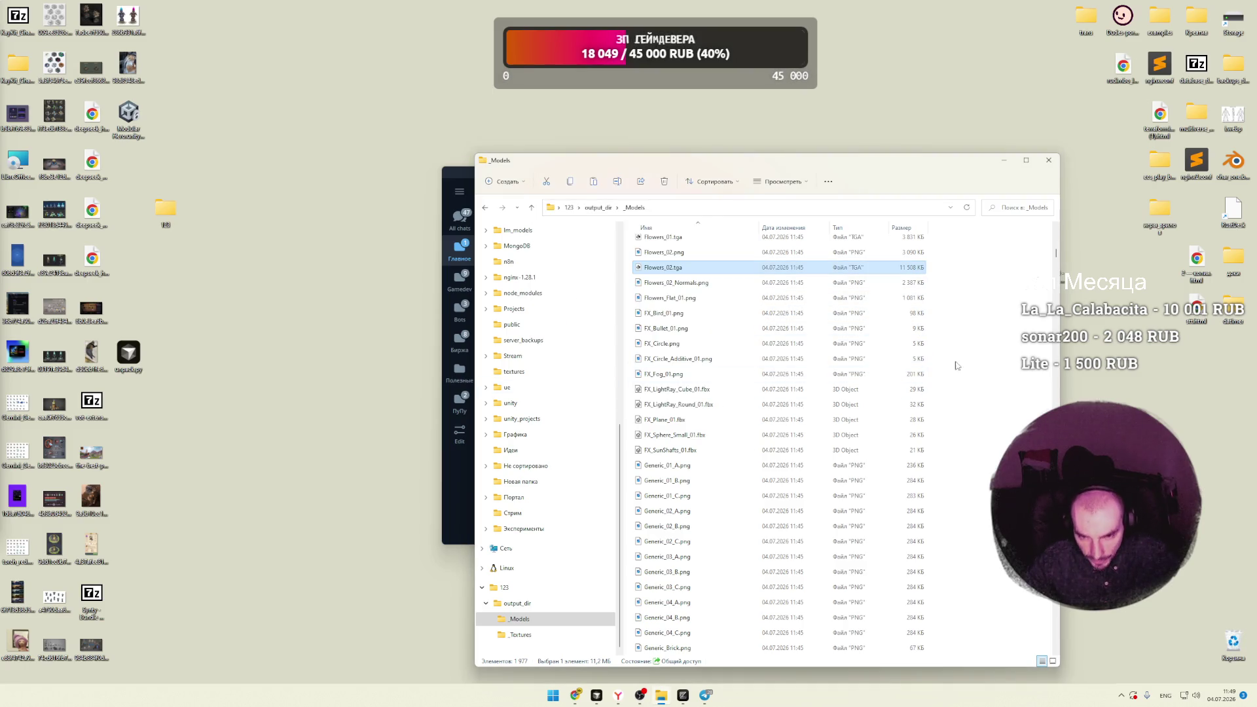
pyautogui.doubleClick(689, 389)
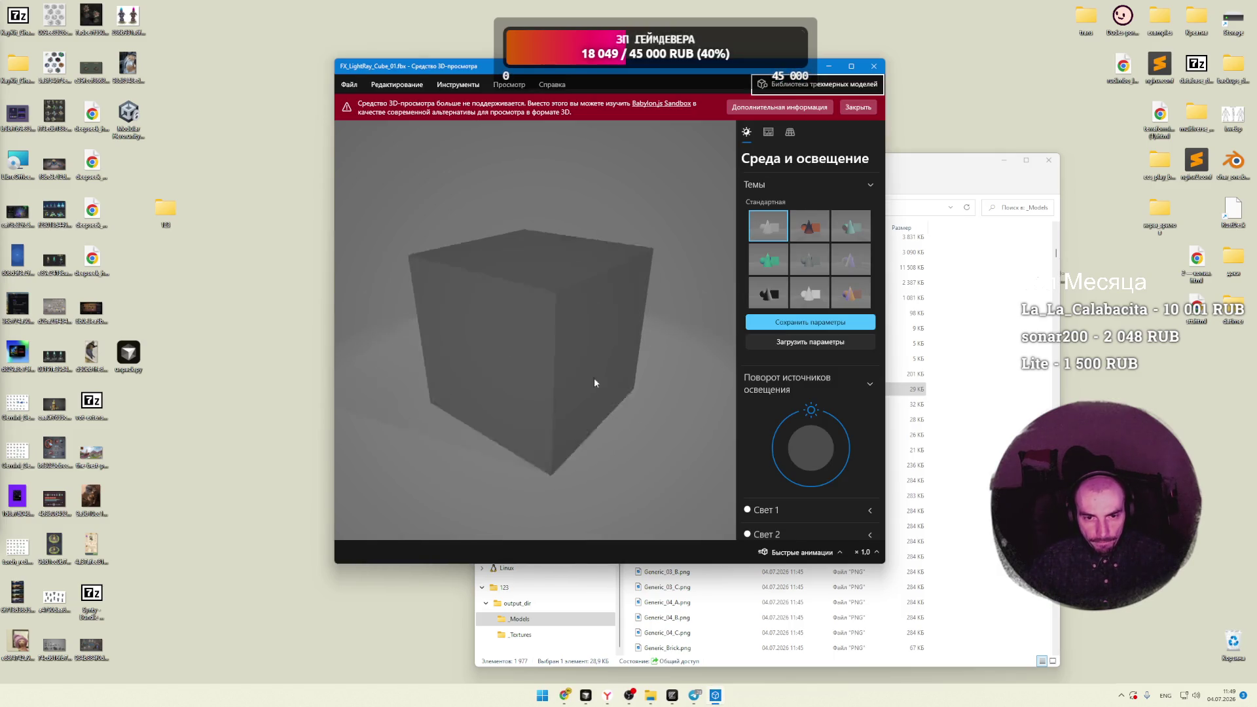
pyautogui.click(858, 107)
pyautogui.click(874, 66)
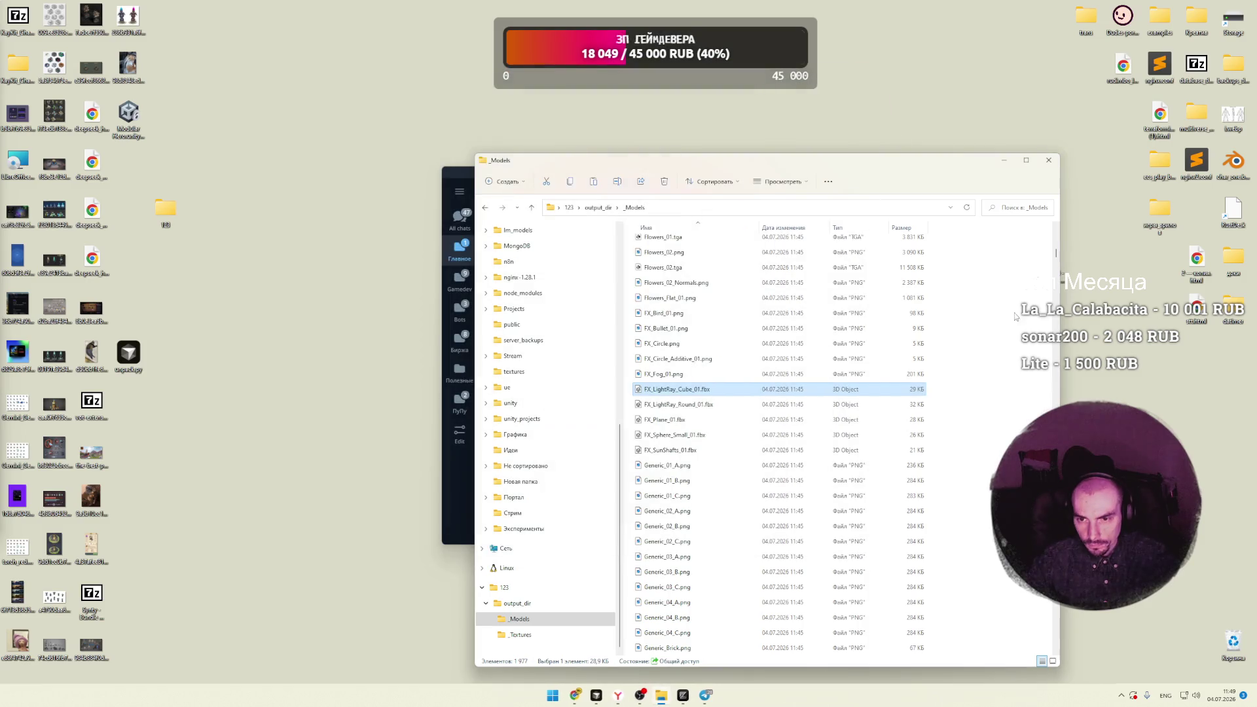
pyautogui.scroll(4, 851, 327)
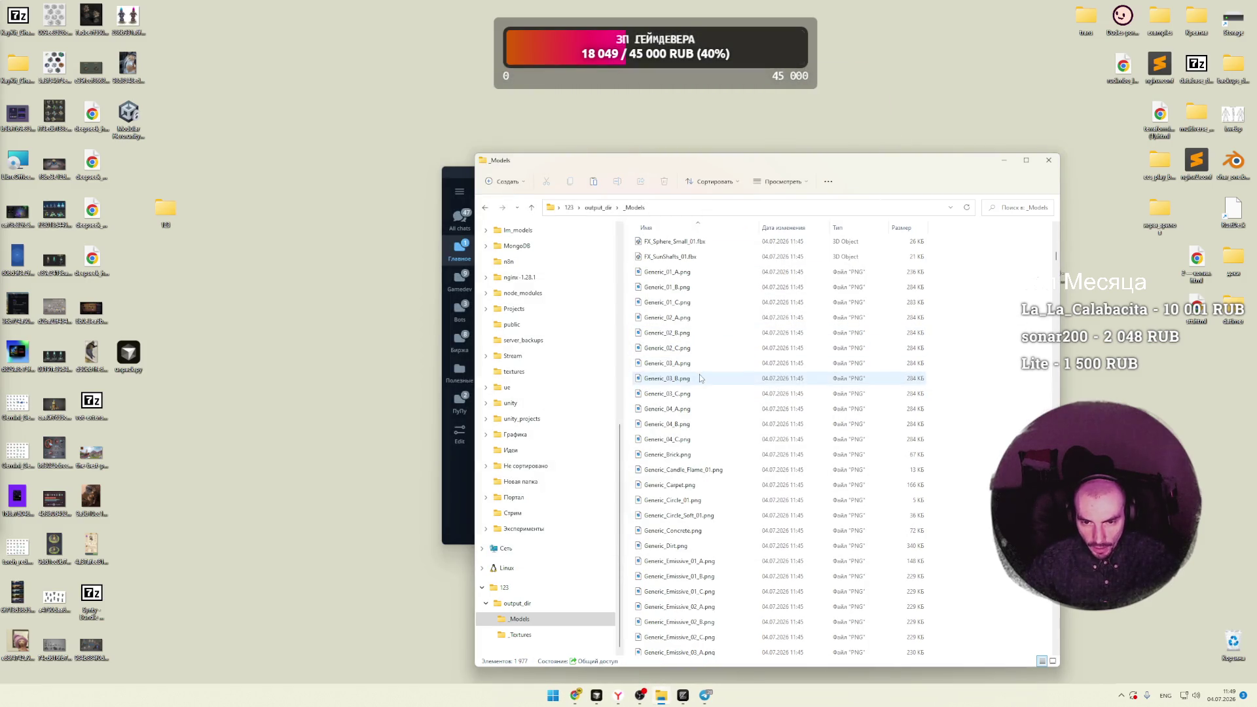
pyautogui.doubleClick(681, 348)
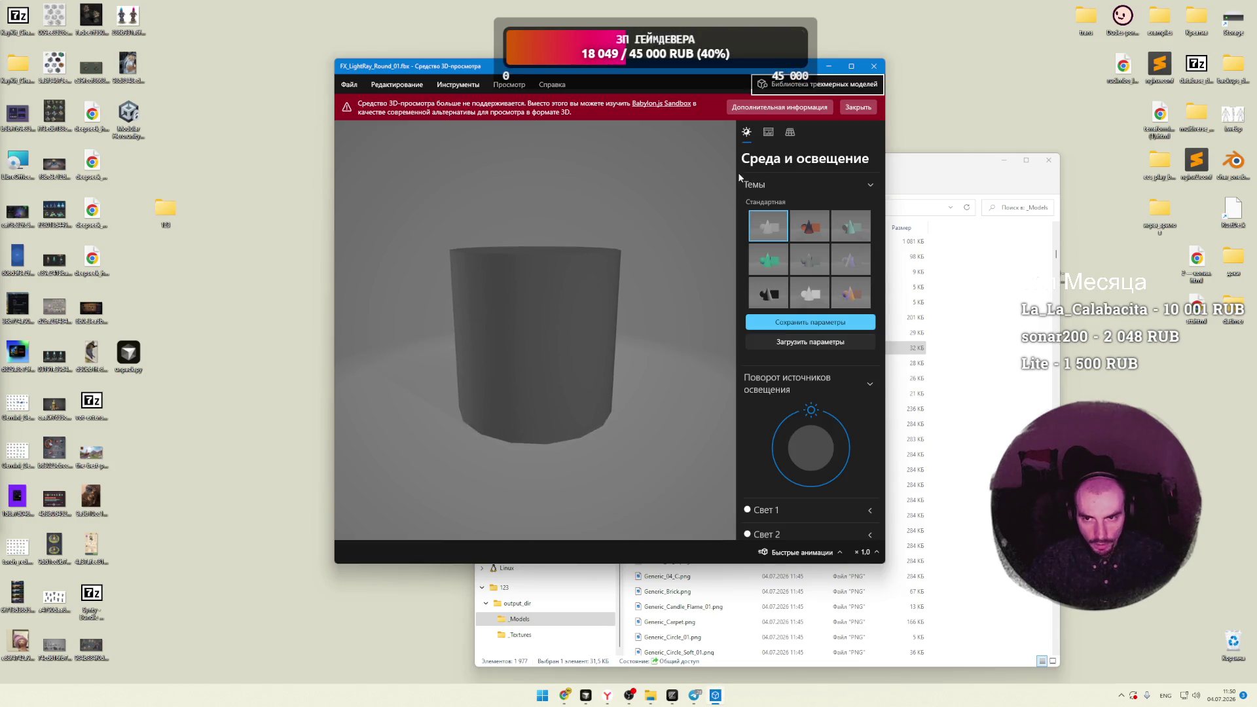
pyautogui.click(873, 66)
pyautogui.scroll(-20, 742, 401)
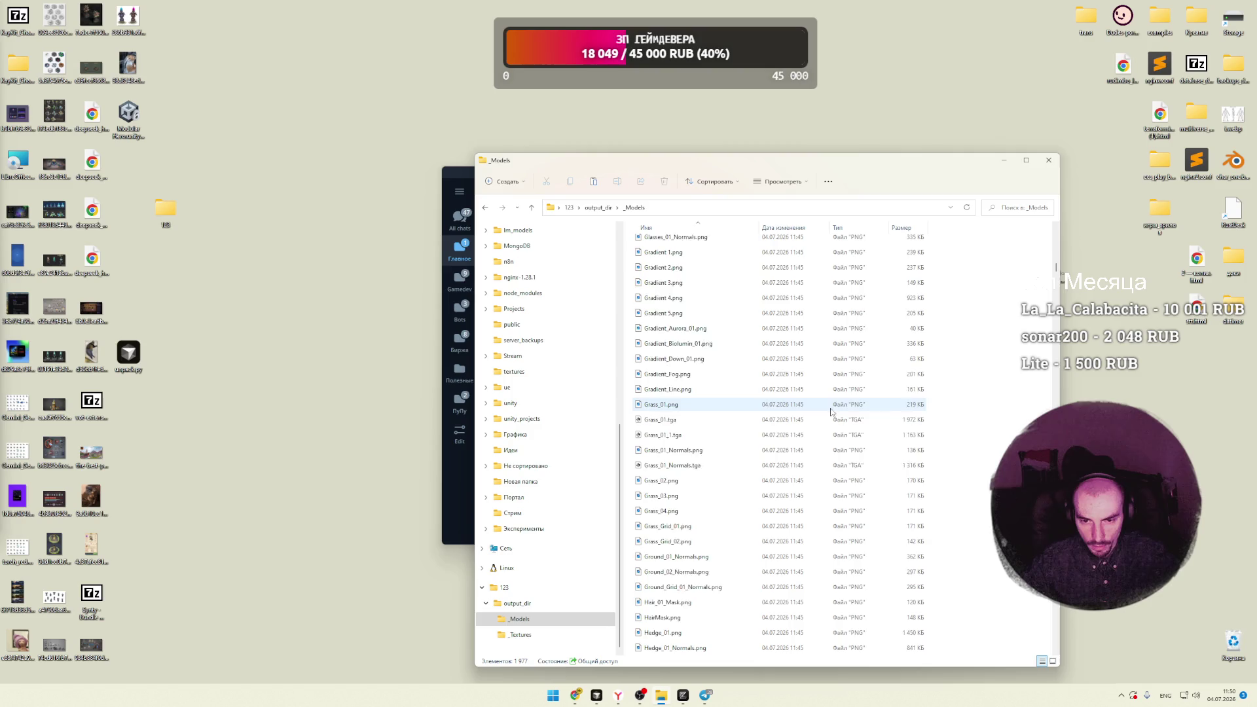
pyautogui.scroll(-2, 658, 389)
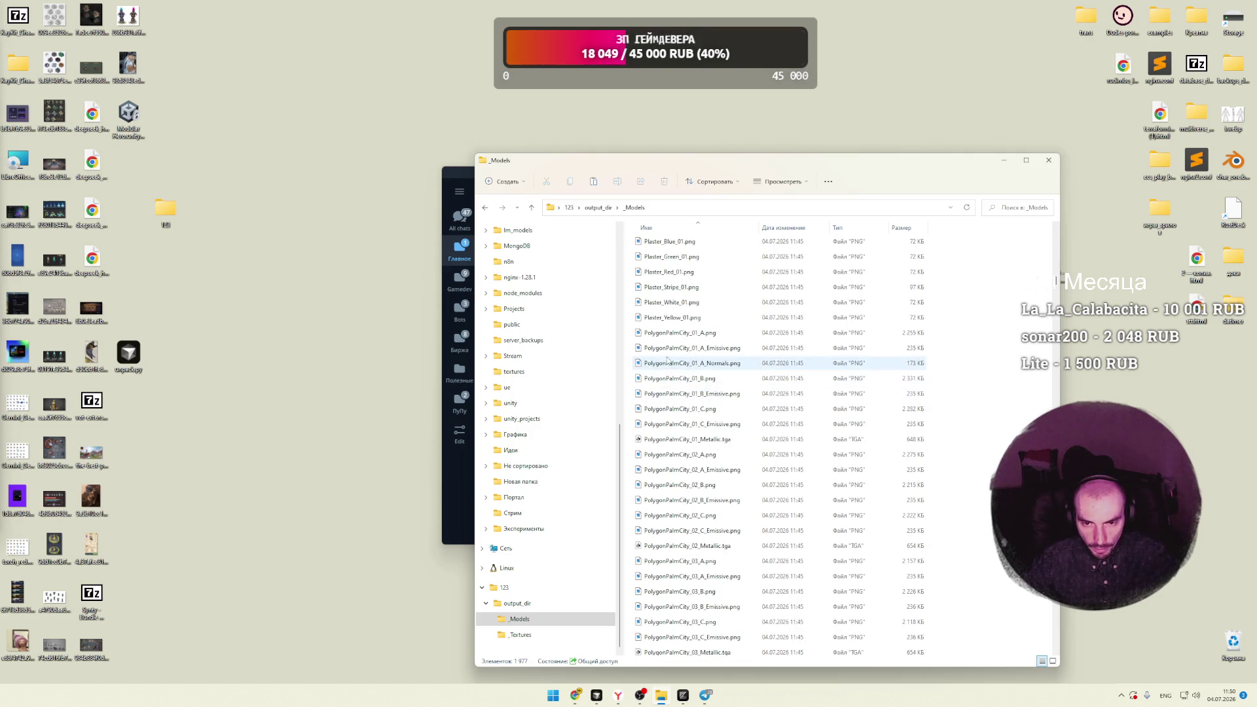
pyautogui.doubleClick(658, 242)
pyautogui.press('Escape')
pyautogui.click(1122, 696)
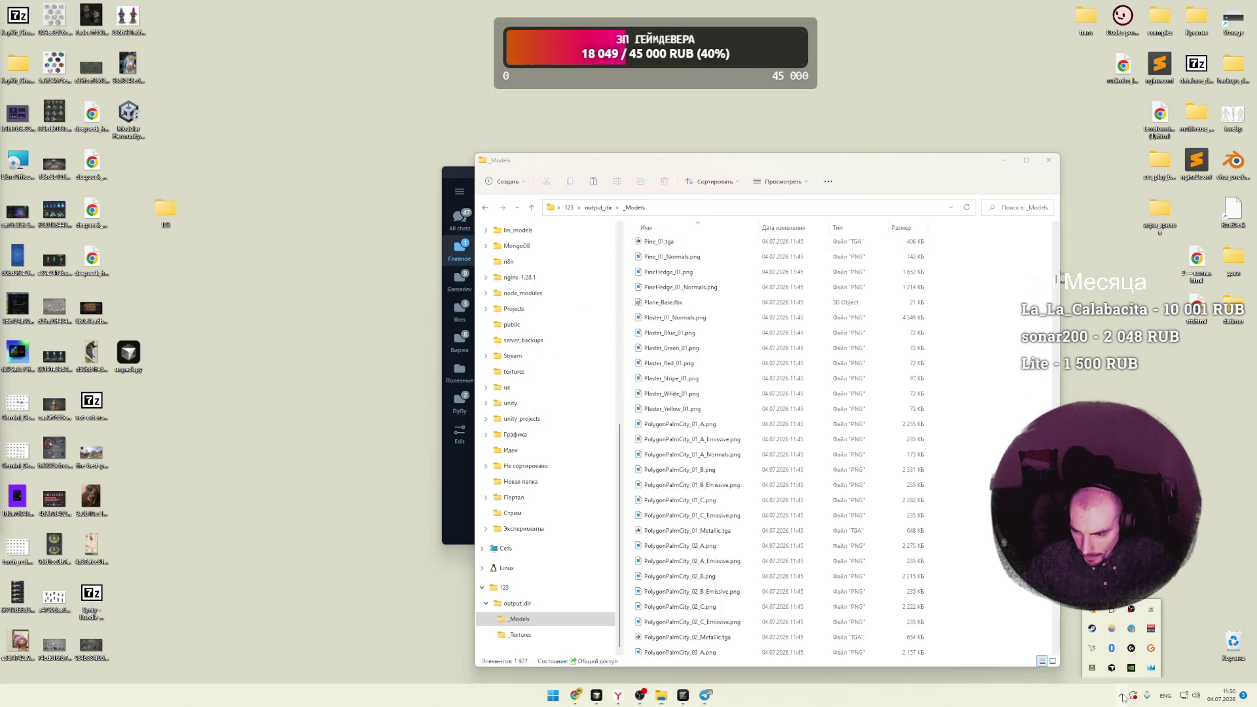
pyautogui.click(1092, 629)
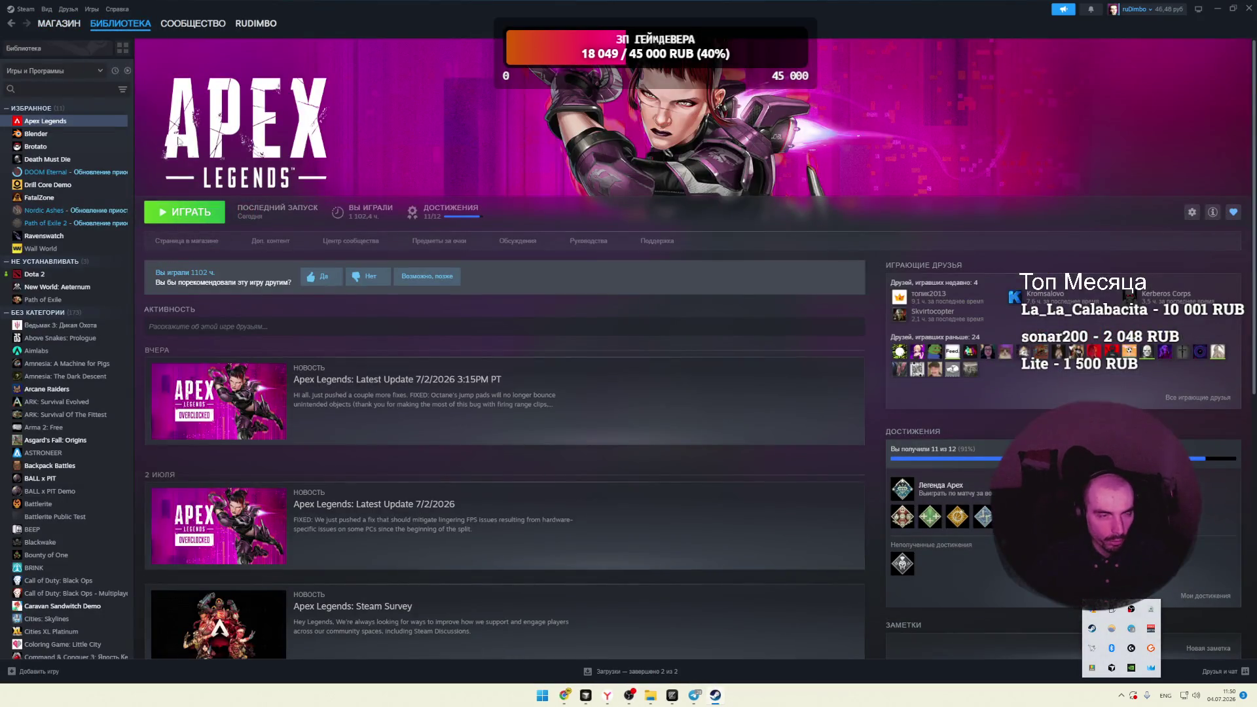
# Step: Go to Blender's page in the Steam library and launch Blender 5.1.2
pyautogui.click(124, 41)
pyautogui.click(378, 310)
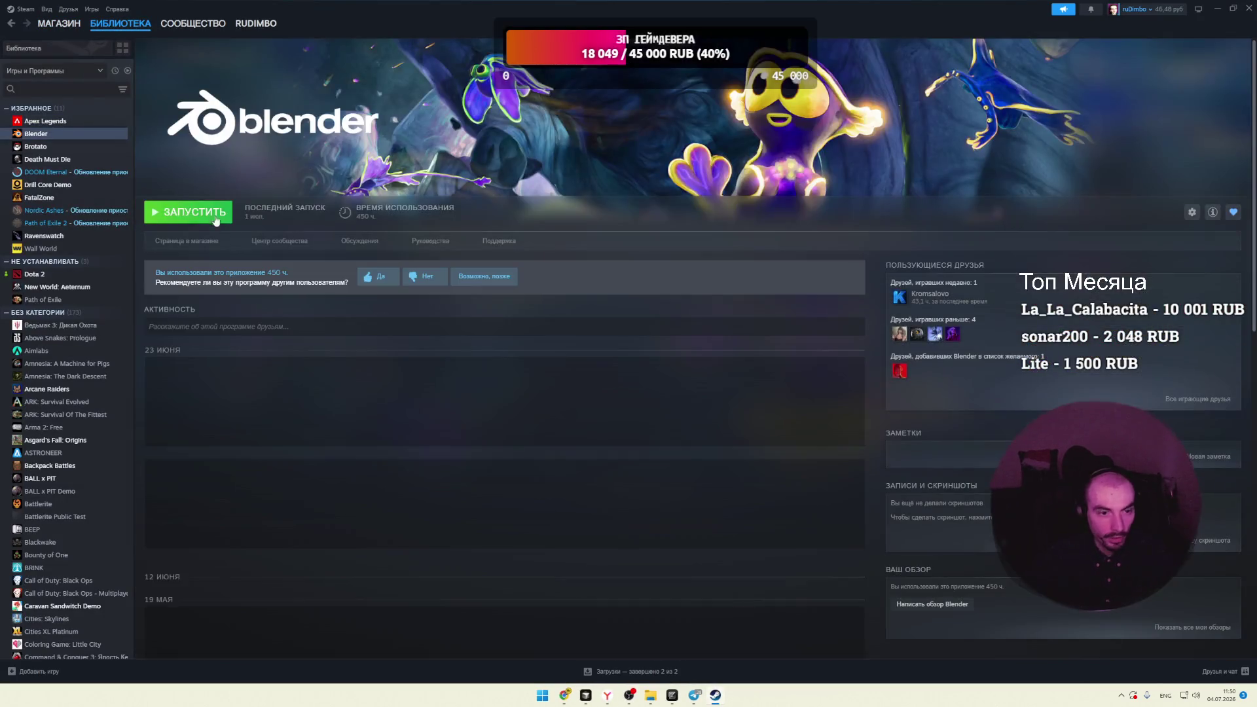
pyautogui.click(1218, 9)
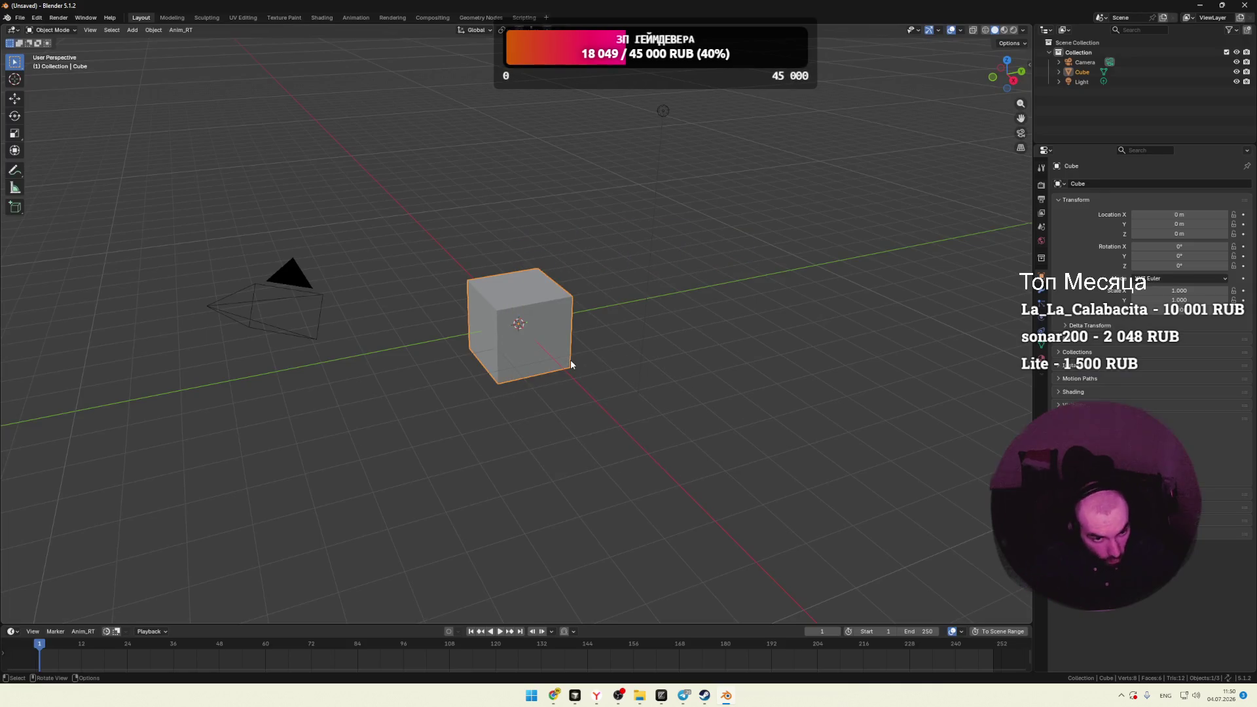
# Step: Delete the default camera, cube and light, then drop Plane_Base.fbx into the viewport and import it
pyautogui.moveTo(731, 57)
pyautogui.mouseDown()
pyautogui.moveTo(300, 364)
pyautogui.moveTo(344, 379)
pyautogui.mouseUp()
pyautogui.press('Delete')
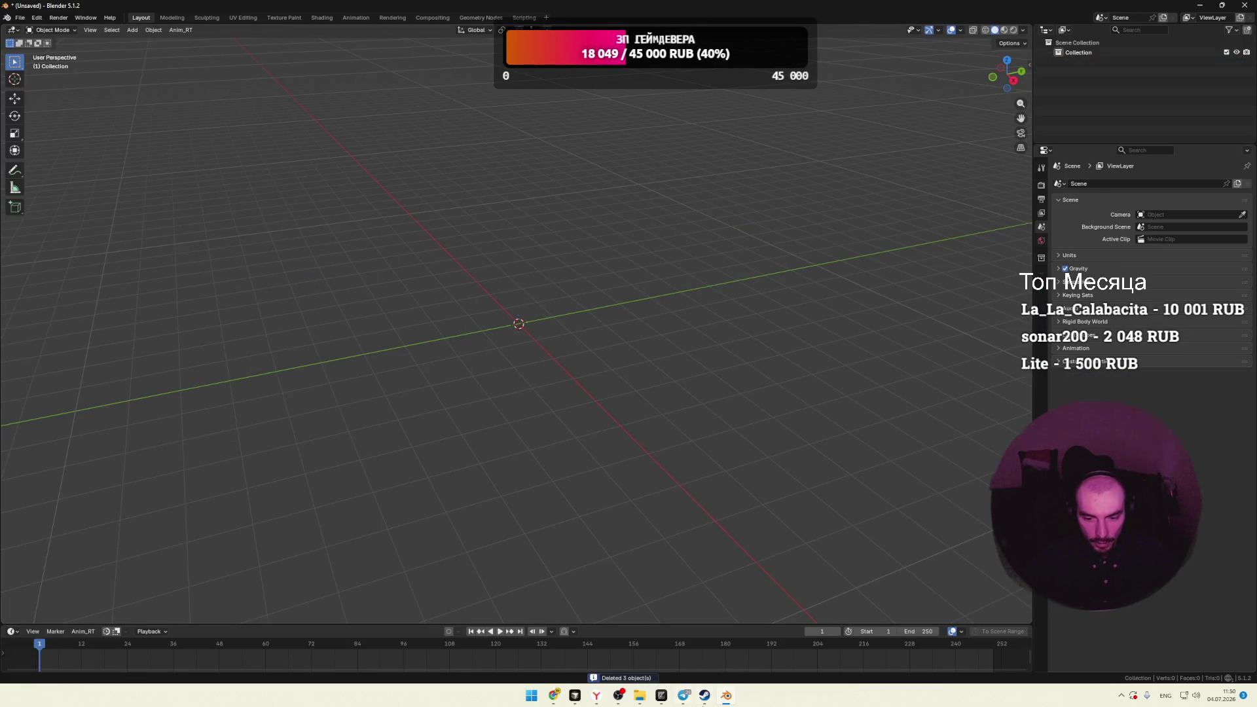
pyautogui.click(639, 695)
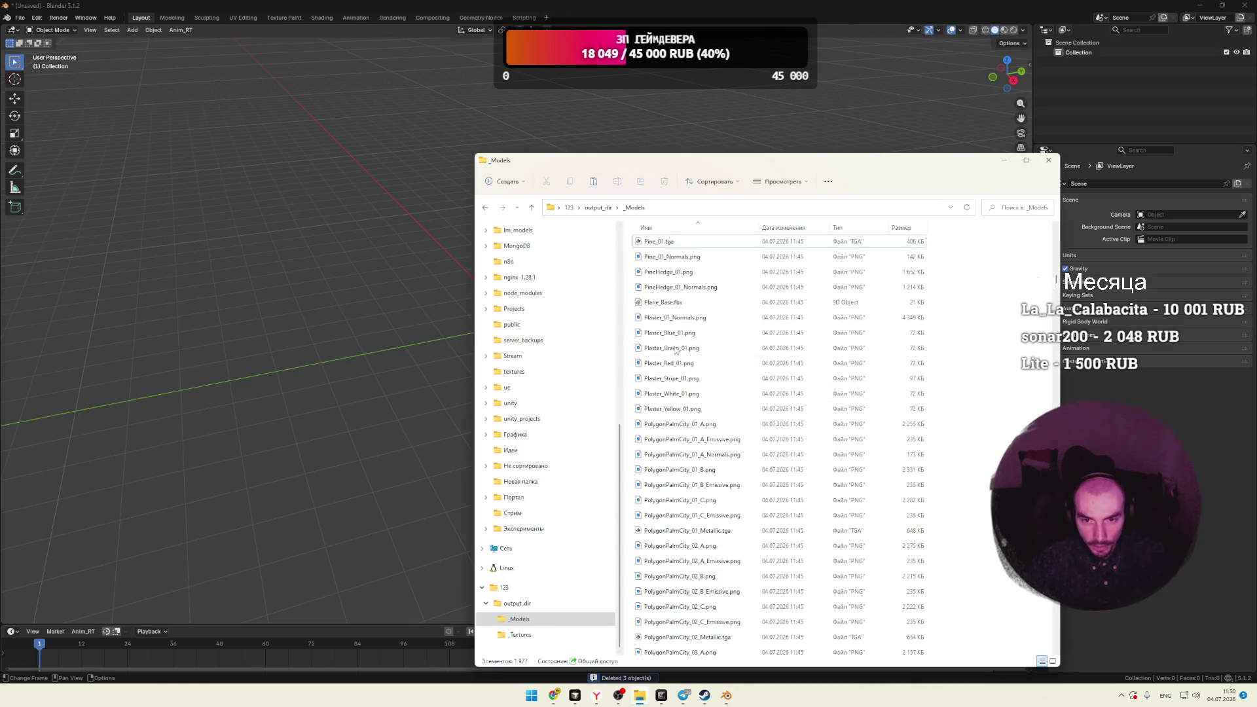
pyautogui.moveTo(665, 308); pyautogui.dragTo(312, 541)
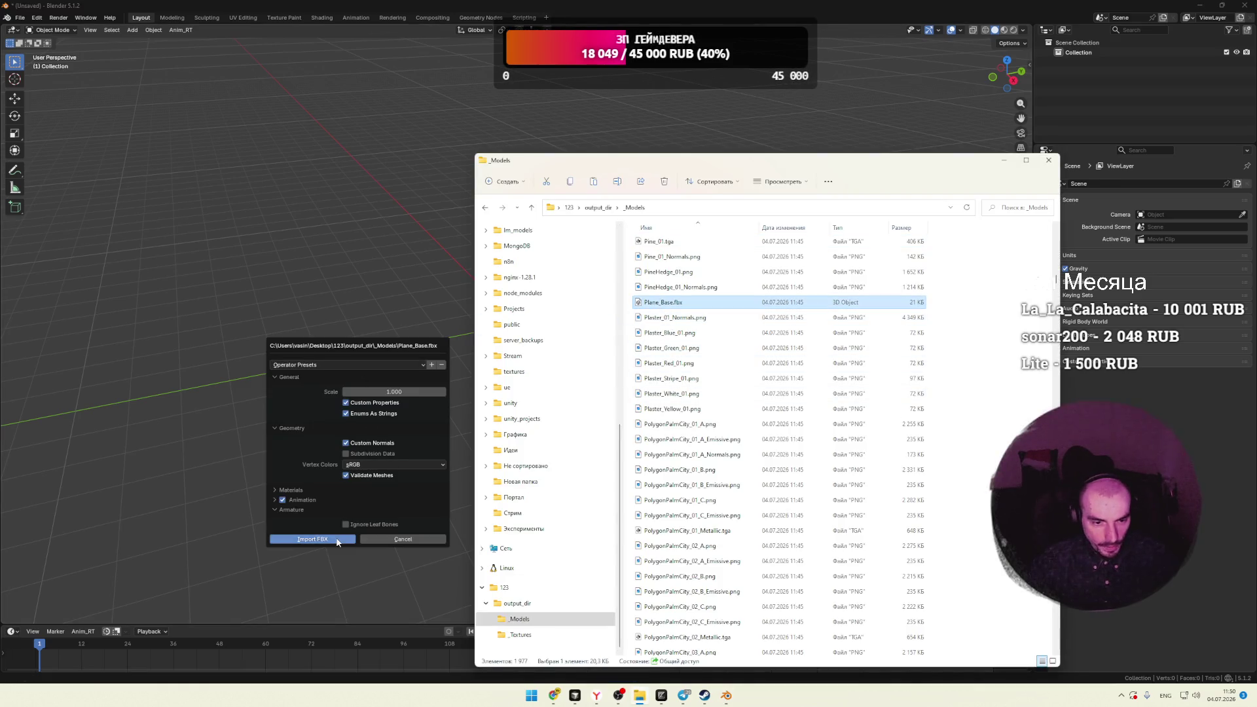
pyautogui.click(312, 541)
pyautogui.scroll(3, 616, 358)
pyautogui.moveTo(652, 362); pyautogui.dragTo(537, 282)
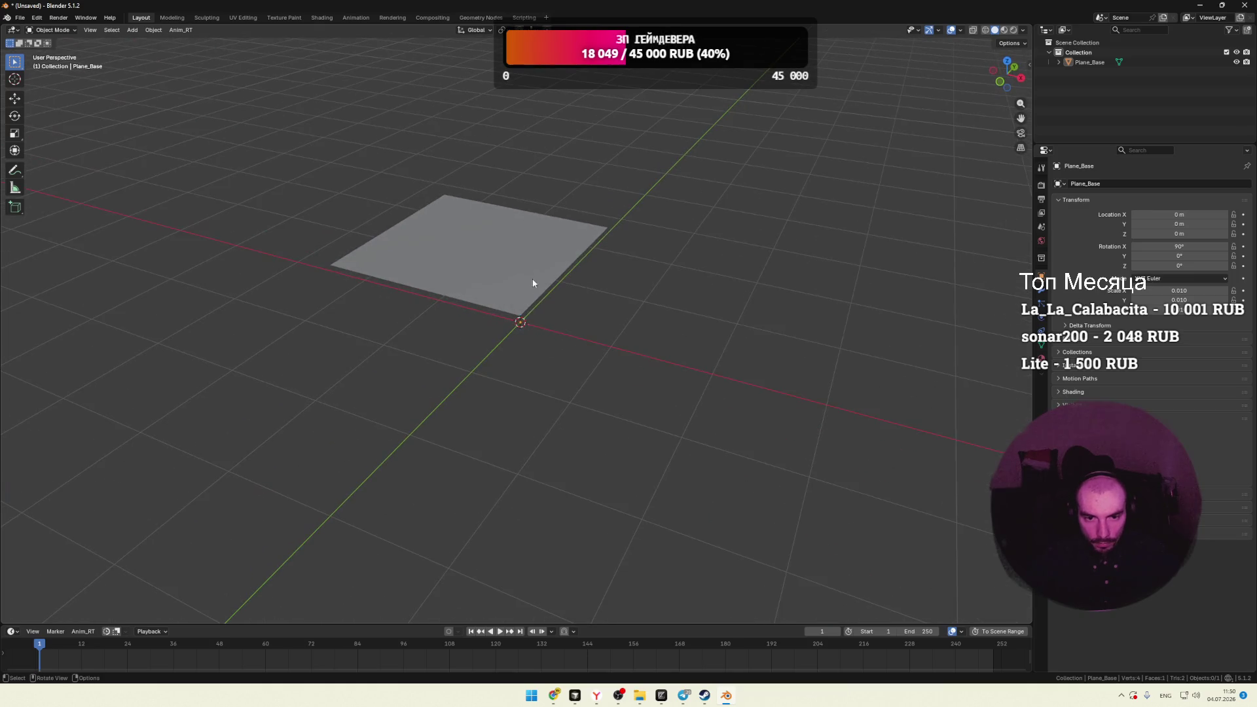
# Step: In the Shading workspace, check the plane's images and lambert1 material, then delete the plane
pyautogui.click(322, 18)
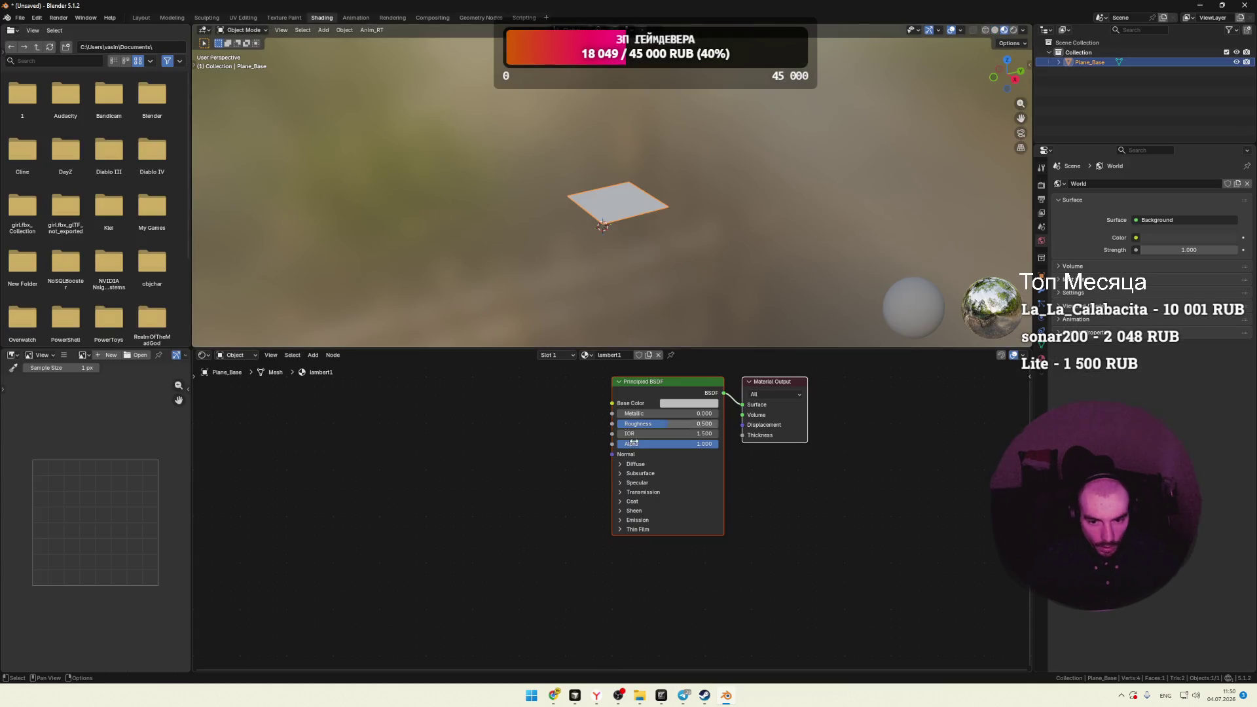
pyautogui.moveTo(527, 437); pyautogui.dragTo(487, 456)
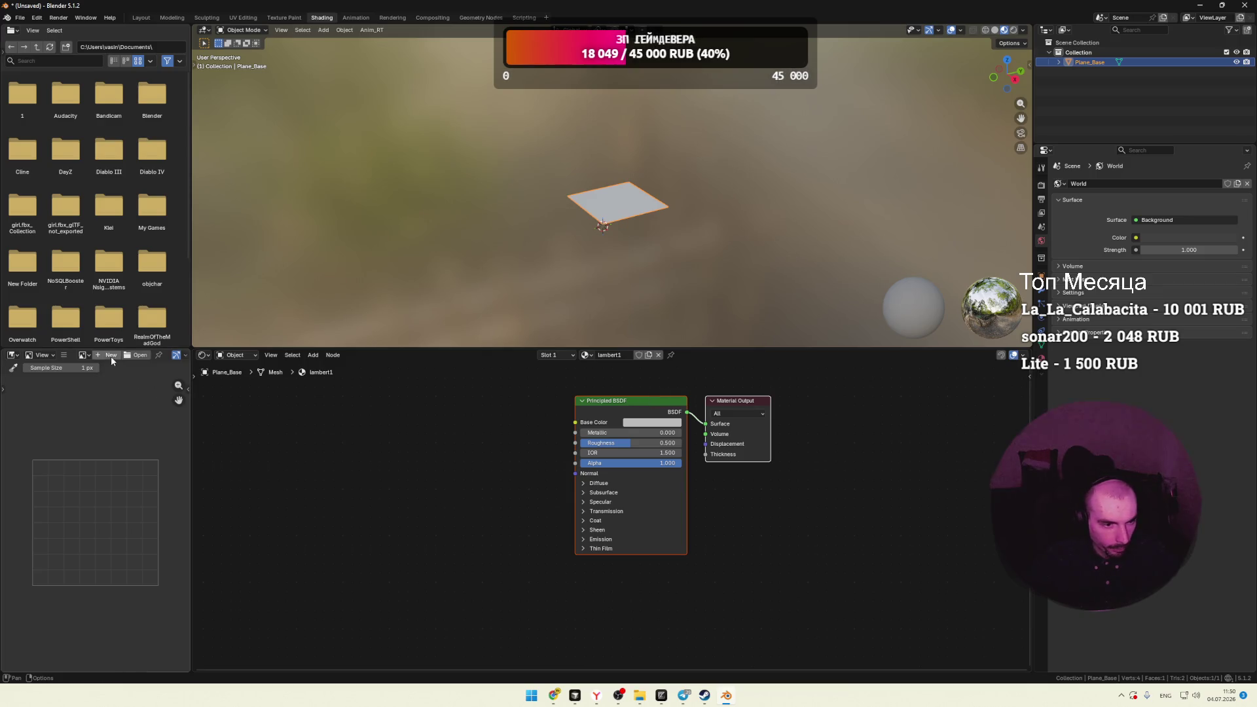
pyautogui.click(84, 356)
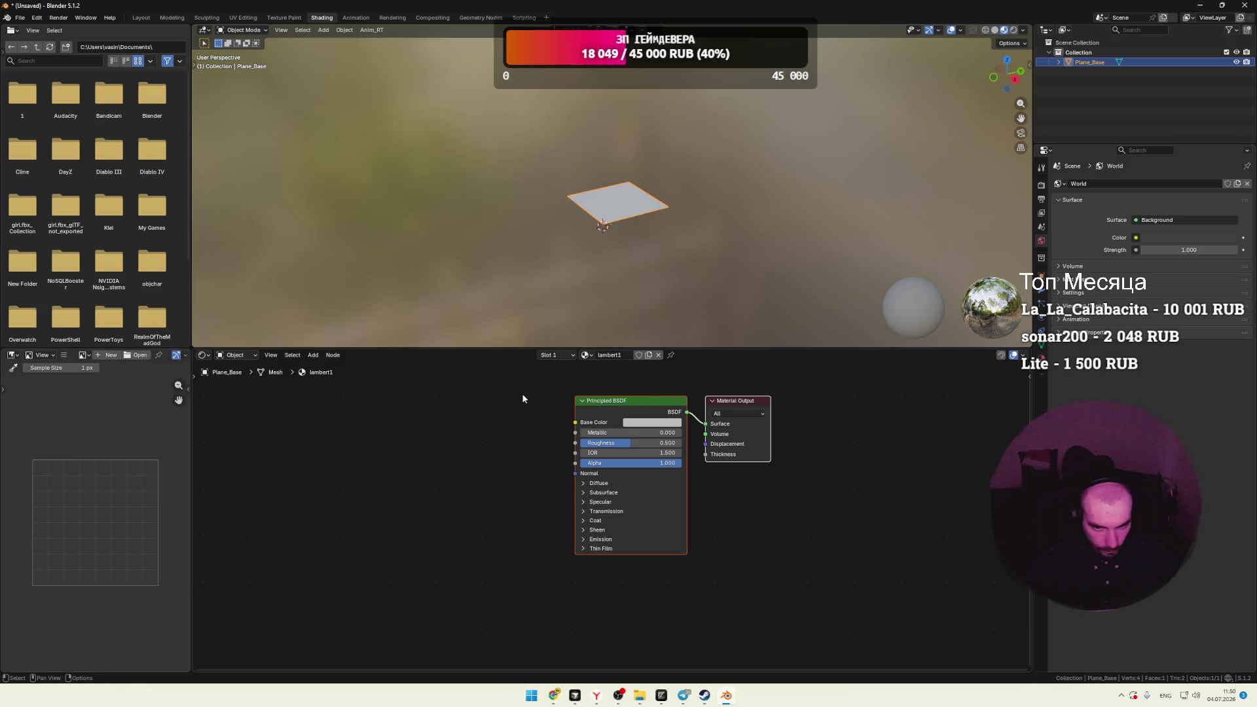
pyautogui.click(586, 355)
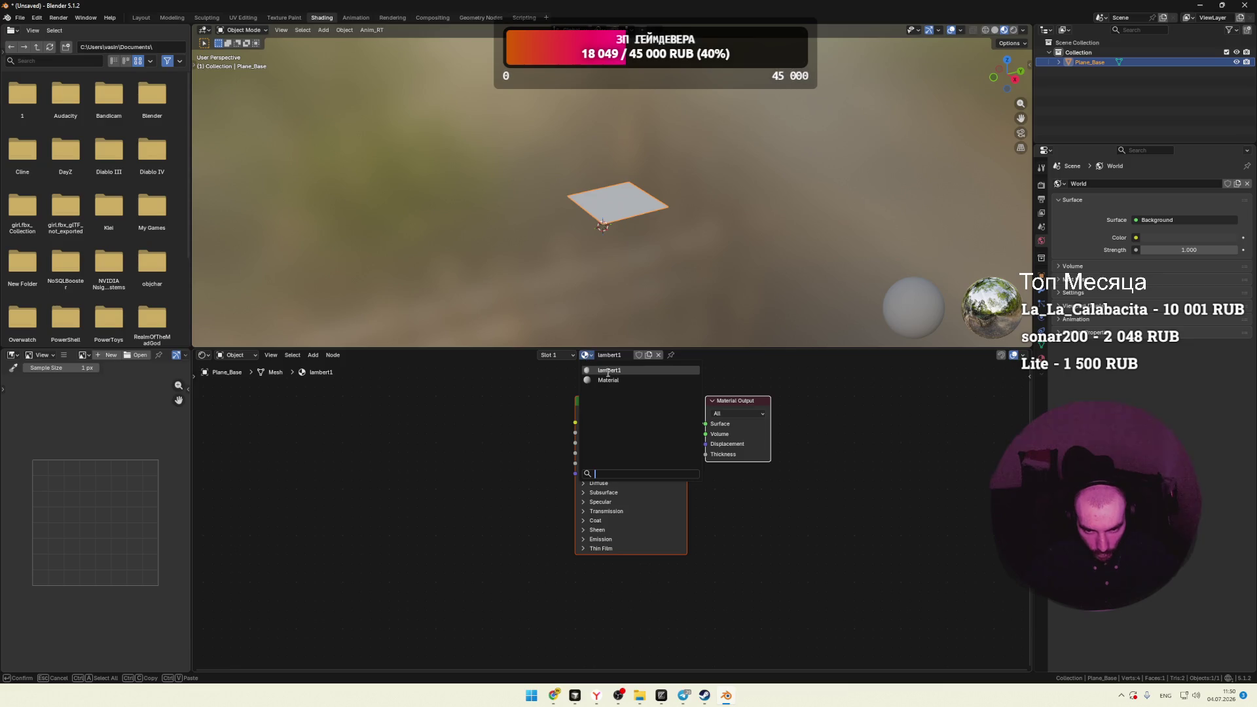
pyautogui.click(604, 371)
pyautogui.scroll(1, 666, 231)
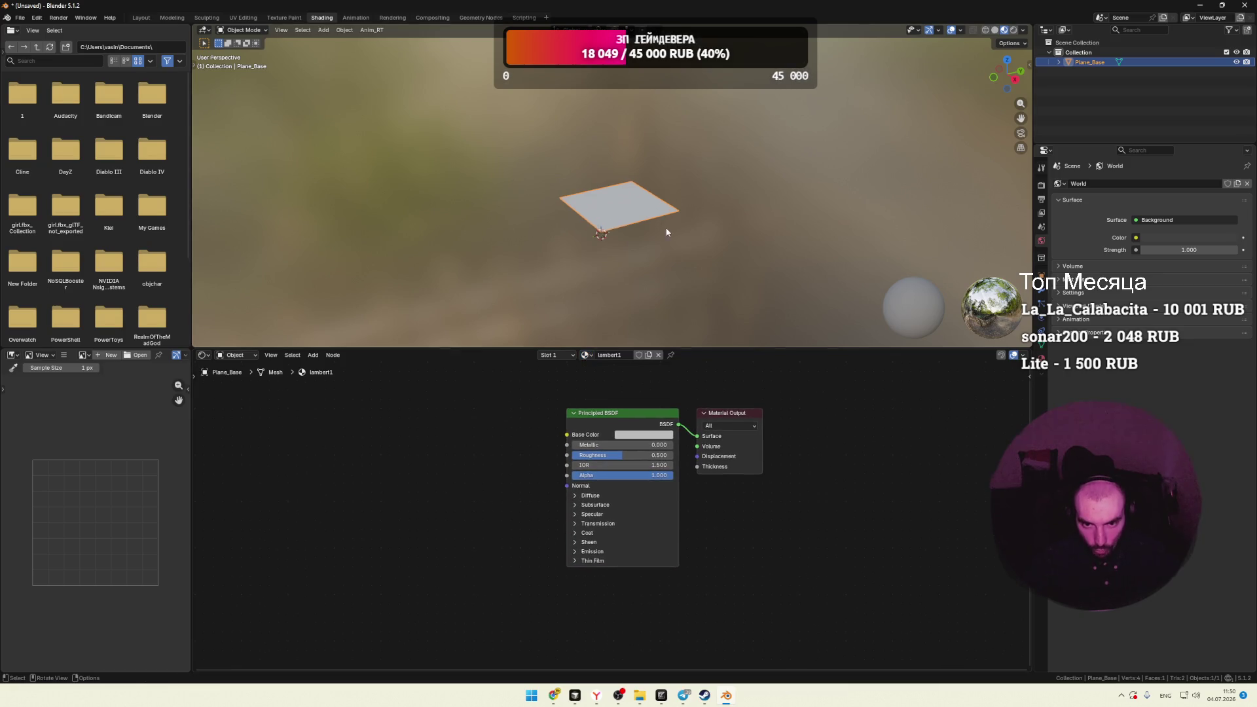
pyautogui.moveTo(705, 146)
pyautogui.mouseDown()
pyautogui.moveTo(511, 292)
pyautogui.moveTo(514, 303)
pyautogui.mouseUp()
pyautogui.press('Delete')
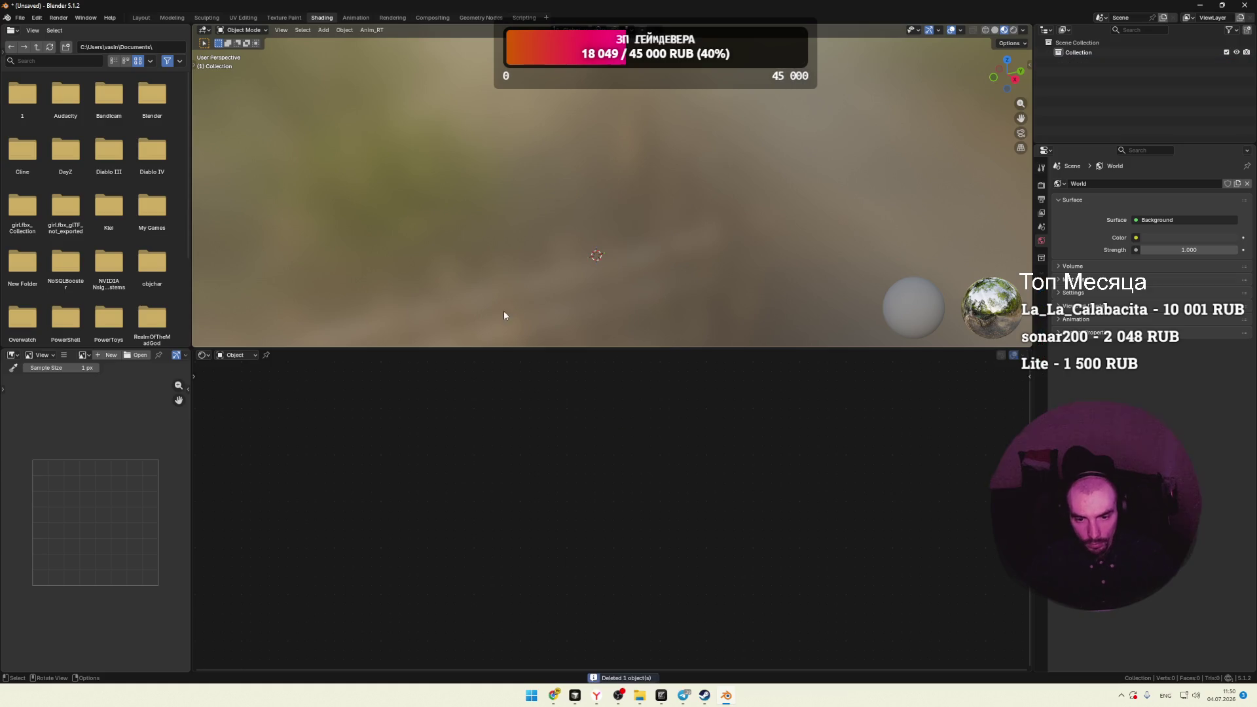
# Step: Import SM_Bld_Base_Roof_Half_01.fbx from the _Models folder into the scene
pyautogui.click(639, 695)
pyautogui.scroll(-10, 716, 468)
pyautogui.click(678, 439)
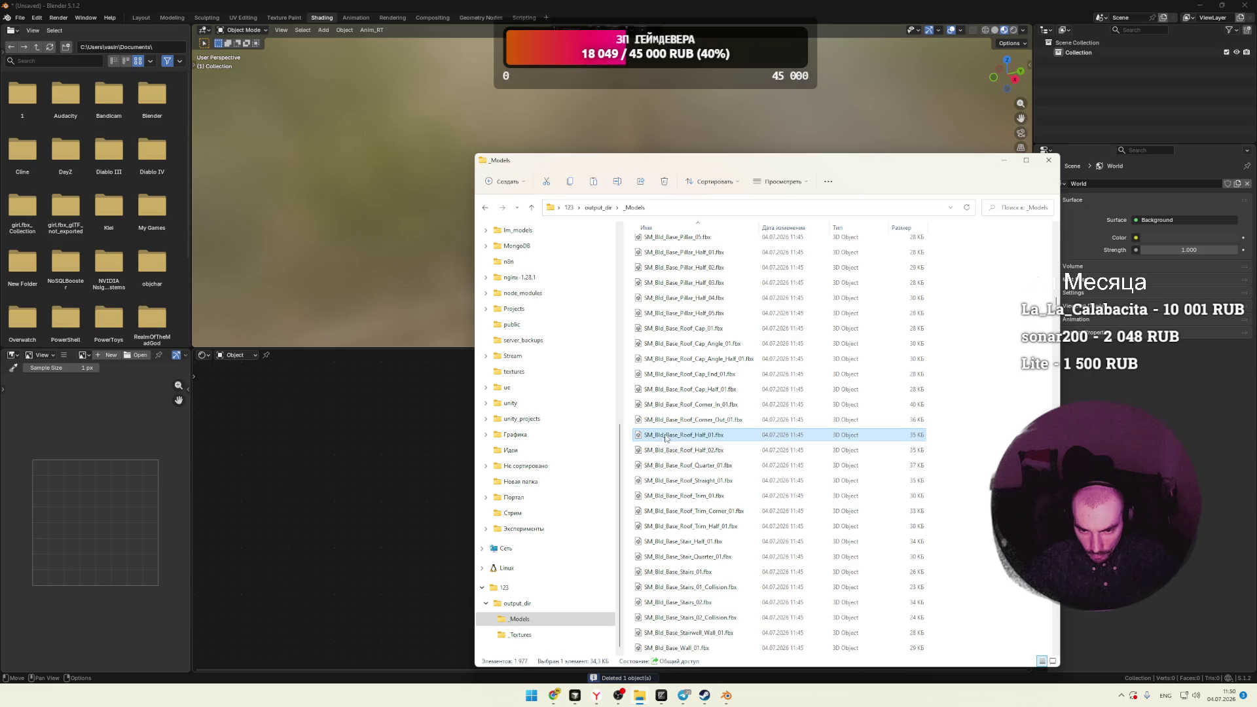
pyautogui.moveTo(666, 437); pyautogui.dragTo(357, 462)
pyautogui.click(367, 463)
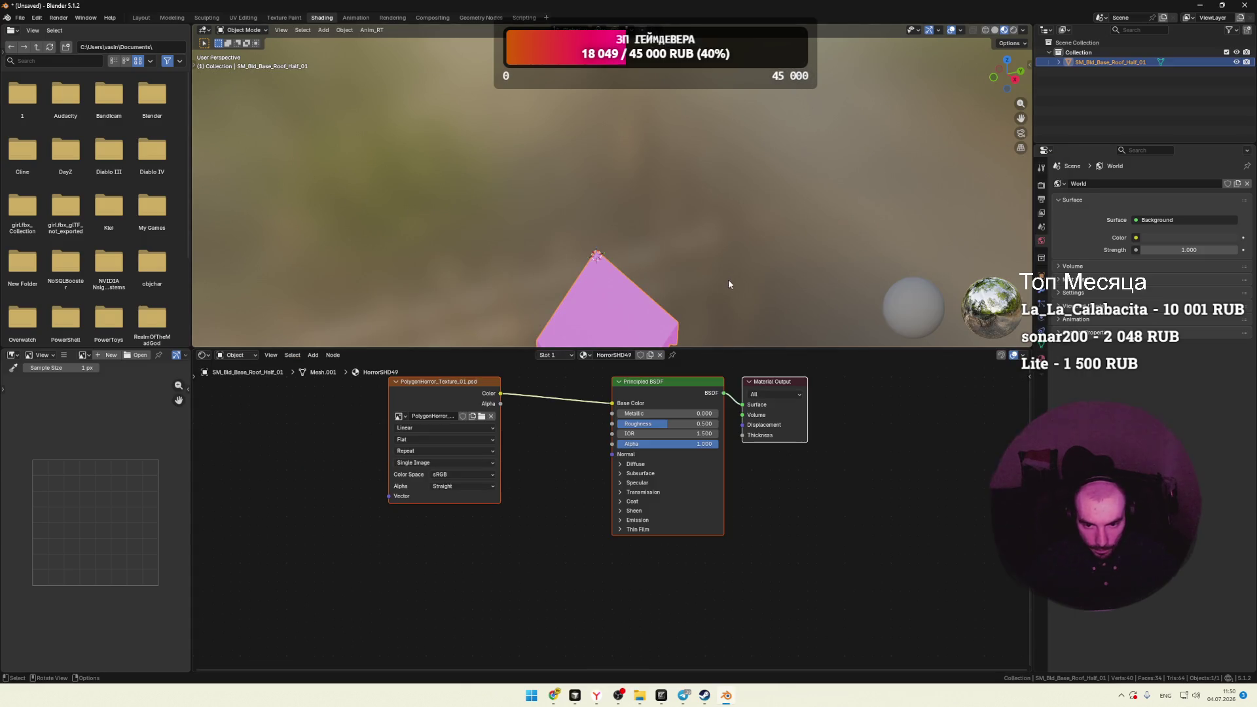
# Step: Check the roof's image list and HorrorSHD49 material, then browse for its PolygonHorror_Texture_01.psd image
pyautogui.press('Home')
pyautogui.click(414, 449)
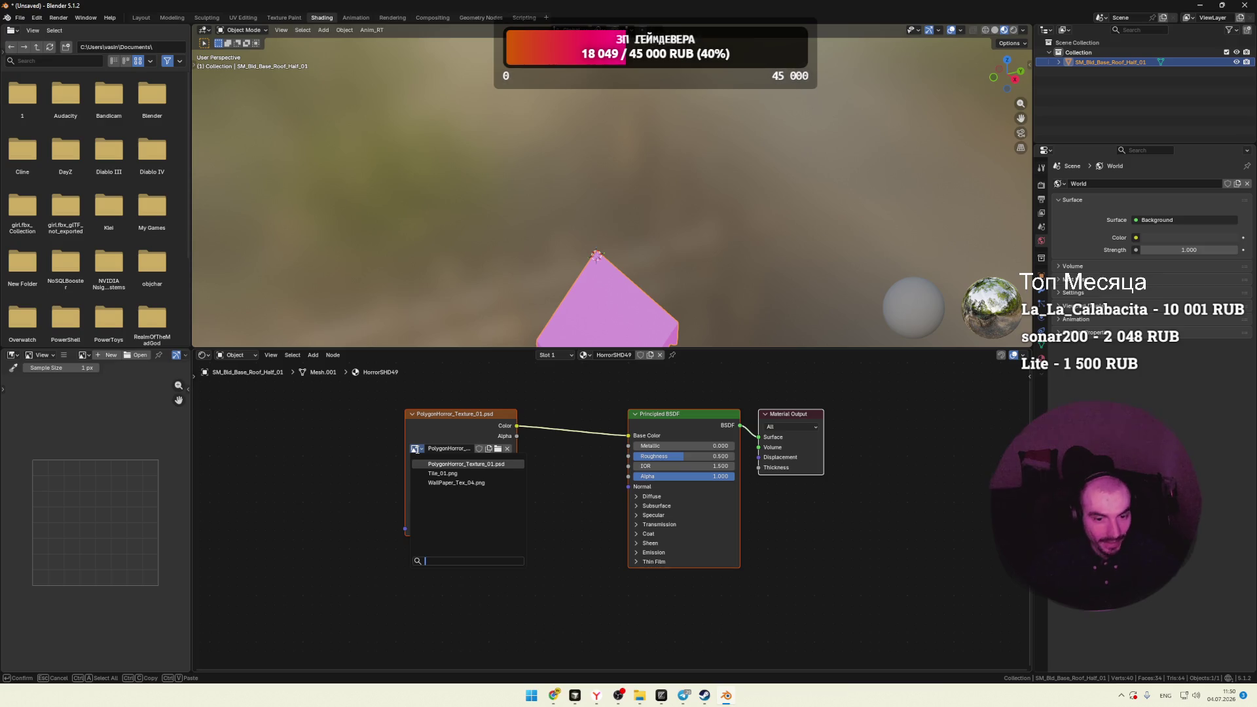
pyautogui.click(416, 451)
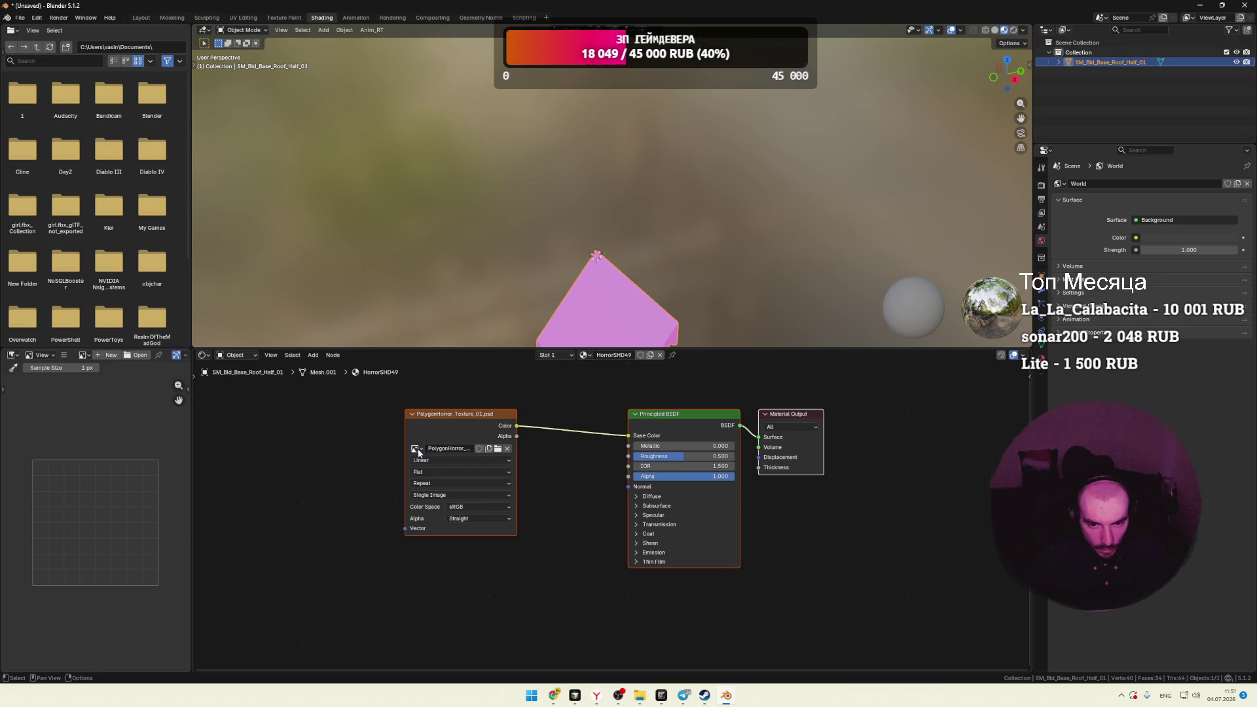
pyautogui.click(583, 355)
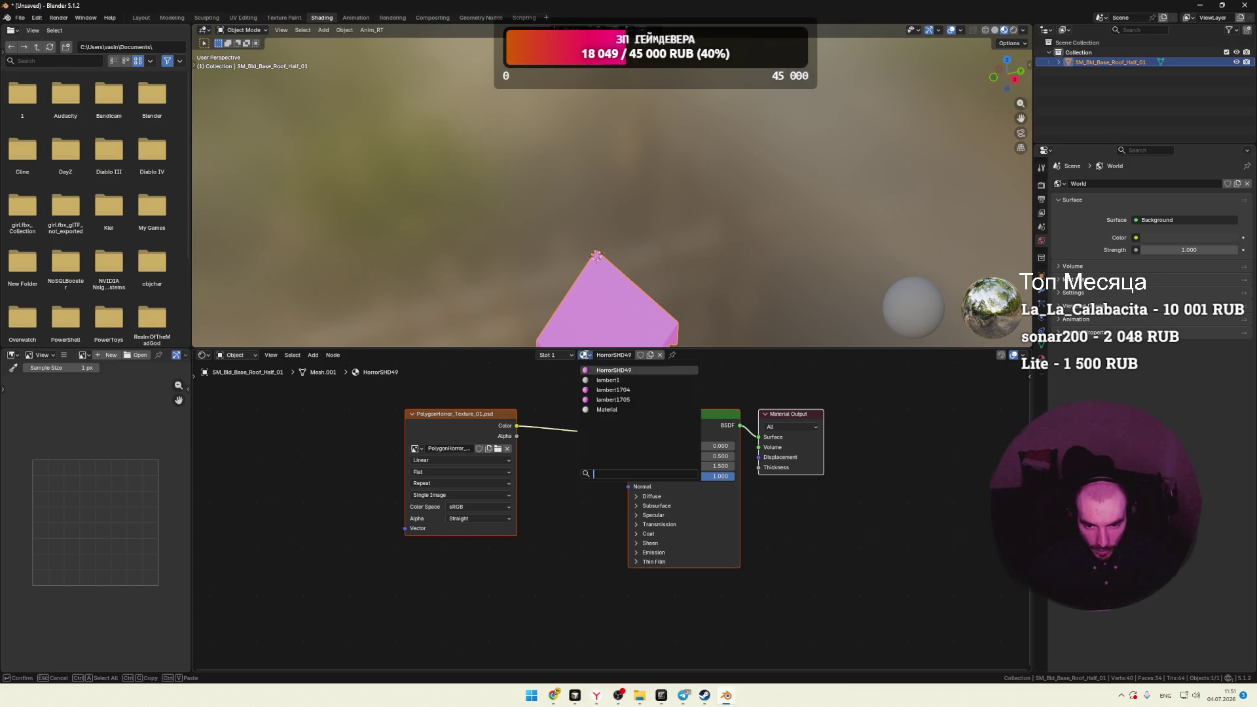
pyautogui.click(574, 426)
pyautogui.click(495, 454)
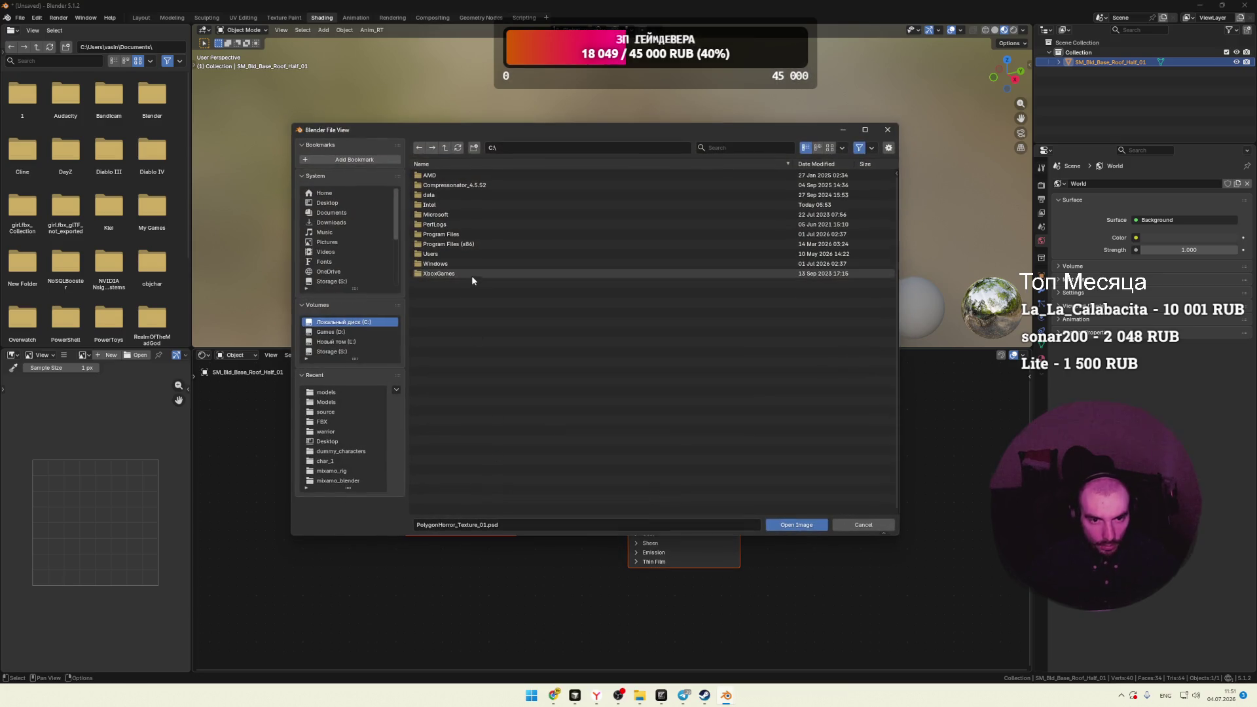
# Step: Browse to Desktop > 123 > output_dir > _Textures and check the available texture images
pyautogui.click(341, 203)
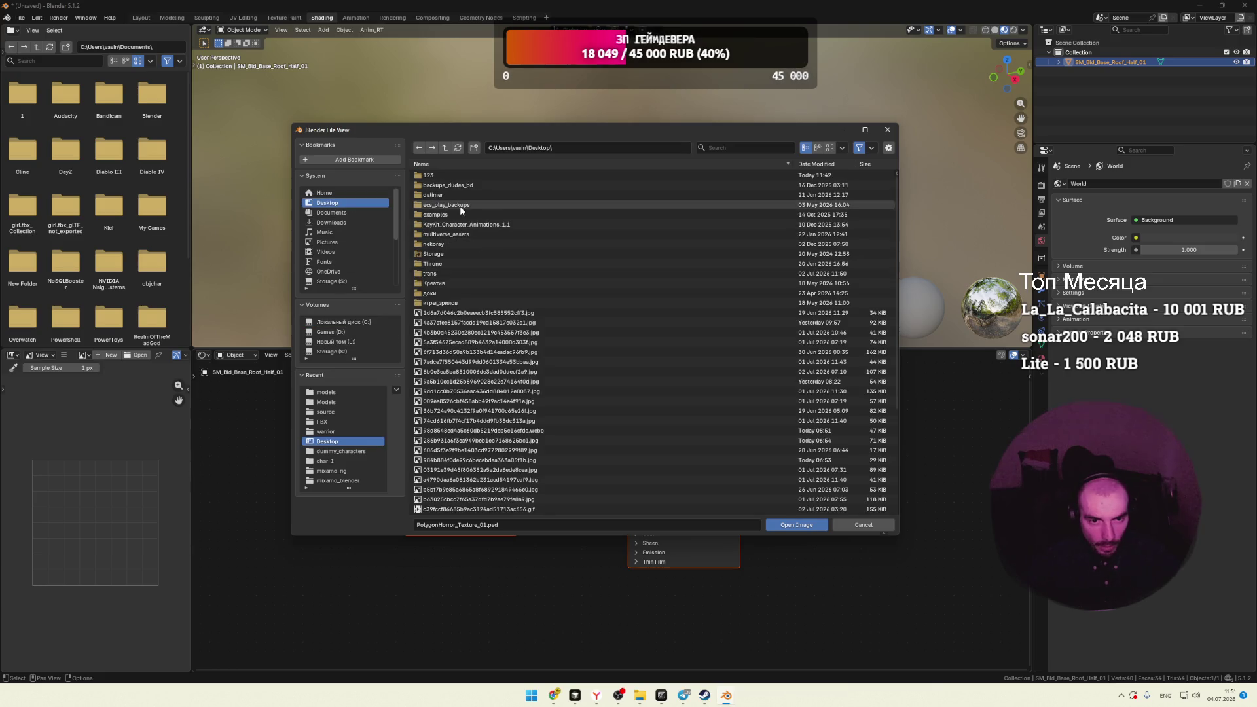
pyautogui.click(436, 175)
pyautogui.click(434, 178)
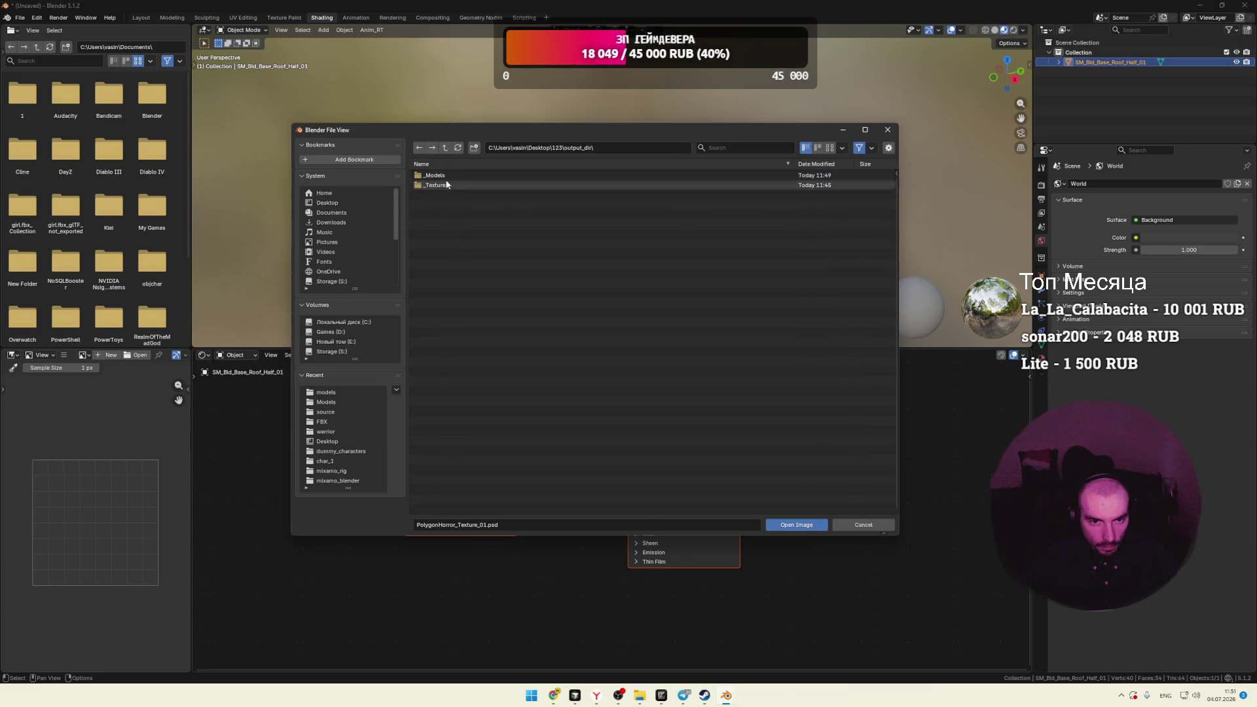
pyautogui.click(438, 186)
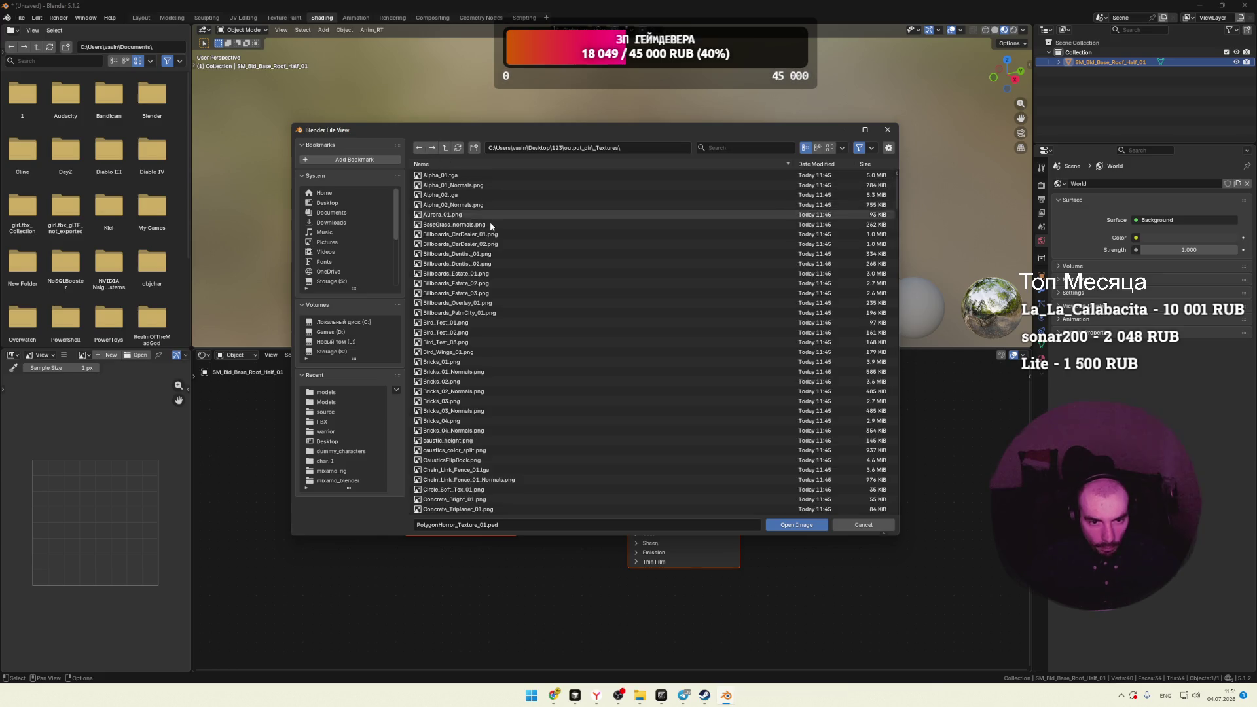
pyautogui.moveTo(462, 129)
pyautogui.mouseDown()
pyautogui.moveTo(817, 109)
pyautogui.moveTo(763, 117)
pyautogui.mouseUp()
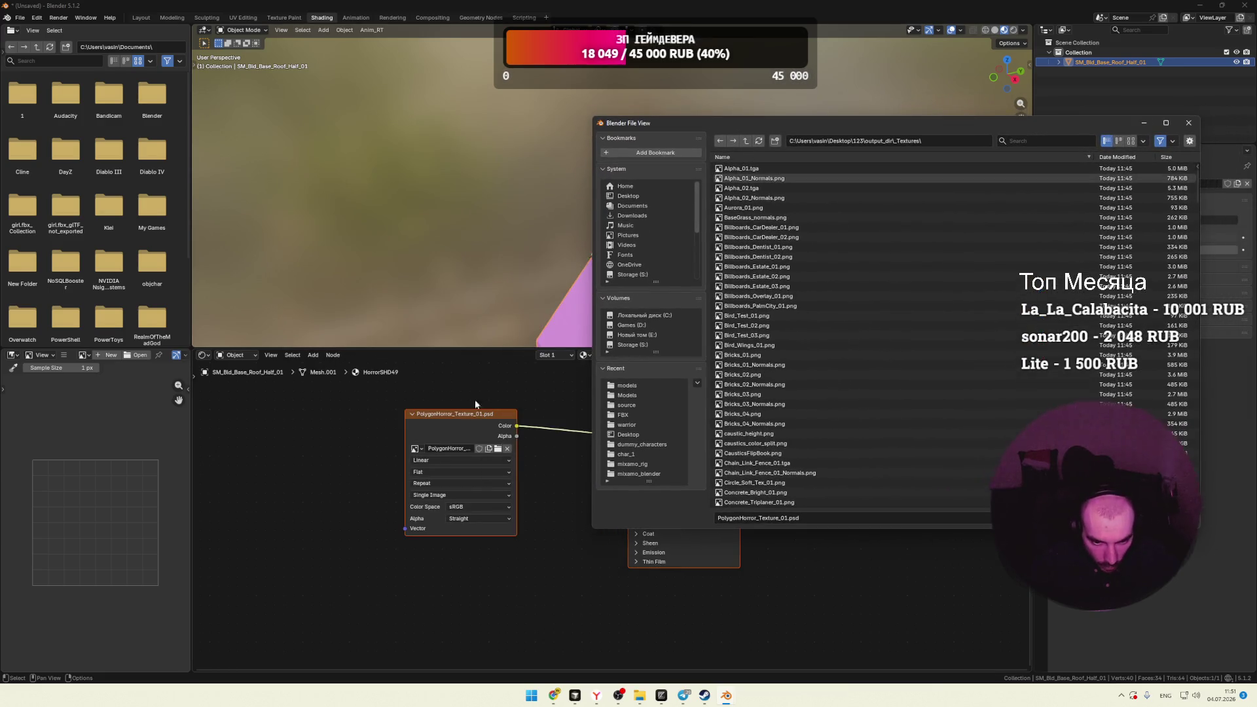
pyautogui.click(418, 448)
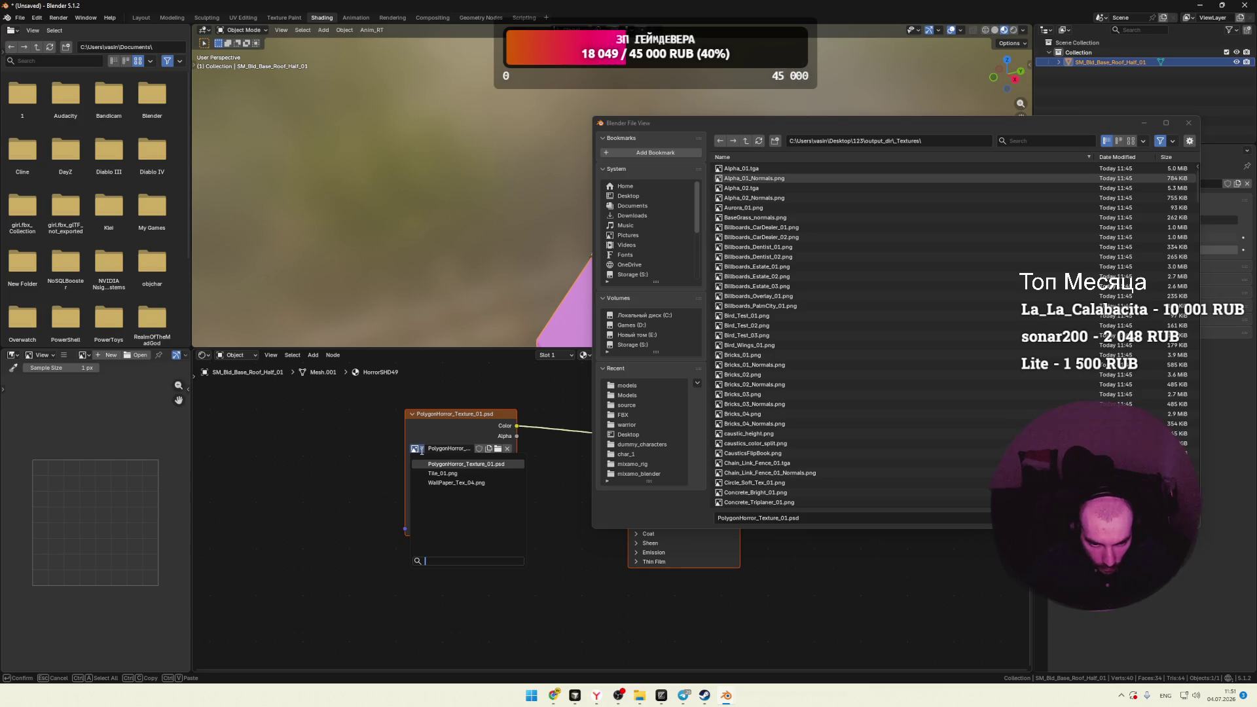
pyautogui.click(498, 448)
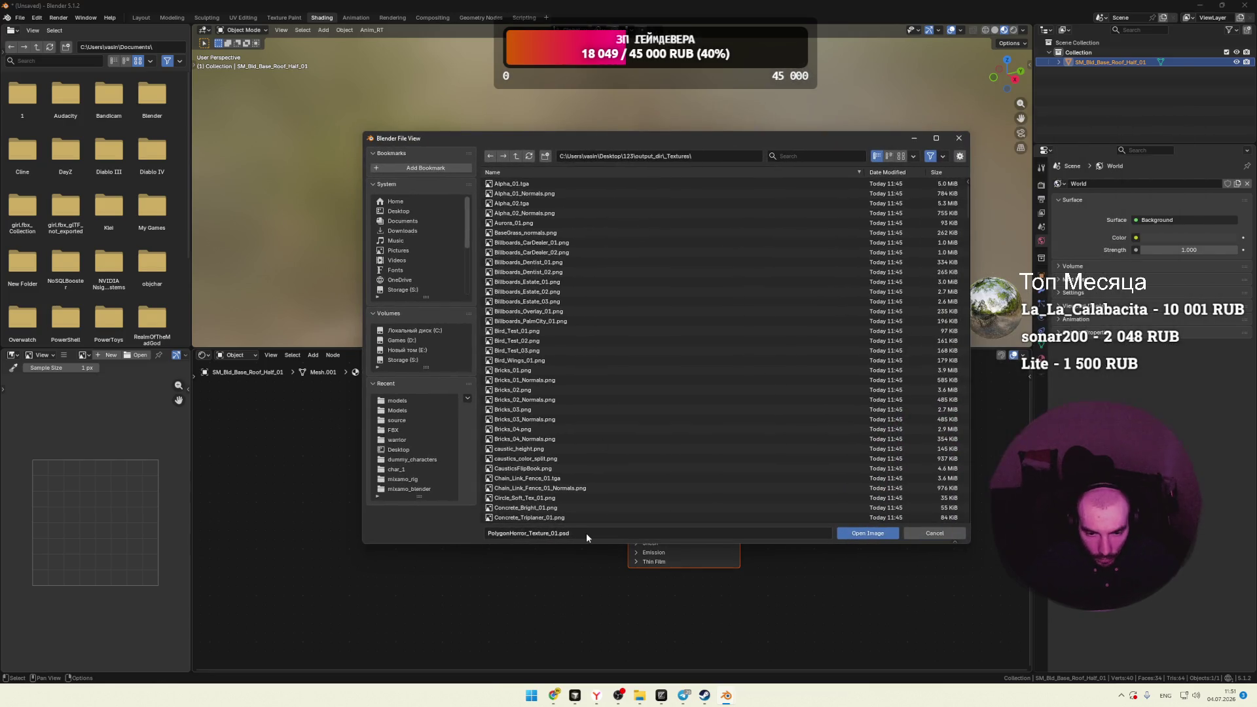
# Step: Shorten the file name to 'Polygon' and try to open it, producing a 'No such file' error
pyautogui.click(588, 535)
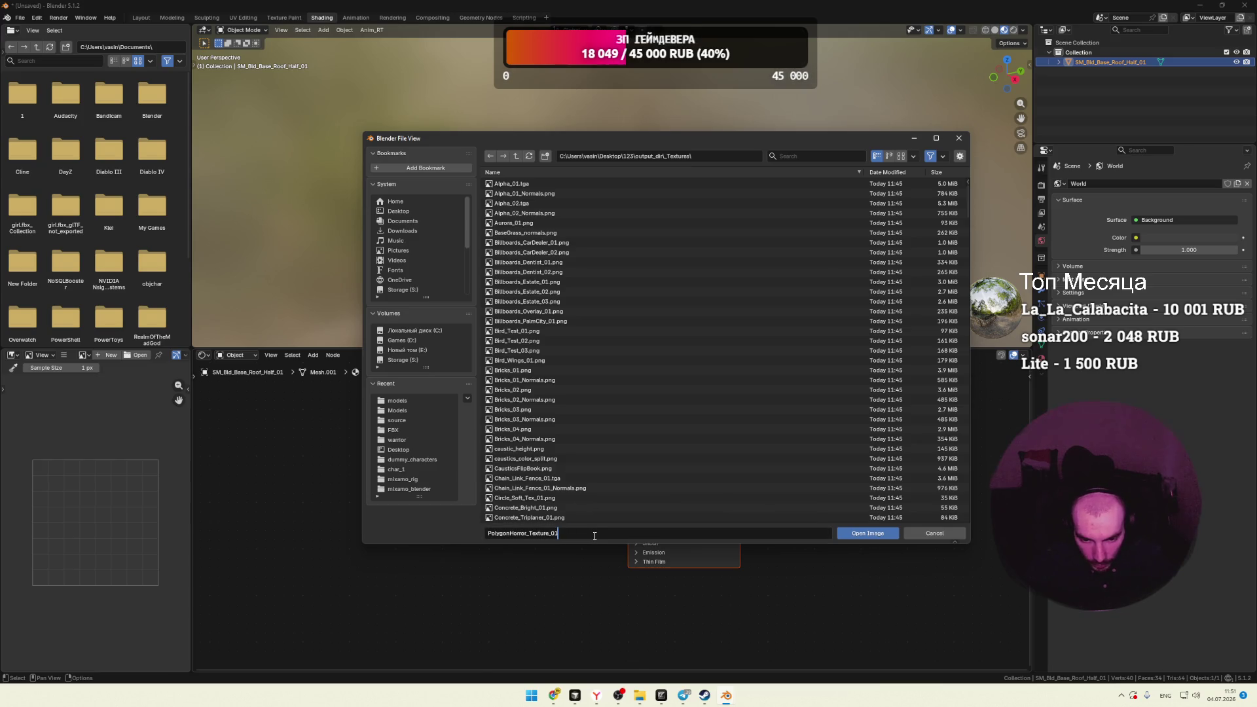
pyautogui.press('Return')
pyautogui.scroll(-10, 602, 392)
pyautogui.scroll(-10, 602, 395)
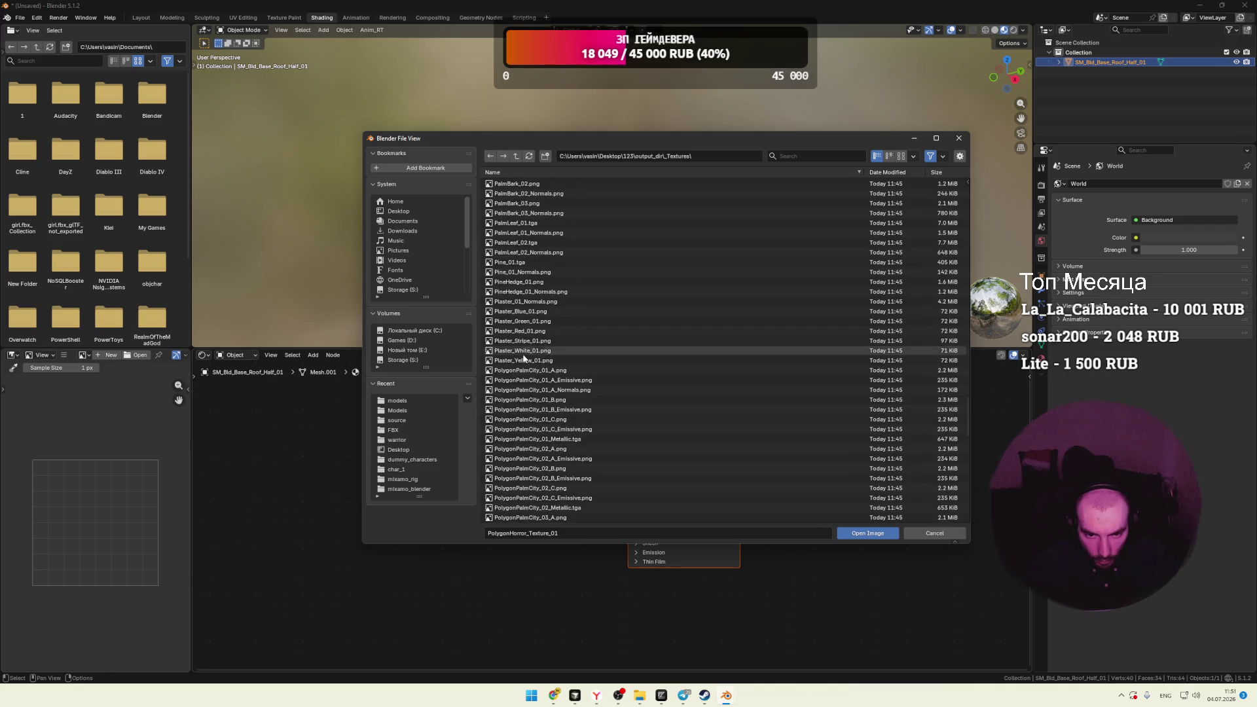
pyautogui.scroll(-1, 496, 376)
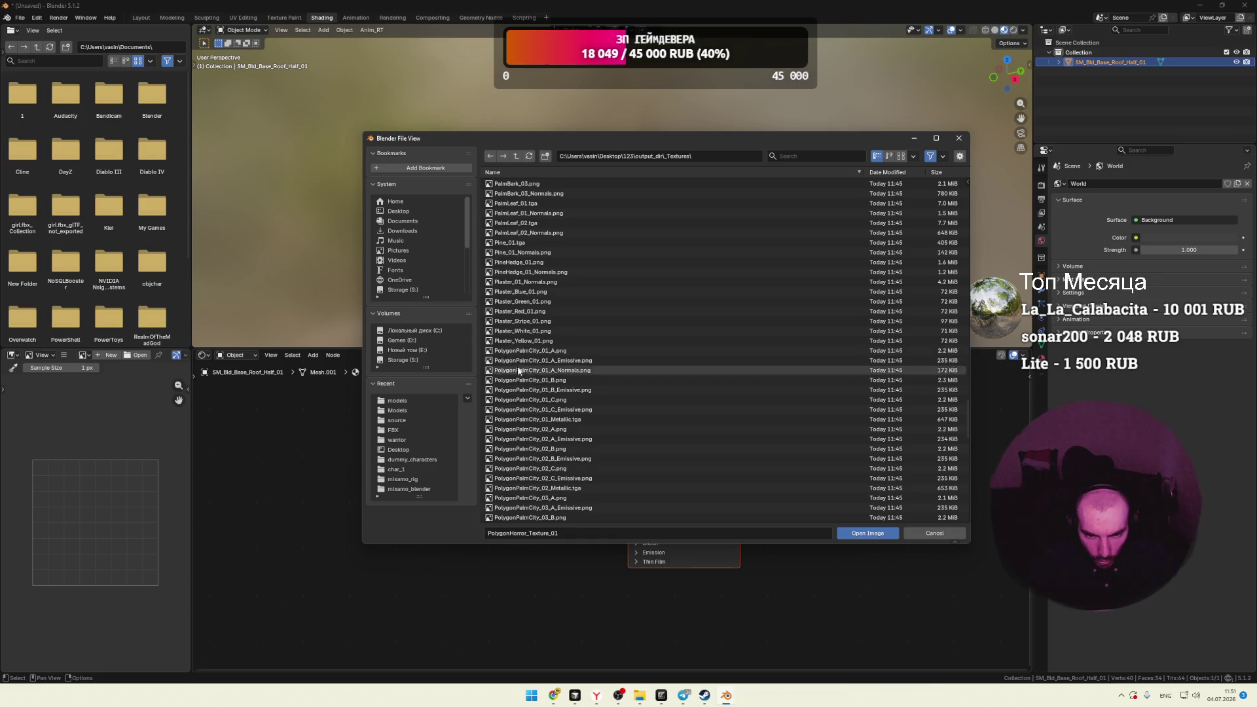
pyautogui.scroll(-8, 576, 402)
pyautogui.scroll(-3, 576, 413)
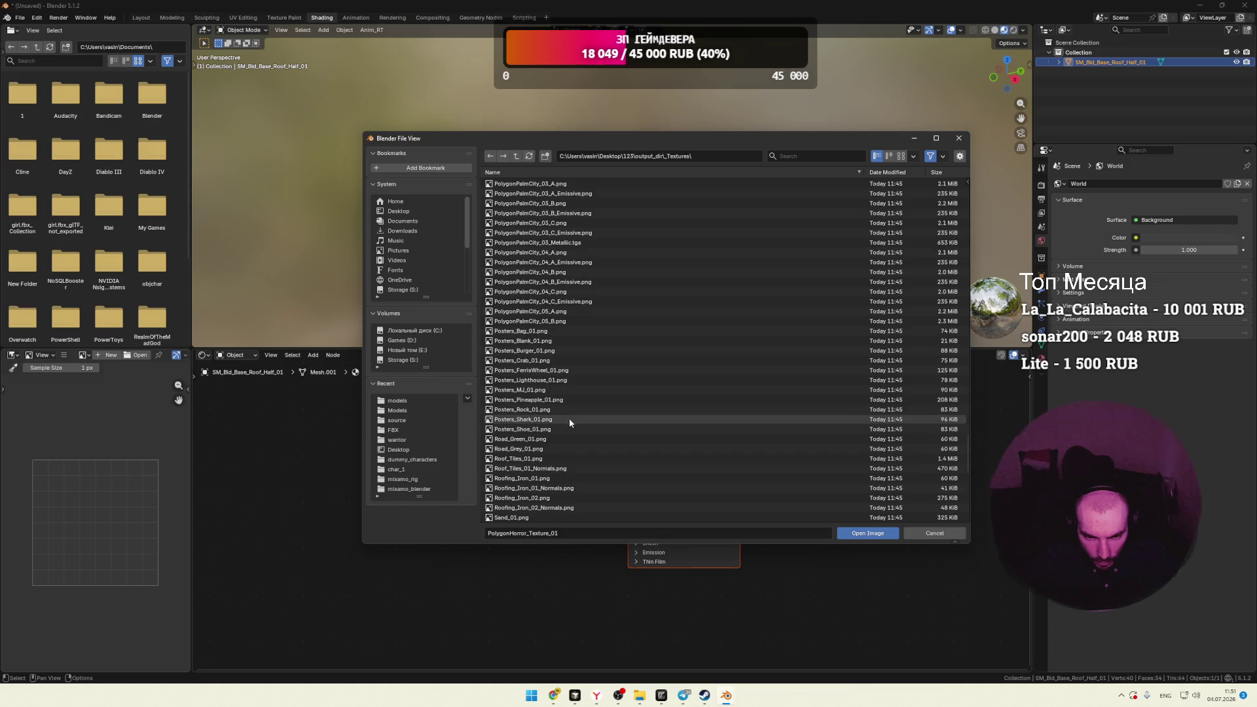
pyautogui.scroll(1, 576, 433)
pyautogui.scroll(7, 568, 428)
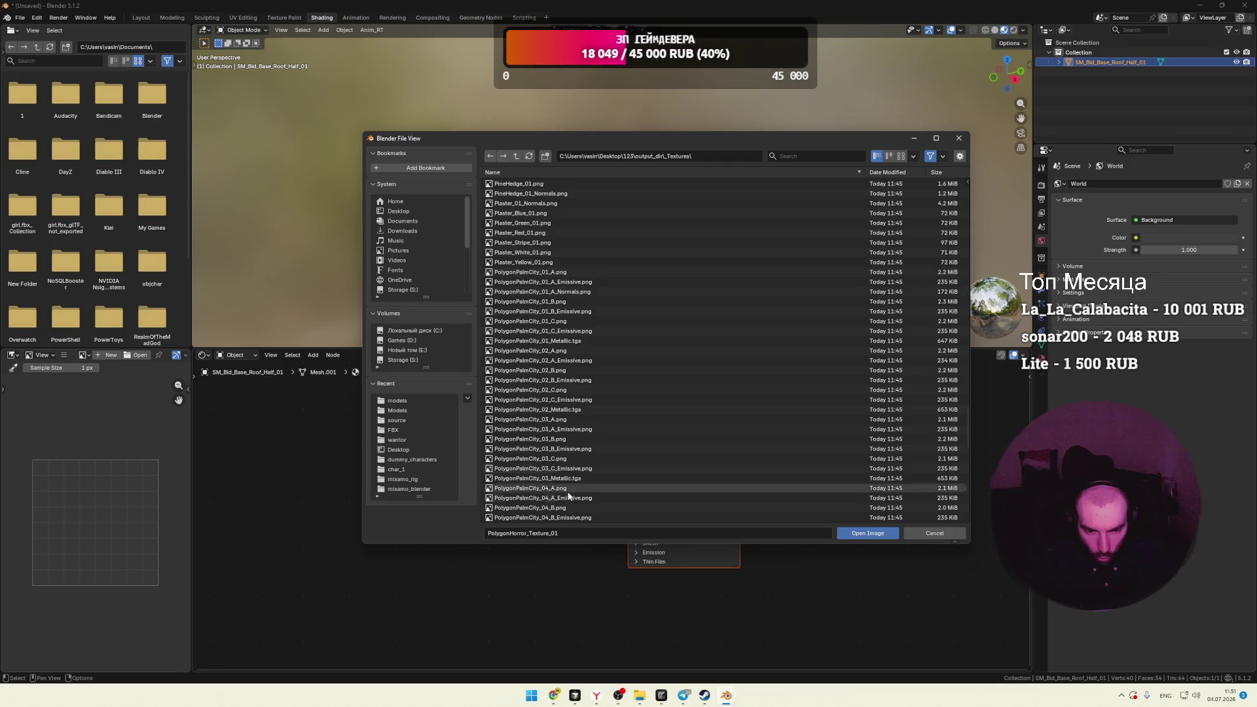
pyautogui.click(530, 534)
pyautogui.click(510, 533)
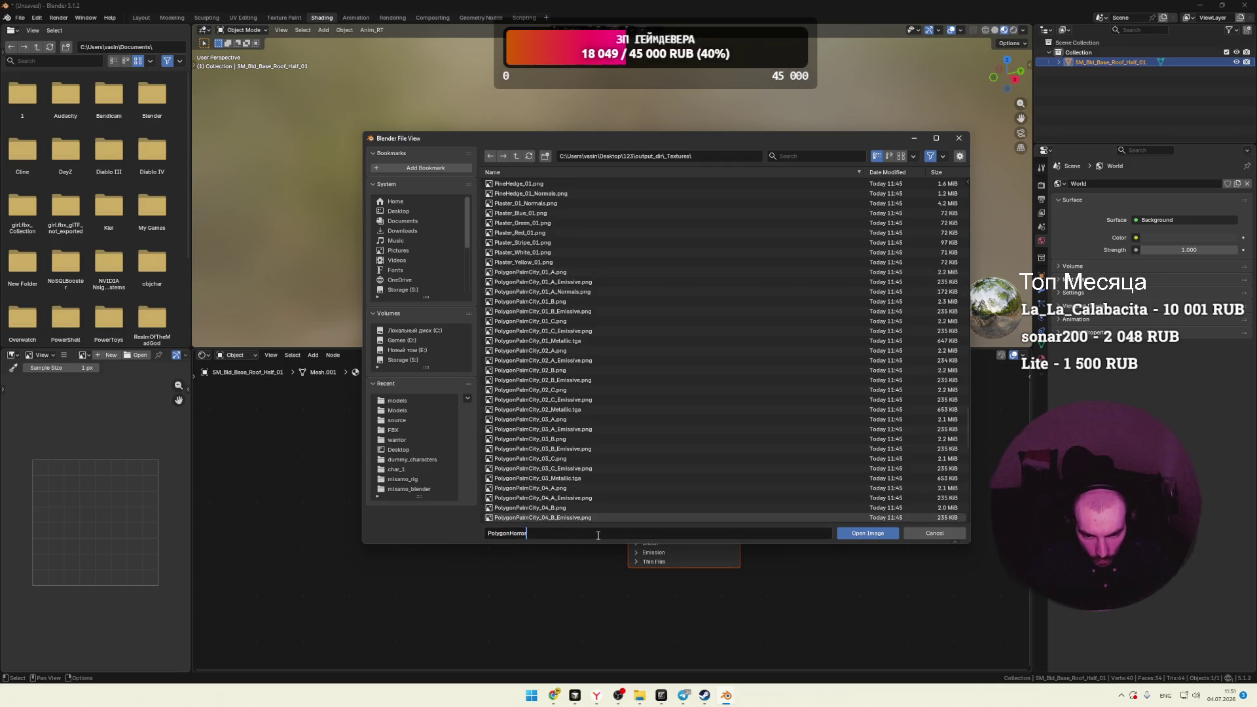
pyautogui.press('Return')
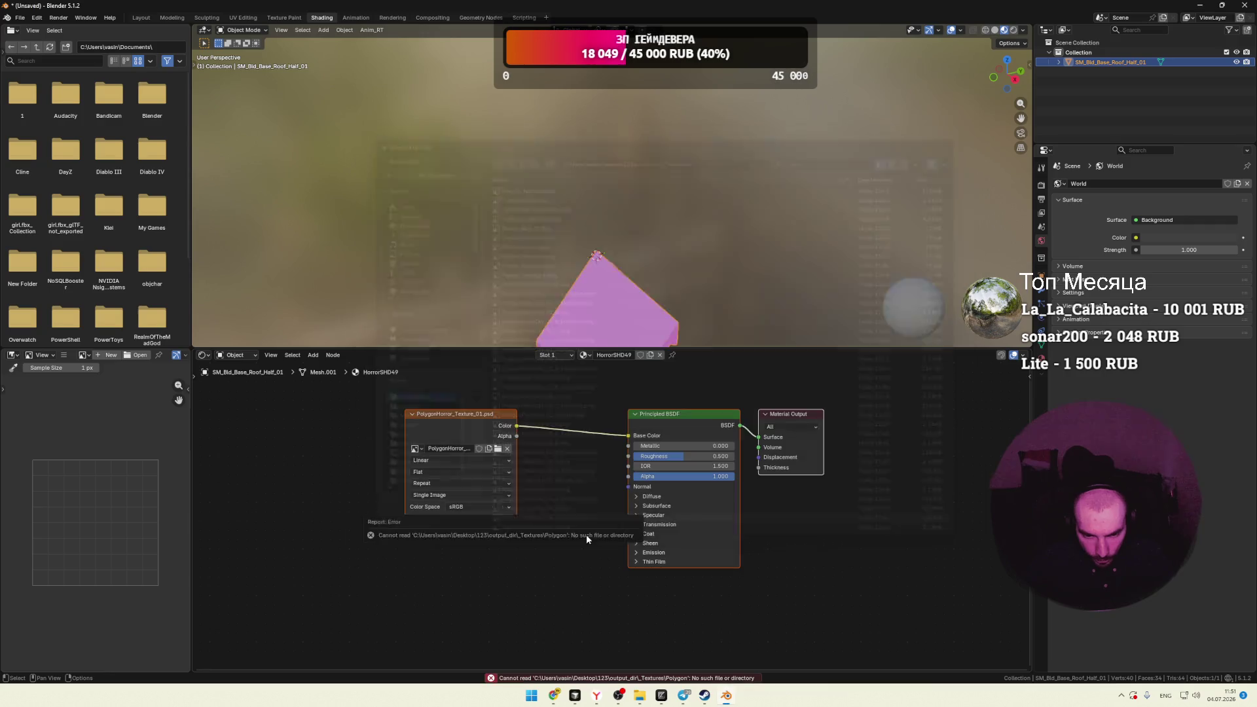
# Step: Assign PolygonHorror_Texture_01.psd to the roof's texture and inspect the roof piece
pyautogui.click(416, 450)
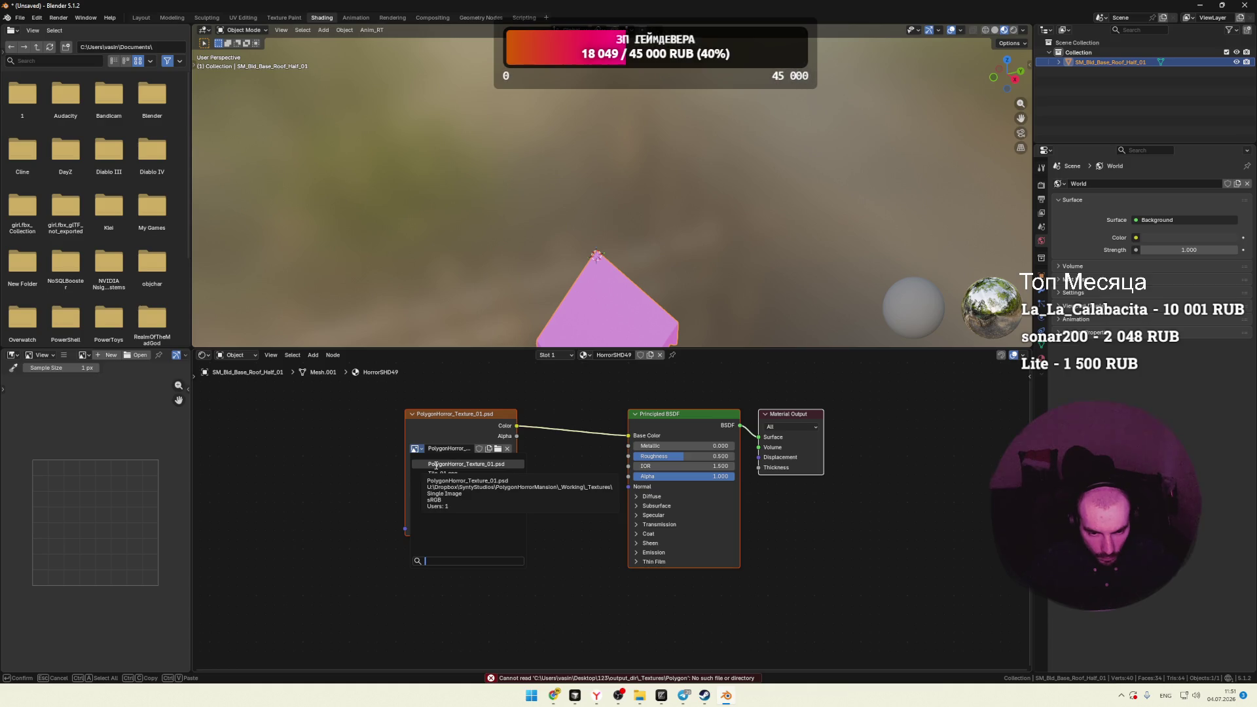
pyautogui.click(436, 466)
pyautogui.click(566, 359)
pyautogui.moveTo(602, 281)
pyautogui.mouseDown()
pyautogui.moveTo(614, 249)
pyautogui.moveTo(571, 267)
pyautogui.moveTo(688, 257)
pyautogui.moveTo(563, 261)
pyautogui.mouseUp()
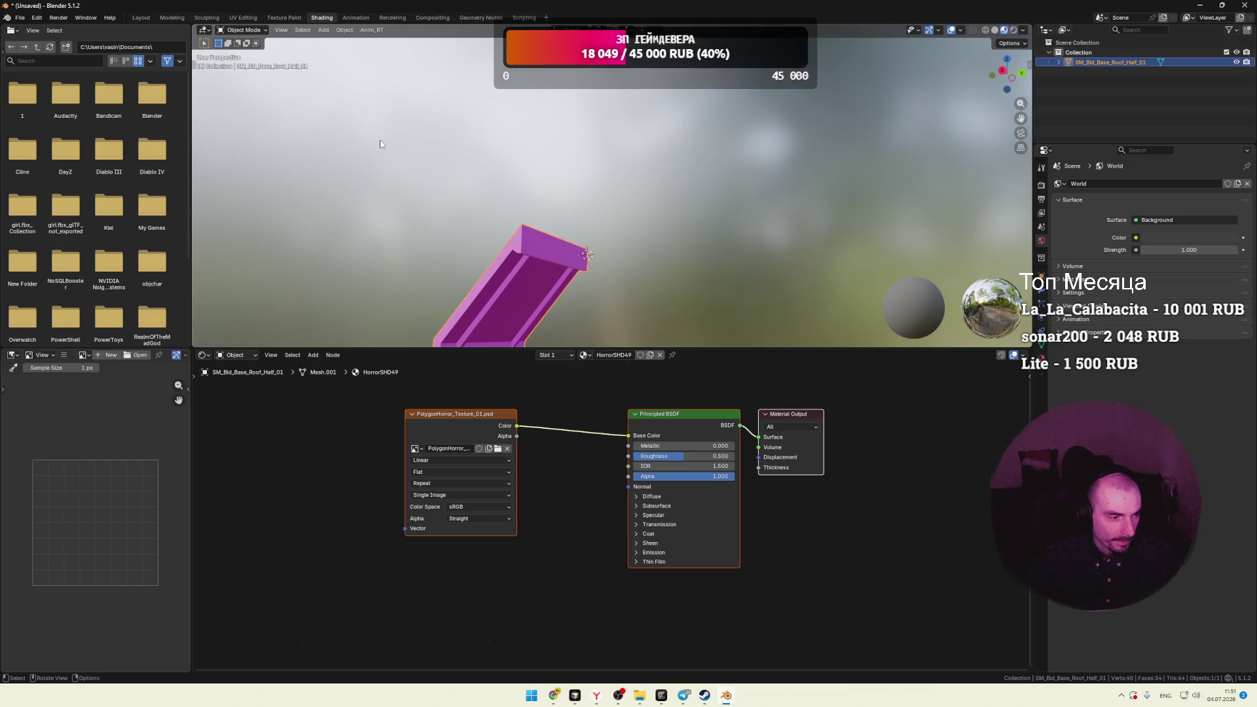
pyautogui.moveTo(639, 200)
pyautogui.mouseDown()
pyautogui.moveTo(554, 157)
pyautogui.moveTo(594, 184)
pyautogui.mouseUp()
# Step: In the Layout workspace, delete the roof slab to empty the scene, then minimise Blender
pyautogui.click(141, 17)
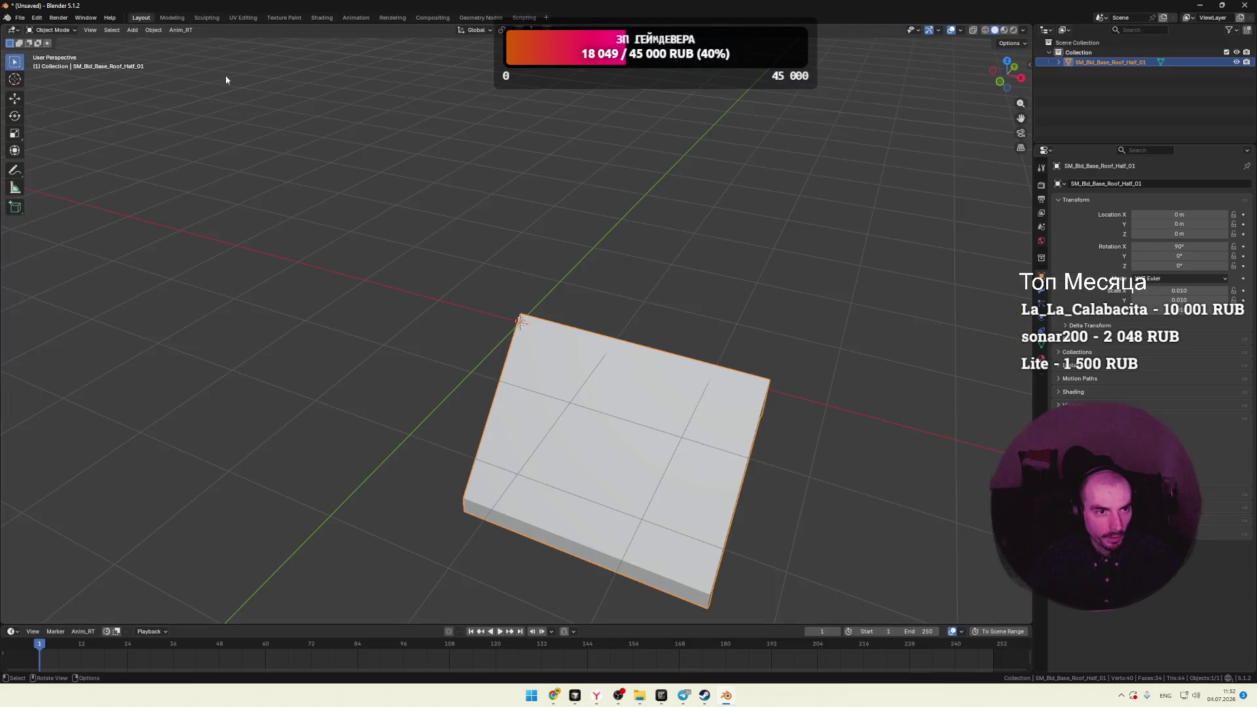
pyautogui.click(682, 212)
pyautogui.click(589, 393)
pyautogui.press('Delete')
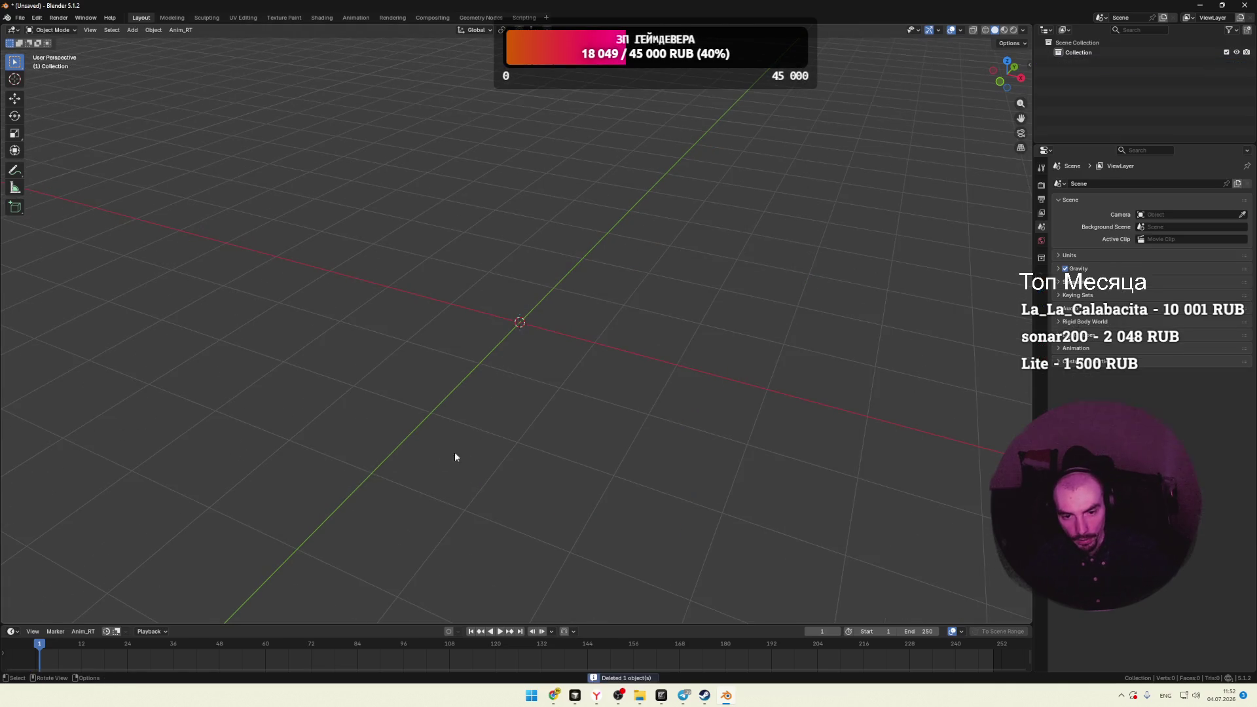
pyautogui.click(1200, 5)
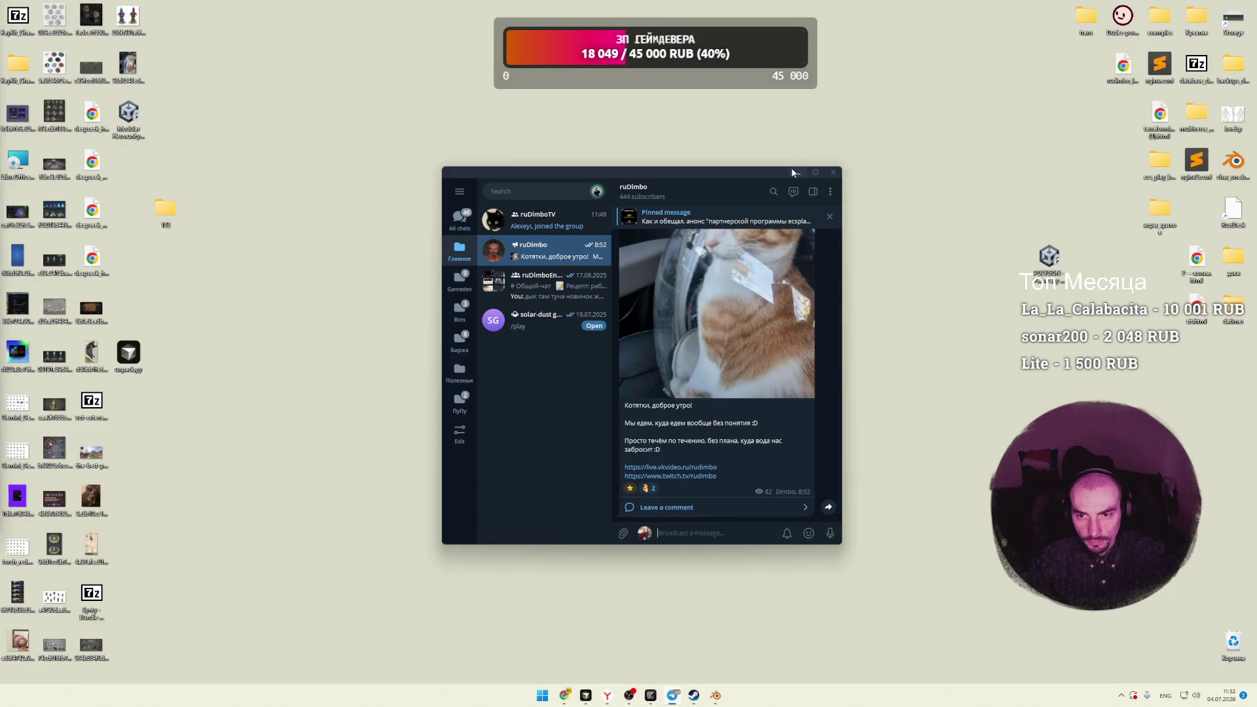
# Step: Minimise Telegram, move the 123 folder aside, and return to Blender's empty Layout scene
pyautogui.click(795, 173)
pyautogui.moveTo(167, 211); pyautogui.dragTo(286, 187)
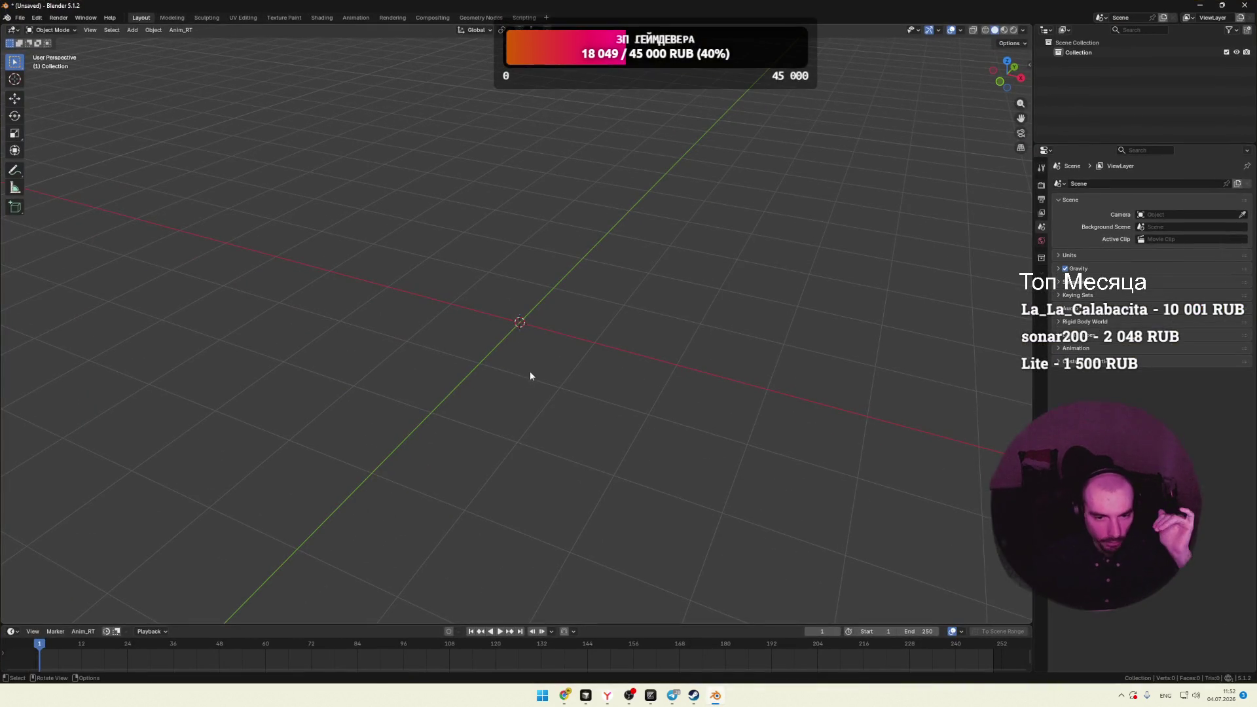
pyautogui.moveTo(531, 376); pyautogui.dragTo(523, 375)
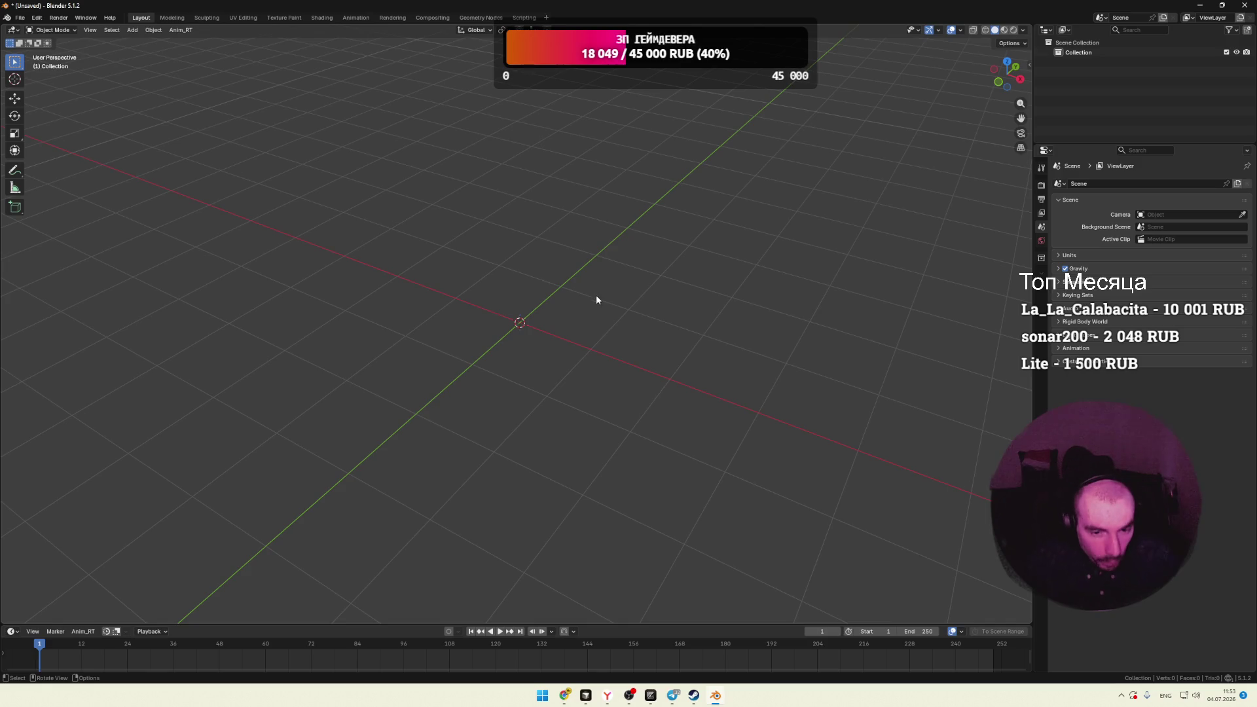
# Step: Look over the Scripting console and Modeling workspace, then bring the itch.io asset page forward
pyautogui.click(515, 20)
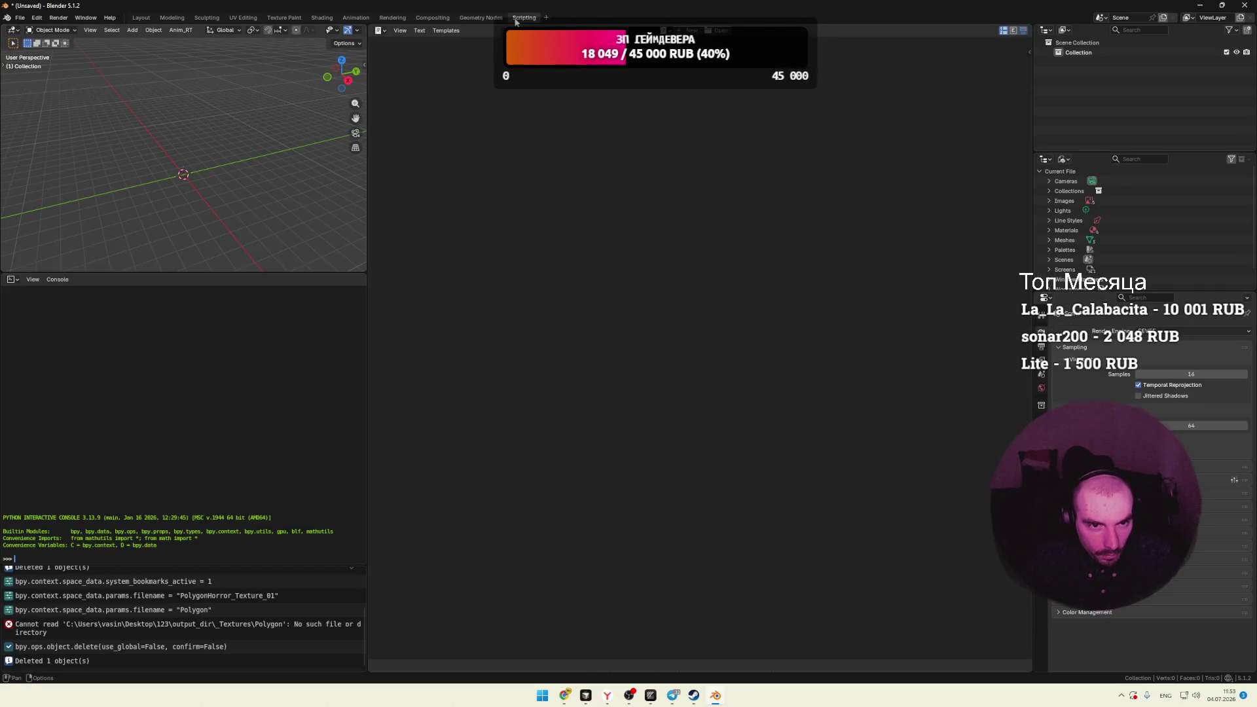
pyautogui.moveTo(367, 63); pyautogui.dragTo(457, 63)
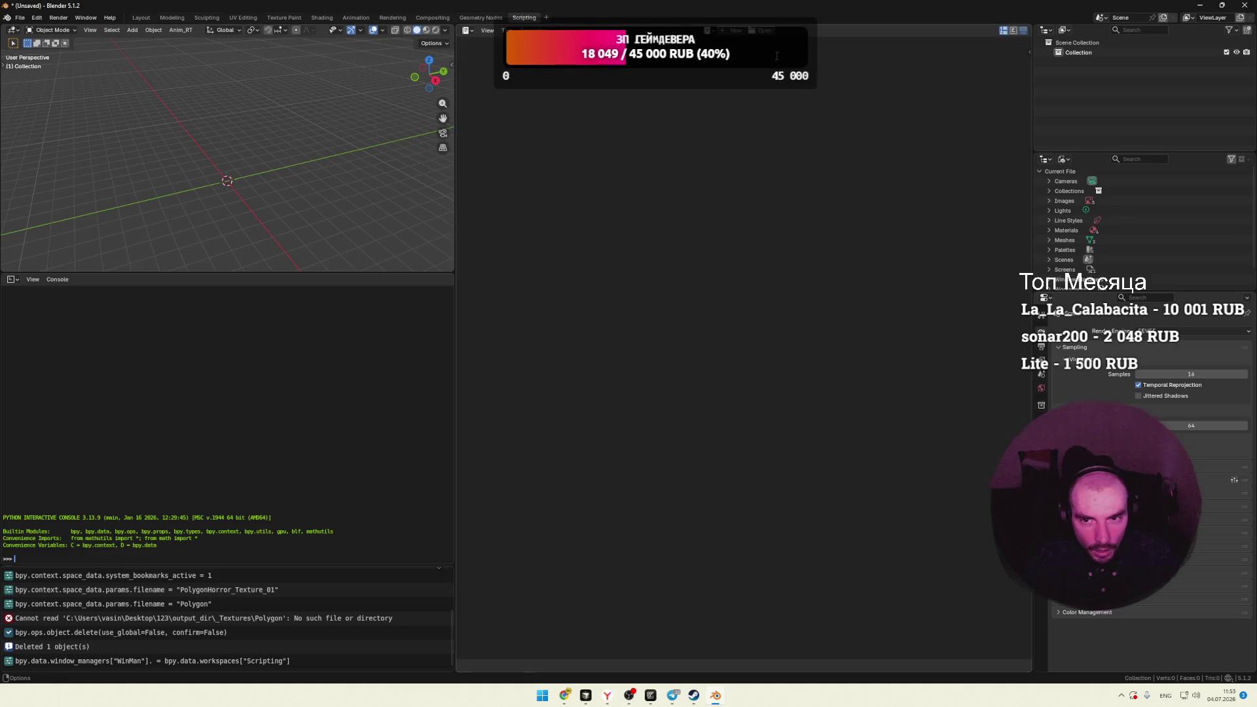
pyautogui.click(173, 18)
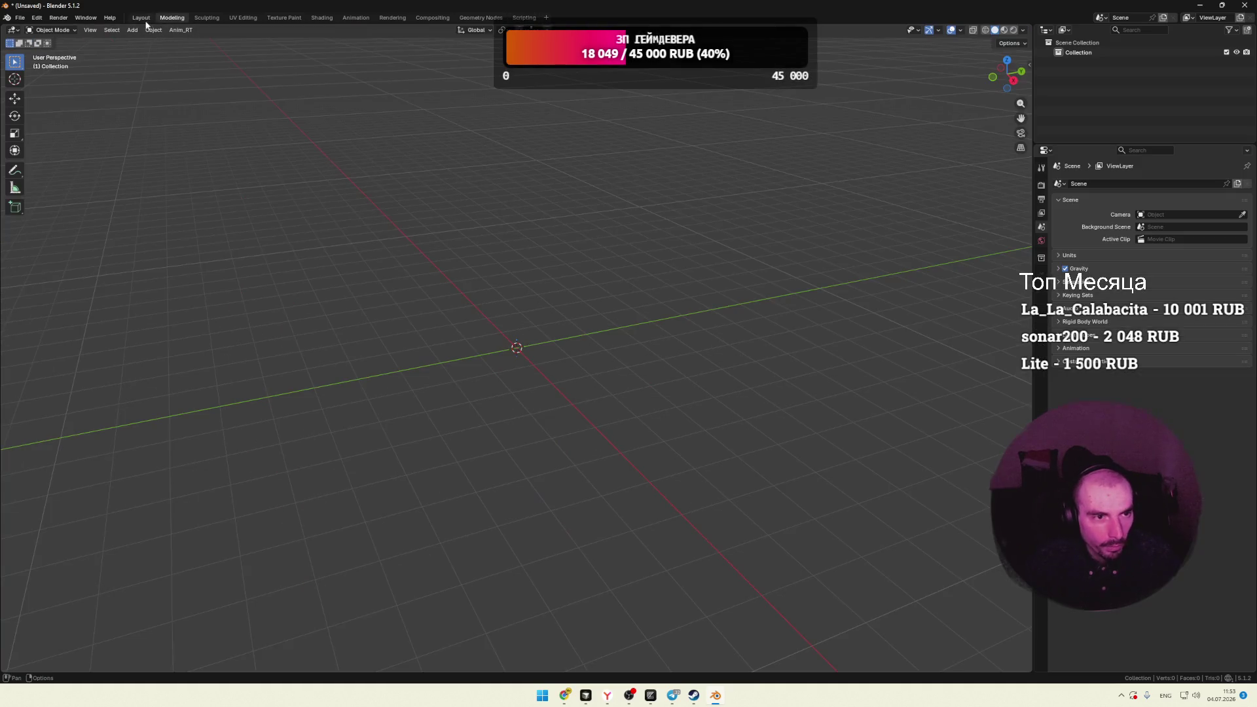
pyautogui.moveTo(643, 218); pyautogui.dragTo(638, 225)
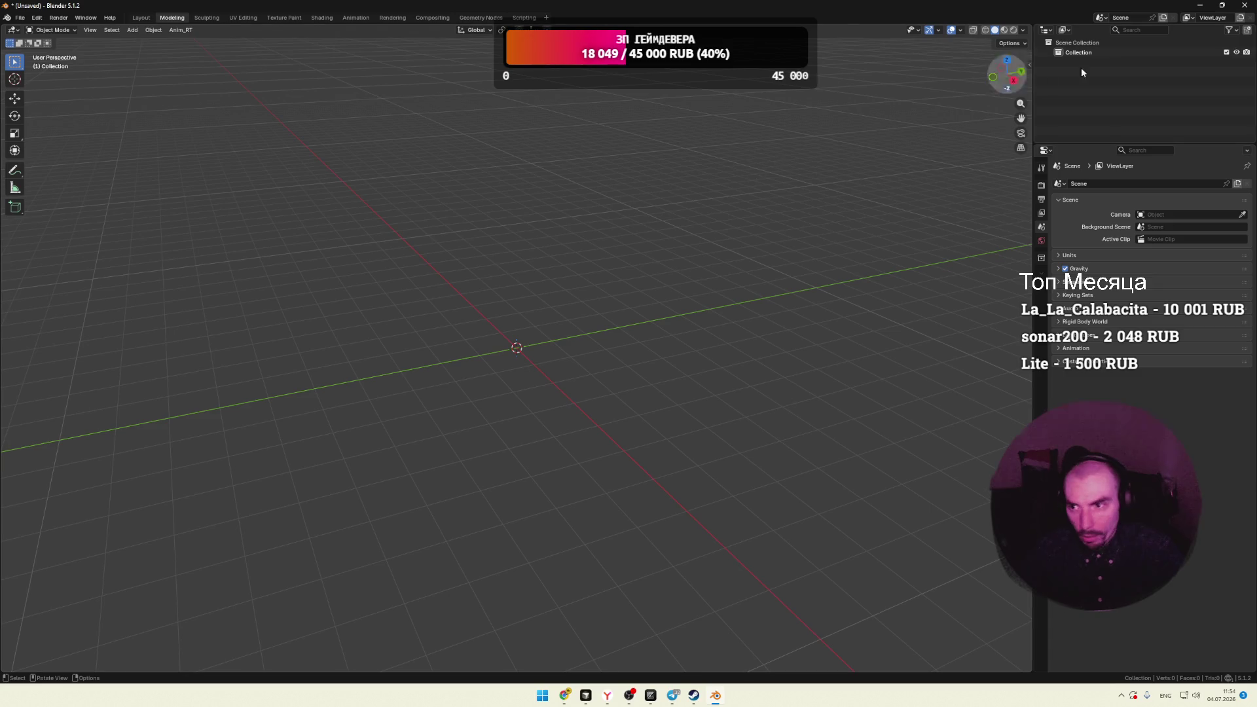
pyautogui.click(1201, 5)
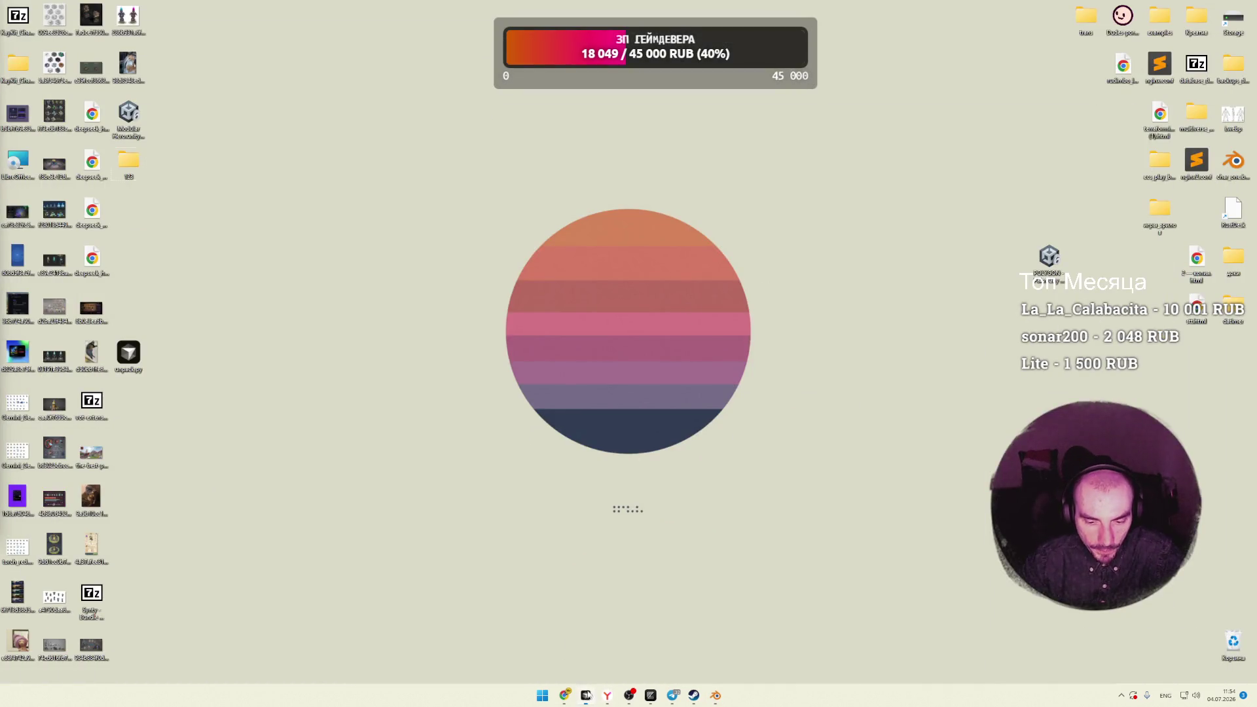
pyautogui.click(586, 695)
pyautogui.click(586, 695)
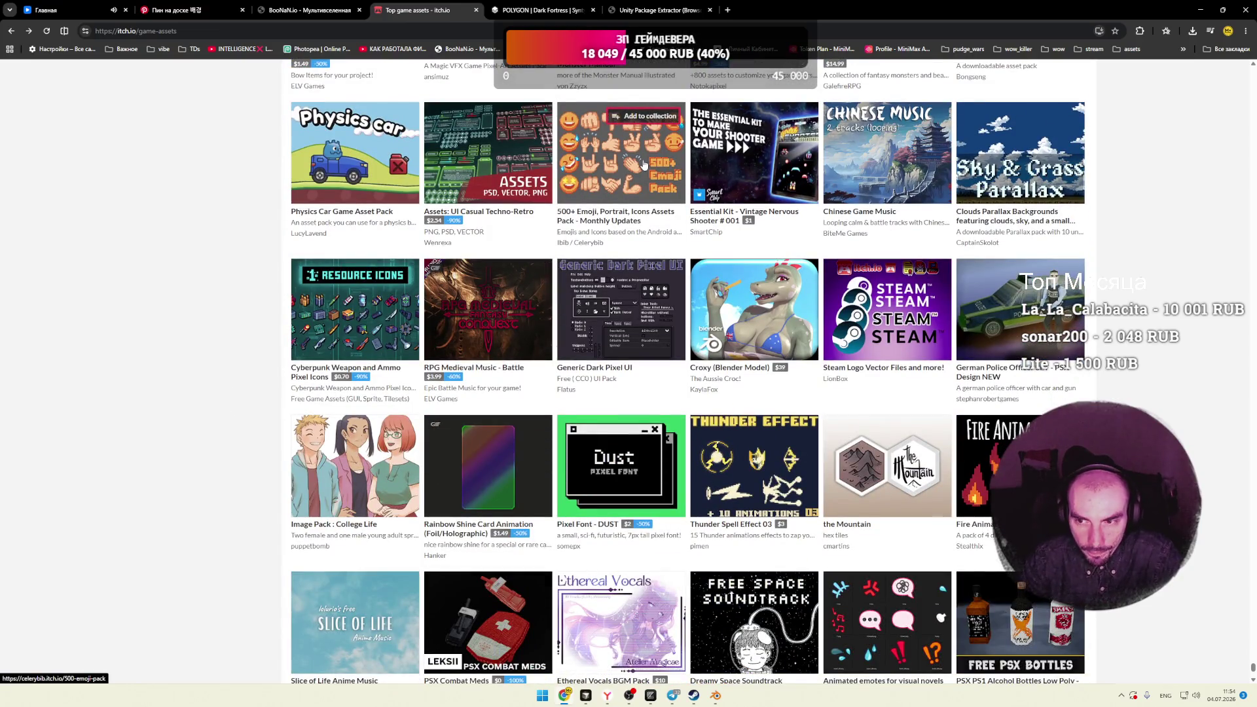
pyautogui.scroll(-4, 197, 258)
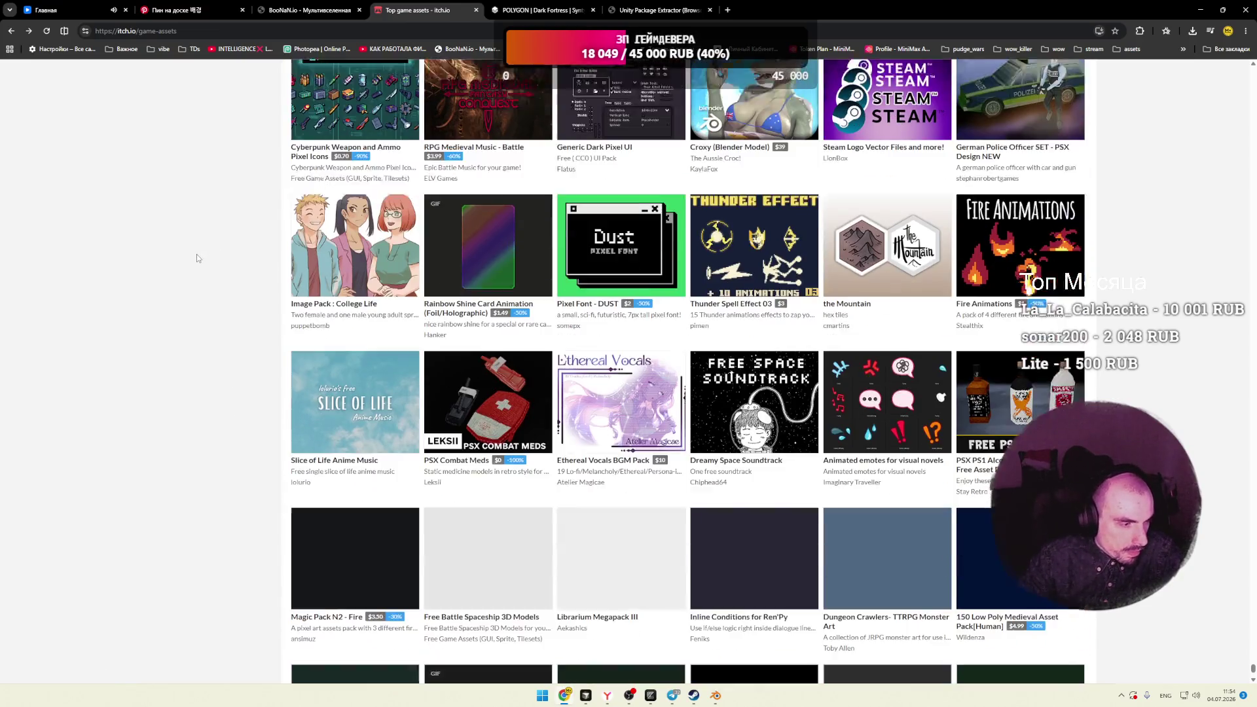
pyautogui.scroll(-5, 197, 258)
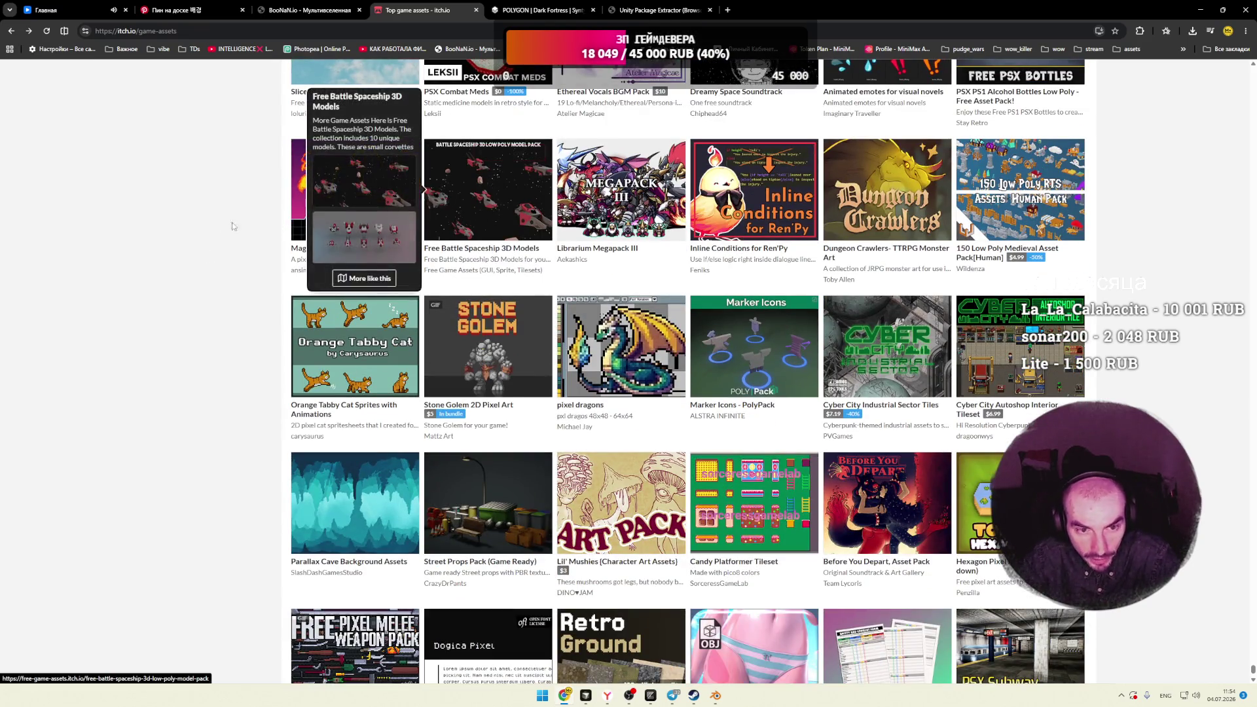
pyautogui.scroll(-2, 189, 226)
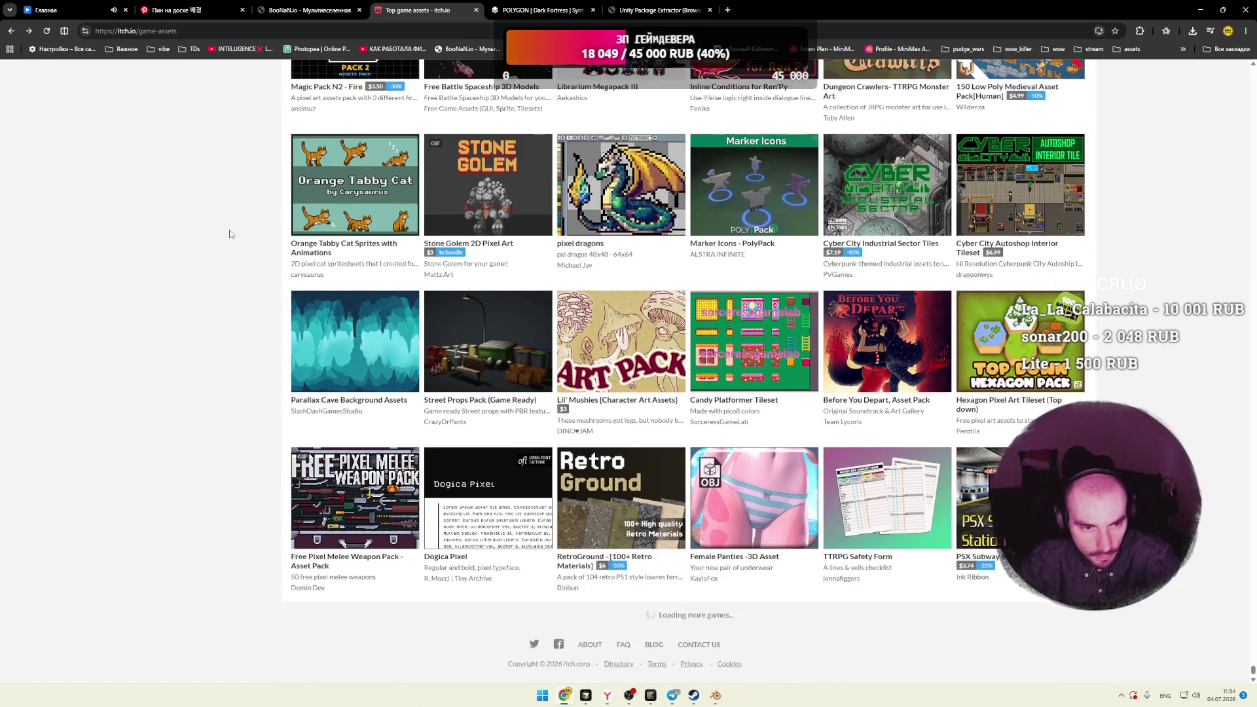
pyautogui.moveTo(740, 207)
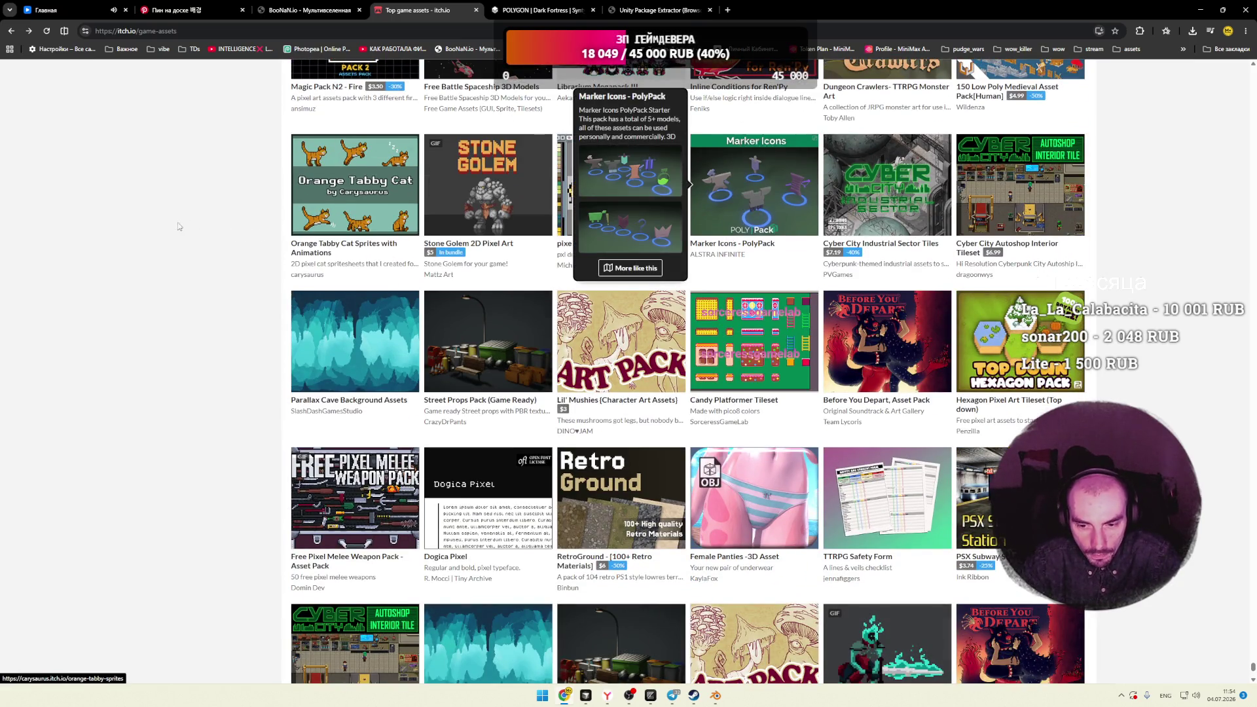
pyautogui.scroll(-7, 177, 224)
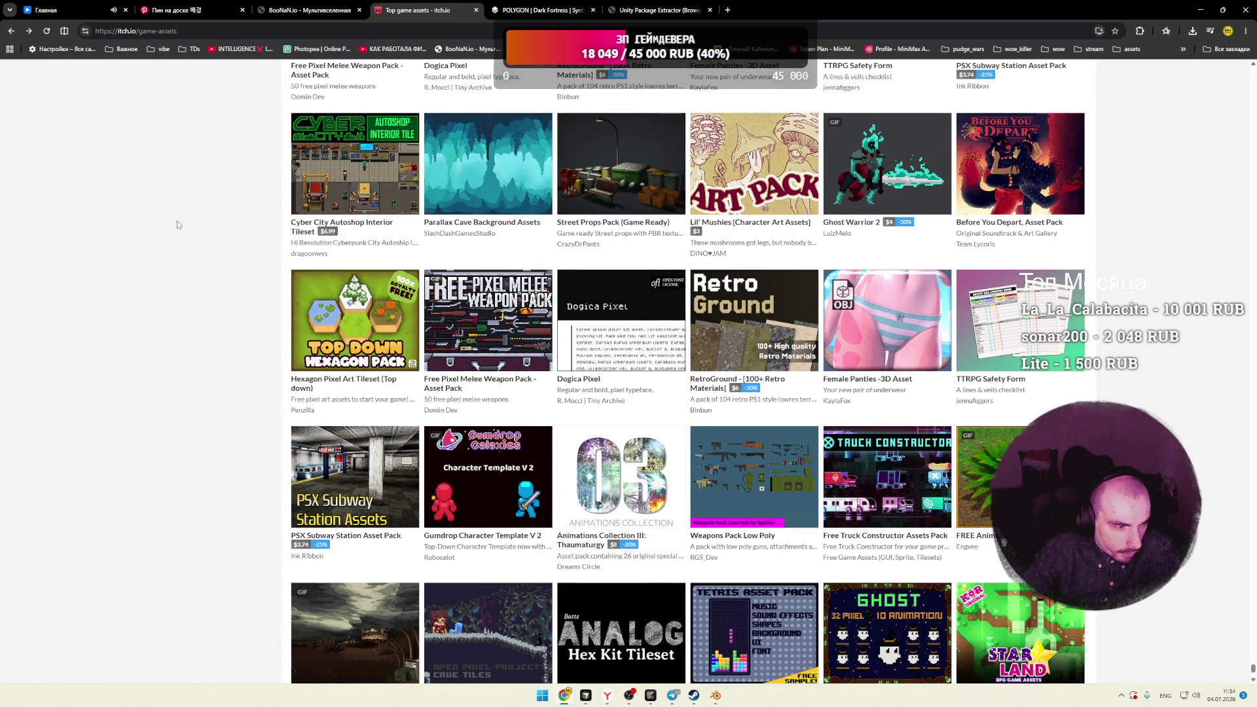
pyautogui.scroll(-3, 178, 226)
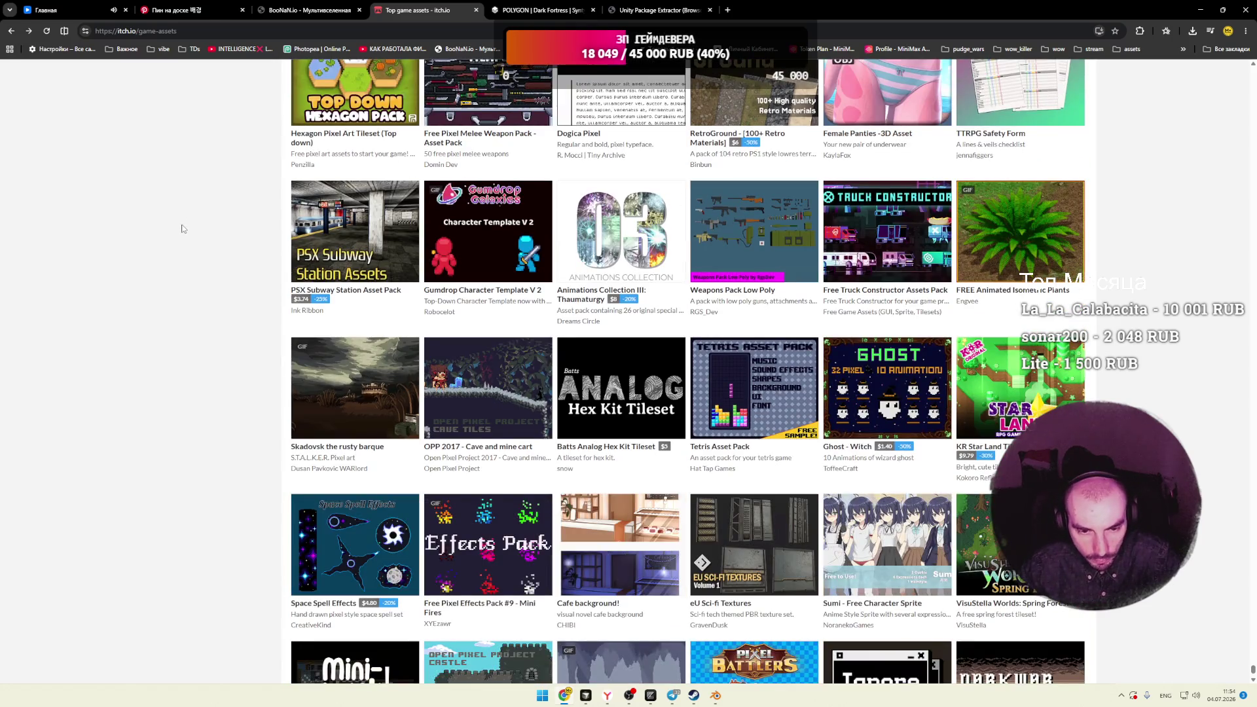
pyautogui.moveTo(442, 256)
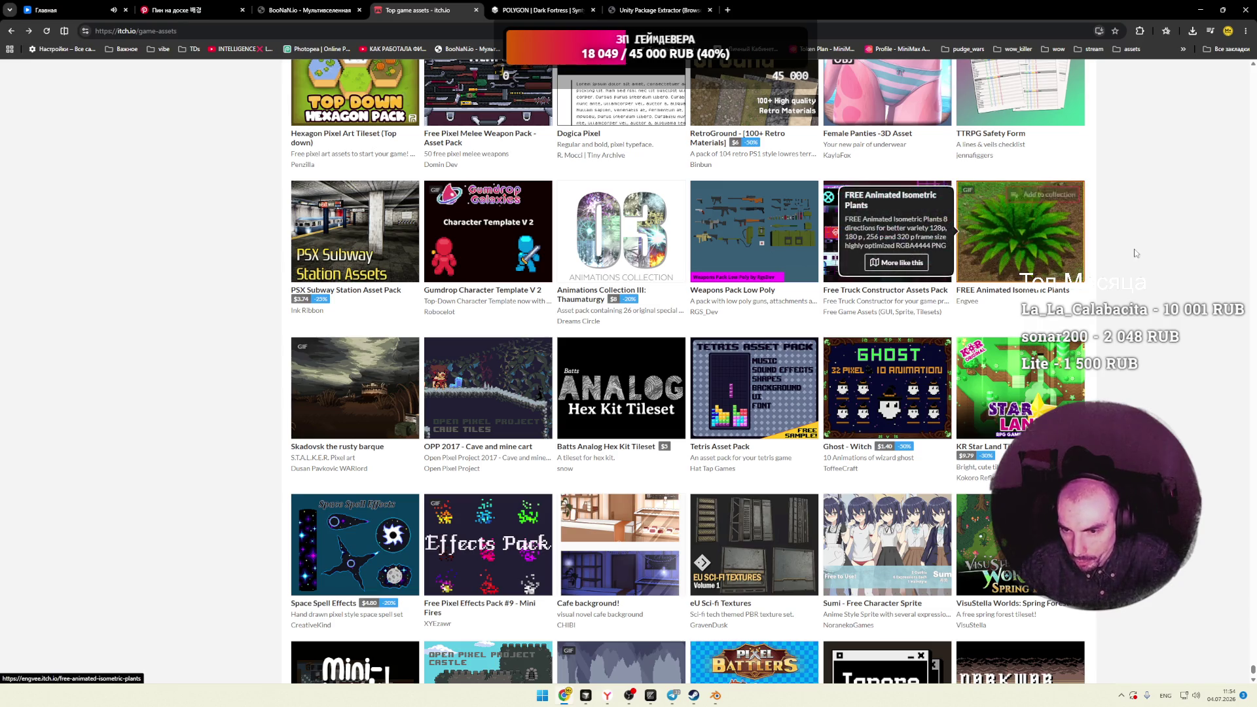
pyautogui.scroll(-1, 263, 328)
pyautogui.rightClick(337, 349)
pyautogui.click(366, 358)
pyautogui.click(564, 13)
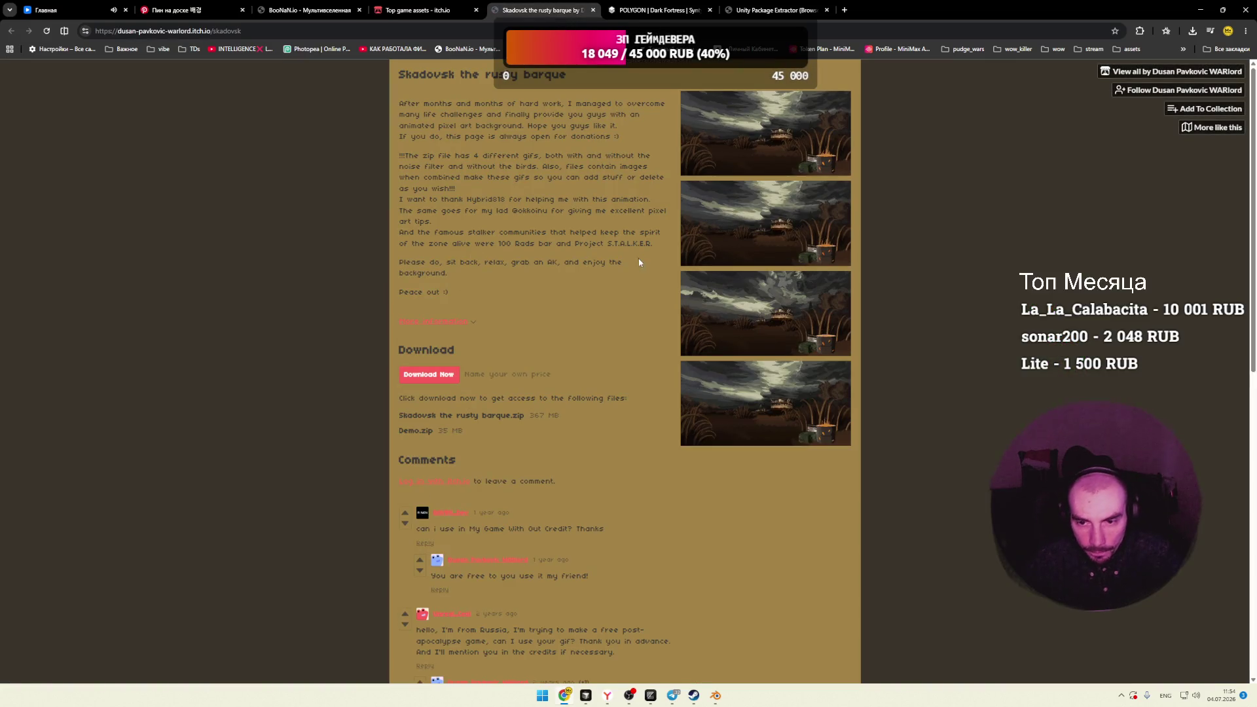
pyautogui.click(783, 164)
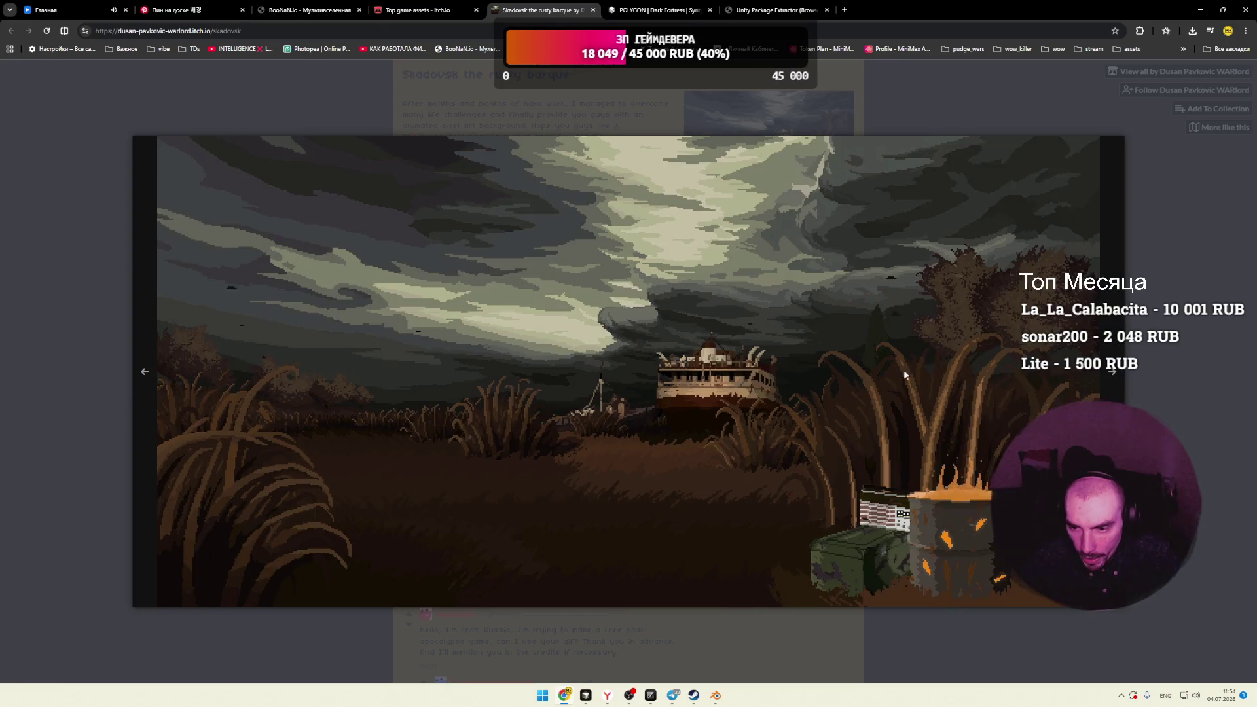
pyautogui.hotkey('ctrl', 'w')
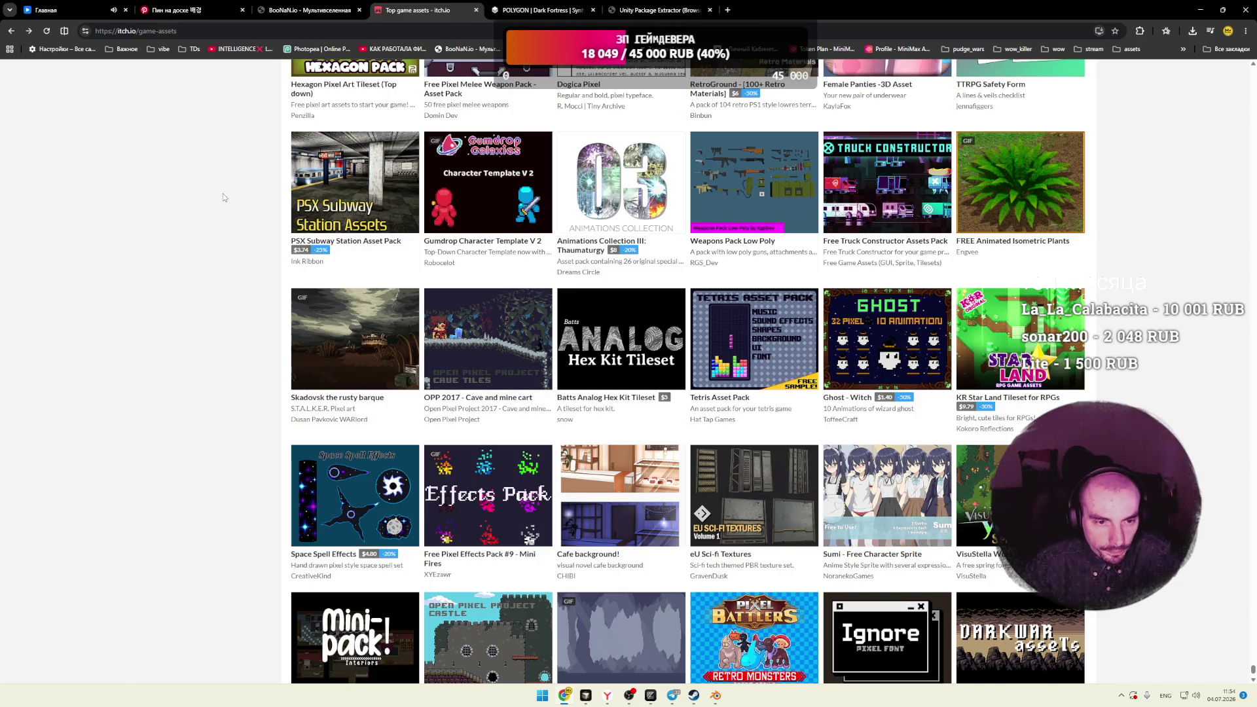
# Step: Scroll the Top game assets grid and open Mechanic Mike - Base Pack in a new tab
pyautogui.scroll(-3, 232, 223)
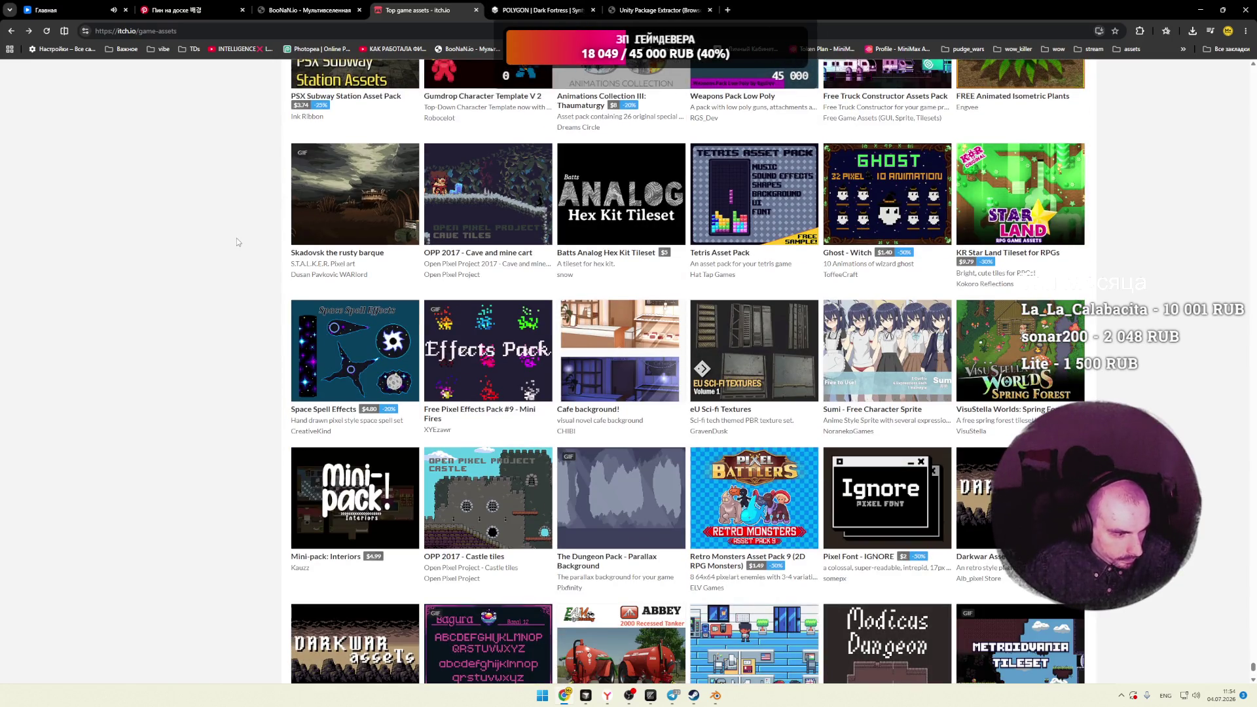
pyautogui.scroll(-3, 237, 238)
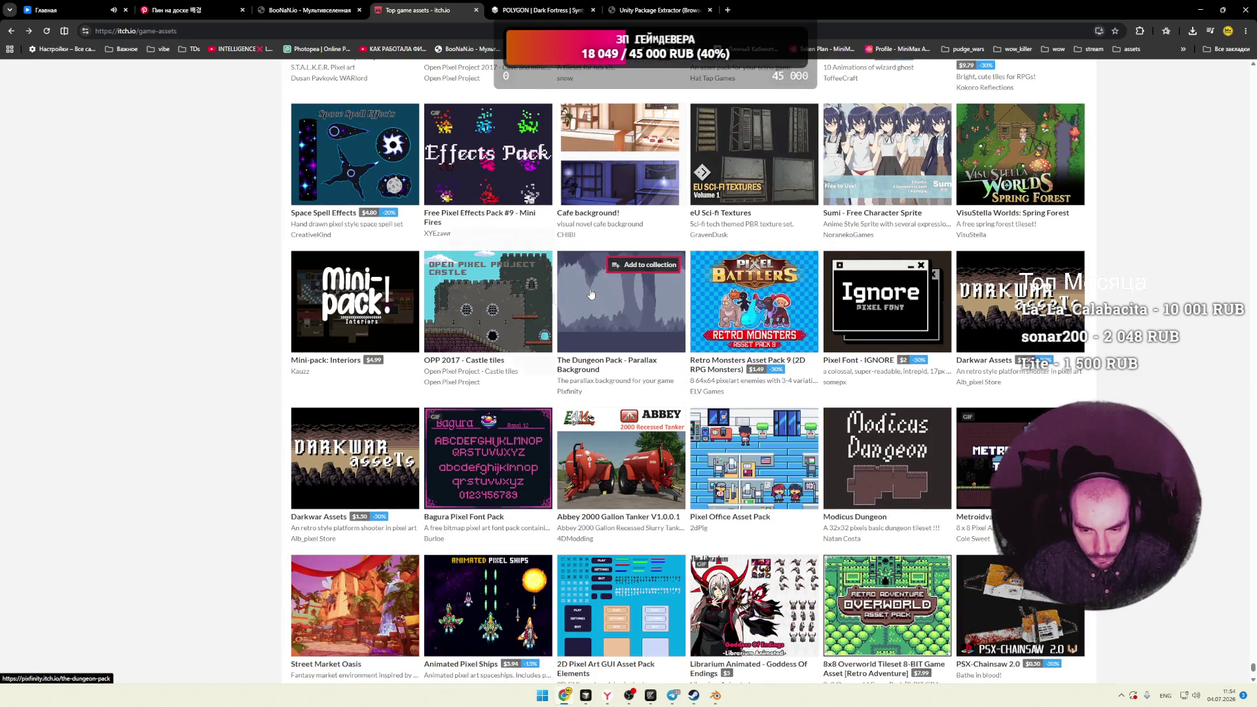
pyautogui.moveTo(593, 296)
pyautogui.moveTo(462, 313)
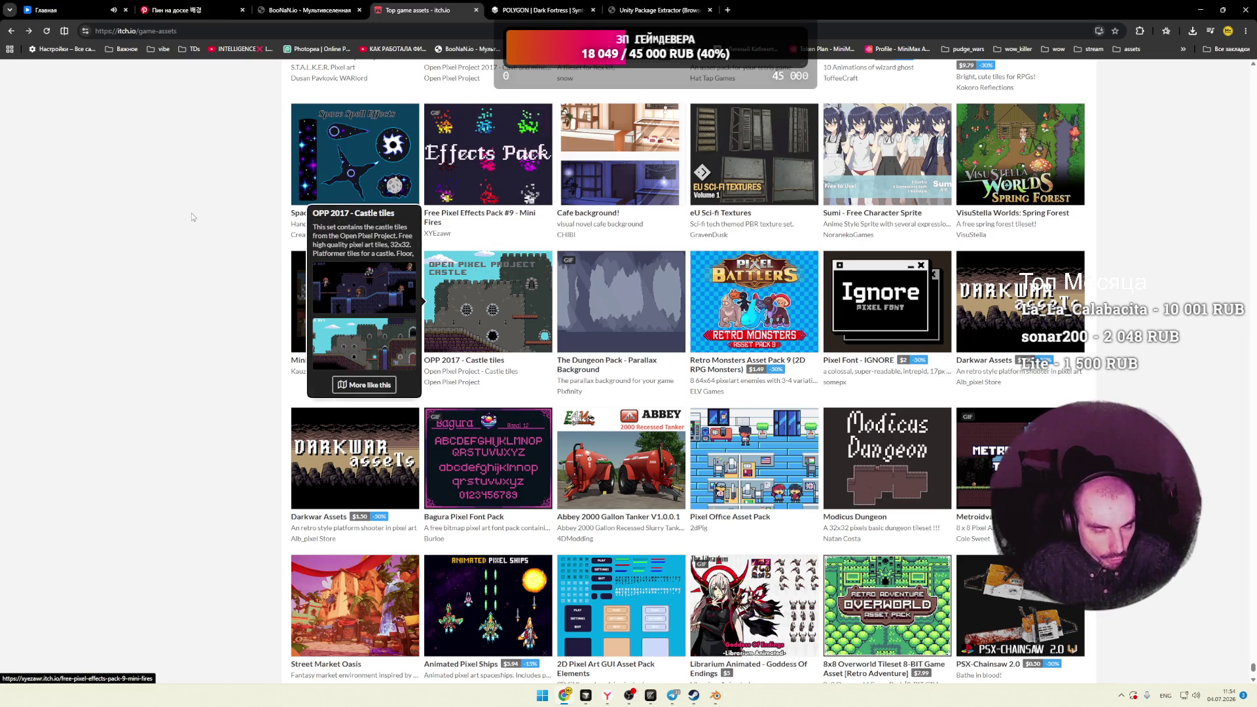
pyautogui.scroll(1, 642, 196)
pyautogui.scroll(1, 642, 195)
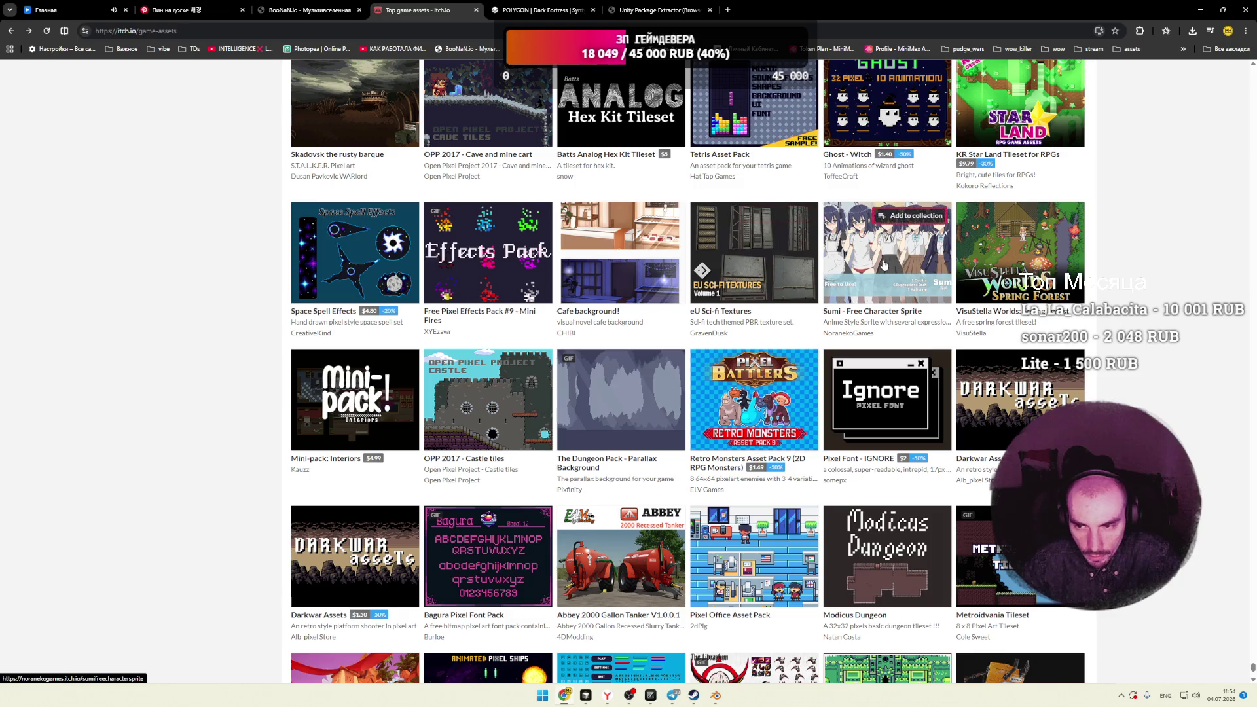
pyautogui.scroll(-4, 1129, 267)
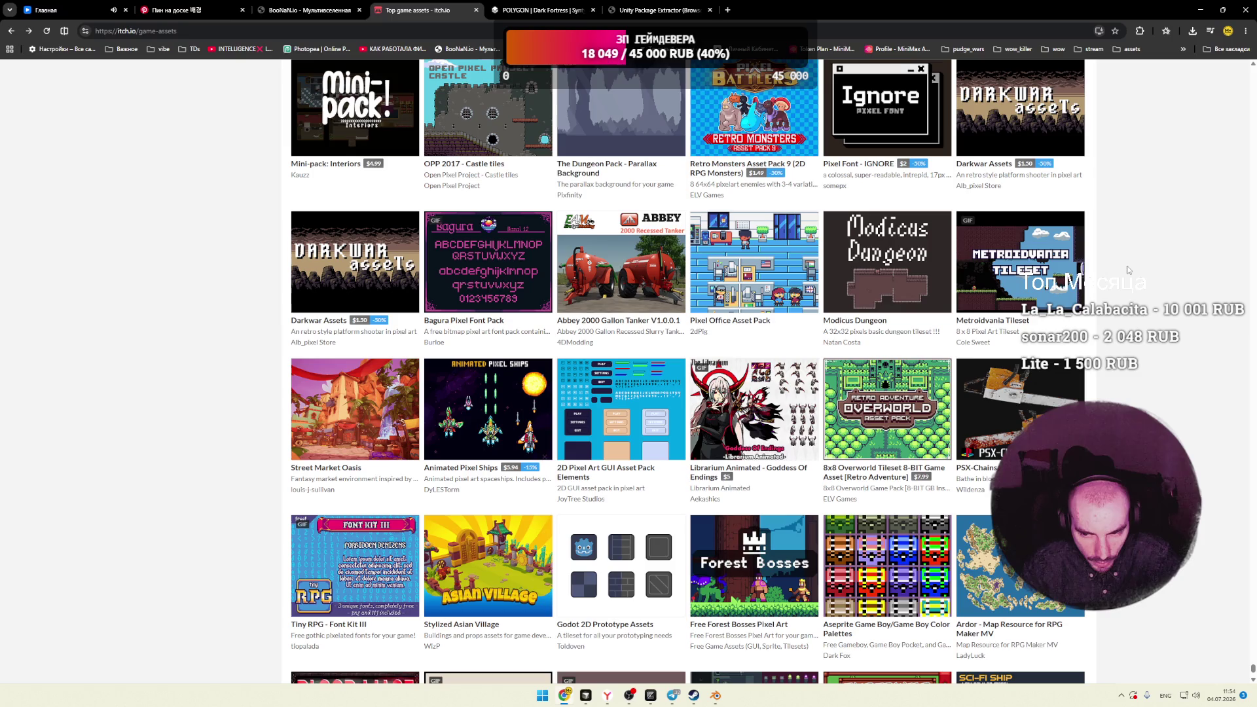
pyautogui.scroll(-2, 1128, 270)
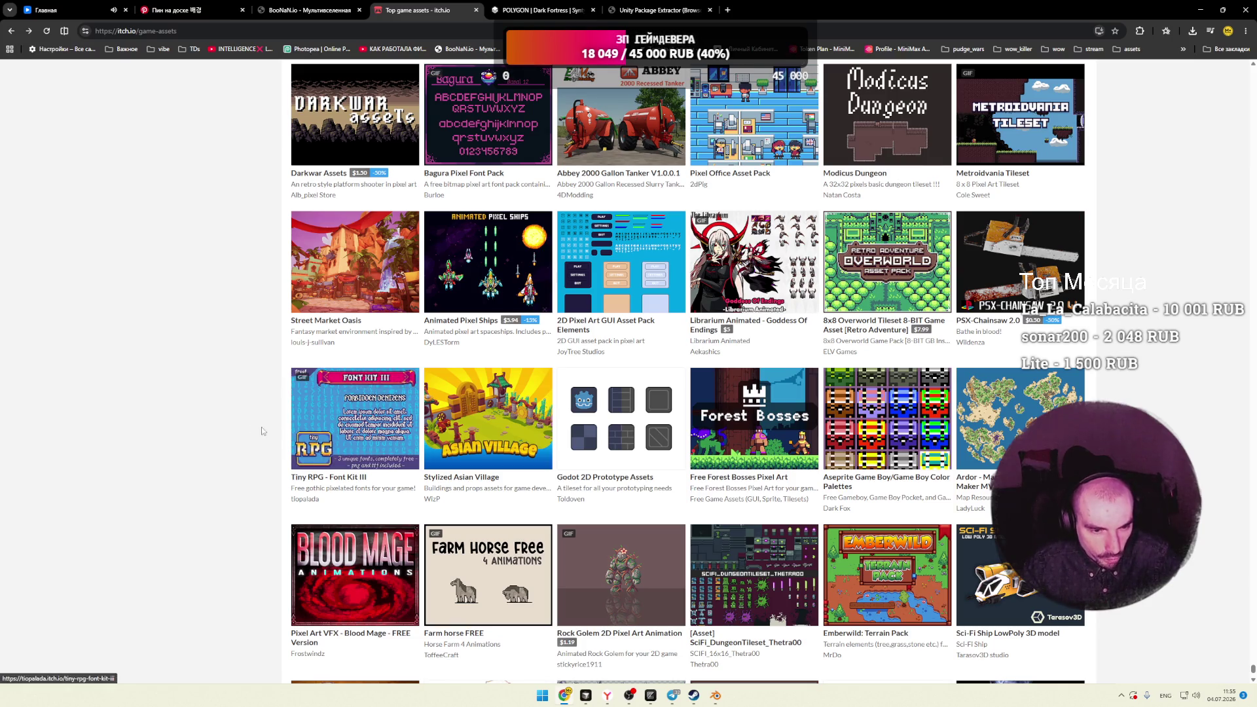
pyautogui.scroll(-3, 246, 427)
pyautogui.moveTo(622, 327)
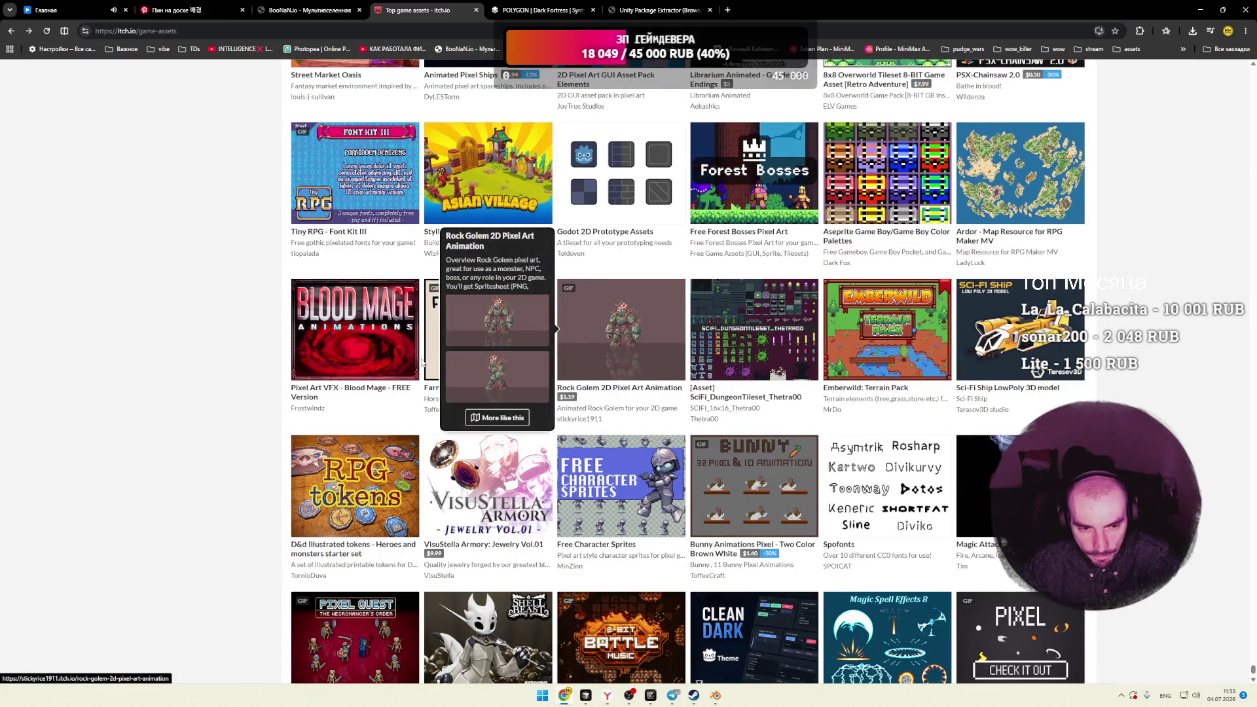
pyautogui.scroll(-2, 373, 357)
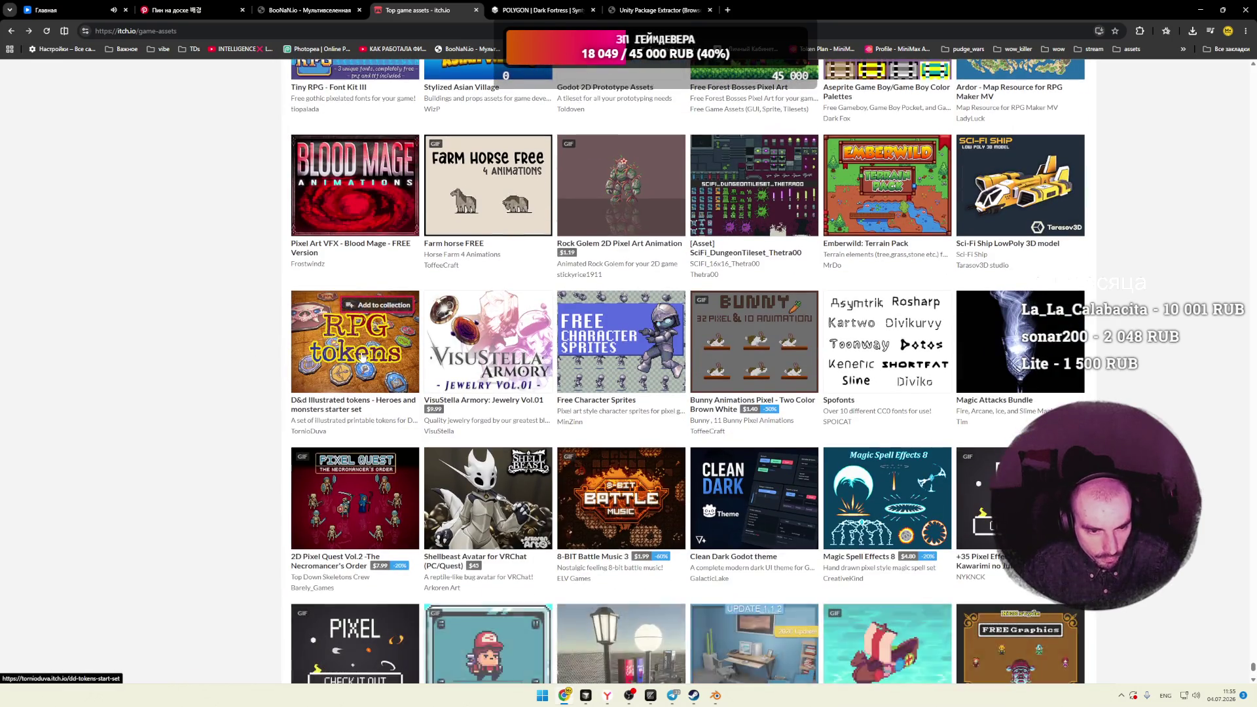
pyautogui.moveTo(361, 357)
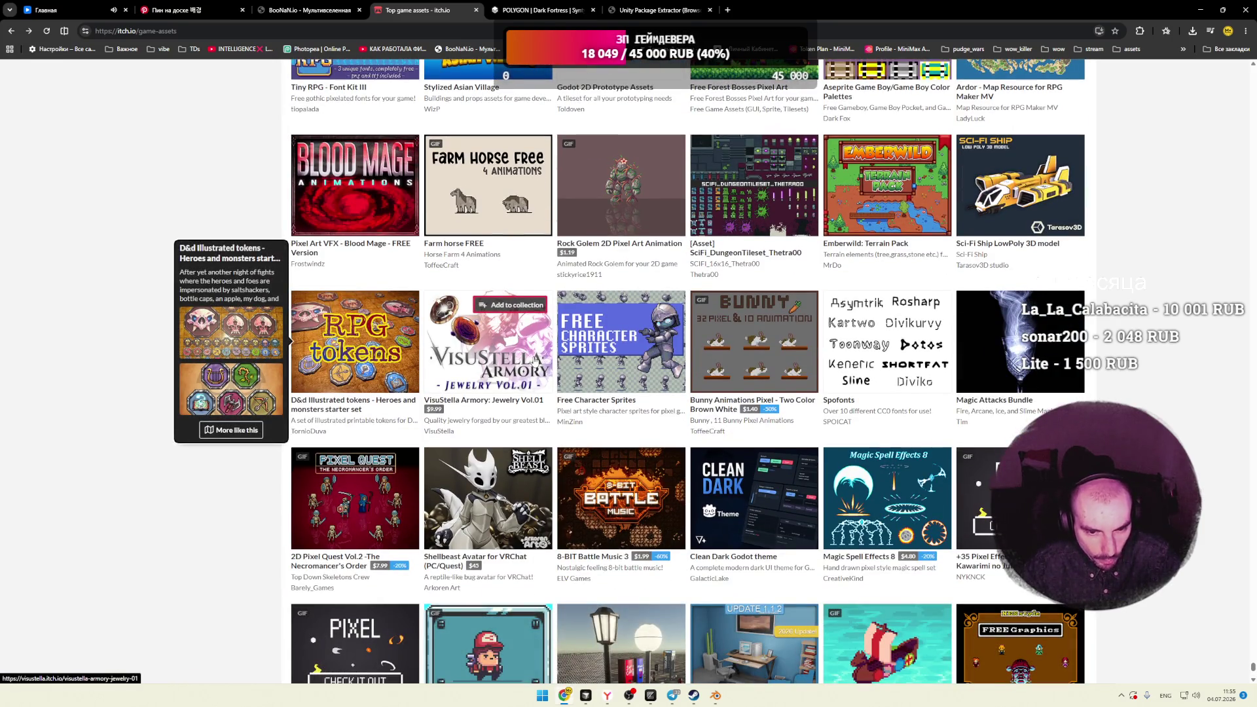
pyautogui.moveTo(666, 364)
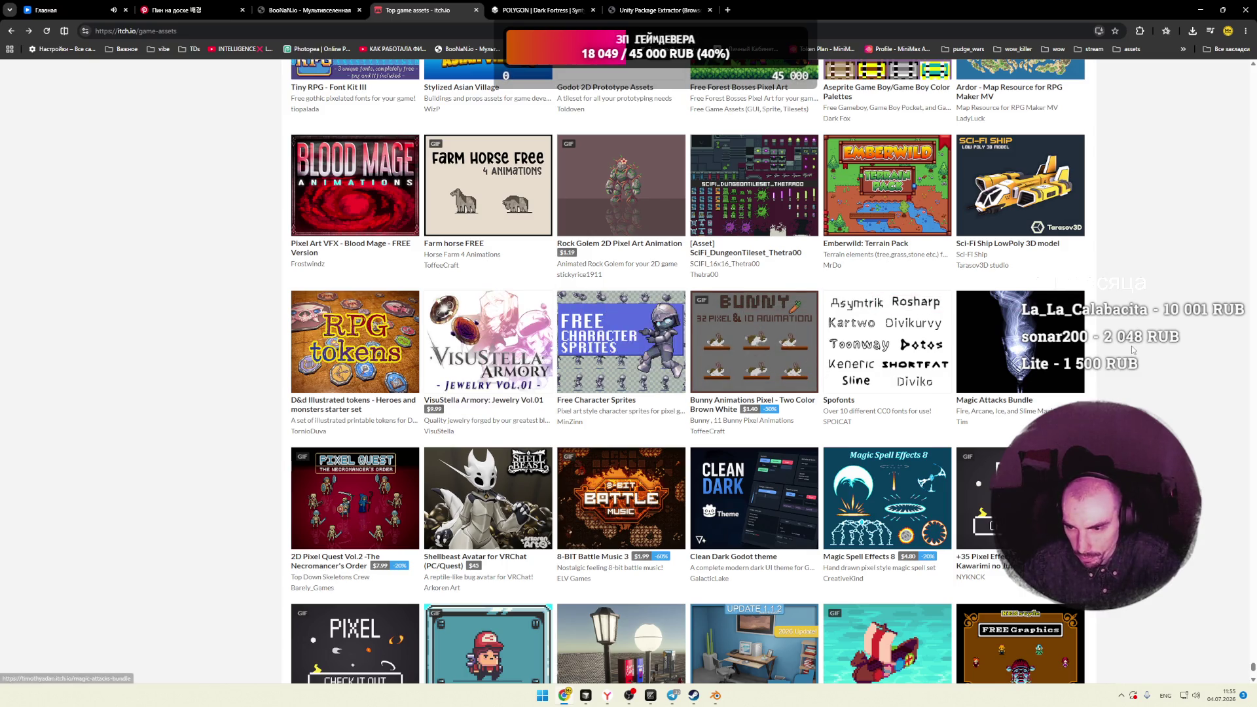
pyautogui.scroll(-5, 898, 370)
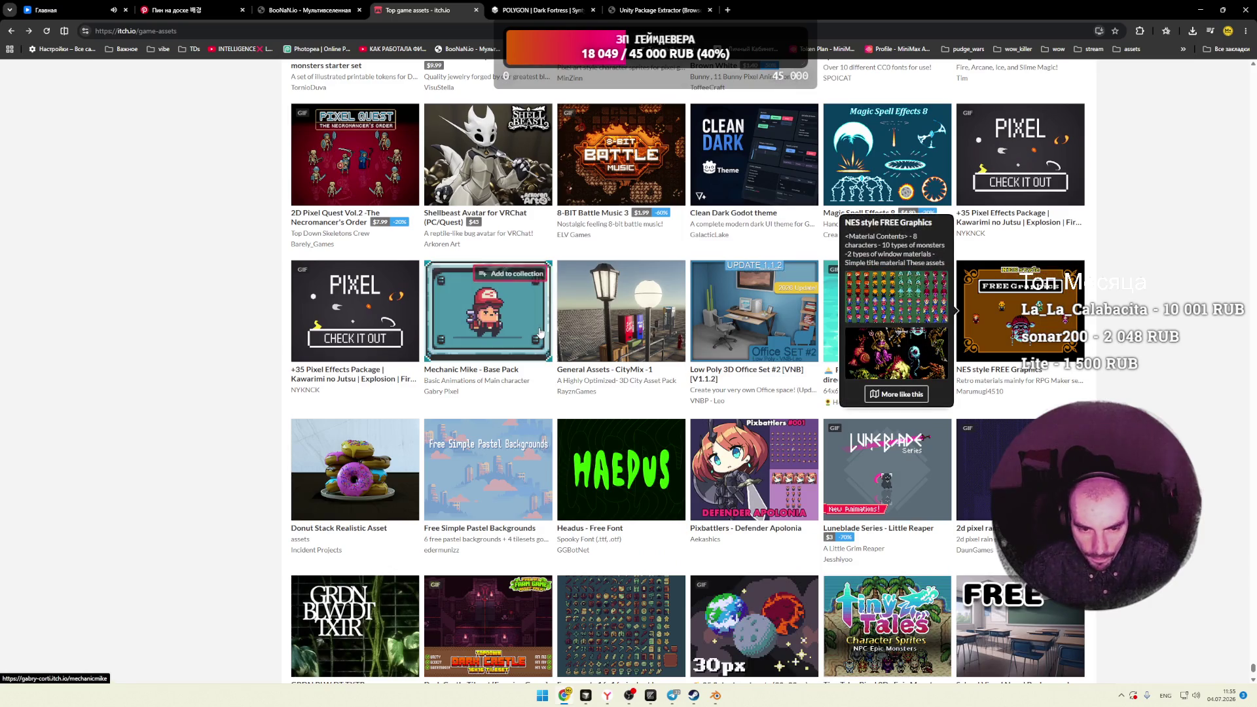
pyautogui.rightClick(481, 324)
pyautogui.click(523, 335)
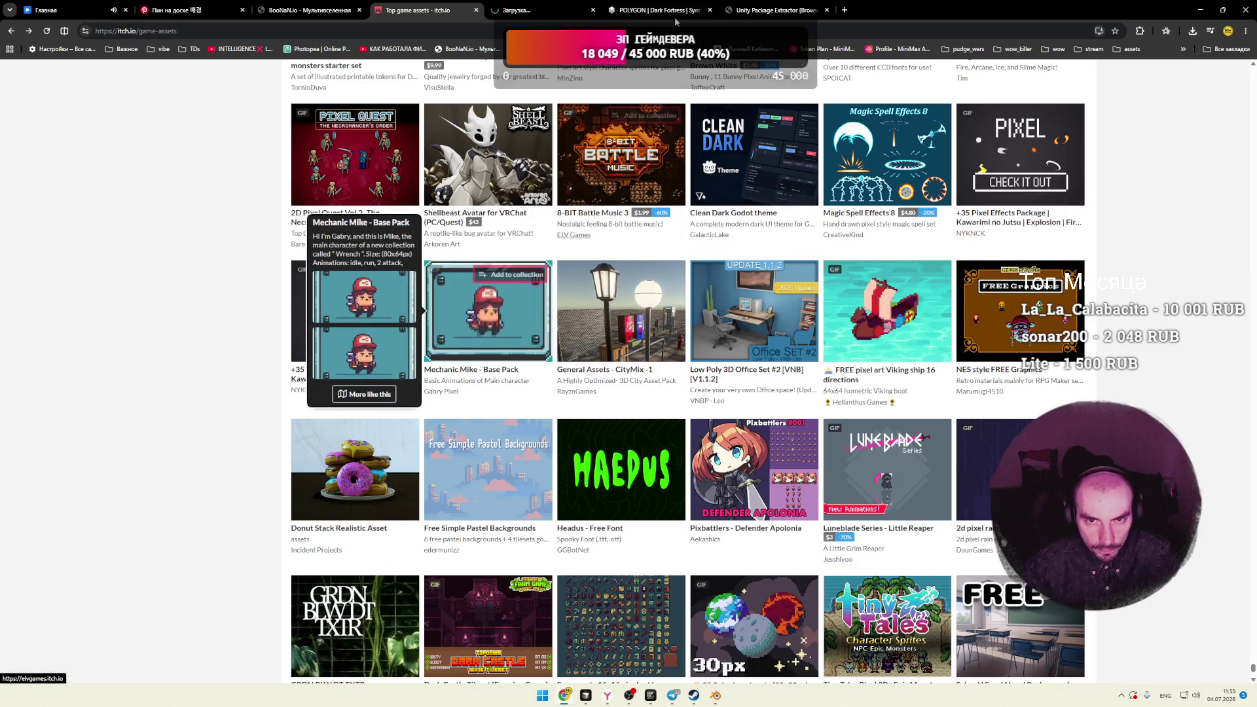
# Step: Glance at the Mechanic Mike page, close its tab, and minimise the browser
pyautogui.hotkey('ctrl', 'Tab')
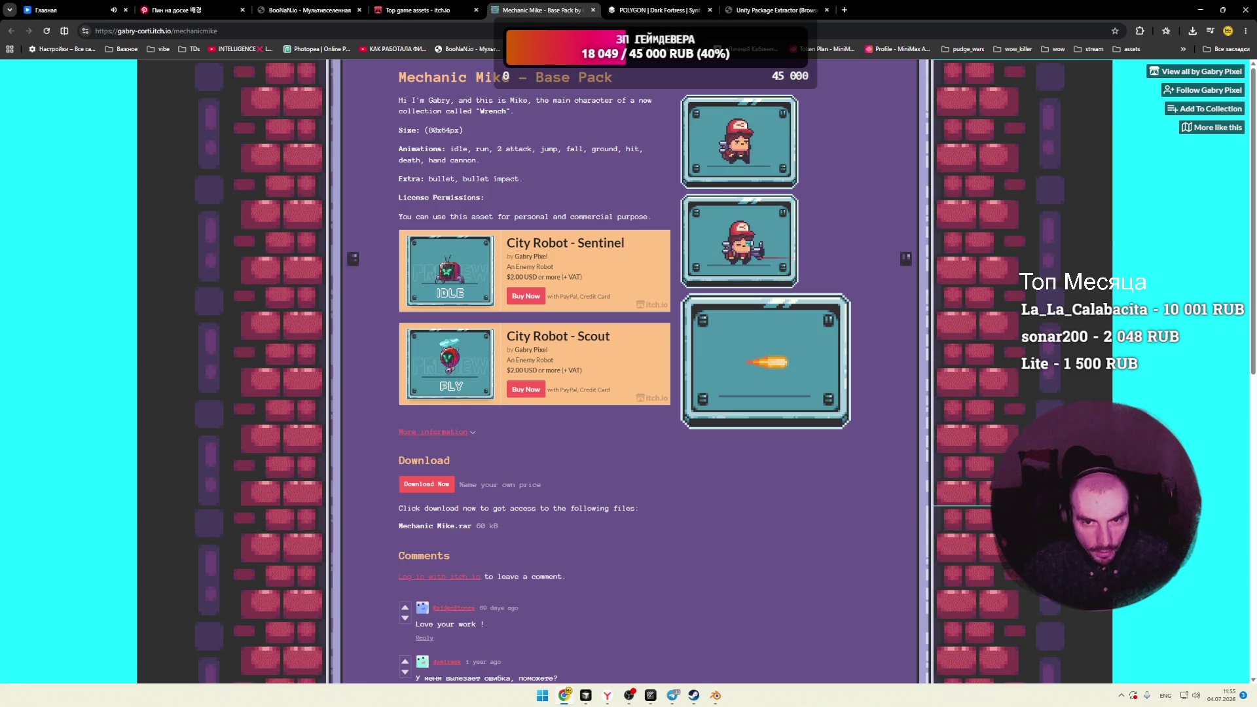
pyautogui.hotkey('ctrl', 'w')
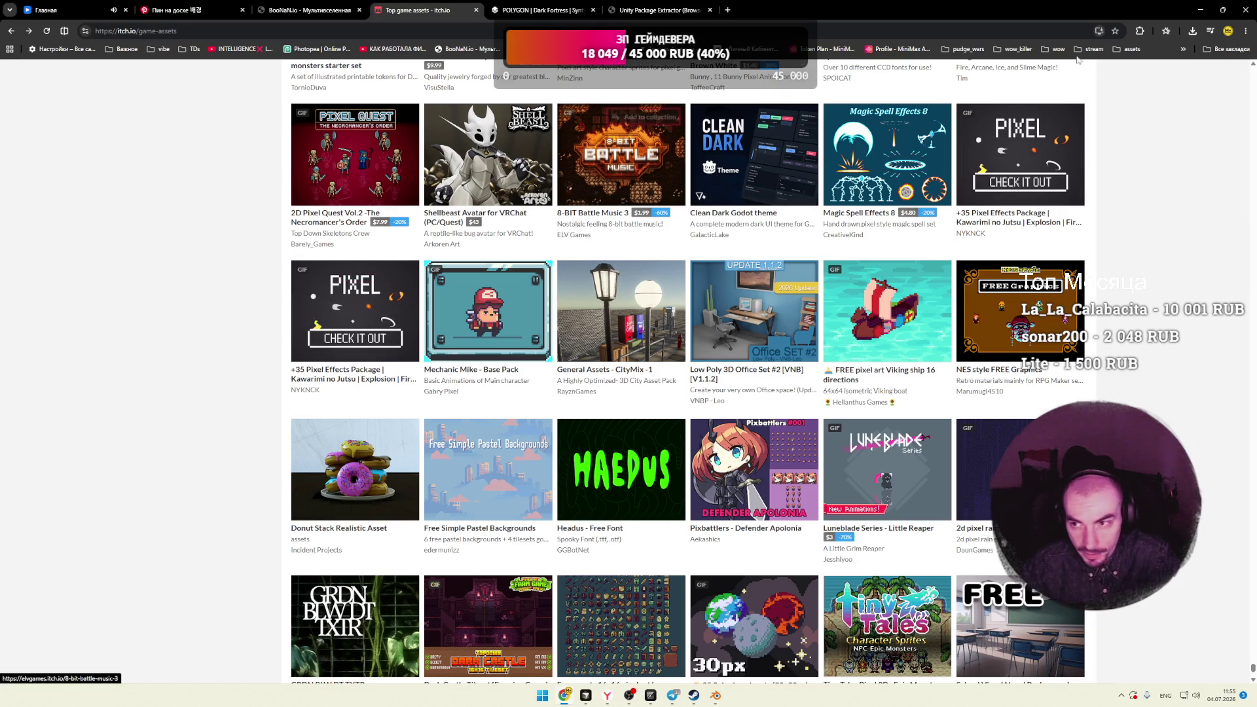
pyautogui.click(1211, 9)
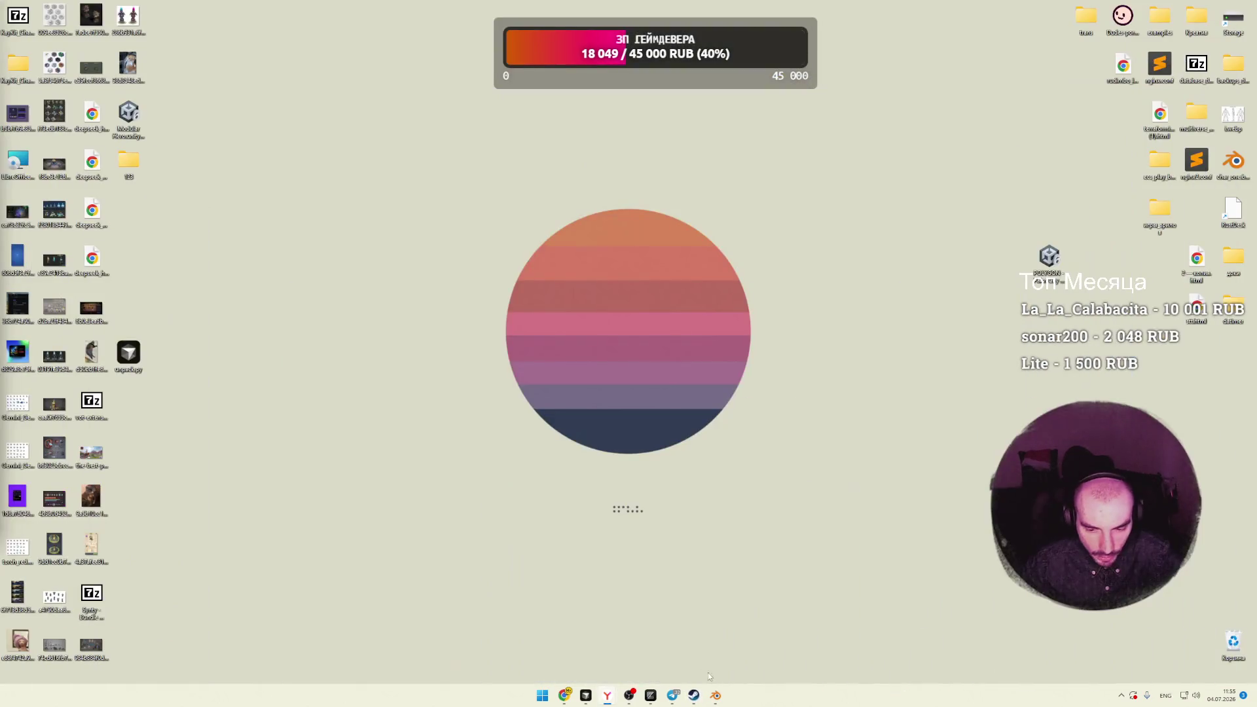
pyautogui.click(716, 695)
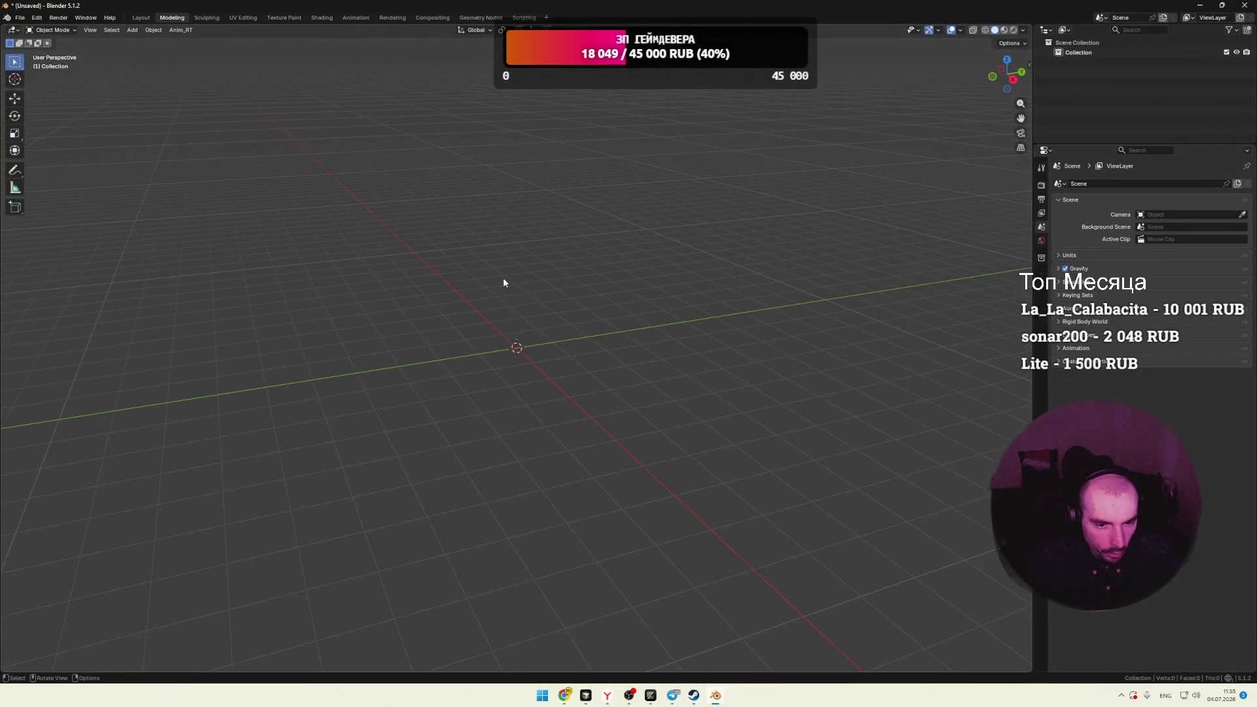
pyautogui.moveTo(557, 304)
pyautogui.mouseDown()
pyautogui.moveTo(383, 440)
pyautogui.moveTo(393, 437)
pyautogui.mouseUp()
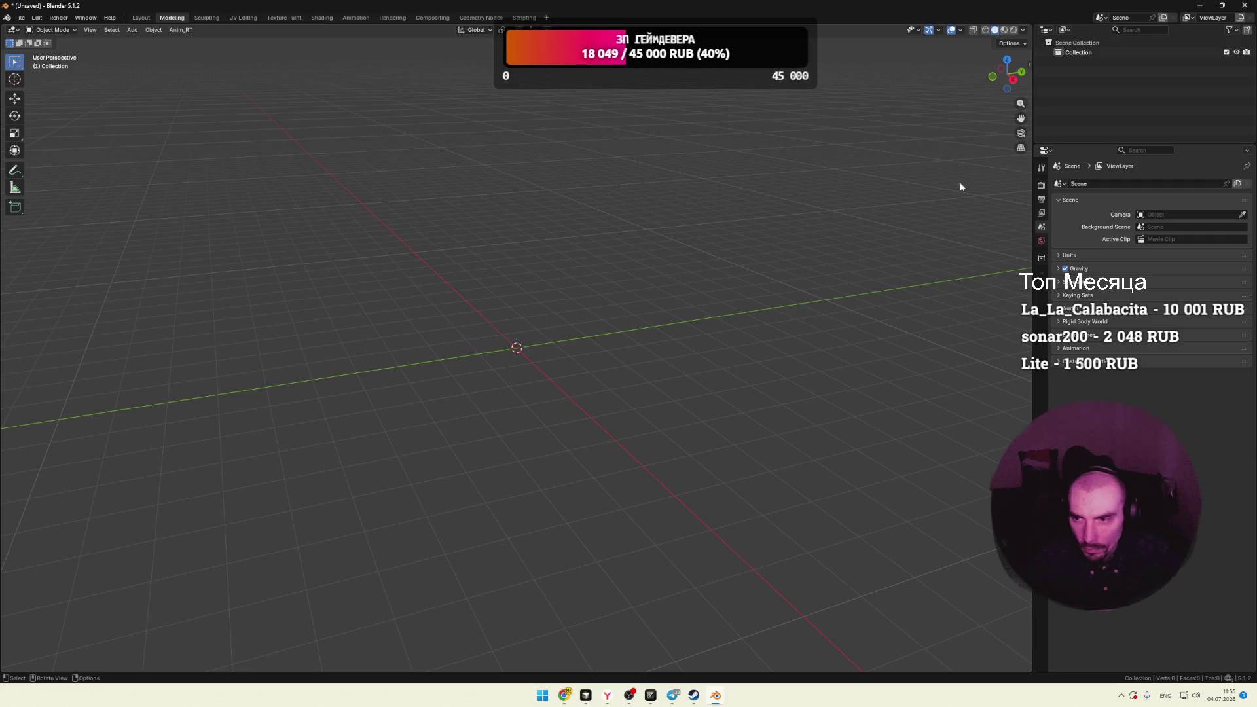
pyautogui.moveTo(1086, 5)
pyautogui.mouseDown()
pyautogui.moveTo(1086, 37)
pyautogui.moveTo(815, 221)
pyautogui.mouseUp()
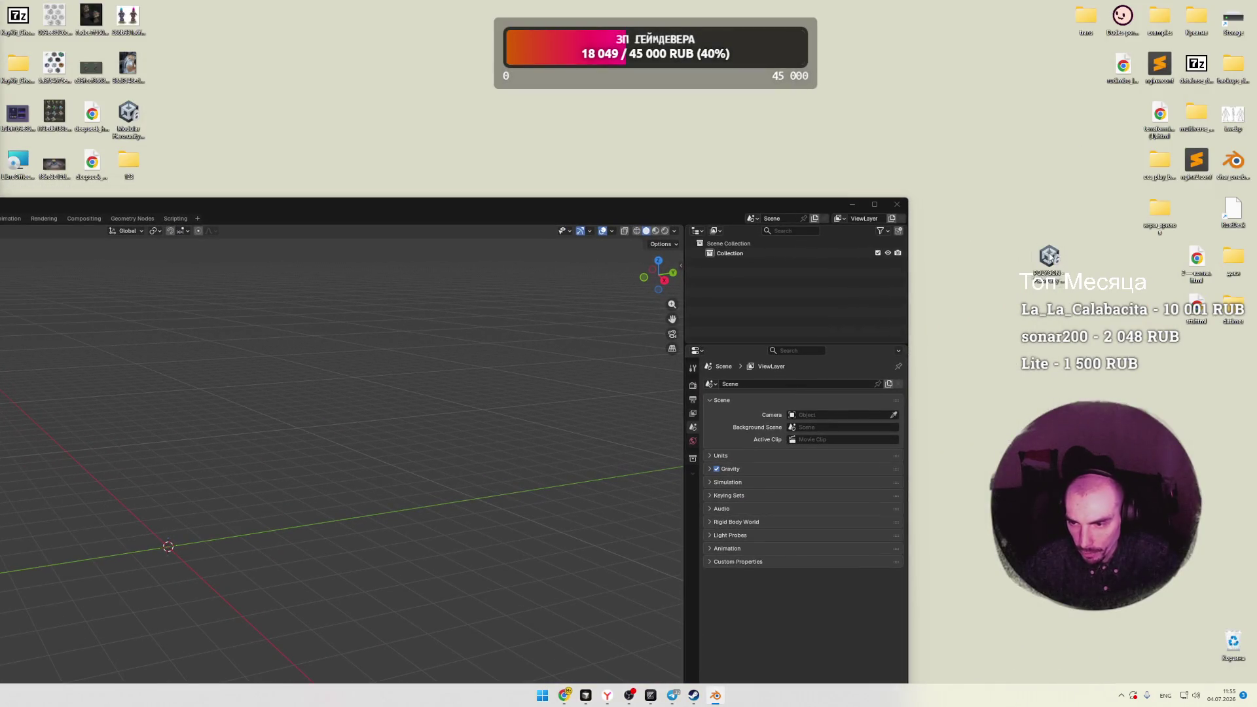
pyautogui.moveTo(481, 209)
pyautogui.mouseDown()
pyautogui.moveTo(771, 121)
pyautogui.moveTo(604, 108)
pyautogui.mouseUp()
pyautogui.doubleClick(603, 108)
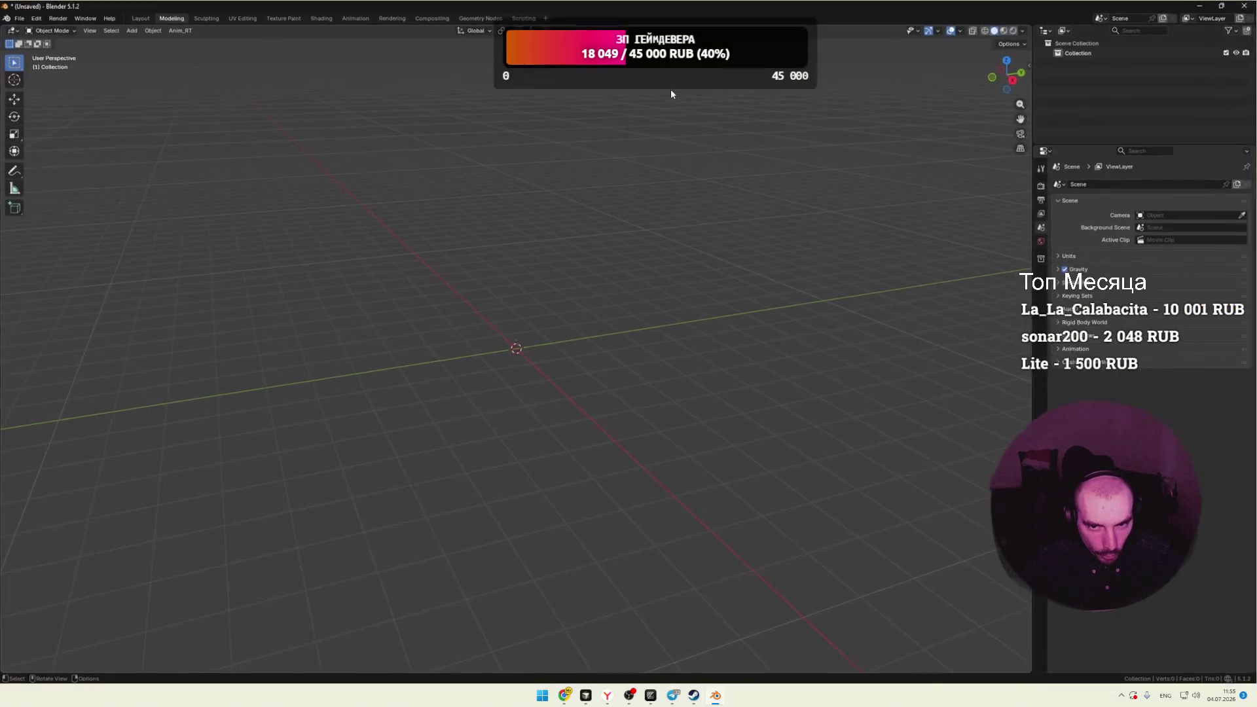
pyautogui.click(1199, 5)
pyautogui.click(564, 695)
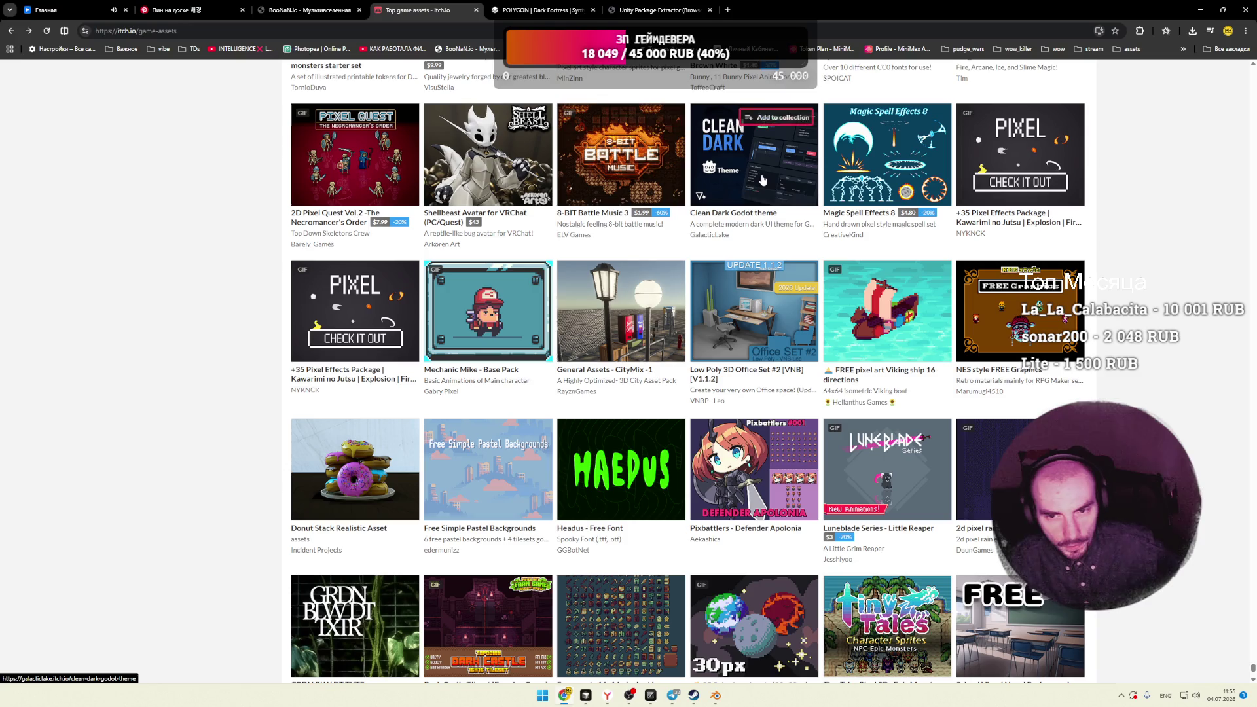
# Step: Scroll down the Top game assets grid, previewing pack info cards
pyautogui.moveTo(763, 180)
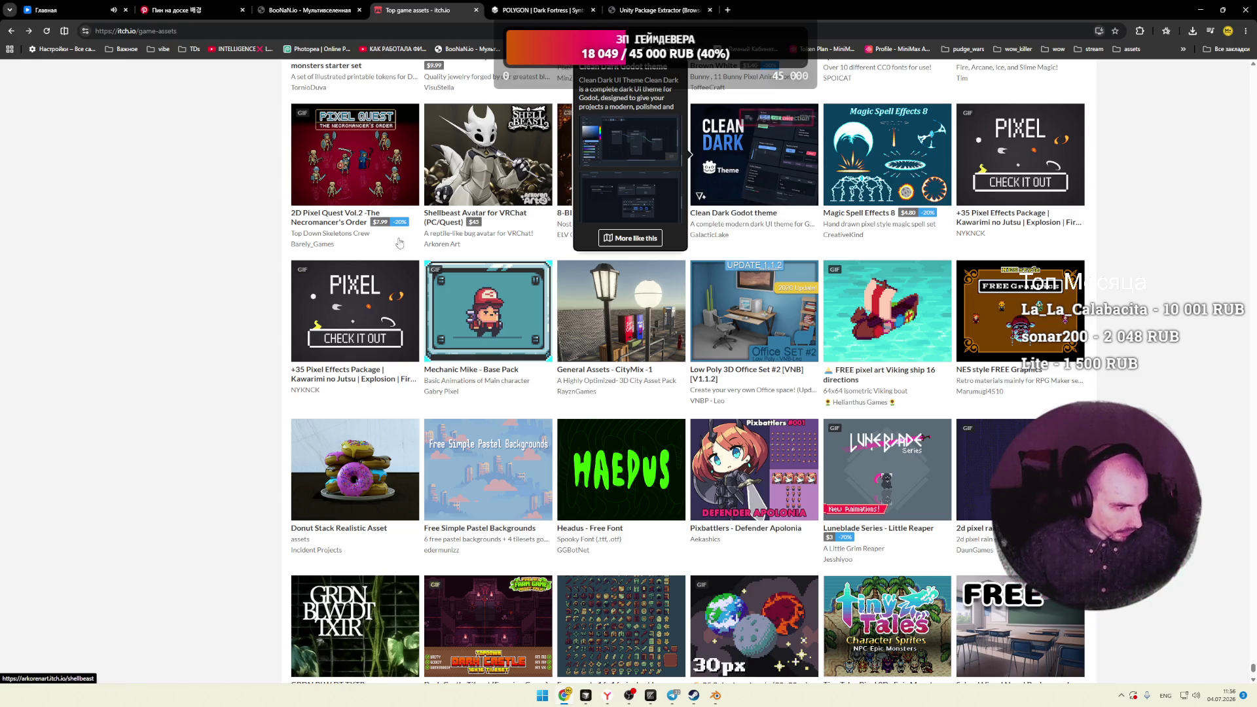
pyautogui.scroll(-4, 222, 272)
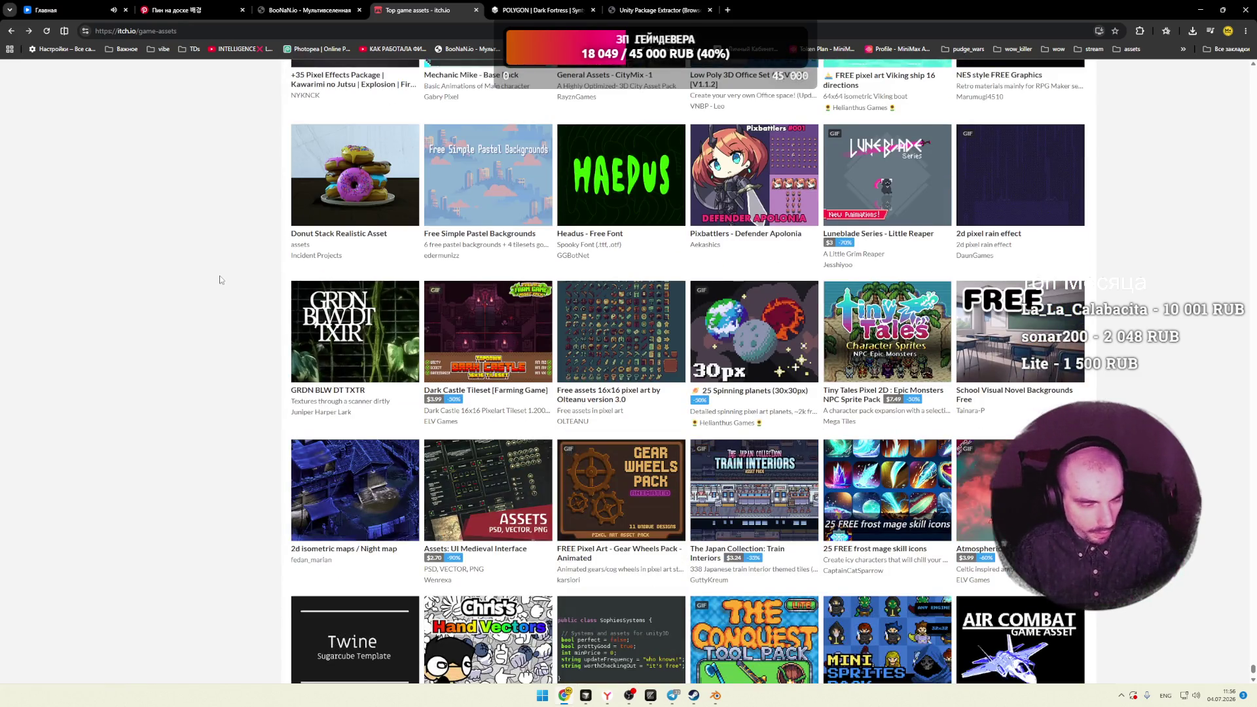
pyautogui.scroll(-2, 220, 279)
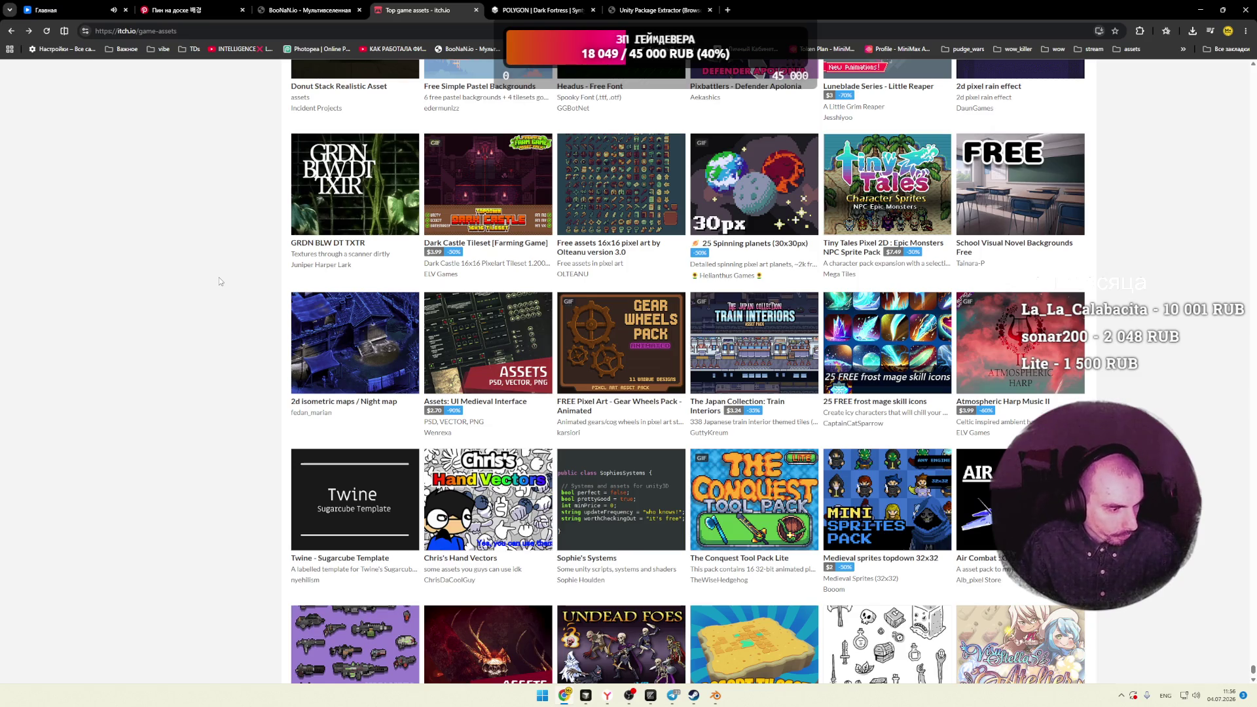
pyautogui.scroll(-2, 220, 281)
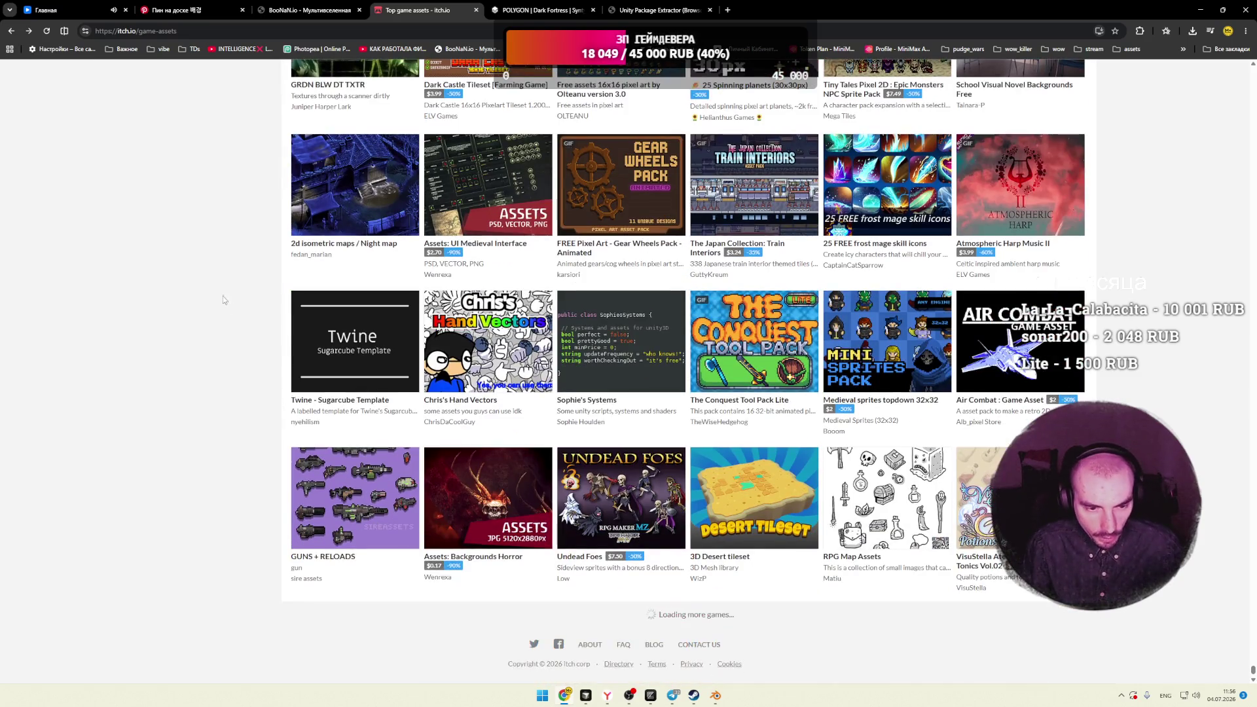
pyautogui.moveTo(603, 360)
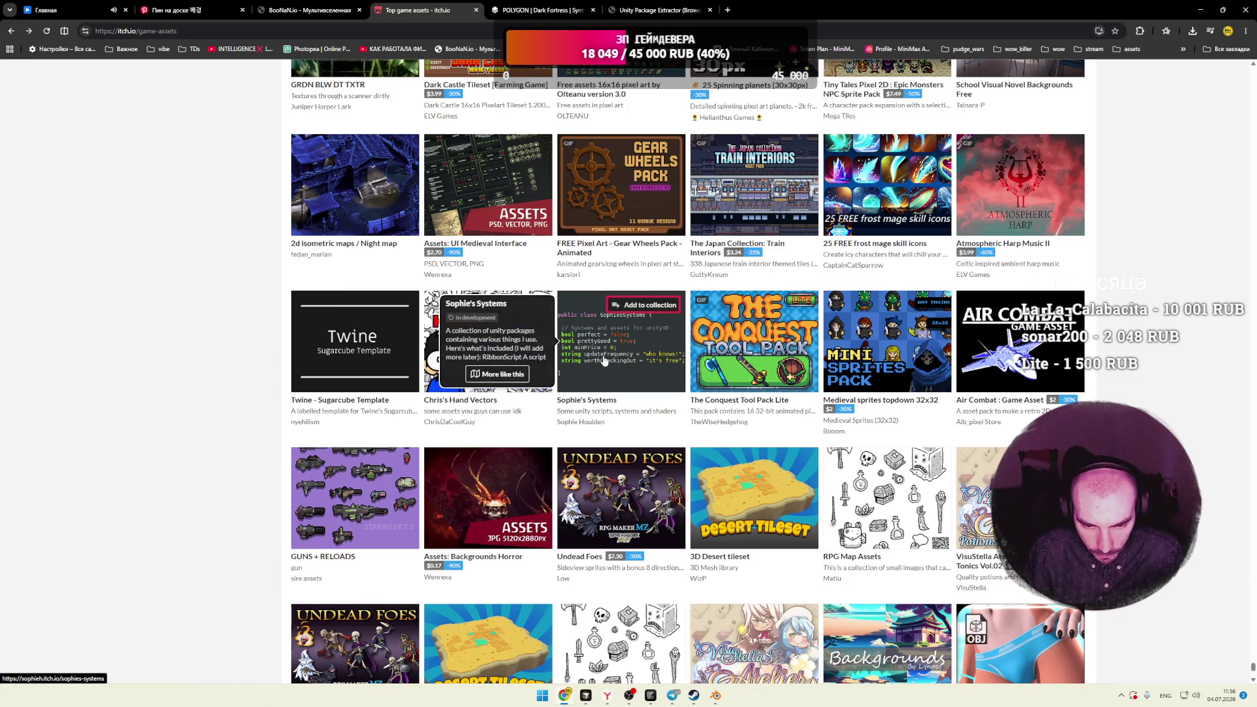
pyautogui.moveTo(727, 357)
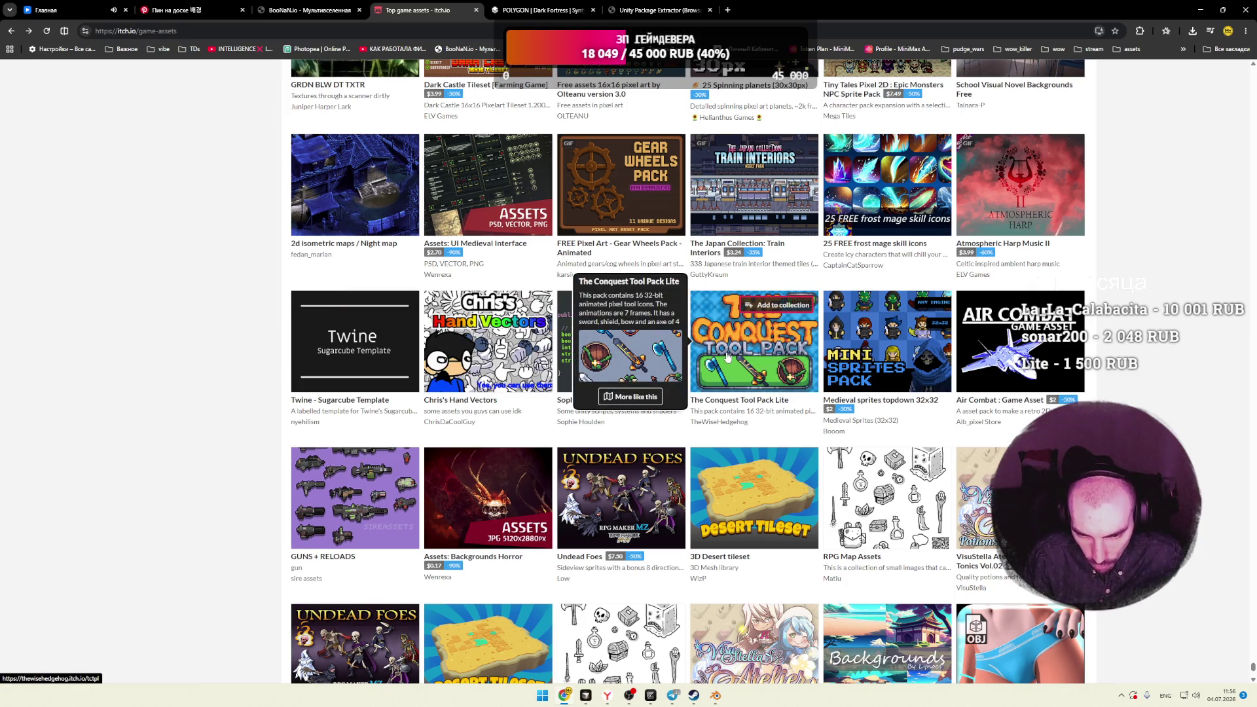
pyautogui.scroll(-3, 1125, 349)
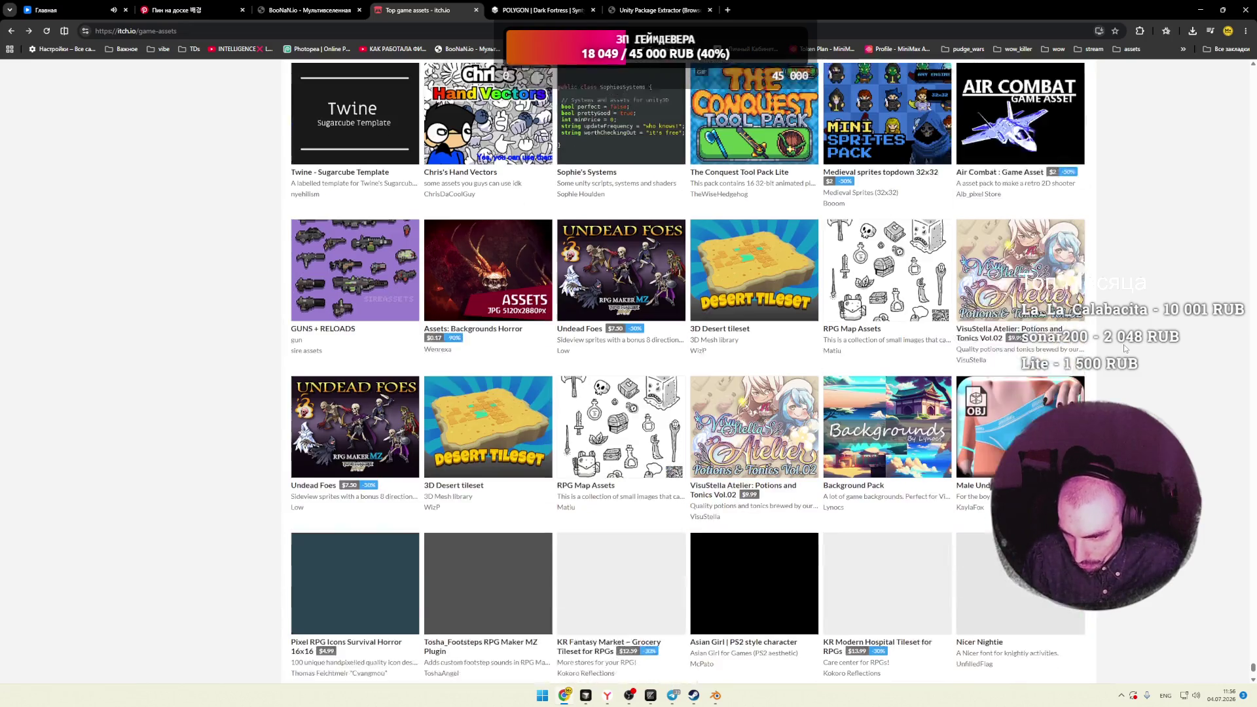
pyautogui.scroll(-2, 1124, 349)
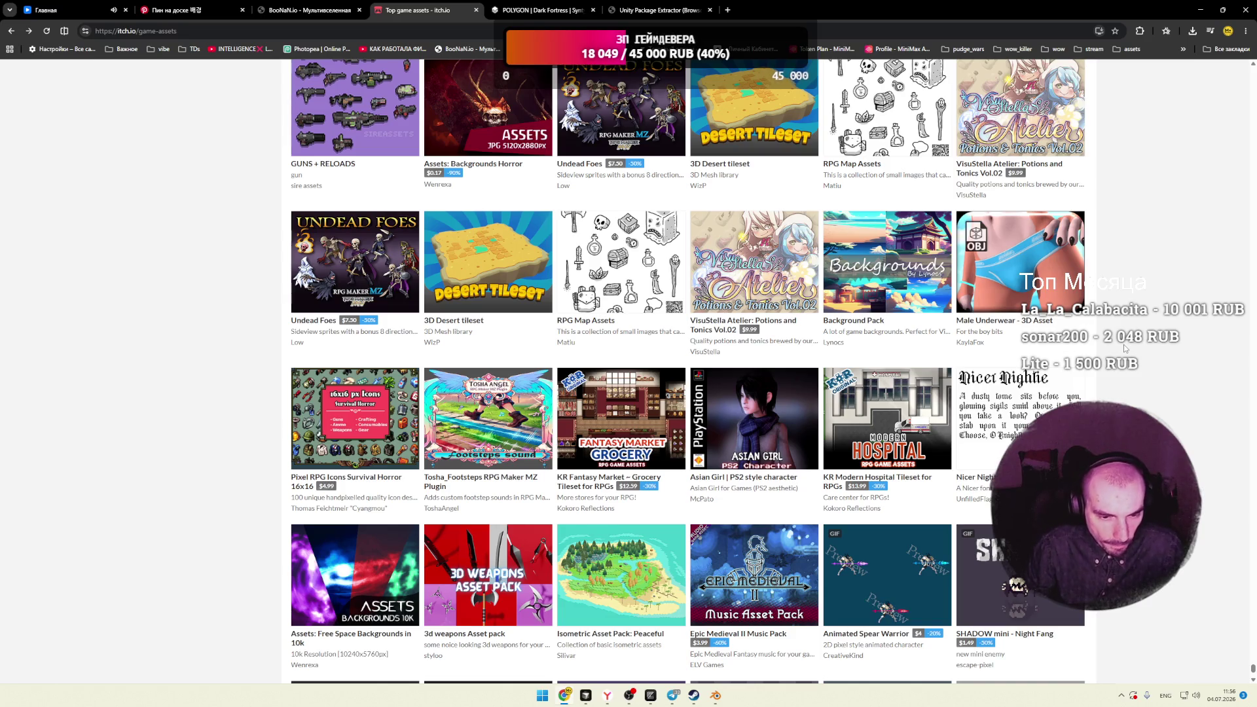
pyautogui.scroll(-3, 1124, 349)
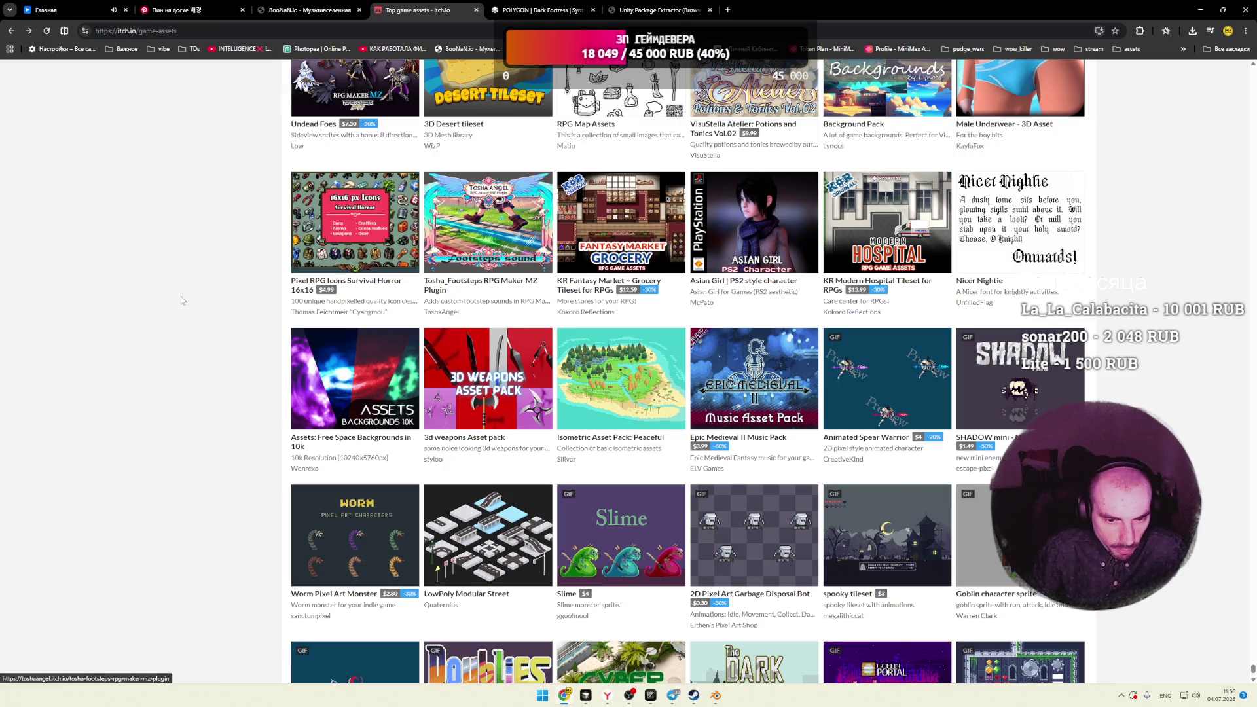
pyautogui.scroll(-3, 182, 294)
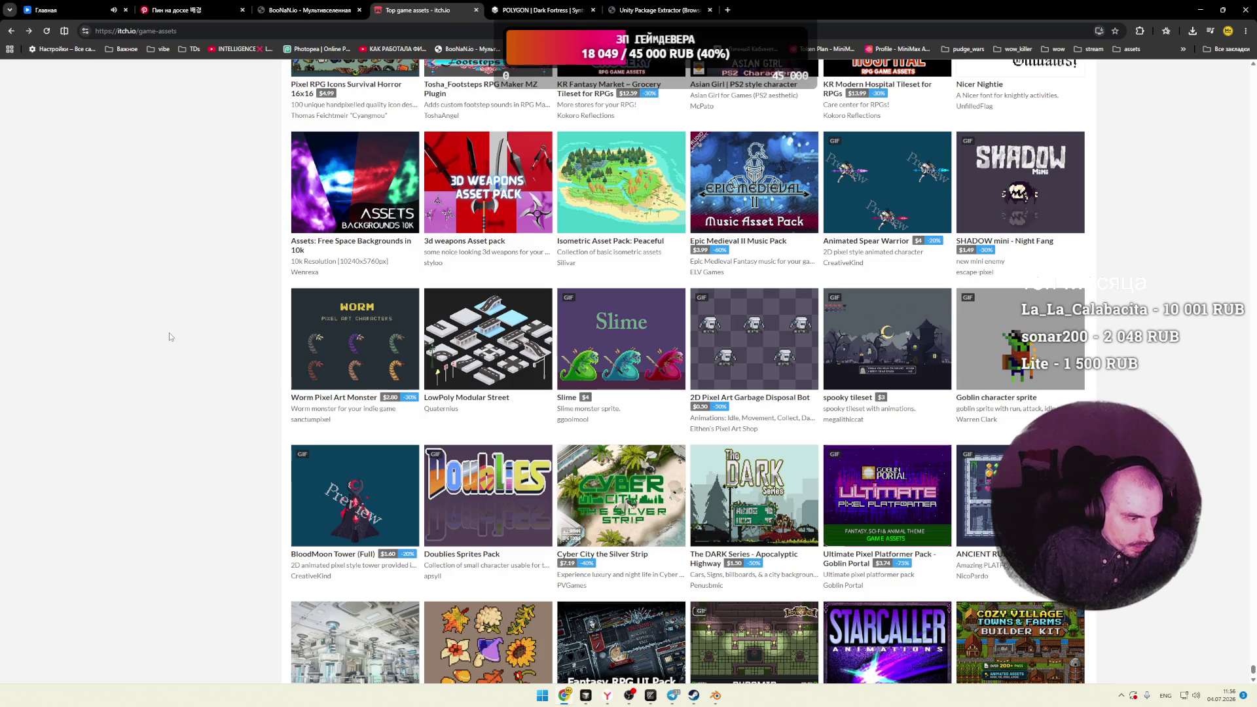
pyautogui.scroll(-2, 169, 337)
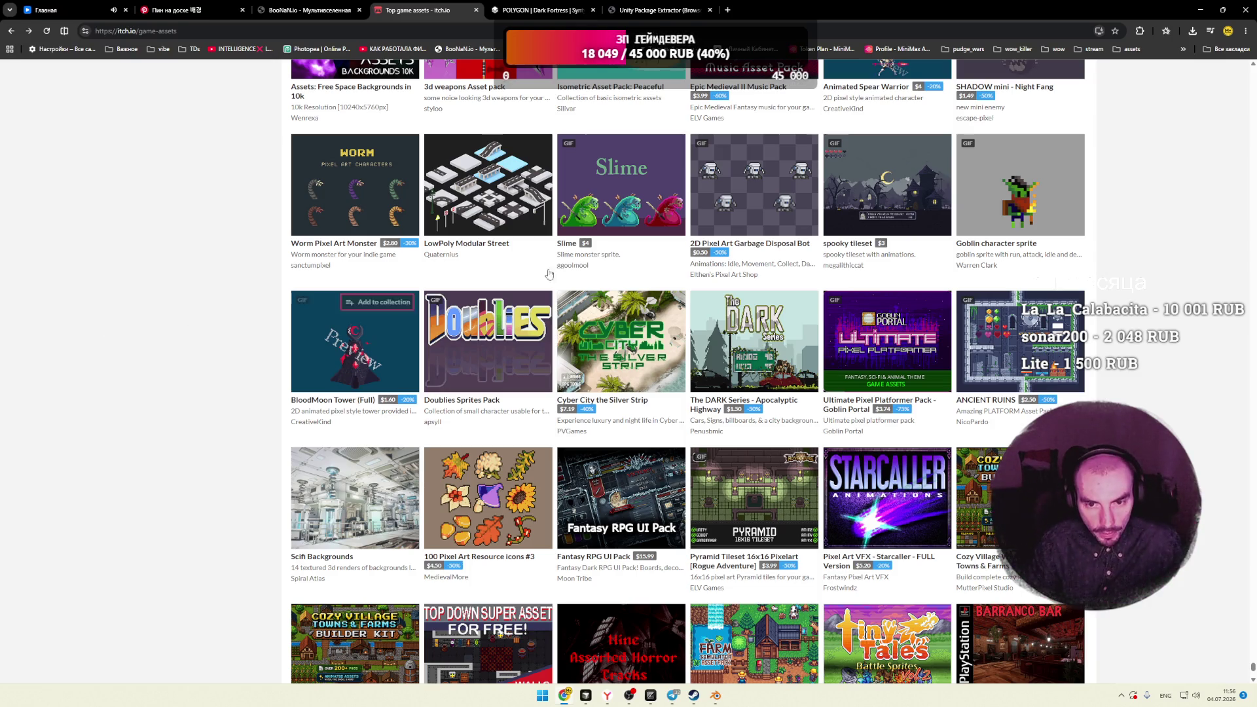
pyautogui.scroll(-5, 210, 286)
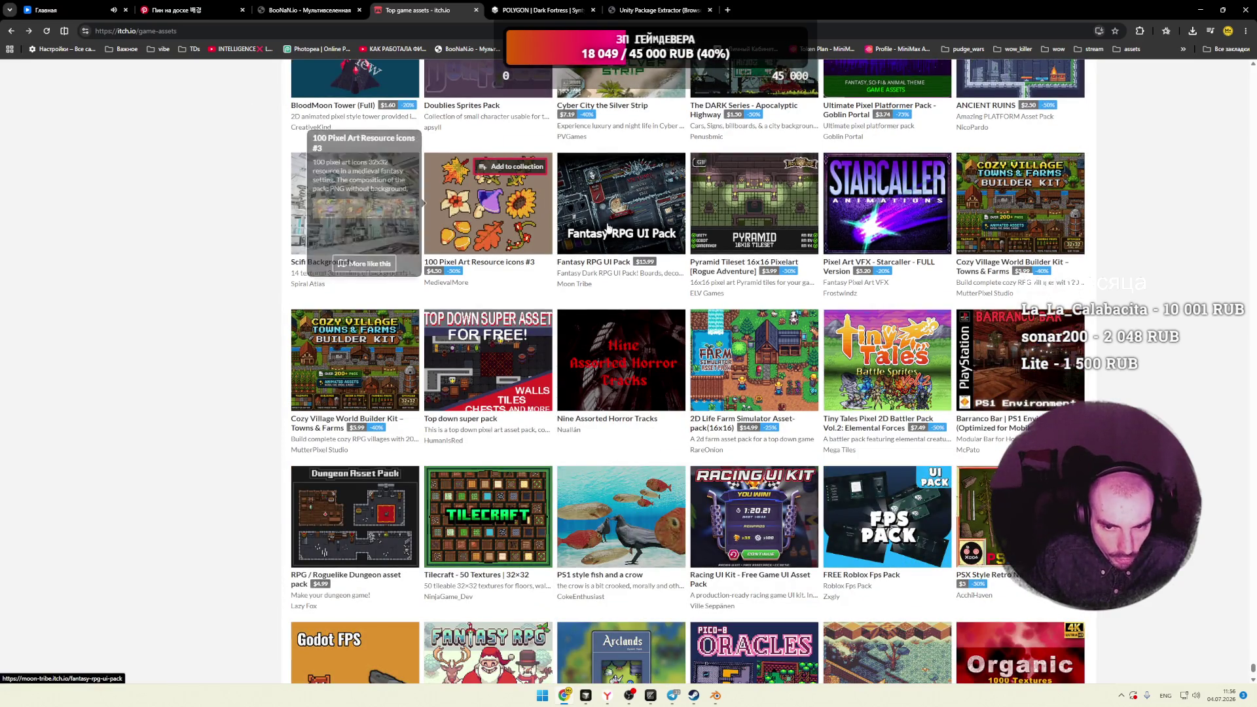
# Step: Keep scrolling to packs like LipSync Plugin for Ren'Py, Horror Hotel and Cartoon Mouths Pack
pyautogui.moveTo(623, 226)
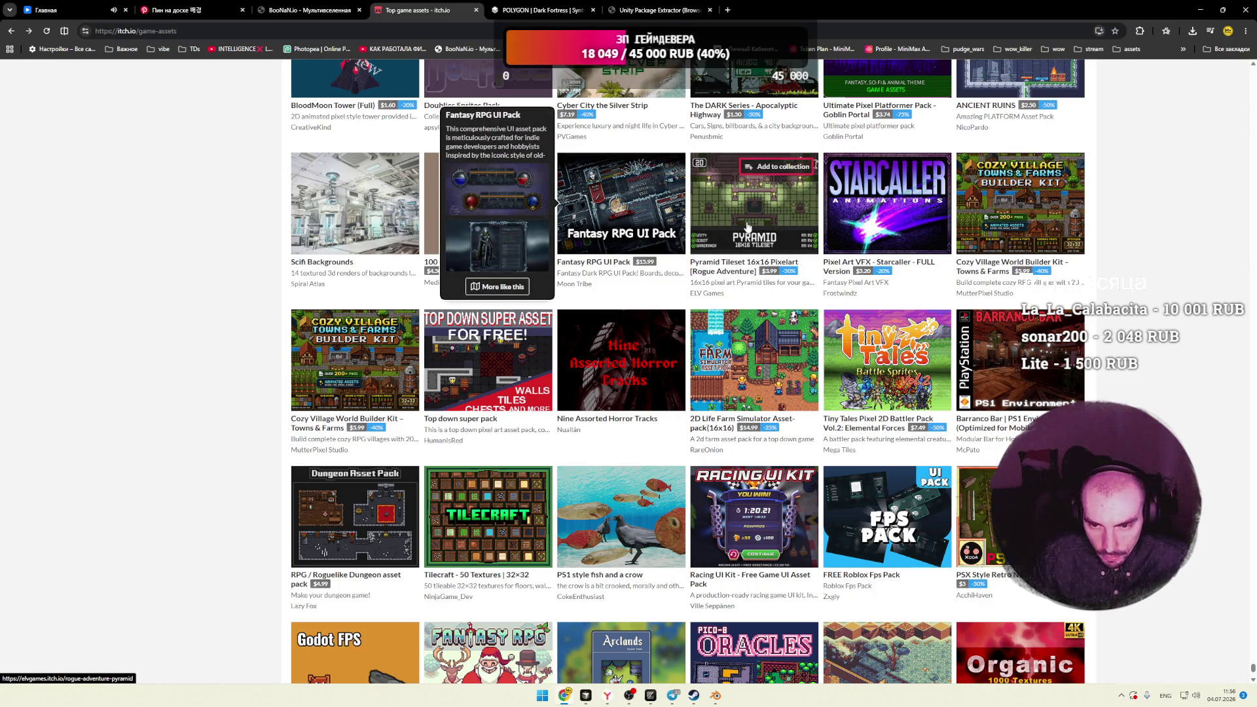
pyautogui.moveTo(748, 226)
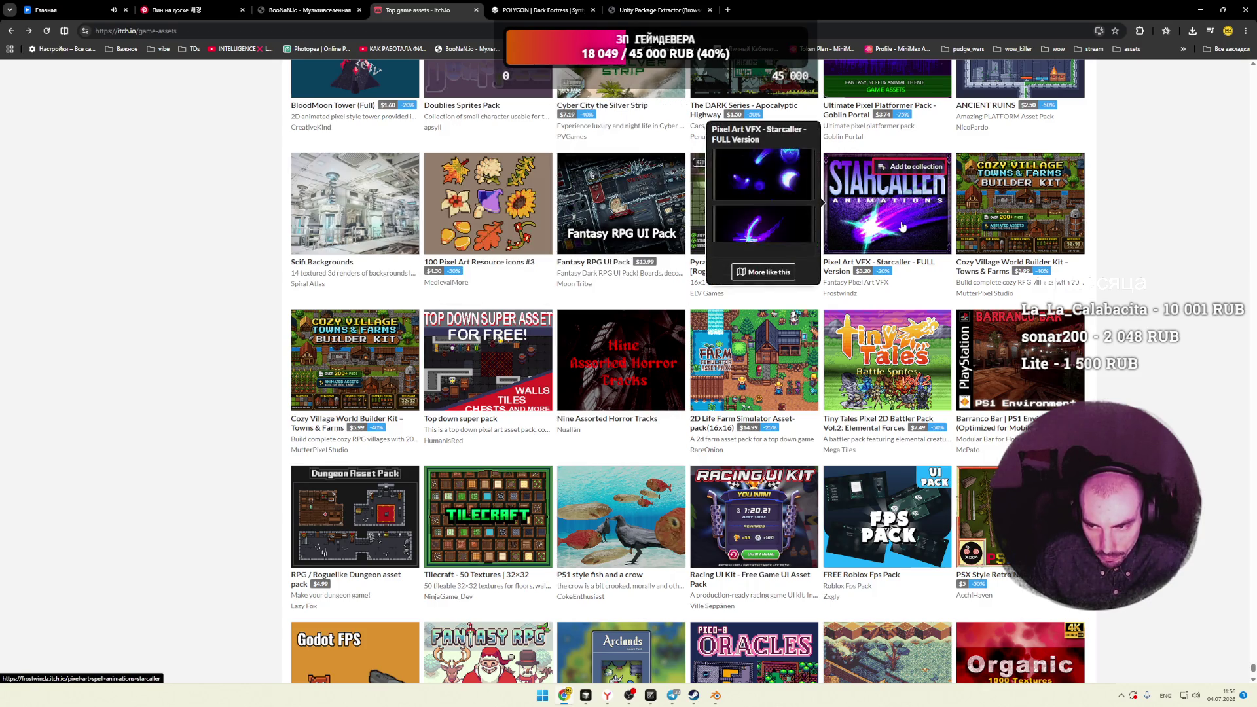
pyautogui.scroll(-2, 137, 278)
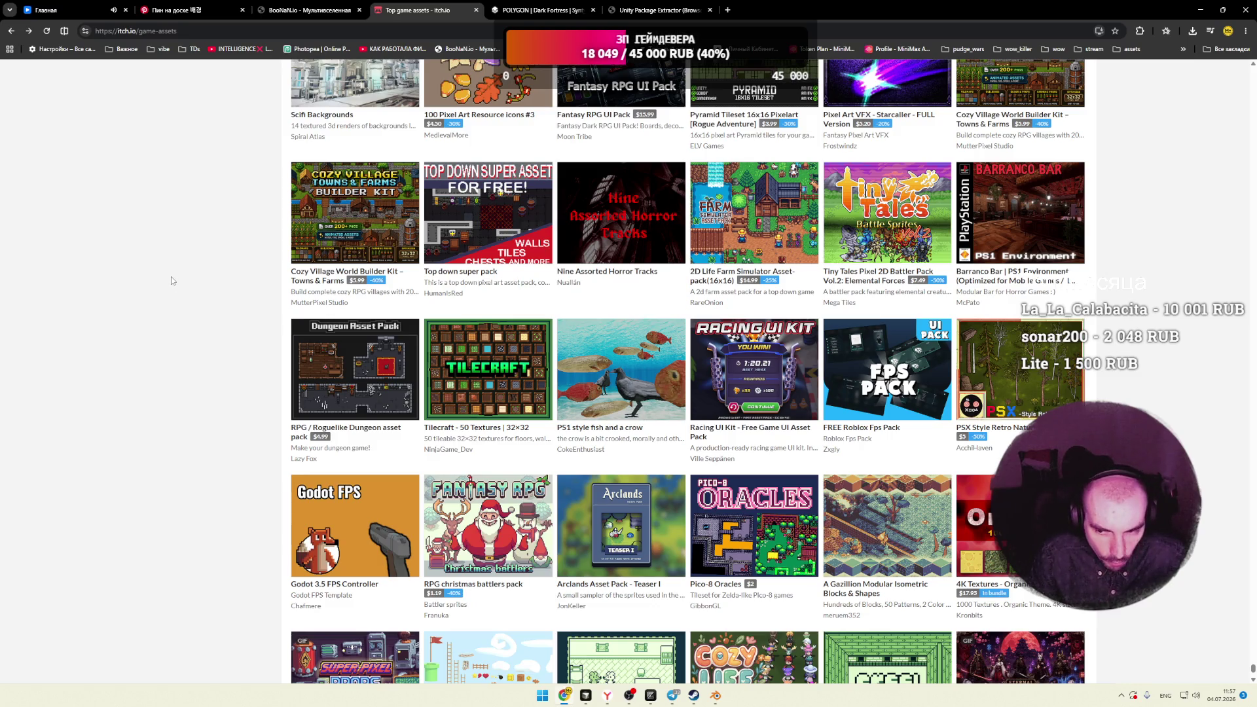
pyautogui.scroll(-2, 171, 276)
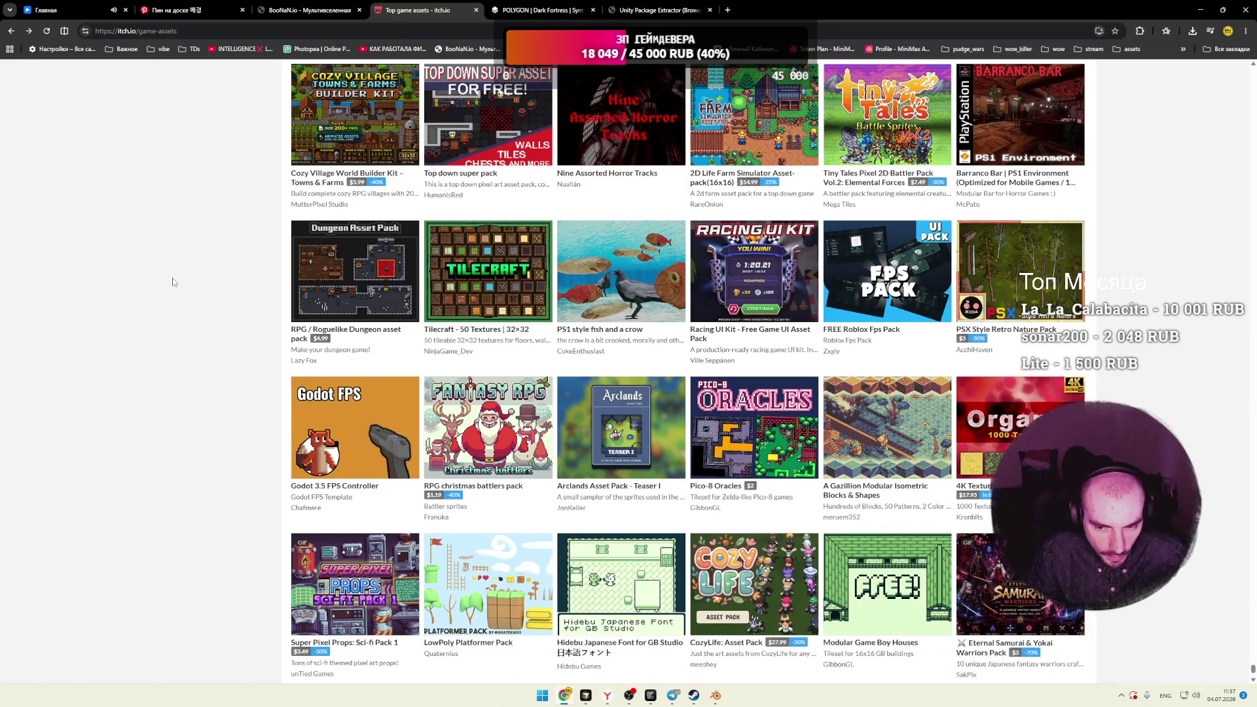
pyautogui.scroll(-2, 174, 283)
pyautogui.scroll(-4, 173, 281)
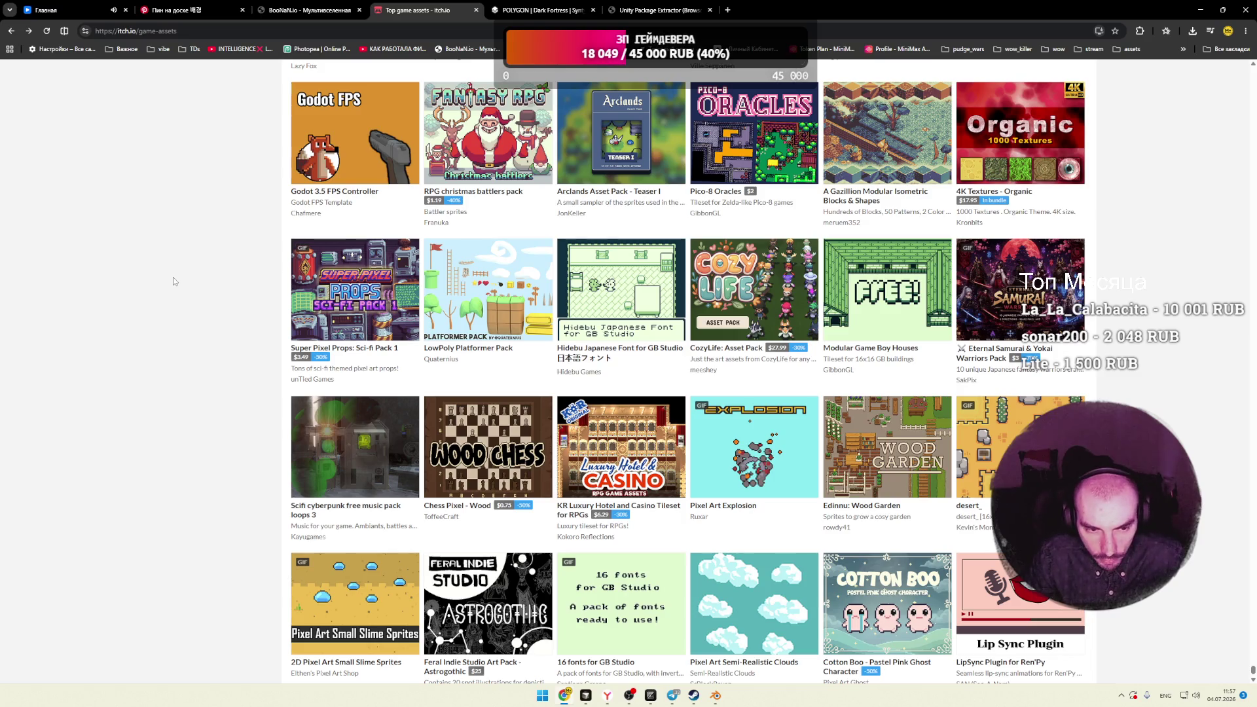
pyautogui.moveTo(325, 299)
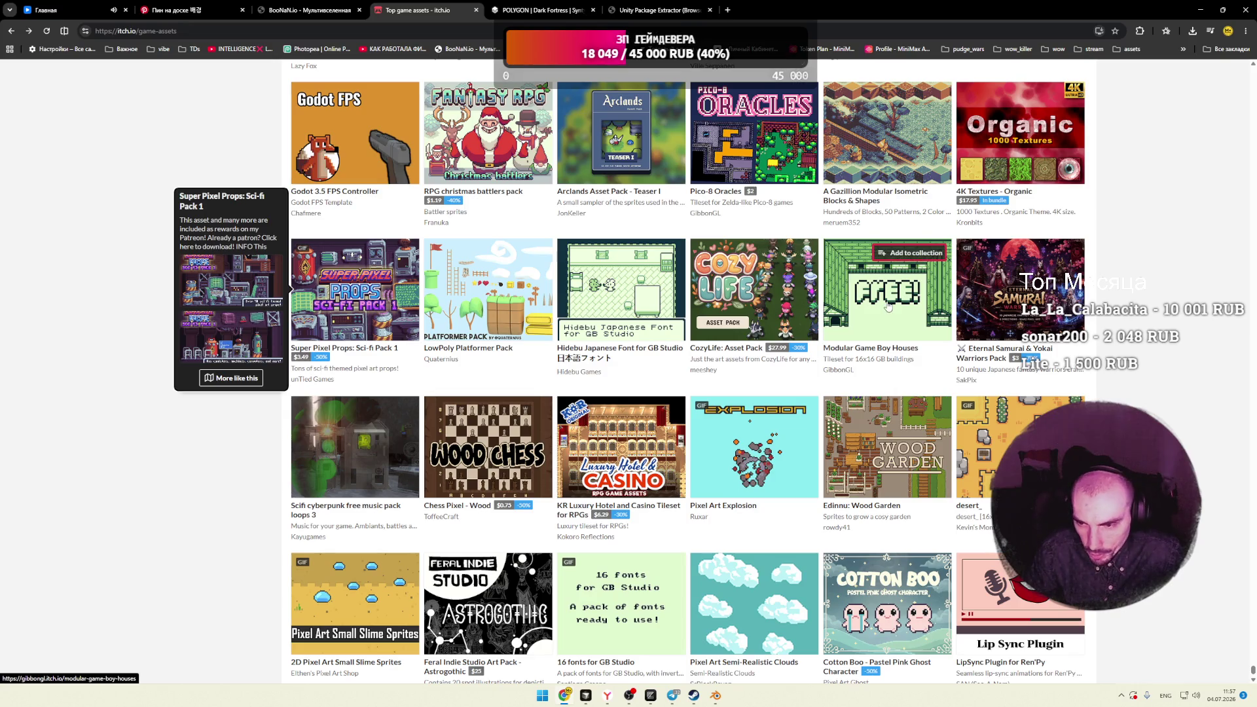
pyautogui.scroll(-2, 851, 314)
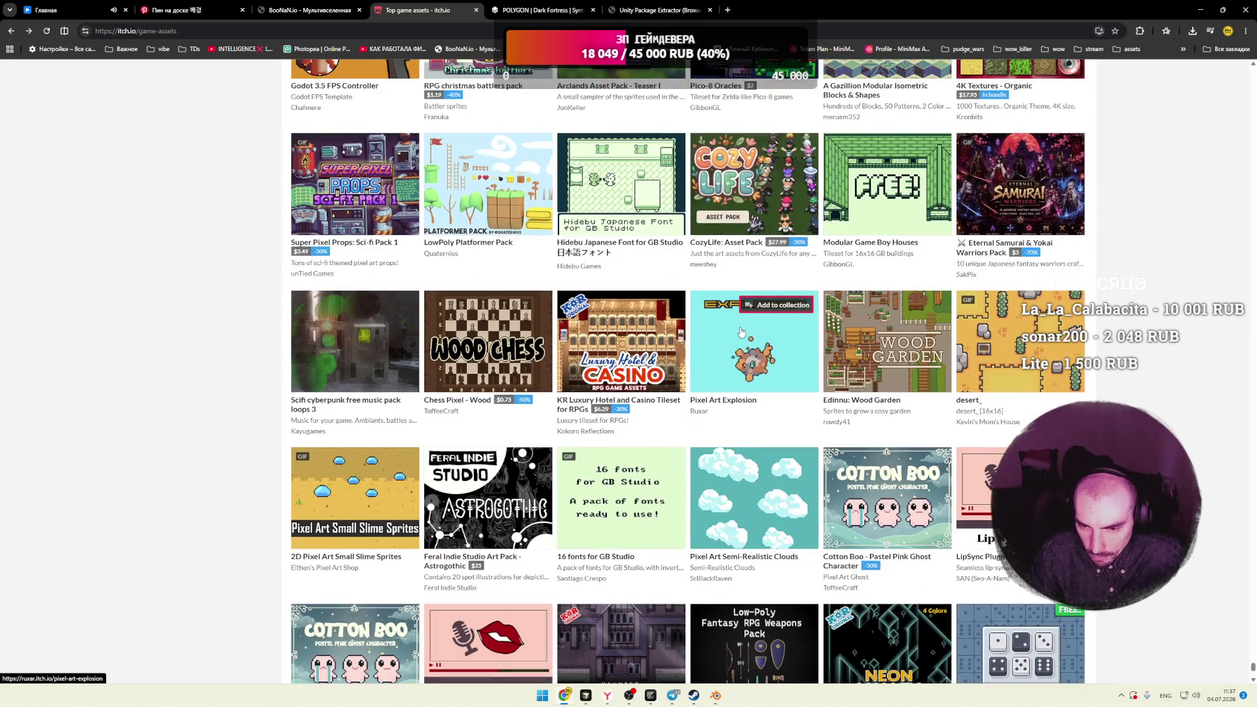
pyautogui.scroll(-3, 622, 328)
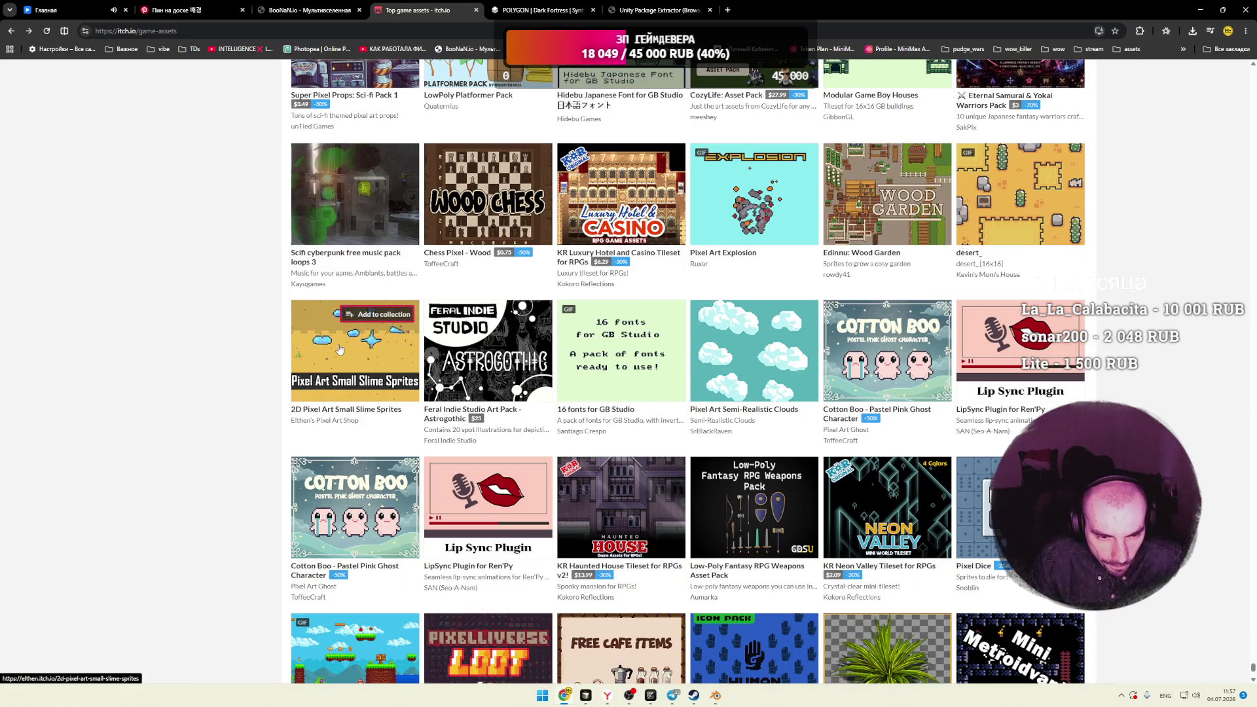
pyautogui.moveTo(339, 350)
pyautogui.scroll(-1, 339, 349)
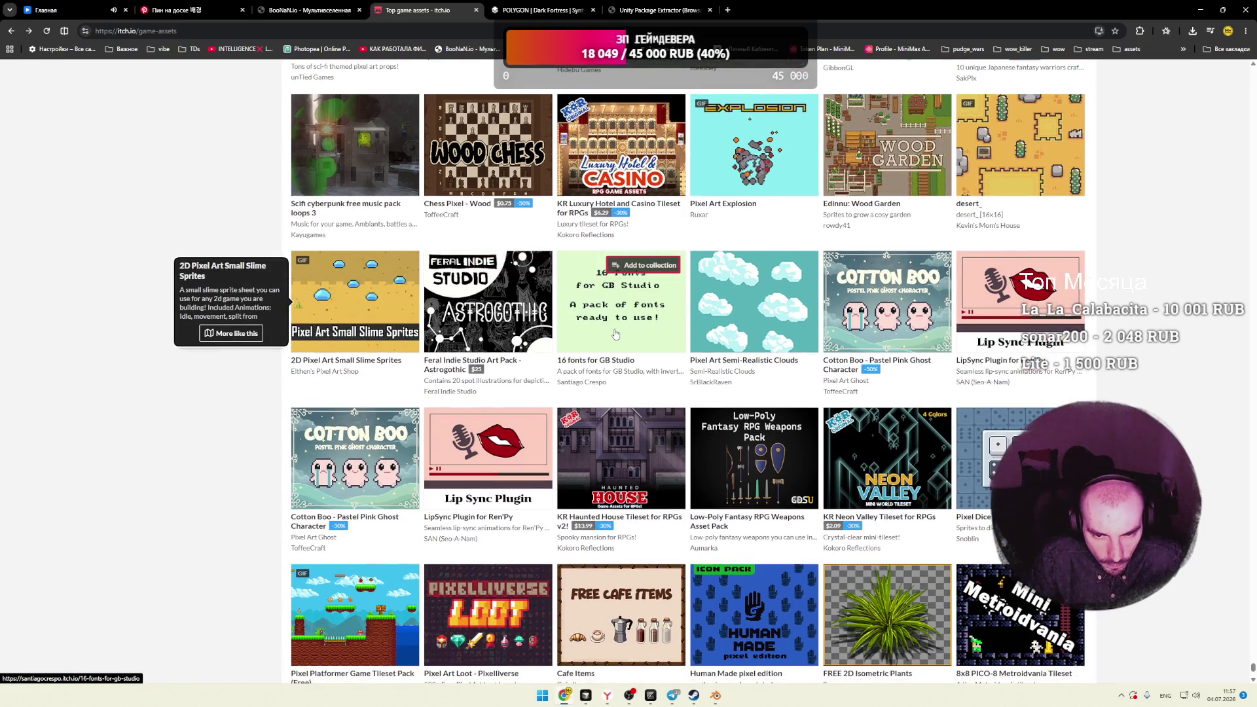
pyautogui.scroll(-5, 615, 334)
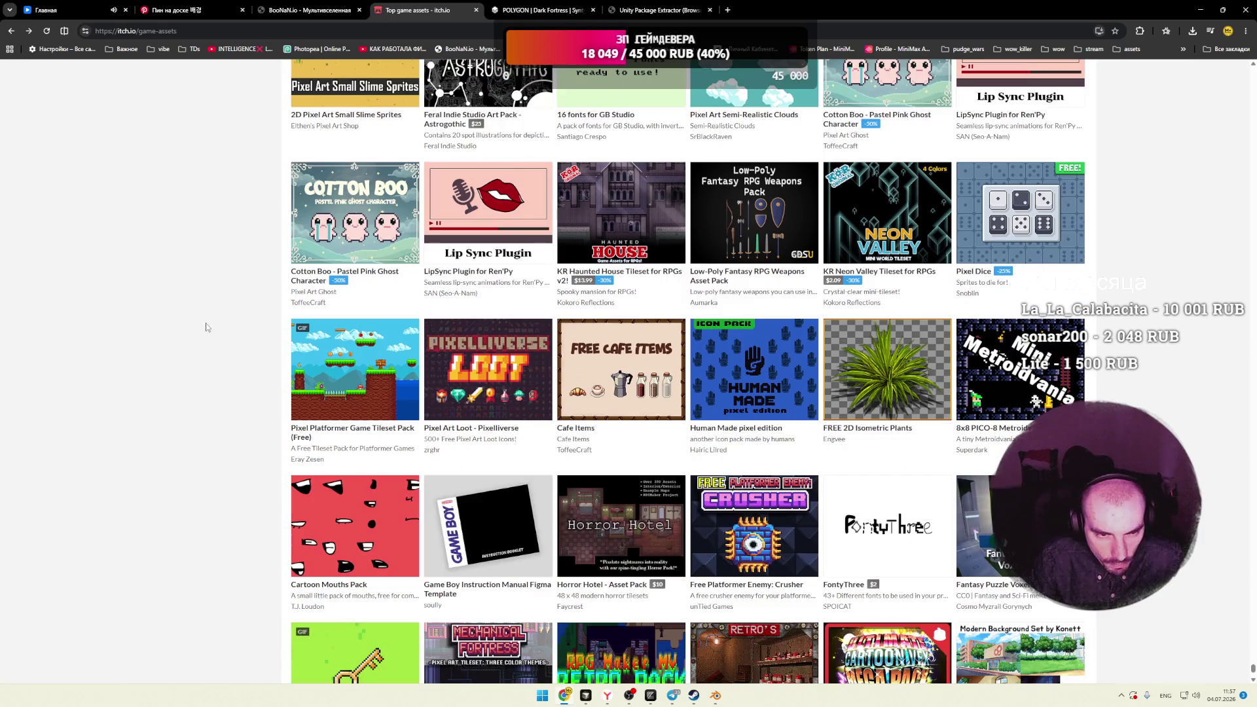
# Step: Open the LipSync Plugin for Ren'Py page and read its description
pyautogui.moveTo(344, 219)
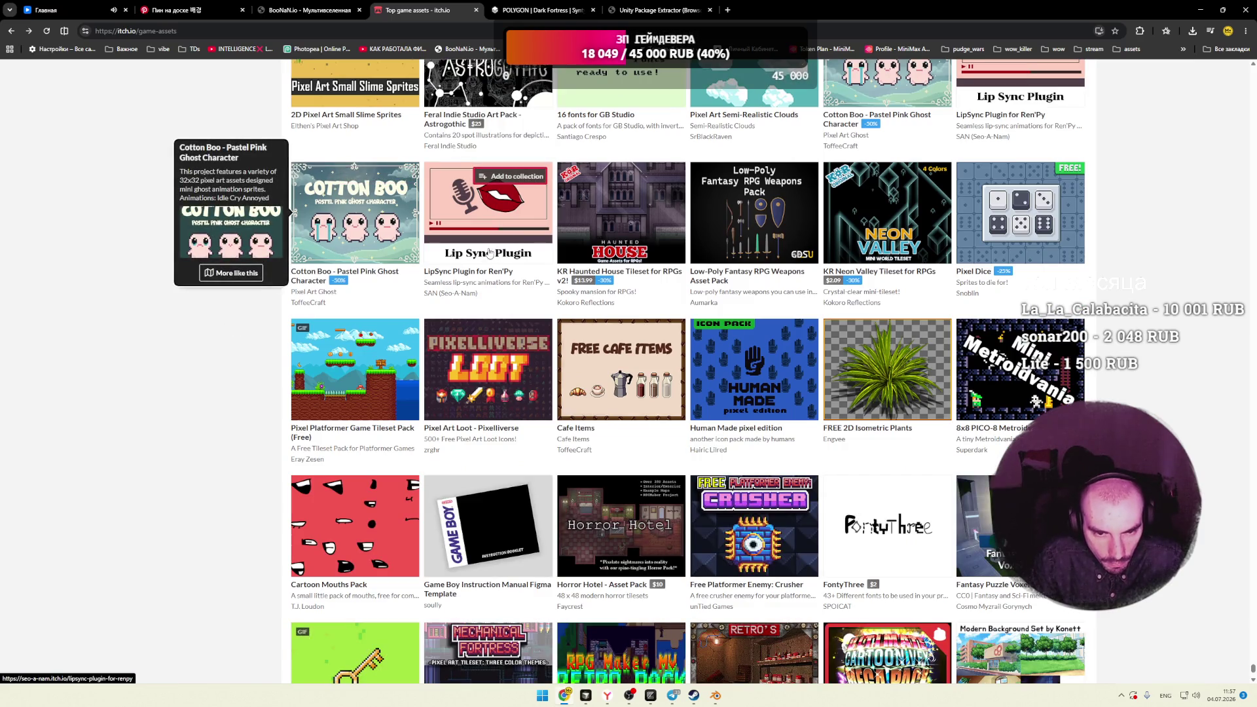
pyautogui.moveTo(517, 226)
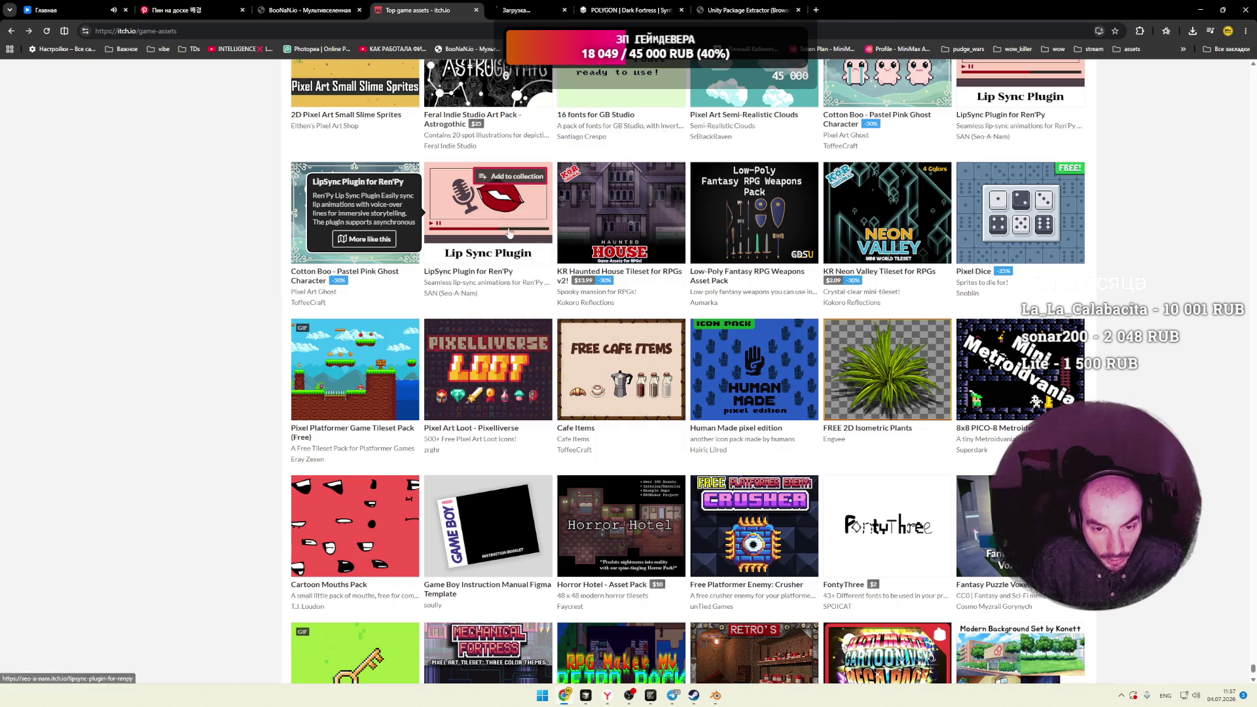
pyautogui.click(476, 227)
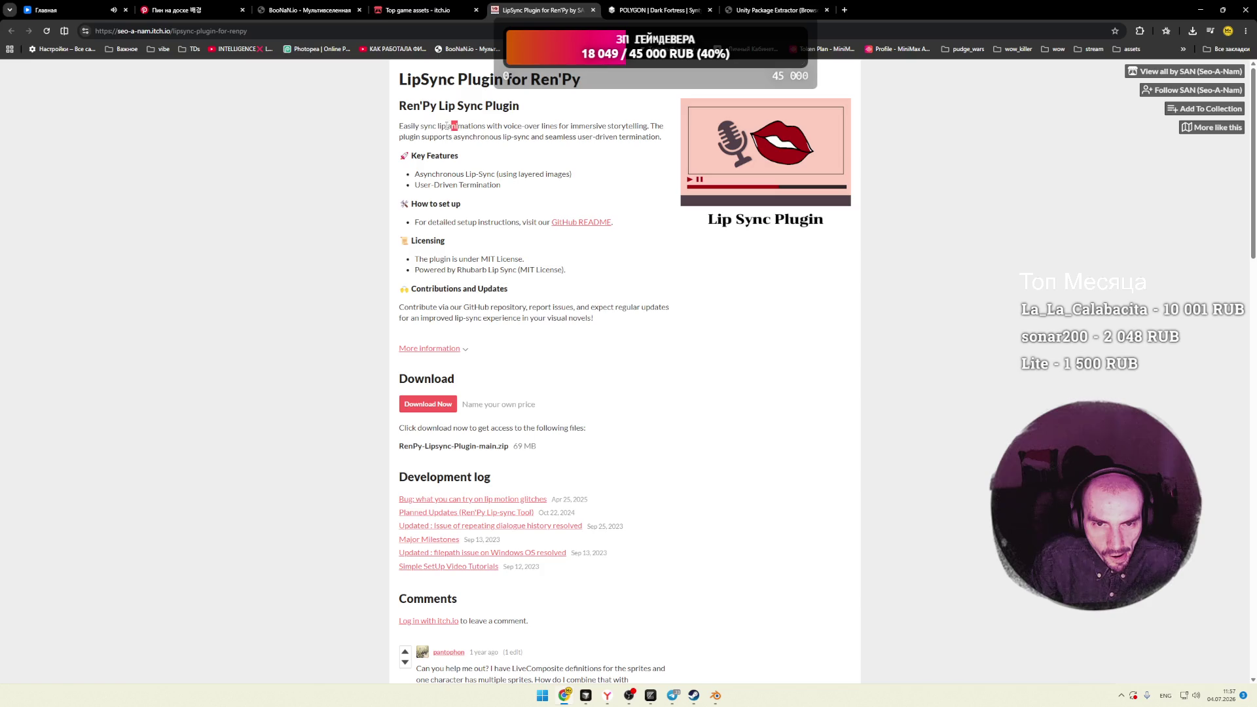
pyautogui.click(555, 141)
pyautogui.moveTo(421, 137); pyautogui.dragTo(506, 137)
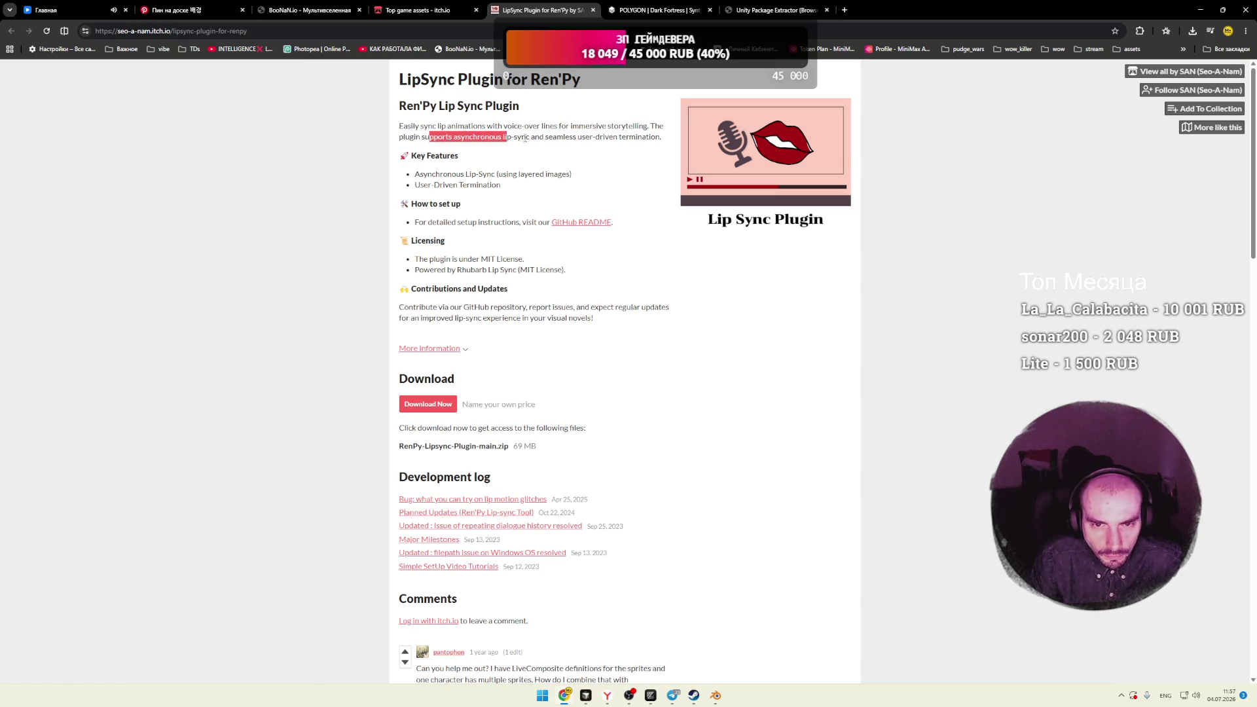
pyautogui.click(581, 139)
pyautogui.scroll(-7, 571, 146)
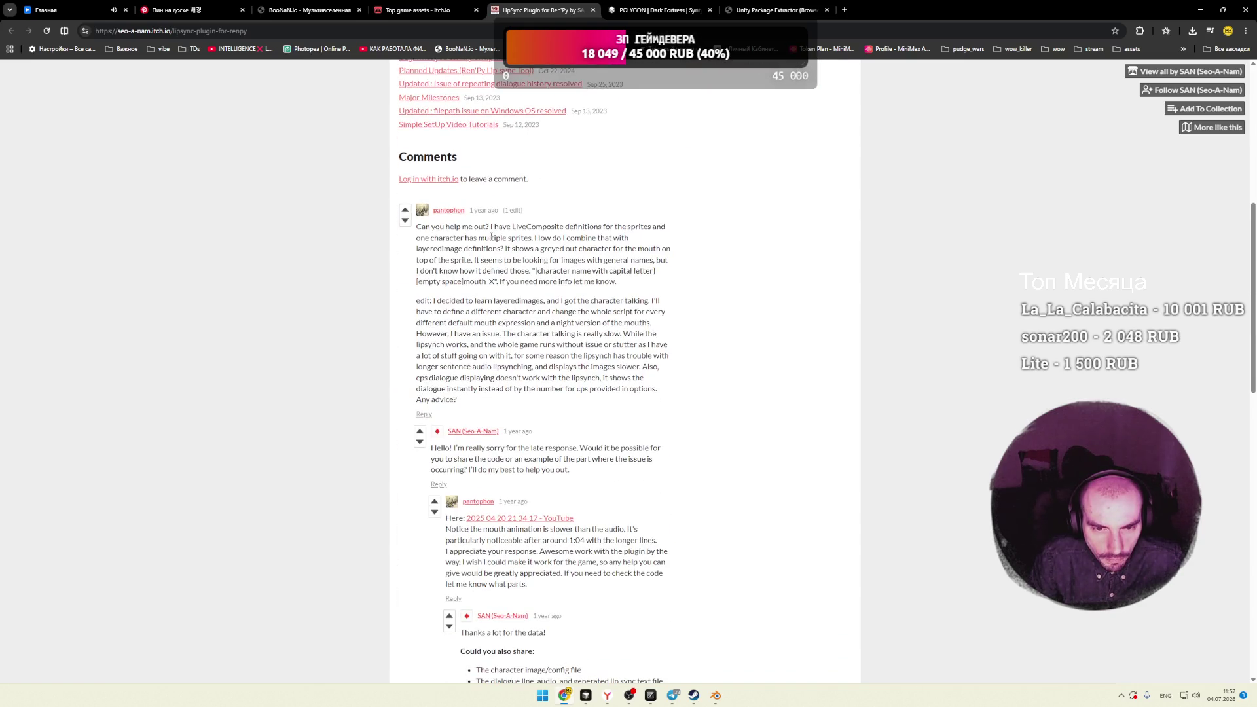
pyautogui.scroll(7, 490, 236)
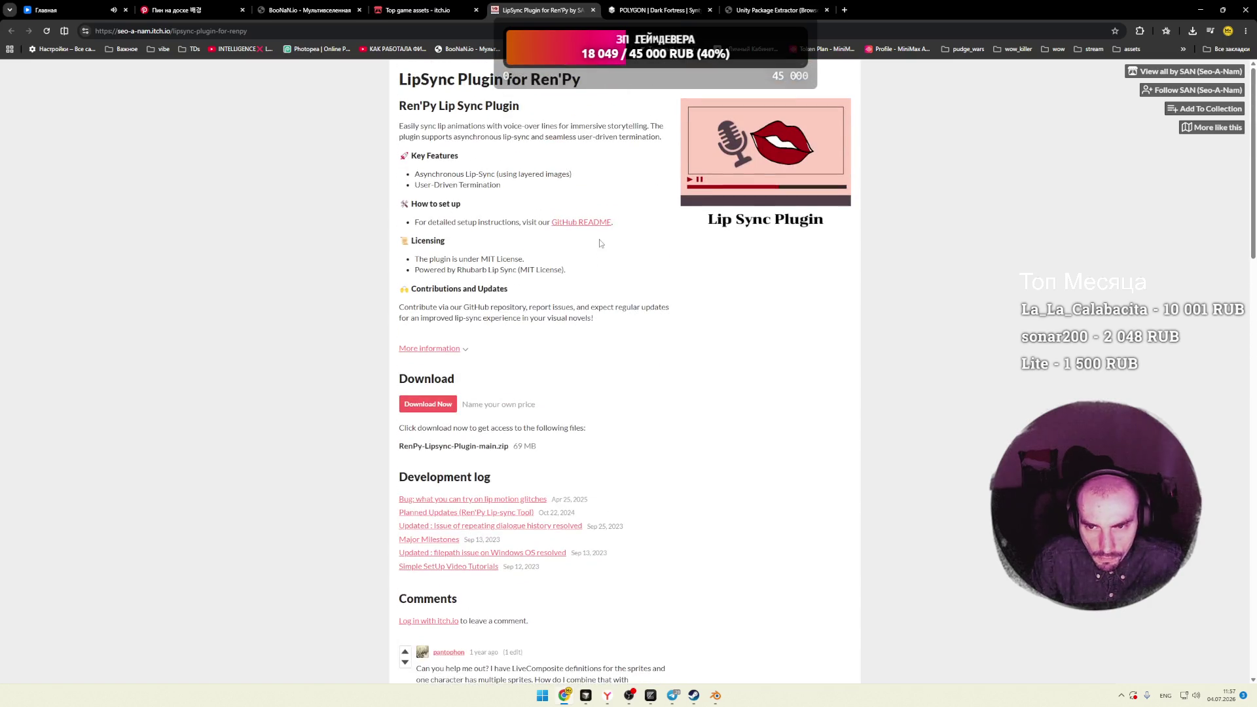
# Step: View the plugin's enlarged cover image, then open its GitHub README in a new tab
pyautogui.click(755, 202)
pyautogui.click(601, 200)
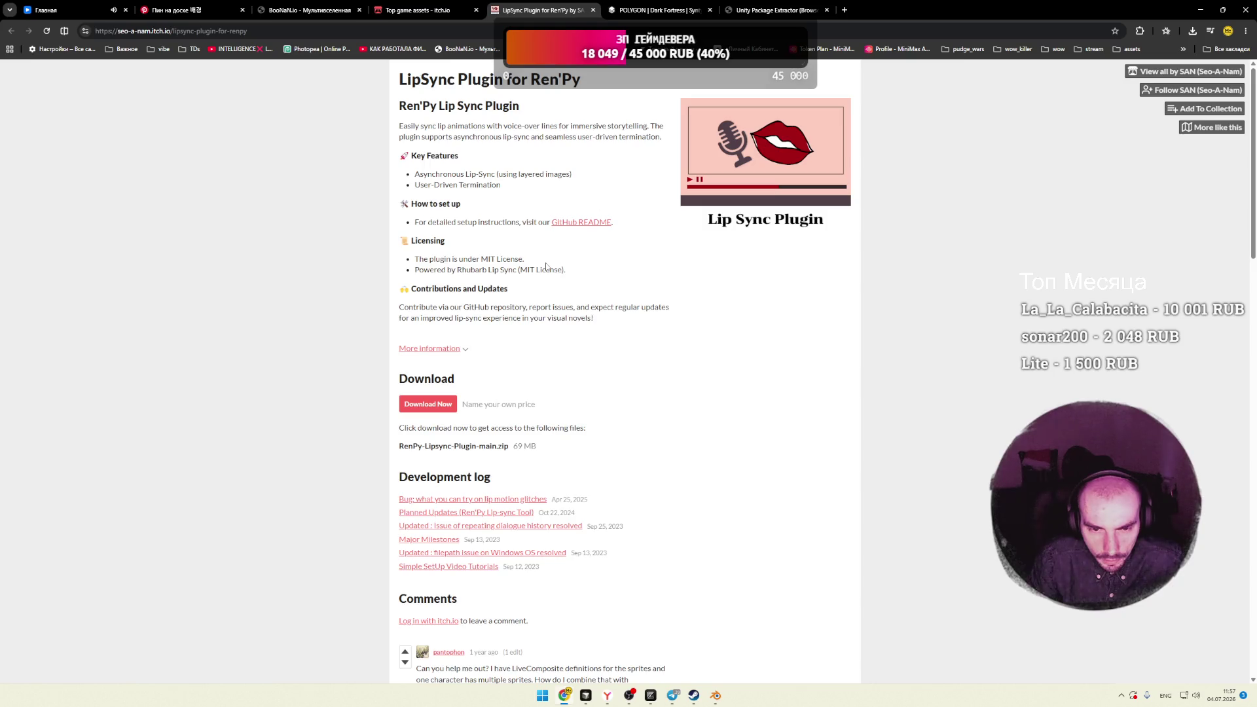
pyautogui.click(569, 222)
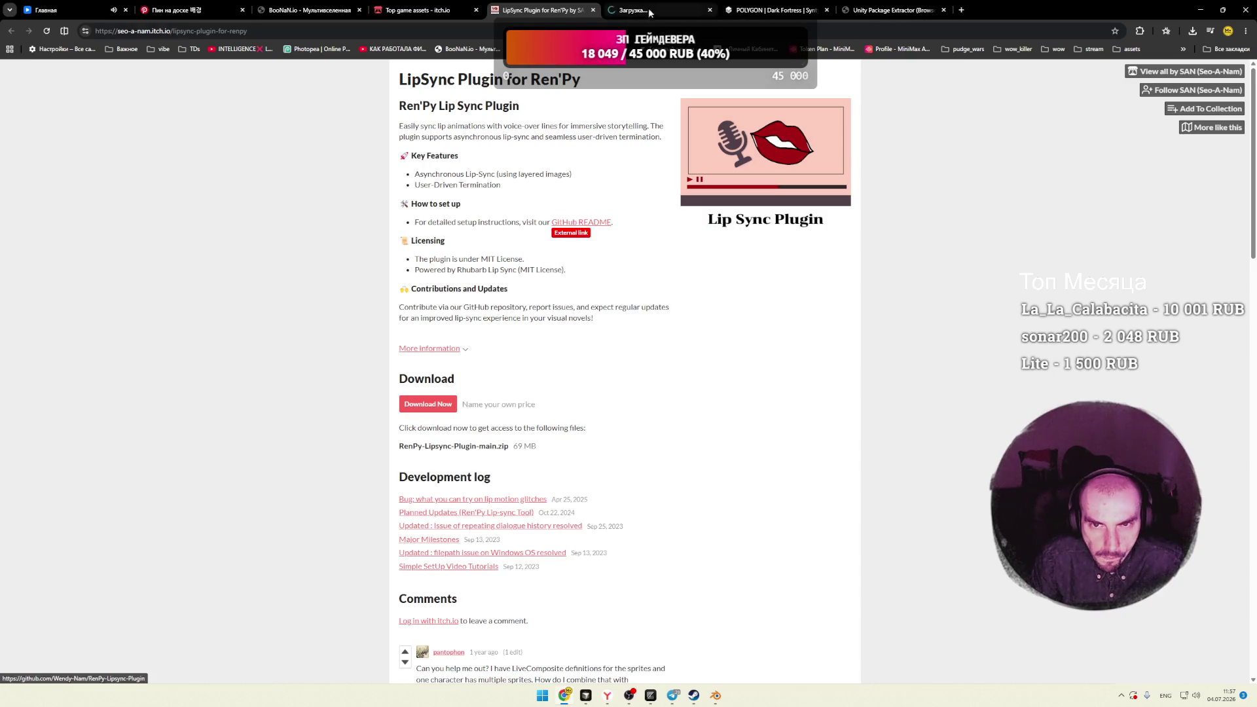
# Step: Scroll through the lip-sync plugin README to the end and close its GitHub tab
pyautogui.scroll(-2, 266, 301)
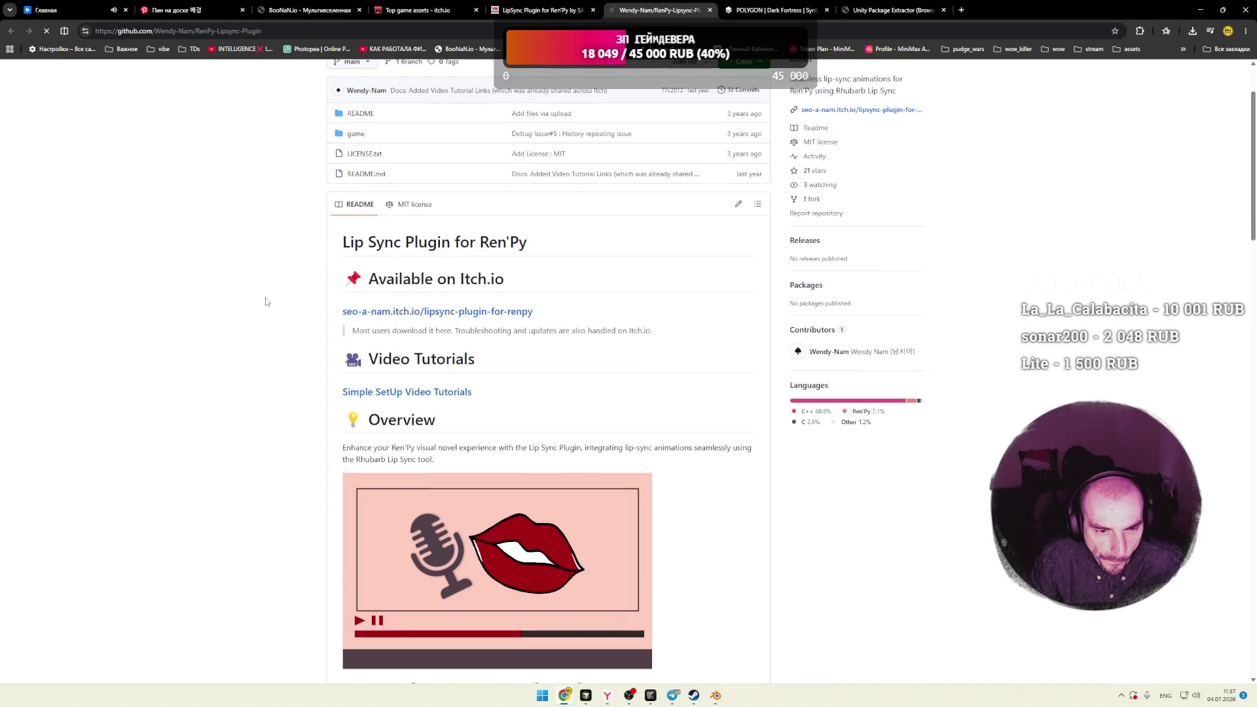
pyautogui.scroll(-1, 267, 301)
pyautogui.moveTo(371, 282); pyautogui.dragTo(475, 281)
pyautogui.scroll(-2, 358, 295)
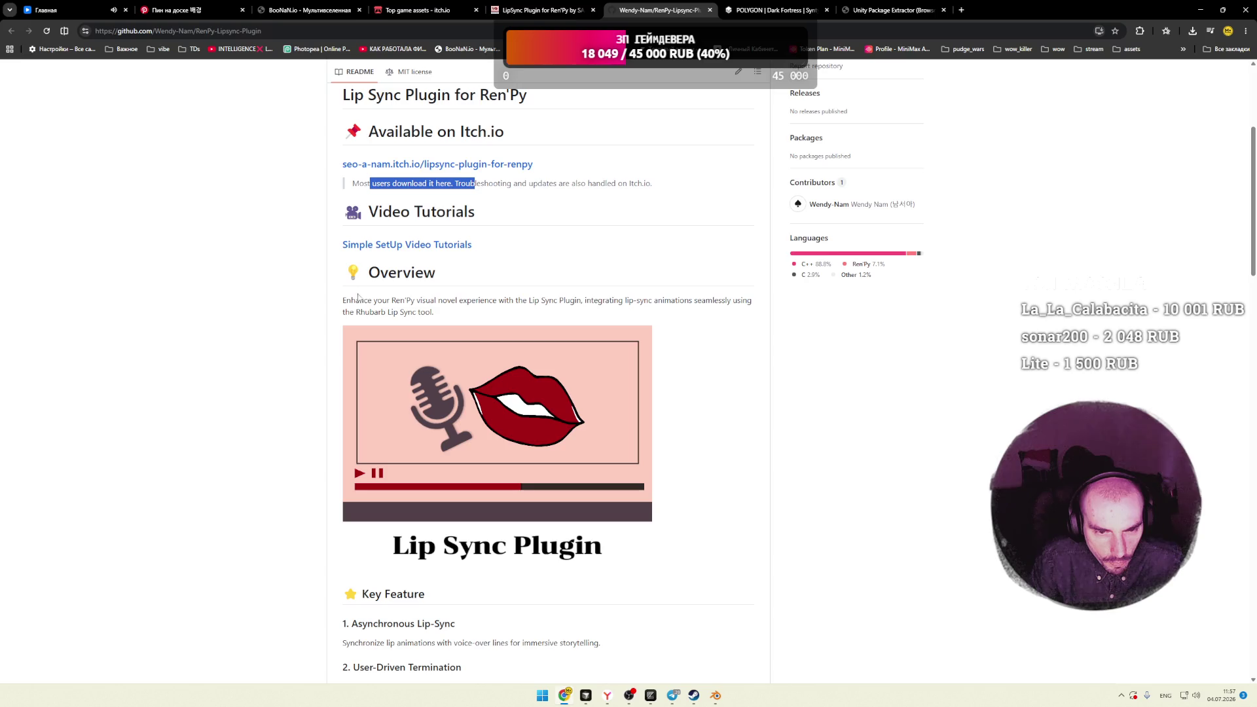
pyautogui.scroll(-12, 350, 291)
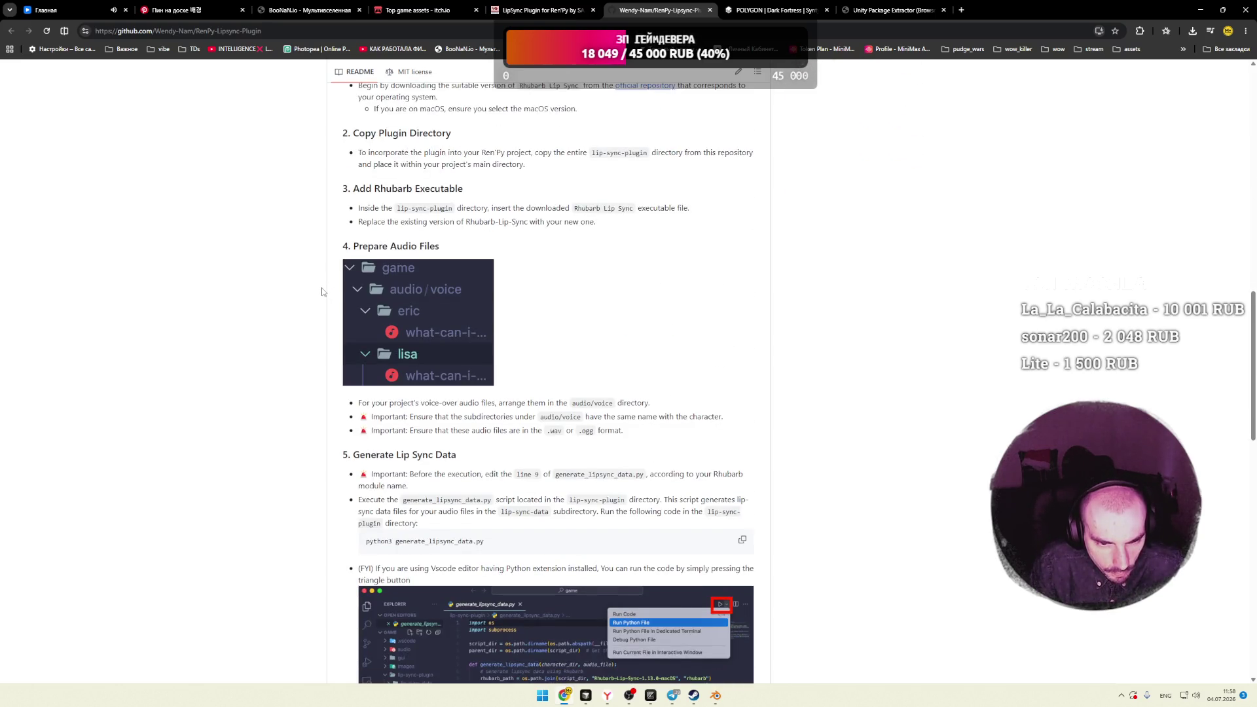
pyautogui.scroll(-5, 334, 298)
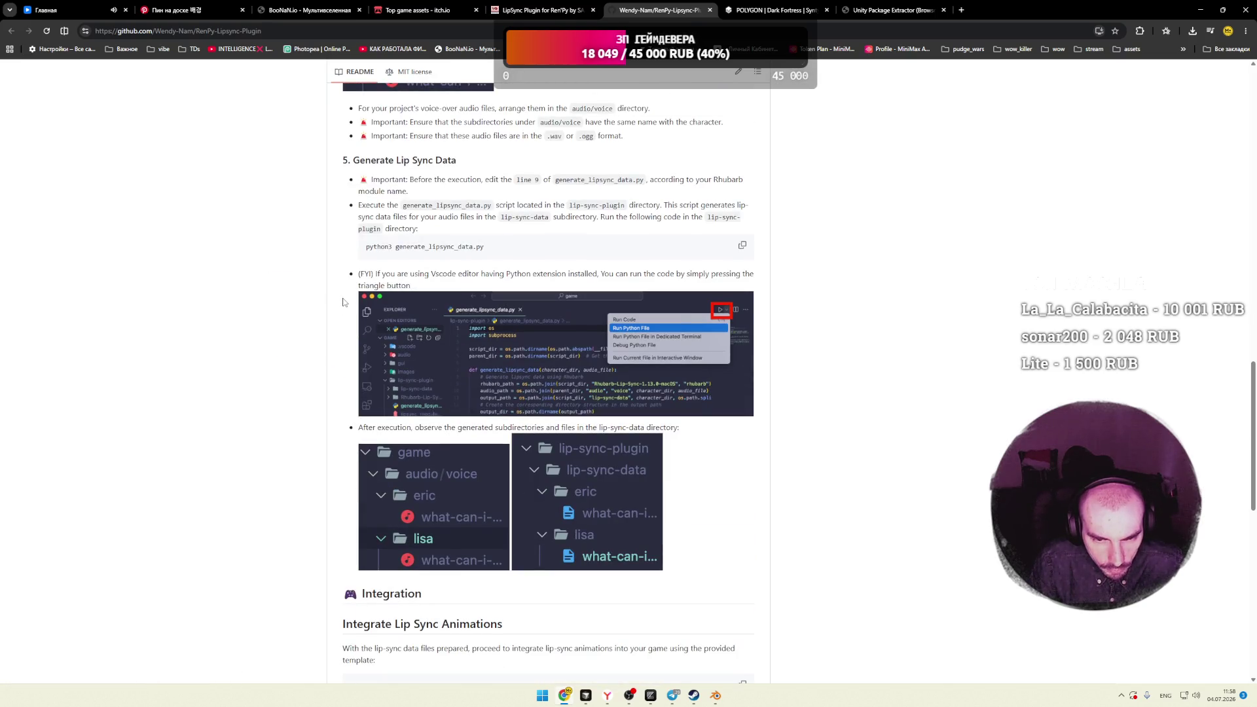
pyautogui.scroll(-3, 343, 302)
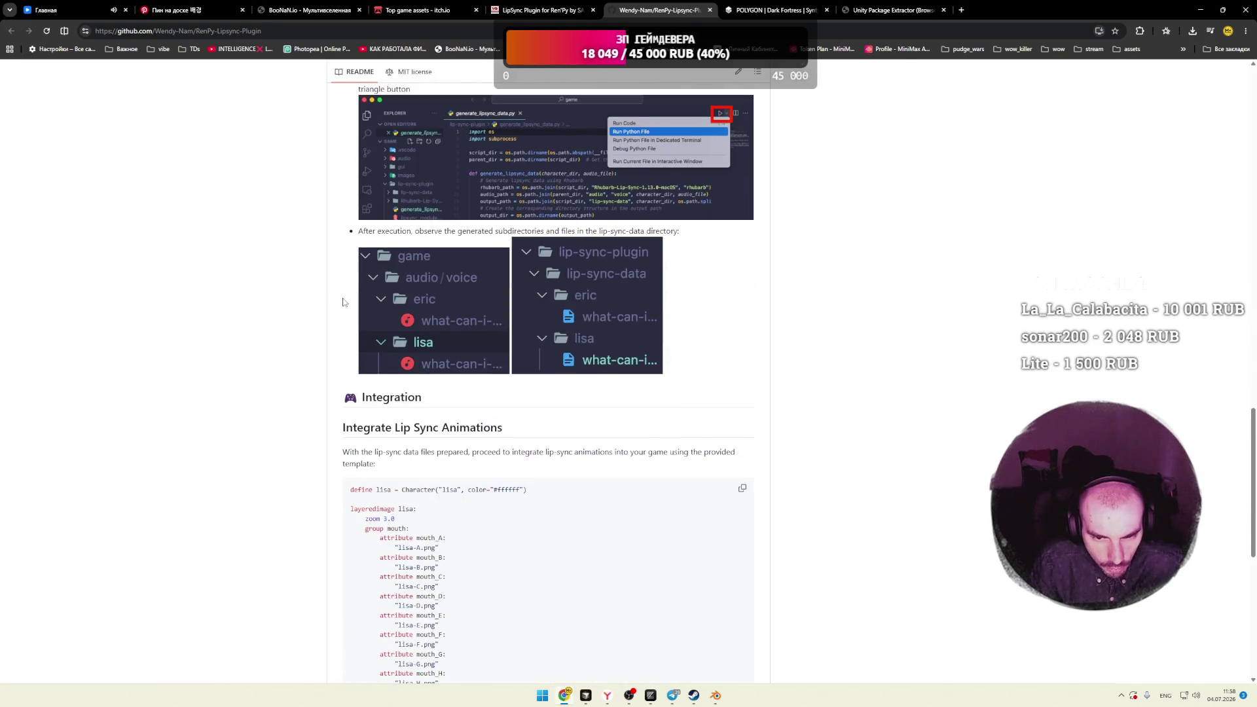
pyautogui.scroll(2, 347, 301)
pyautogui.scroll(-9, 451, 279)
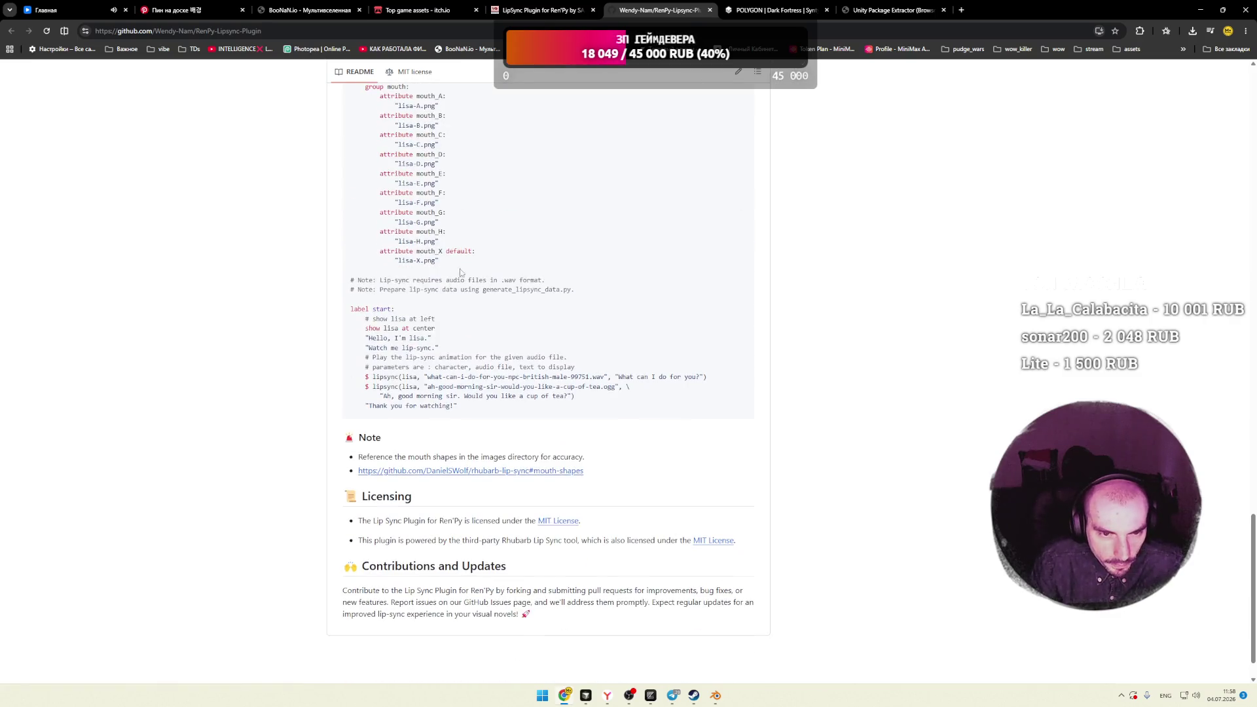
pyautogui.click(709, 10)
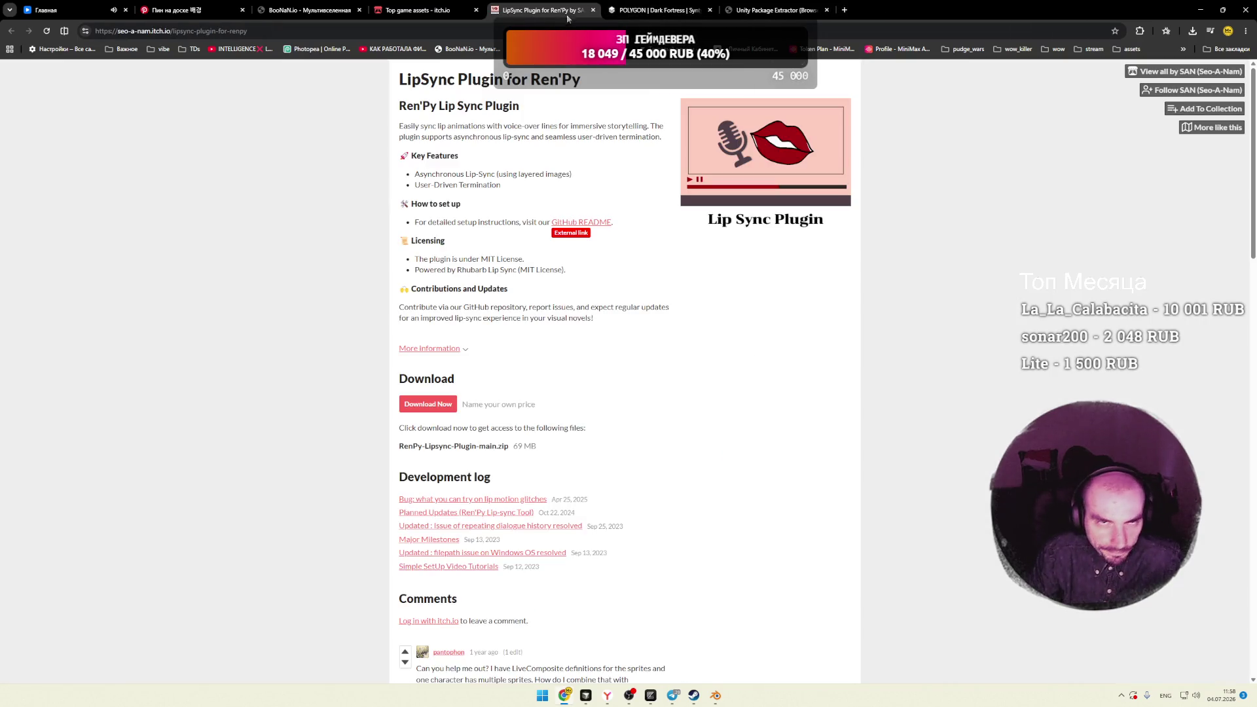
# Step: Close the LipSync tab and scroll the listing to Sci-Fi Structures, Big 32x32 Tileset and Cat Asset Pack
pyautogui.click(593, 10)
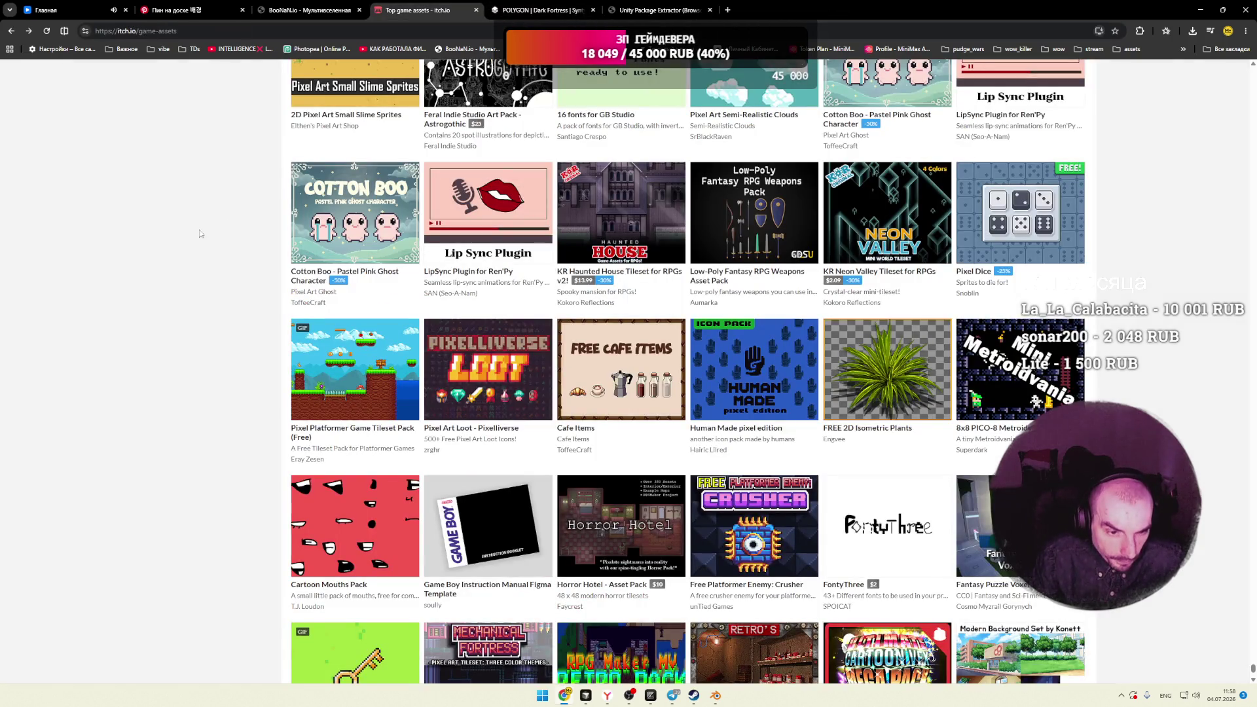
pyautogui.scroll(-4, 216, 247)
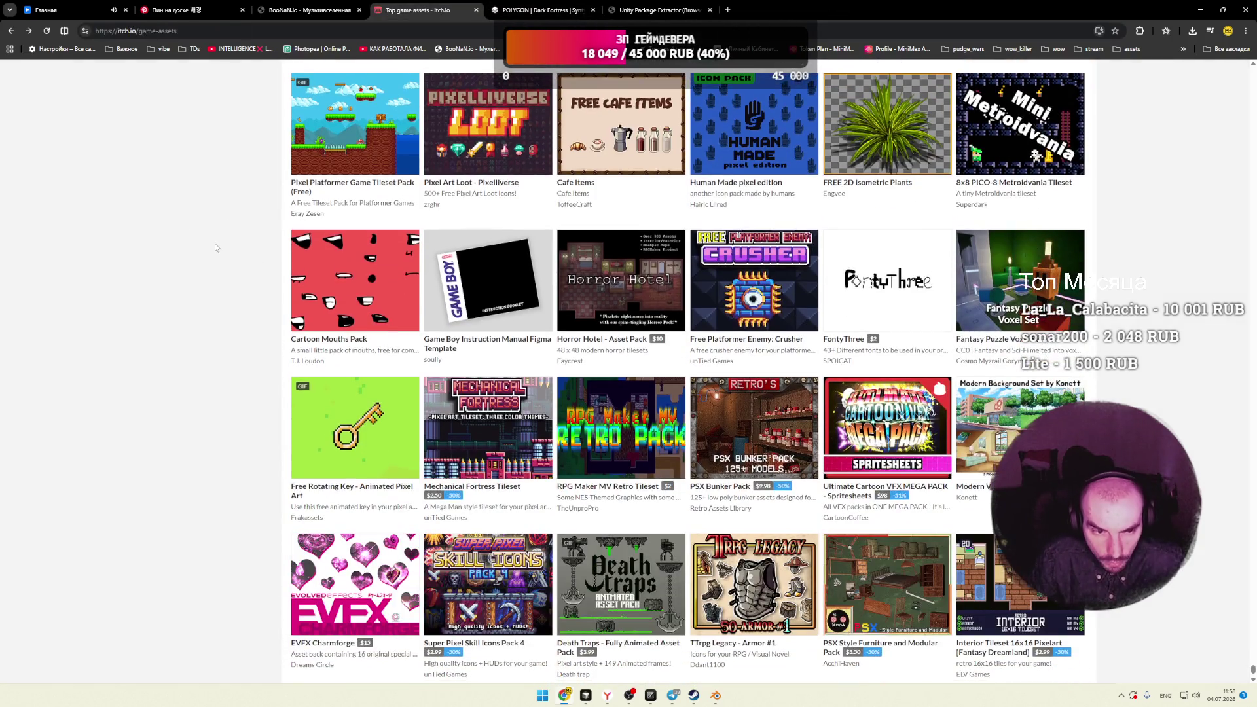
pyautogui.scroll(-2, 216, 247)
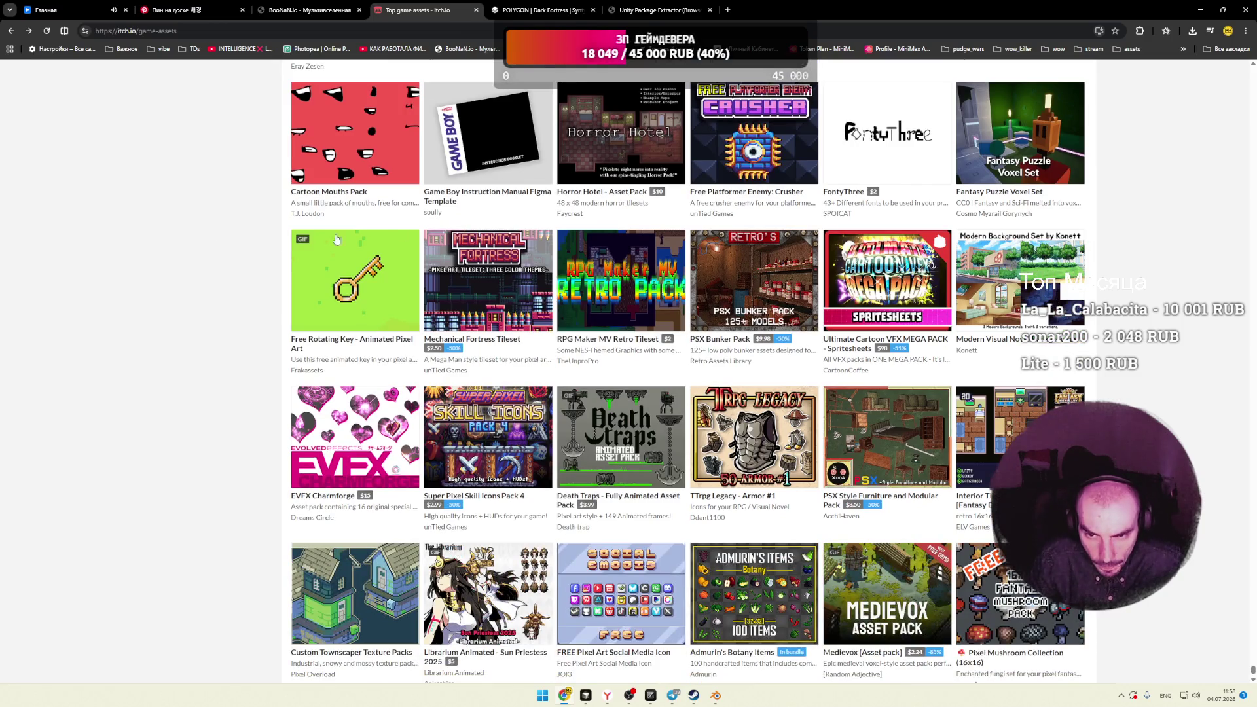
pyautogui.moveTo(752, 171)
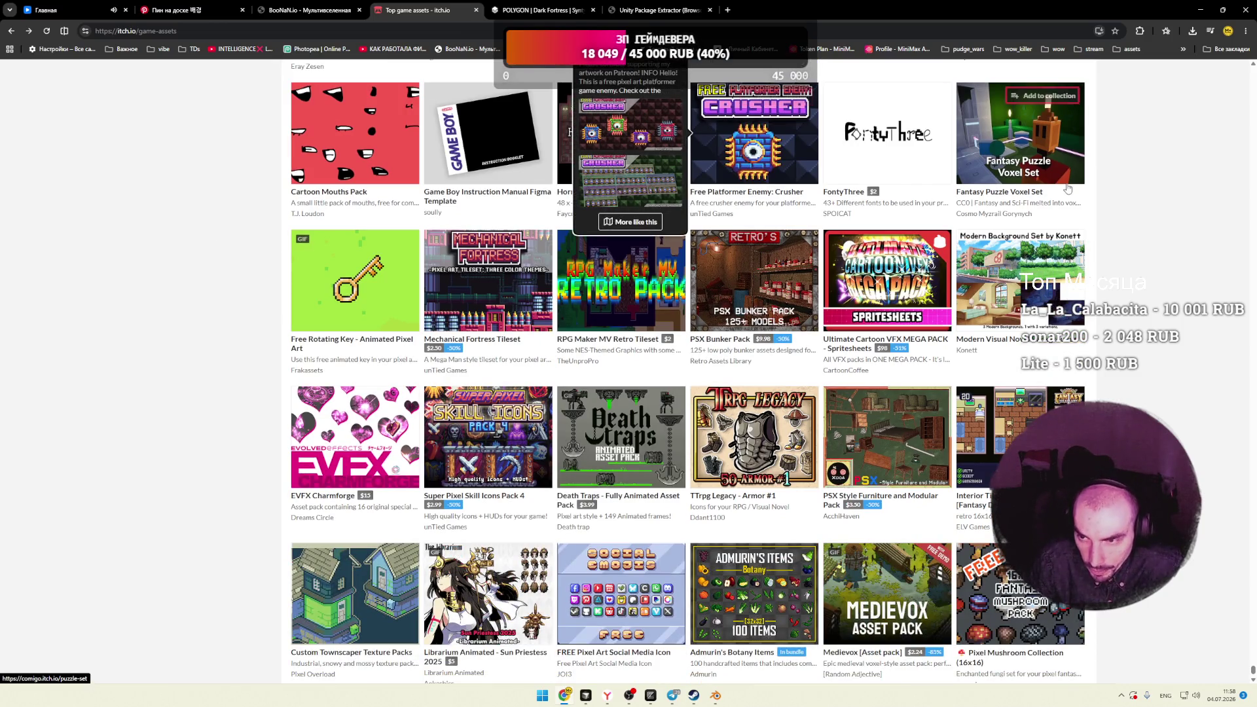
pyautogui.moveTo(1044, 175)
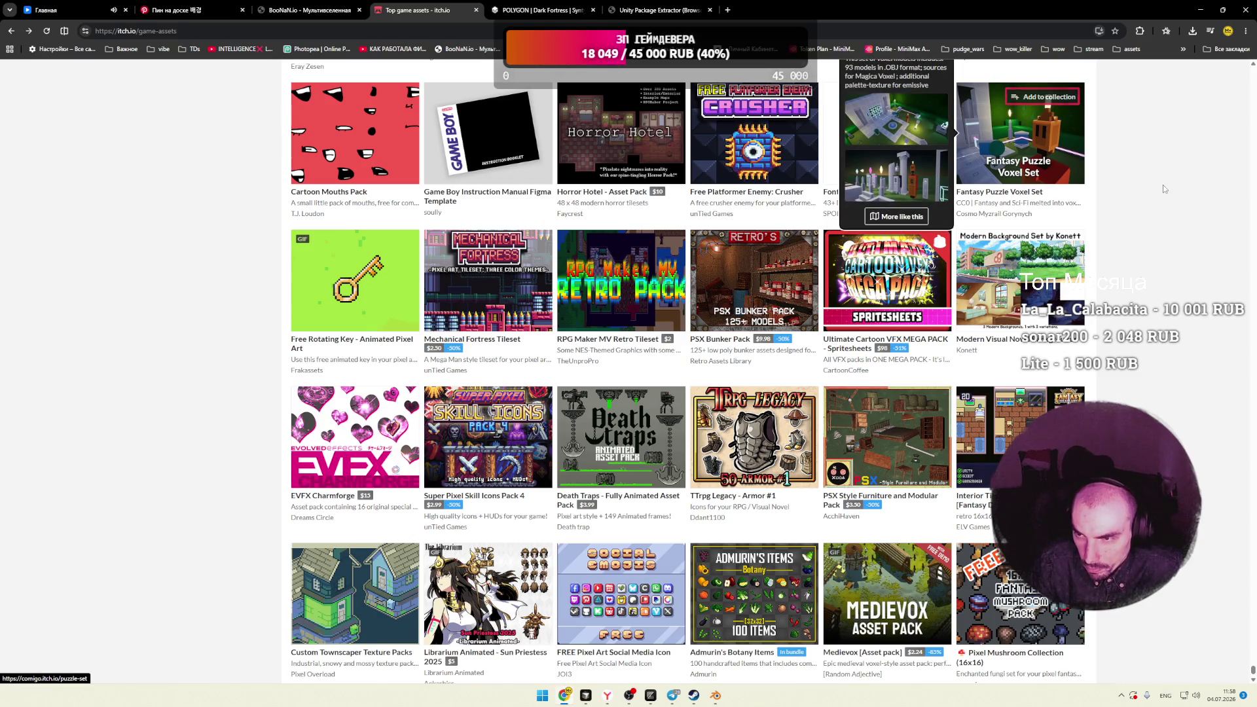
pyautogui.scroll(-4, 1156, 187)
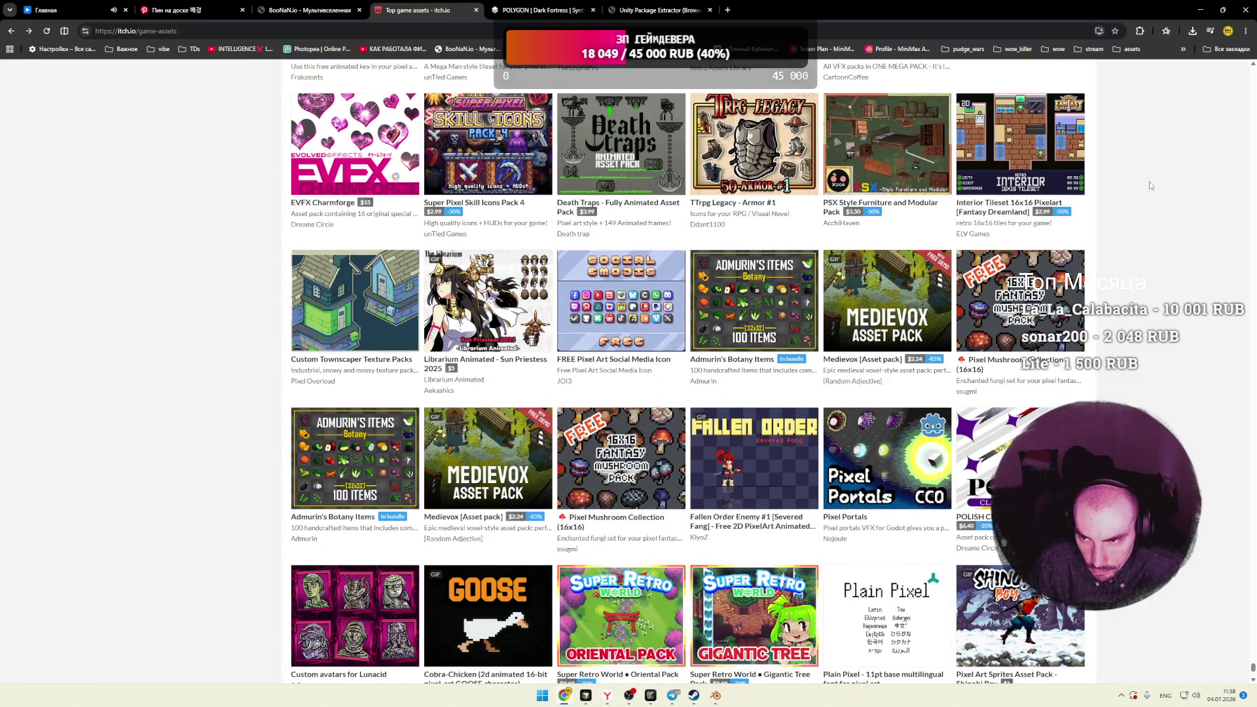
pyautogui.scroll(-5, 1149, 182)
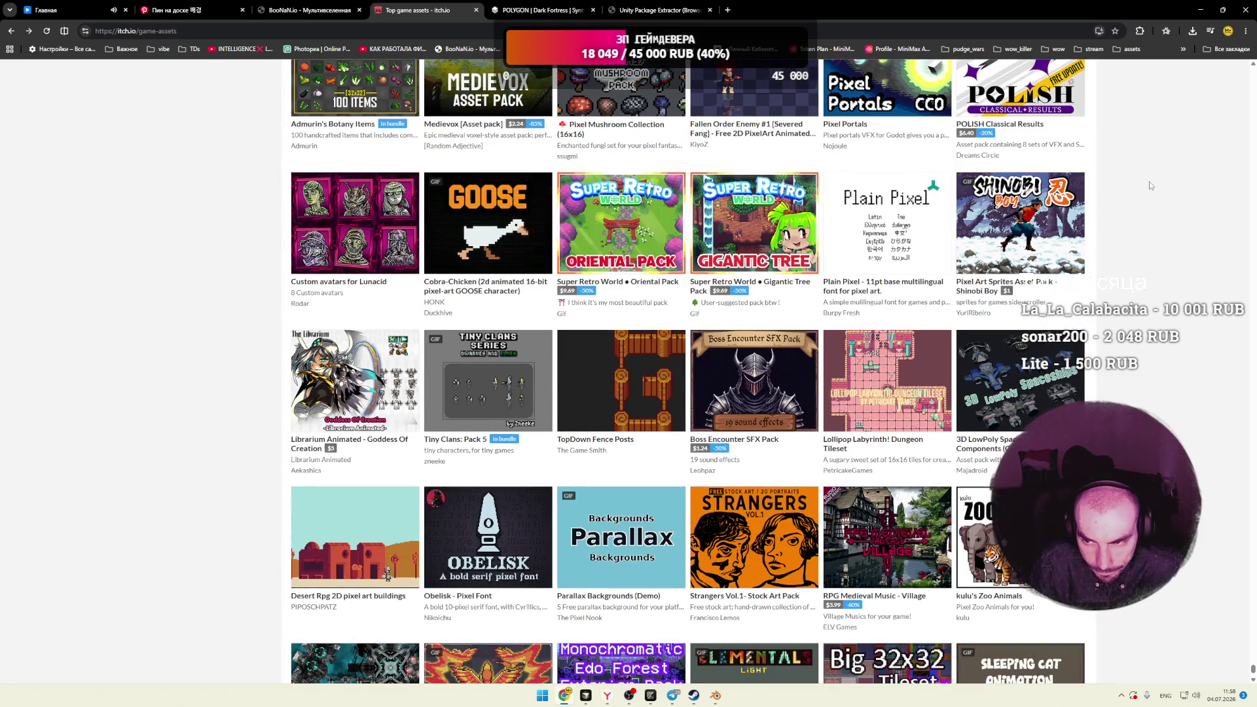
pyautogui.moveTo(1021, 223)
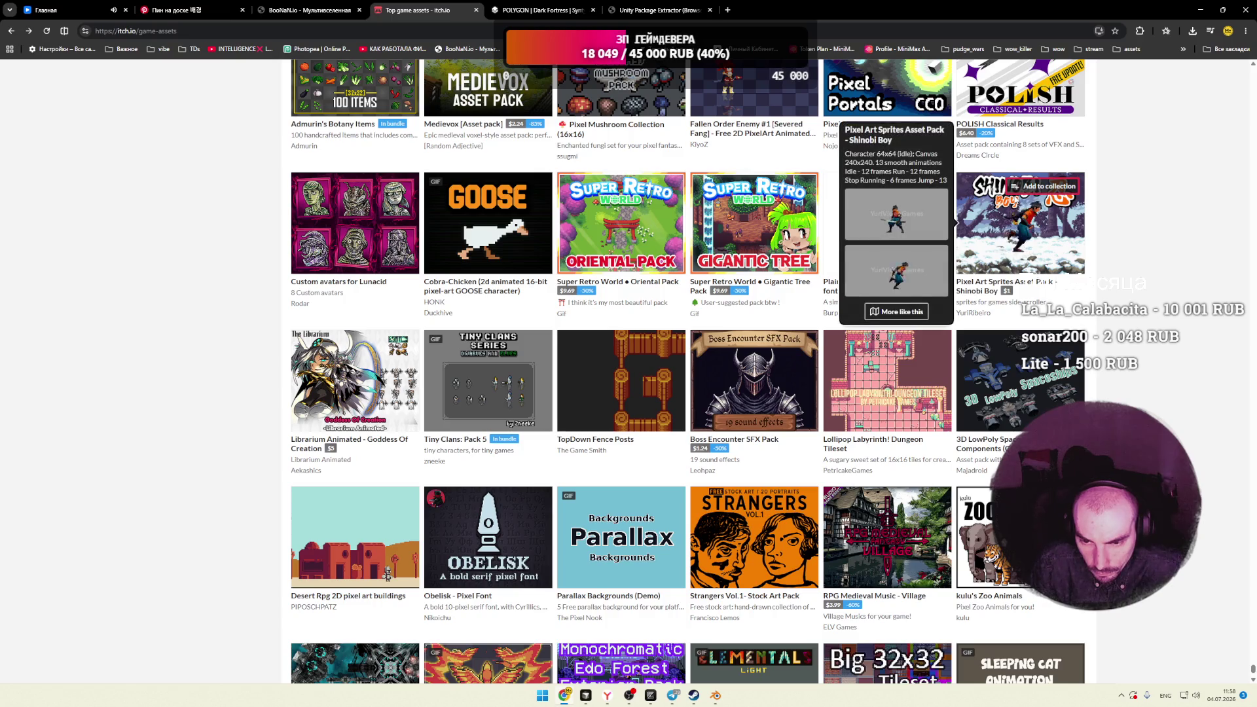
pyautogui.scroll(-3, 1155, 204)
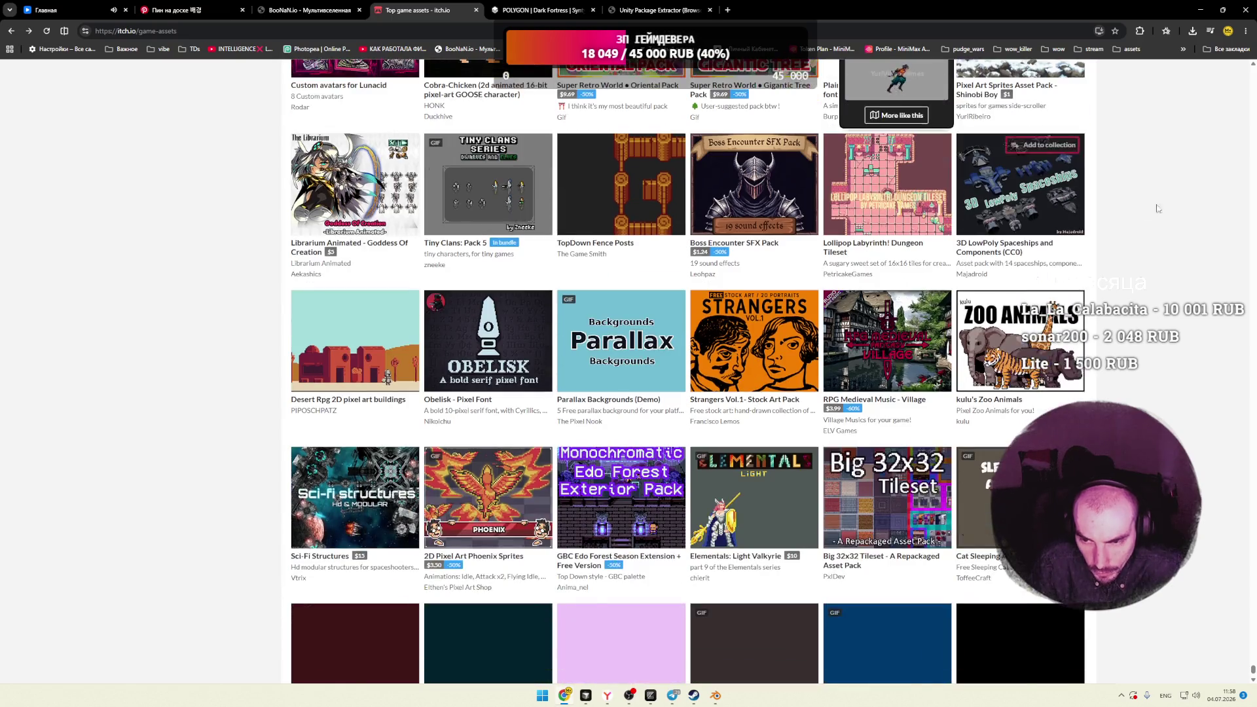
pyautogui.moveTo(506, 195)
pyautogui.click(506, 195)
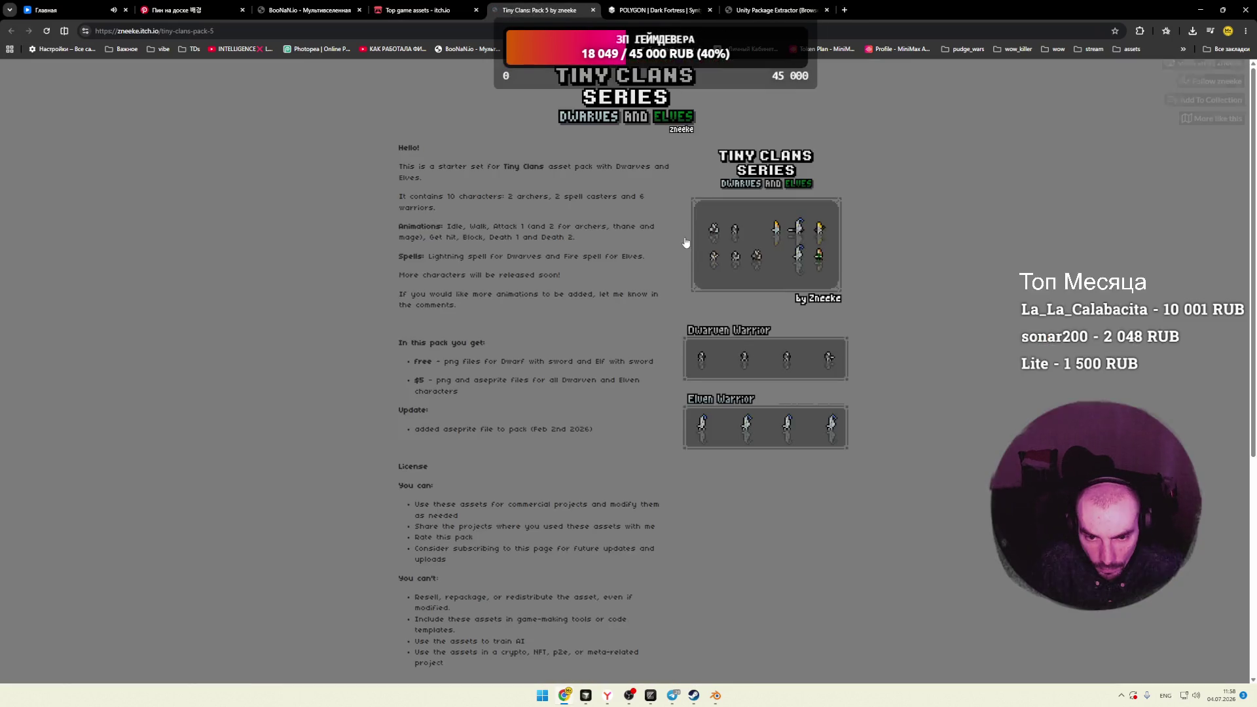
pyautogui.click(685, 242)
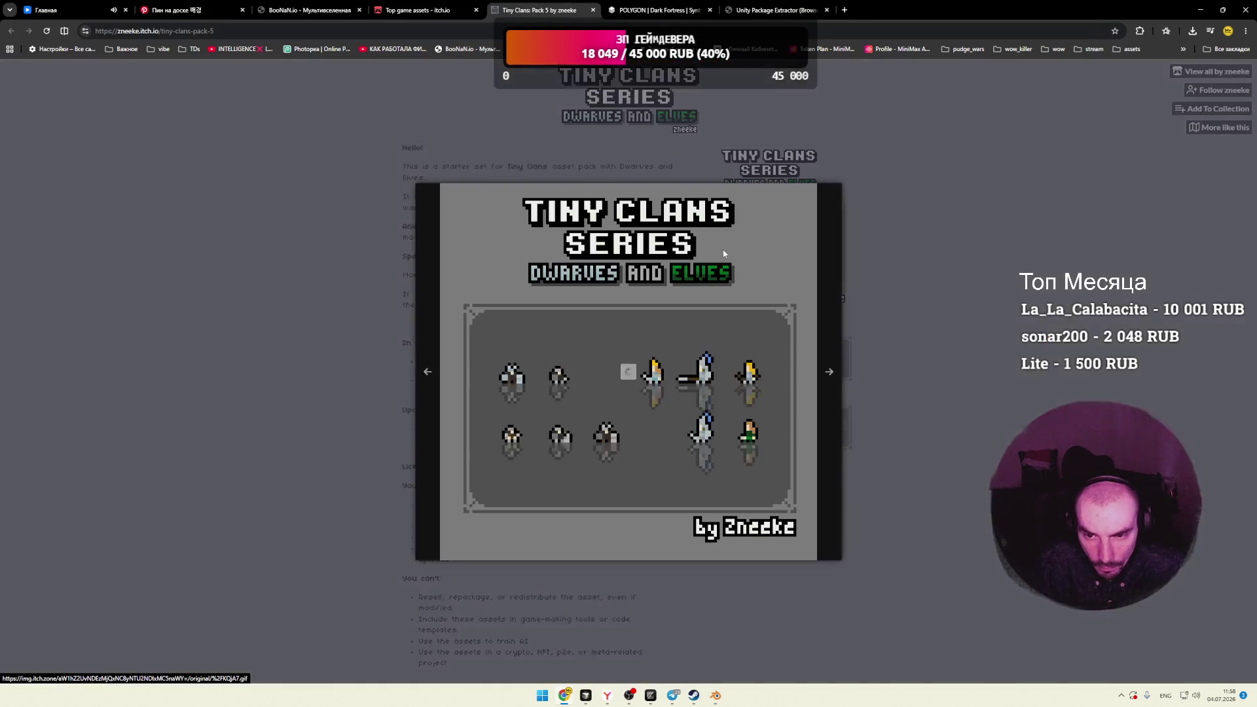
pyautogui.click(931, 254)
pyautogui.scroll(-1, 817, 314)
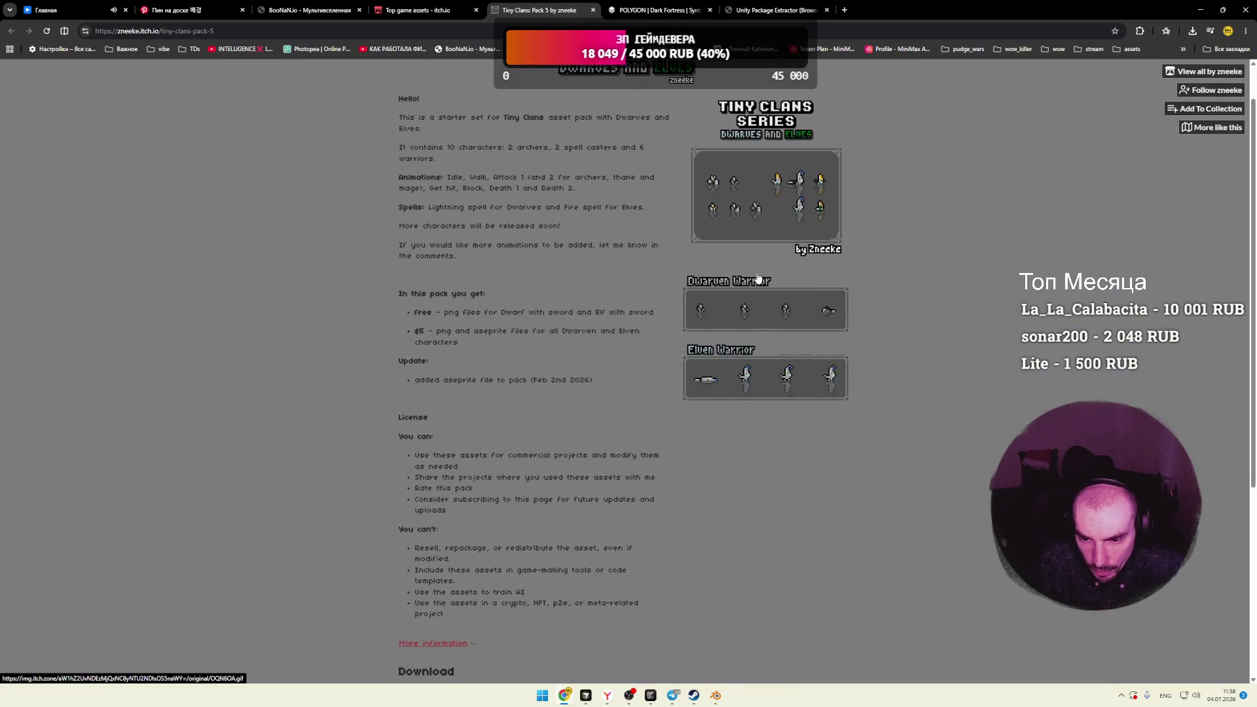
pyautogui.click(594, 9)
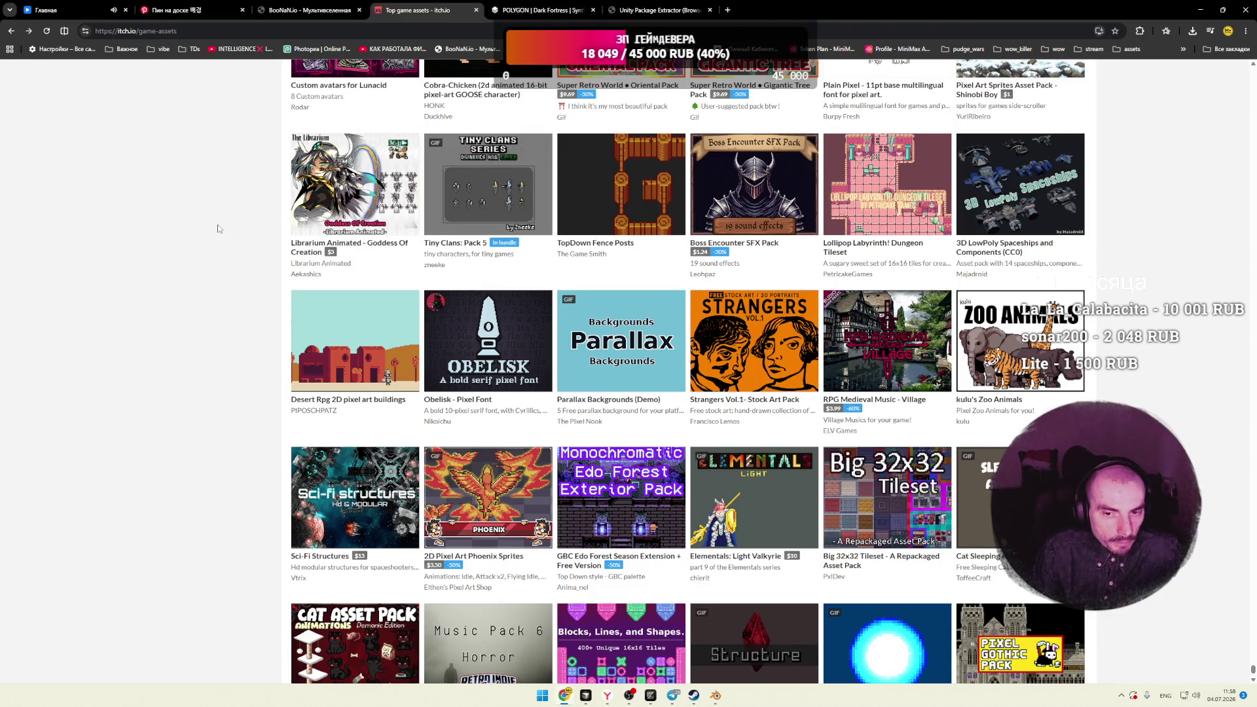
# Step: Scroll the Top game assets grid down past Health Bar, Texture Pack: Paper 01 and Fox Mood - Emotes
pyautogui.scroll(-2, 218, 230)
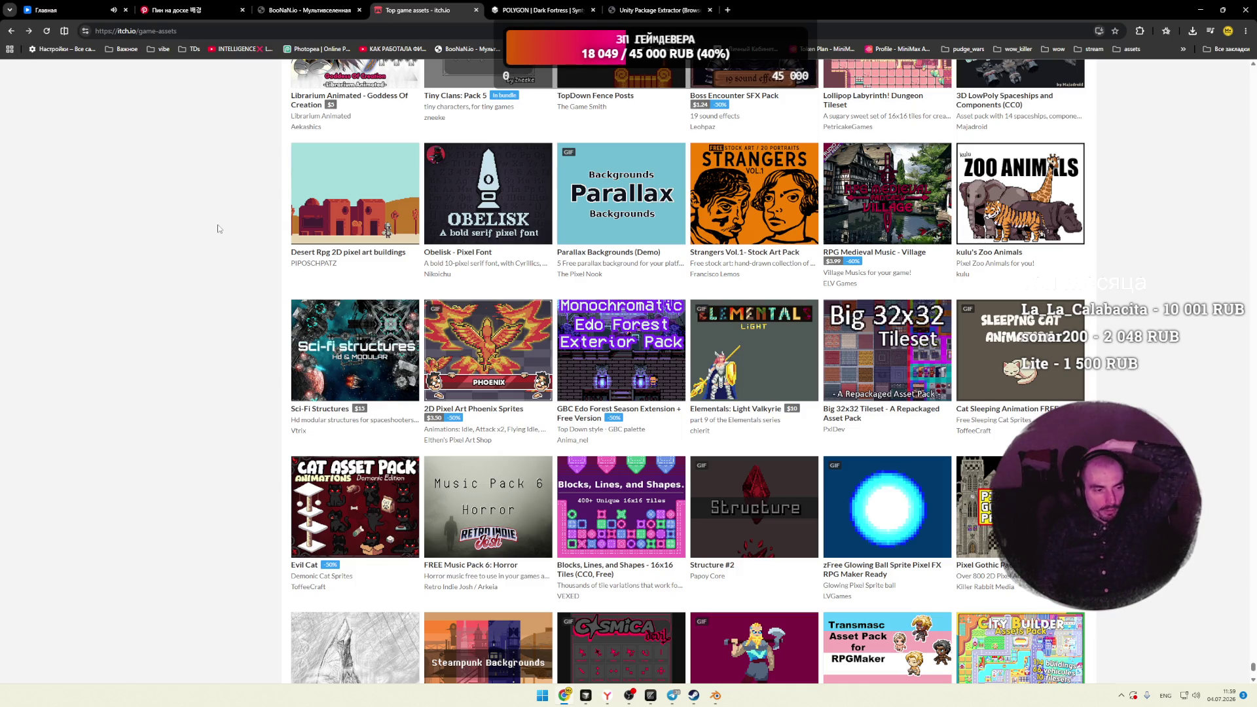
pyautogui.scroll(-6, 251, 216)
pyautogui.scroll(-2, 251, 222)
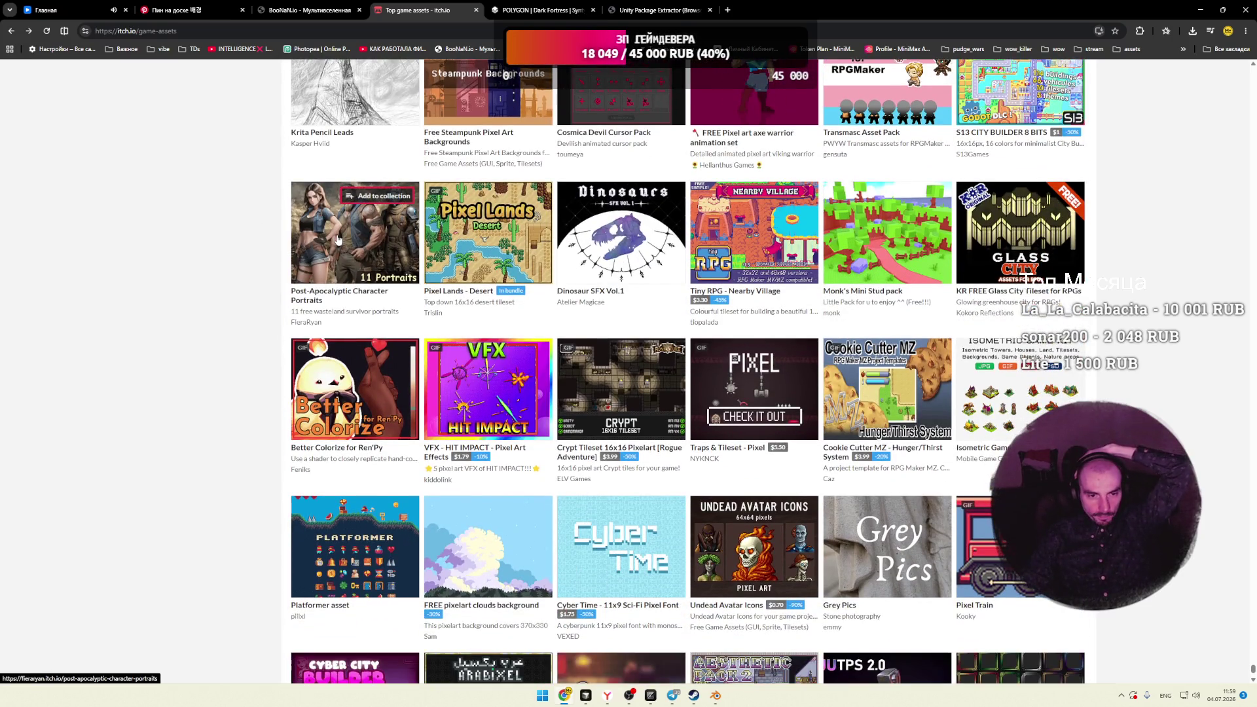
pyautogui.moveTo(338, 239)
pyautogui.scroll(-3, 251, 308)
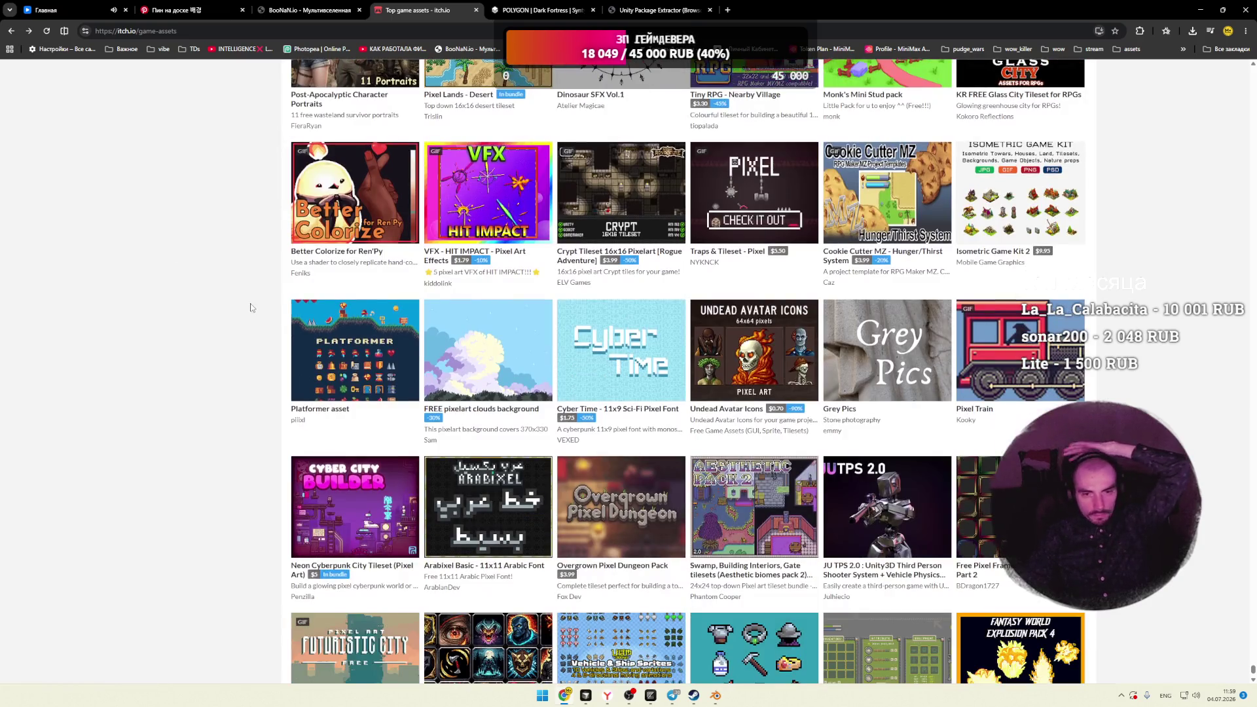
pyautogui.scroll(-2, 251, 307)
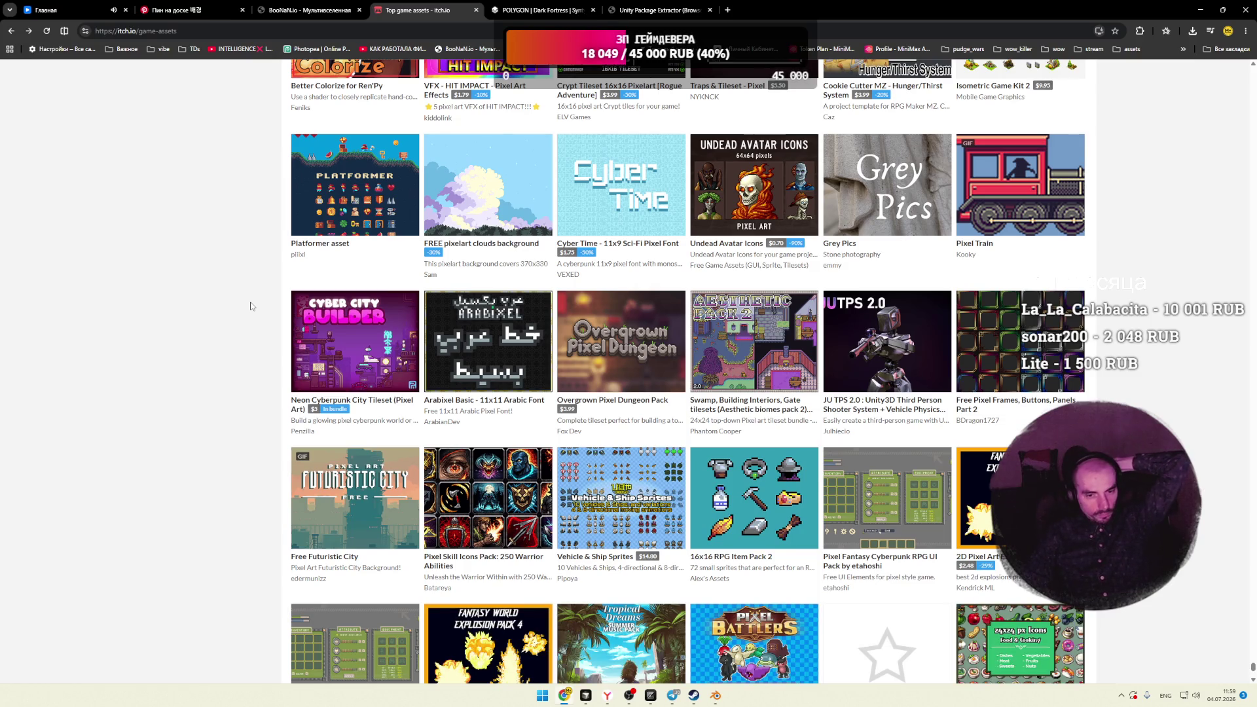
pyautogui.scroll(-4, 251, 306)
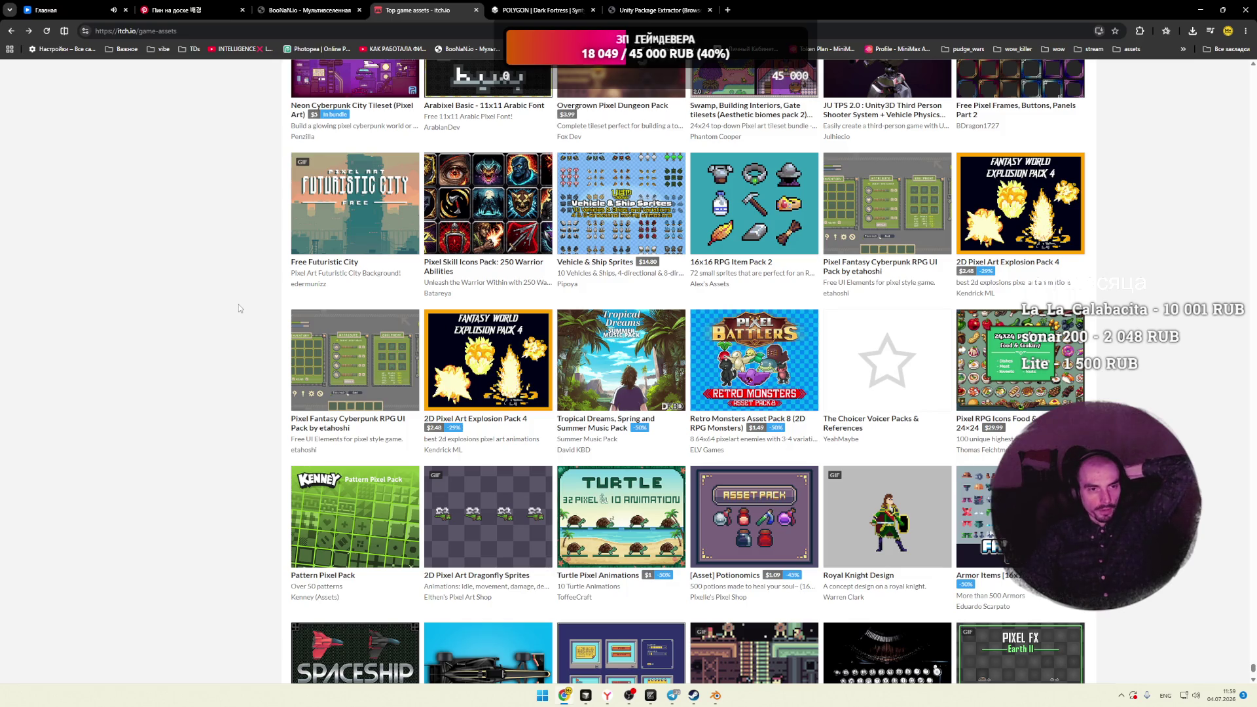
pyautogui.scroll(-3, 239, 308)
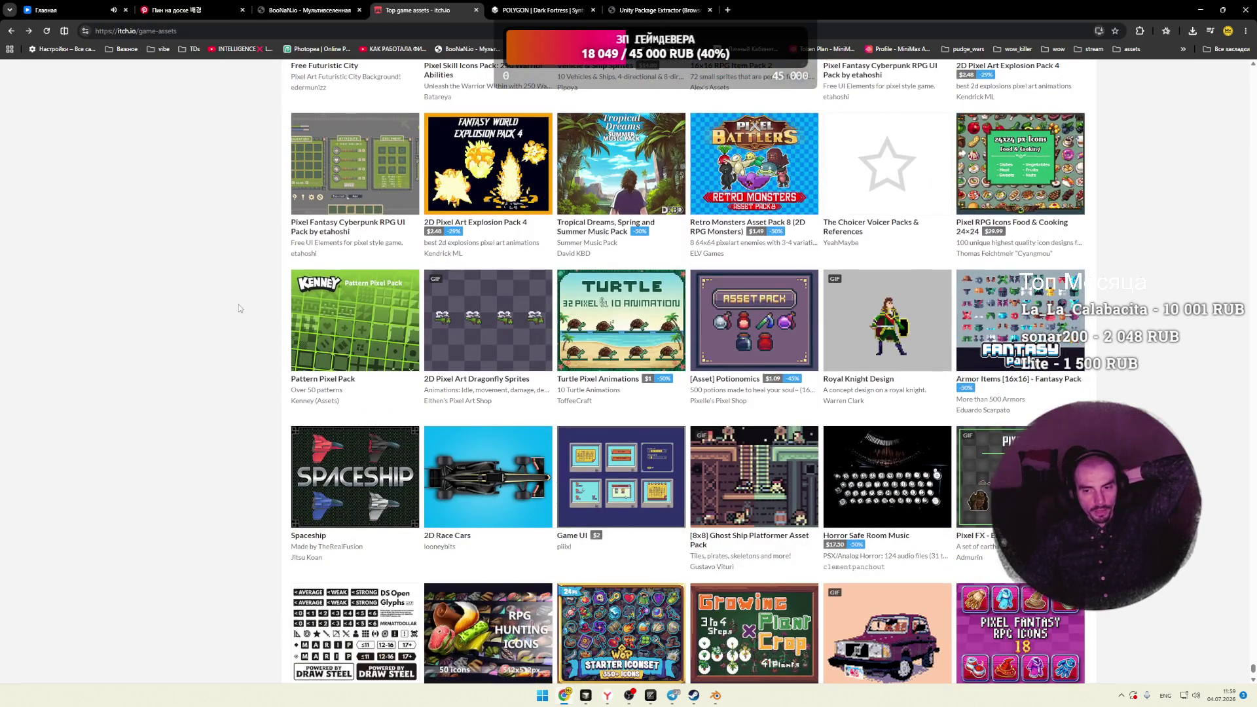
pyautogui.scroll(-2, 238, 305)
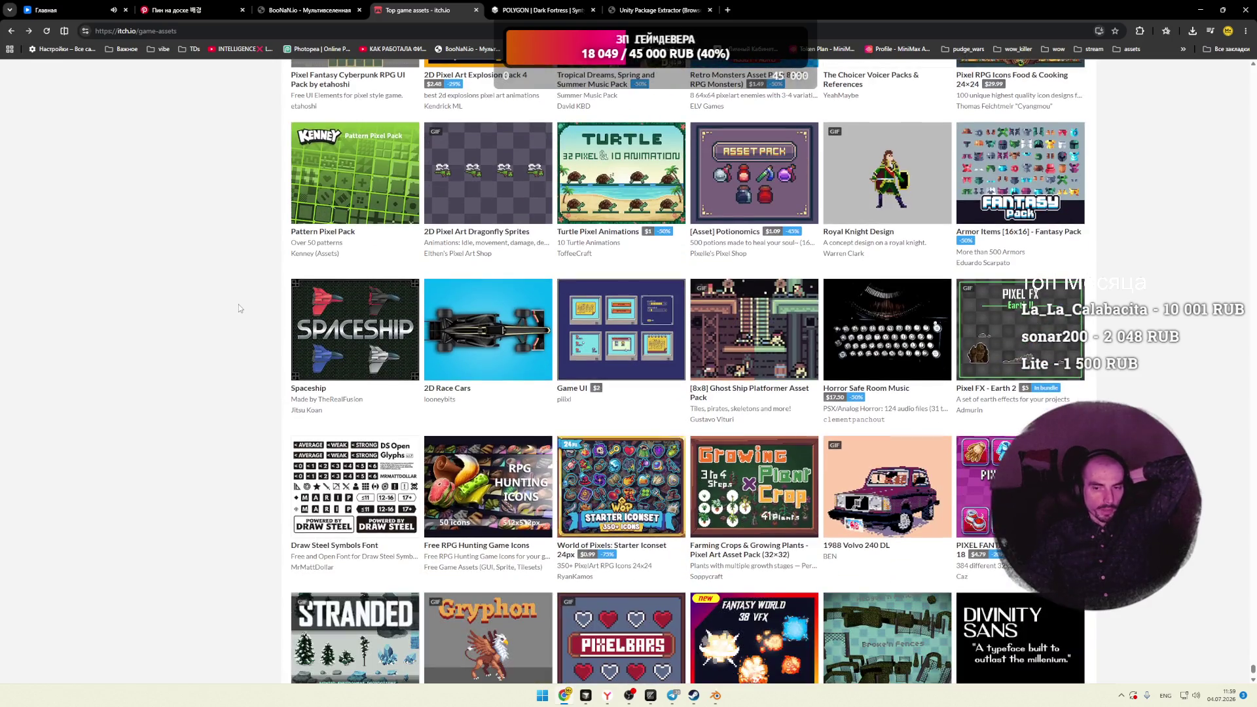
pyautogui.scroll(-2, 239, 304)
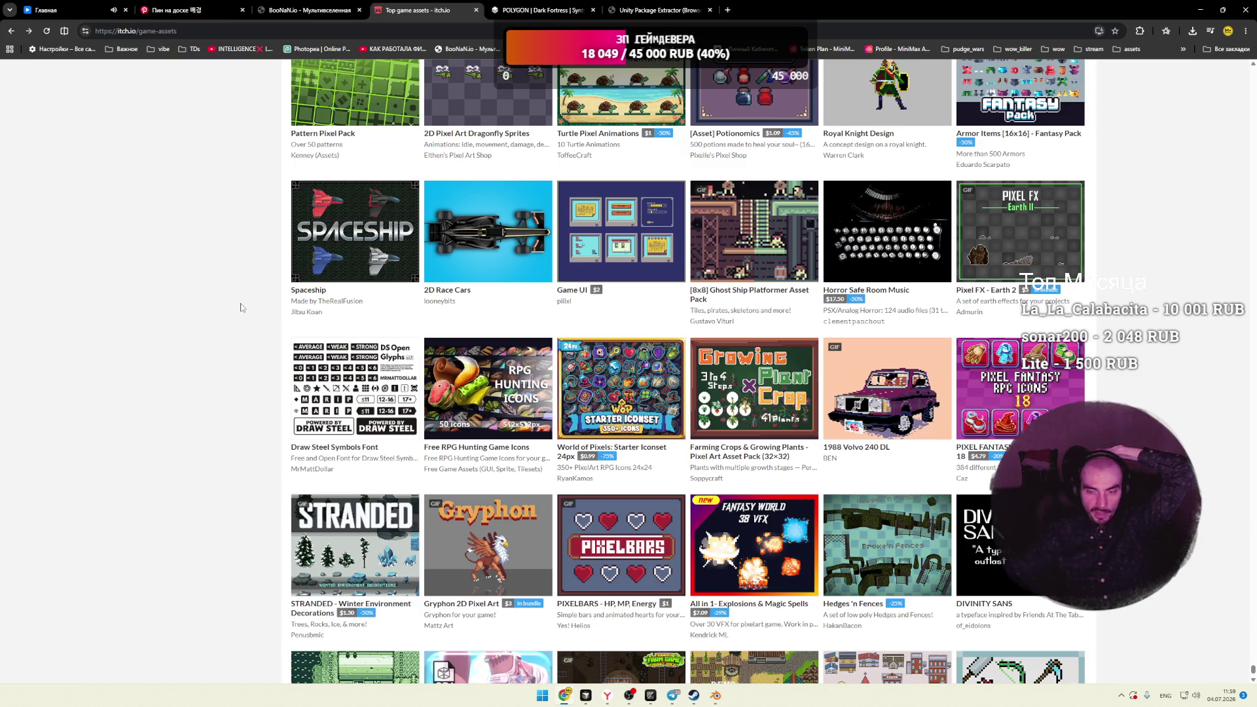
pyautogui.scroll(-3, 241, 307)
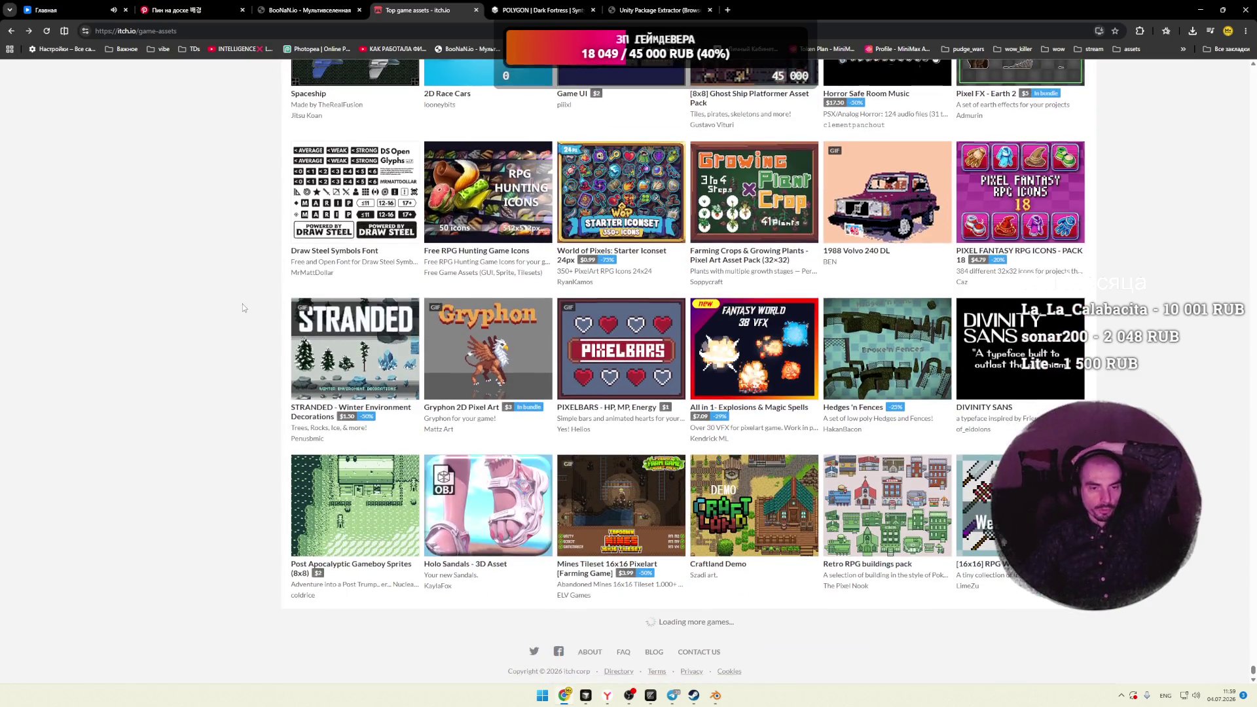
pyautogui.scroll(-2, 242, 304)
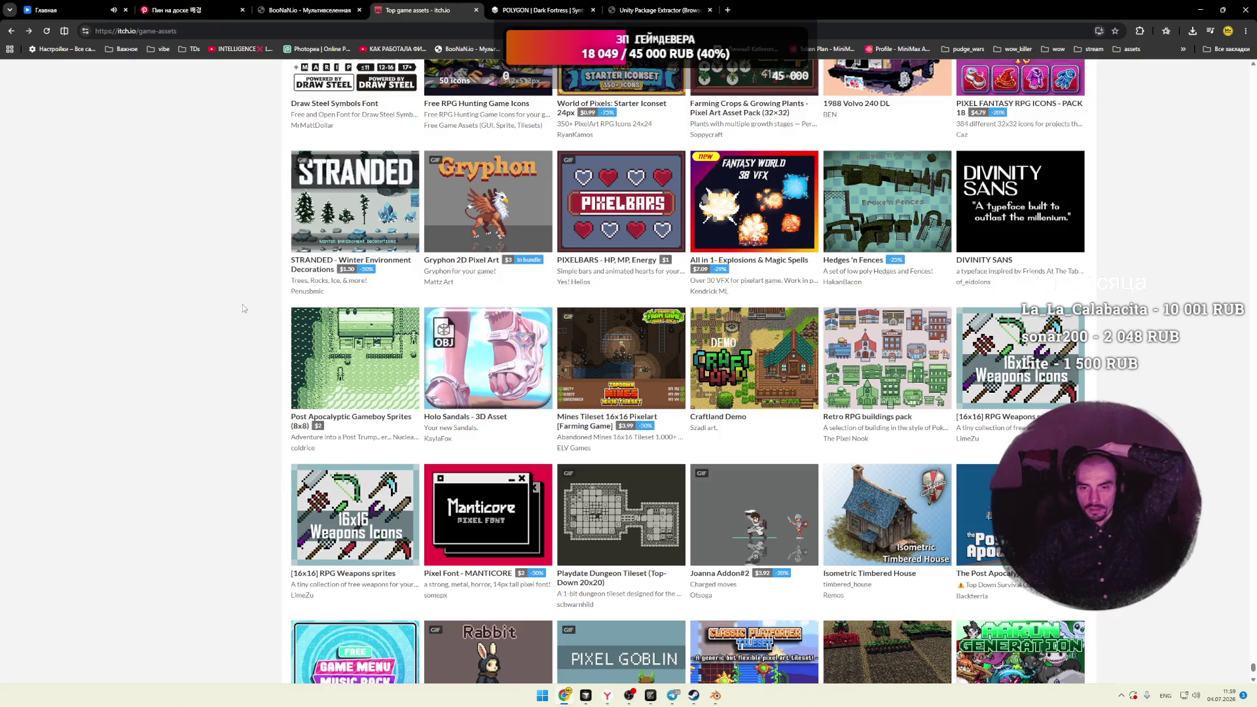
pyautogui.scroll(-2, 243, 305)
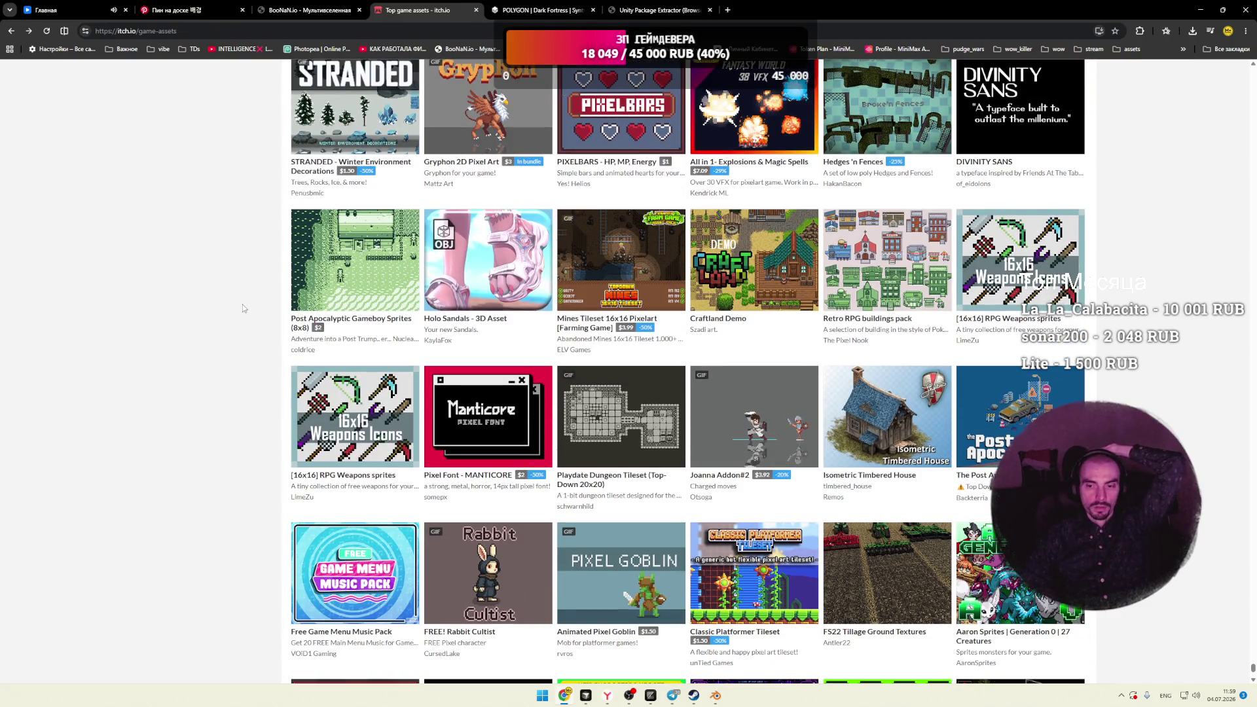
pyautogui.scroll(-3, 243, 305)
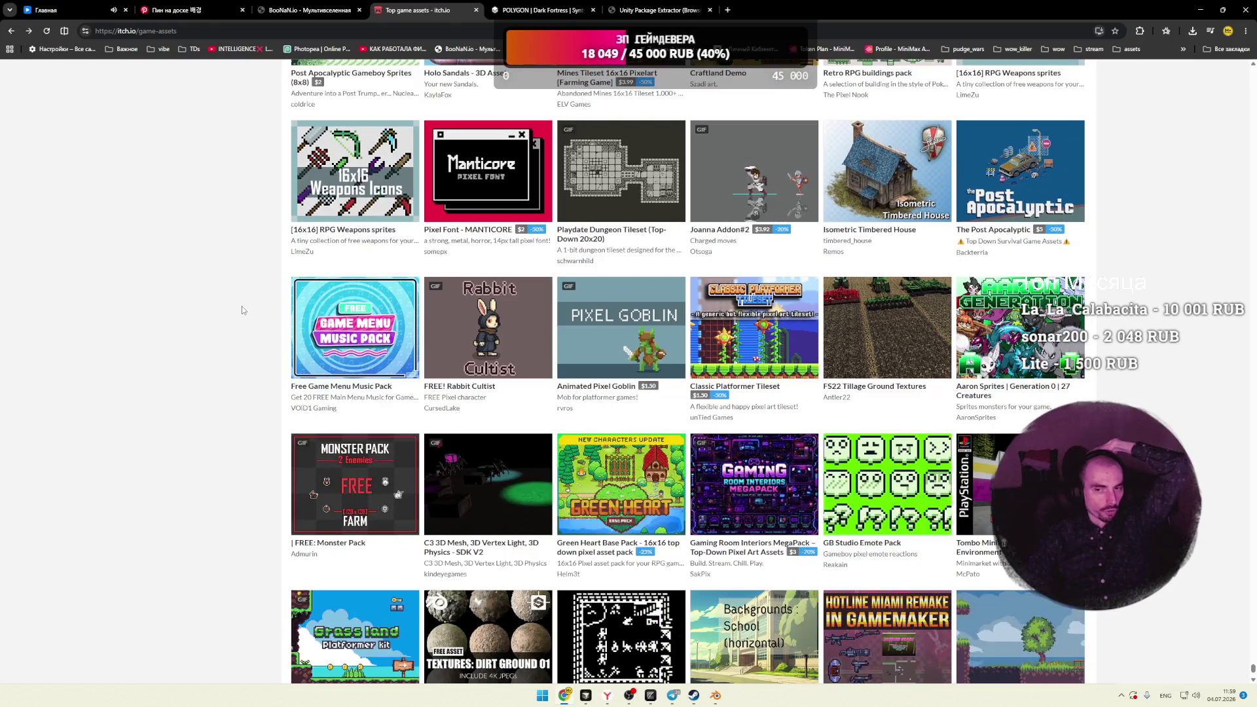
pyautogui.scroll(-3, 242, 306)
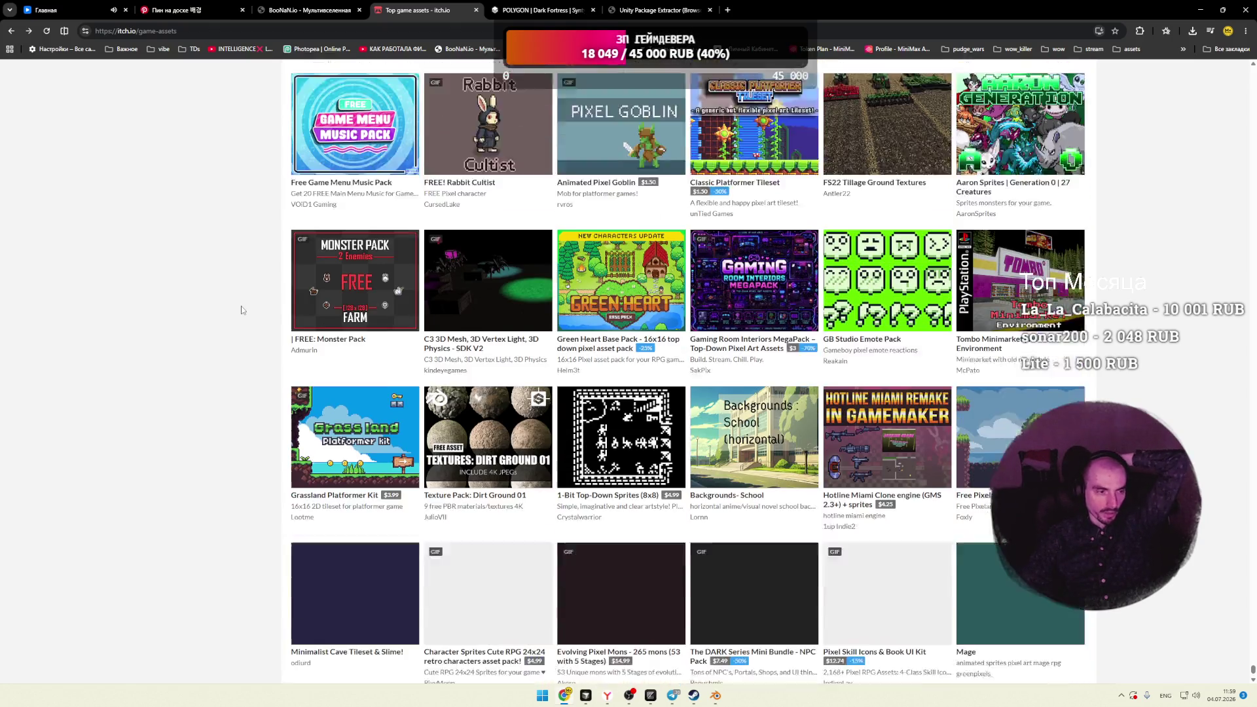
pyautogui.scroll(-3, 242, 310)
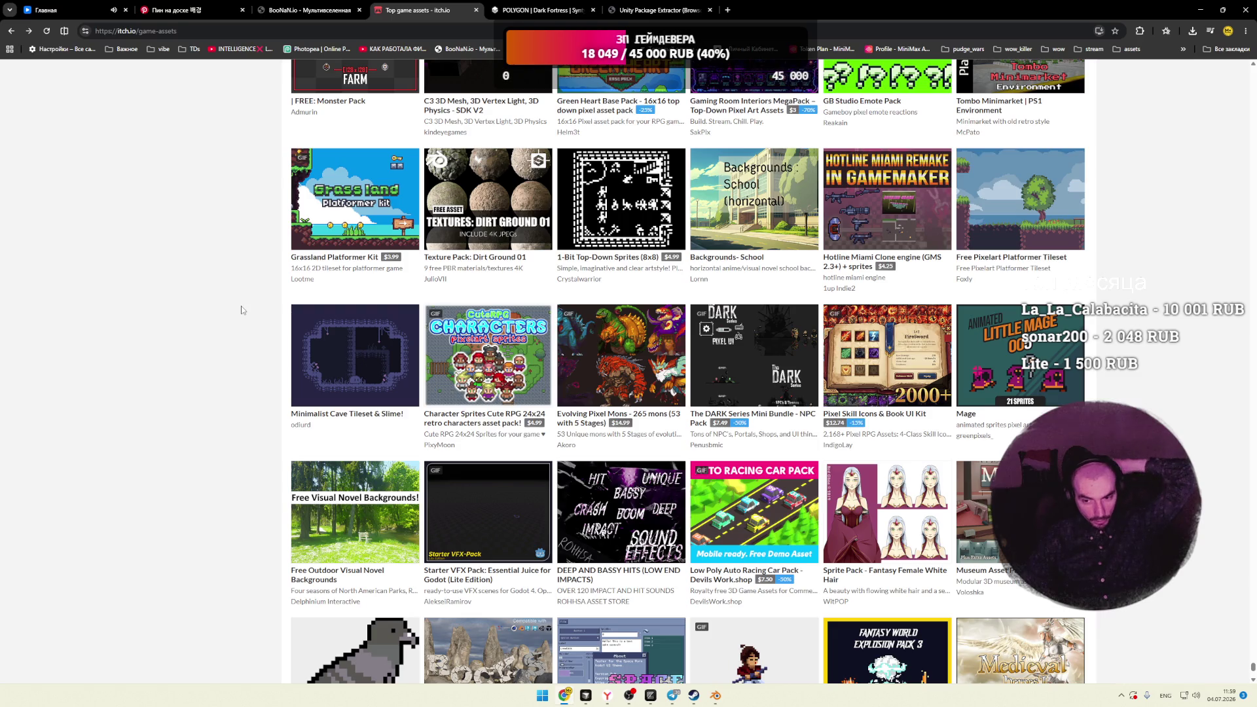
pyautogui.scroll(-3, 242, 310)
pyautogui.scroll(-1, 241, 310)
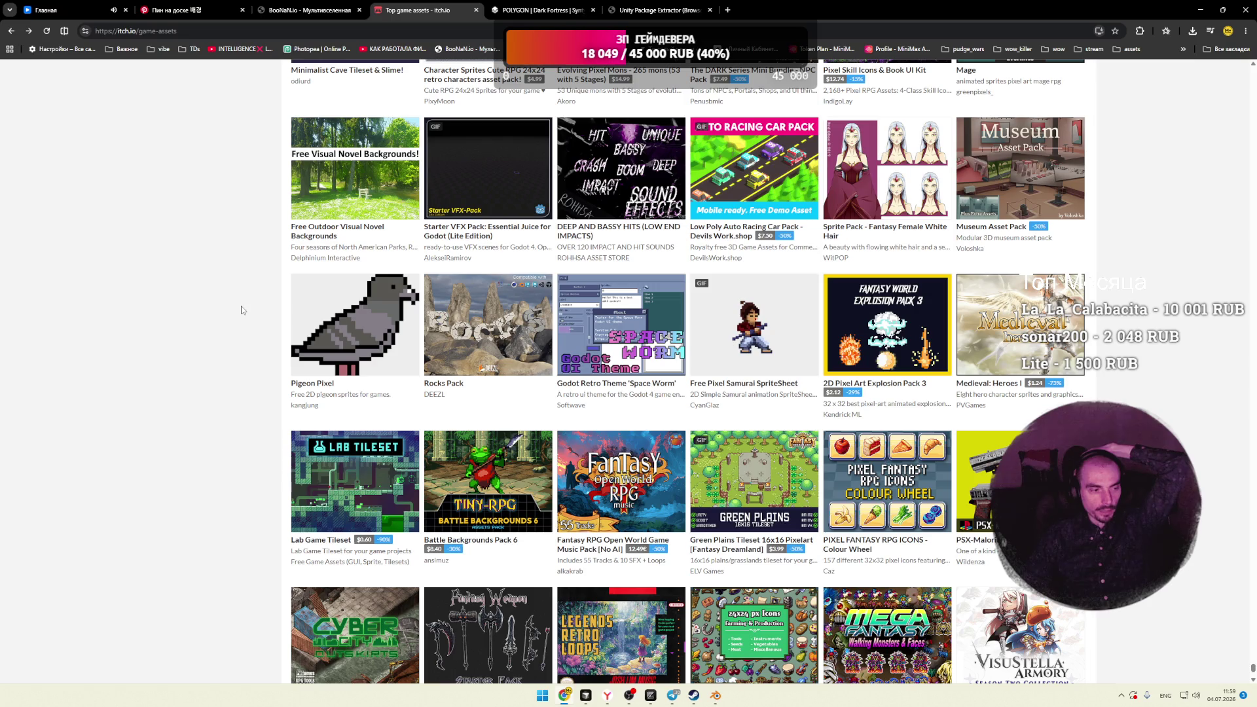
pyautogui.scroll(-3, 241, 309)
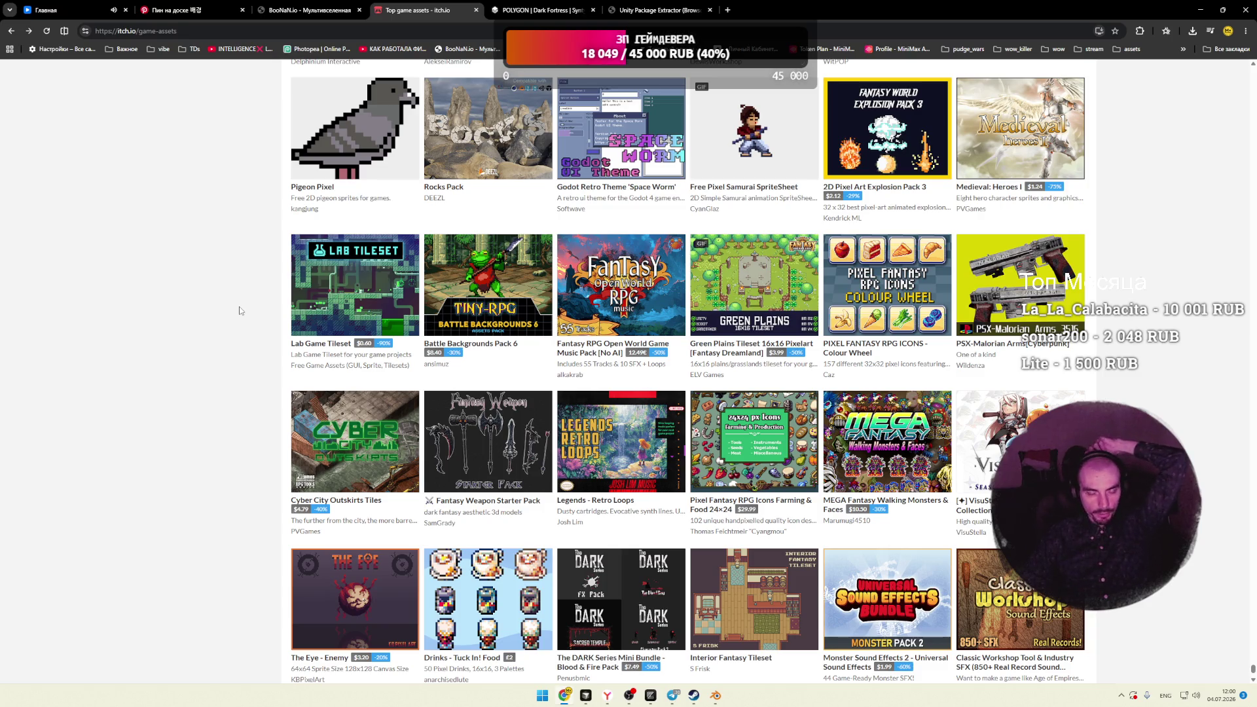
pyautogui.scroll(-3, 240, 310)
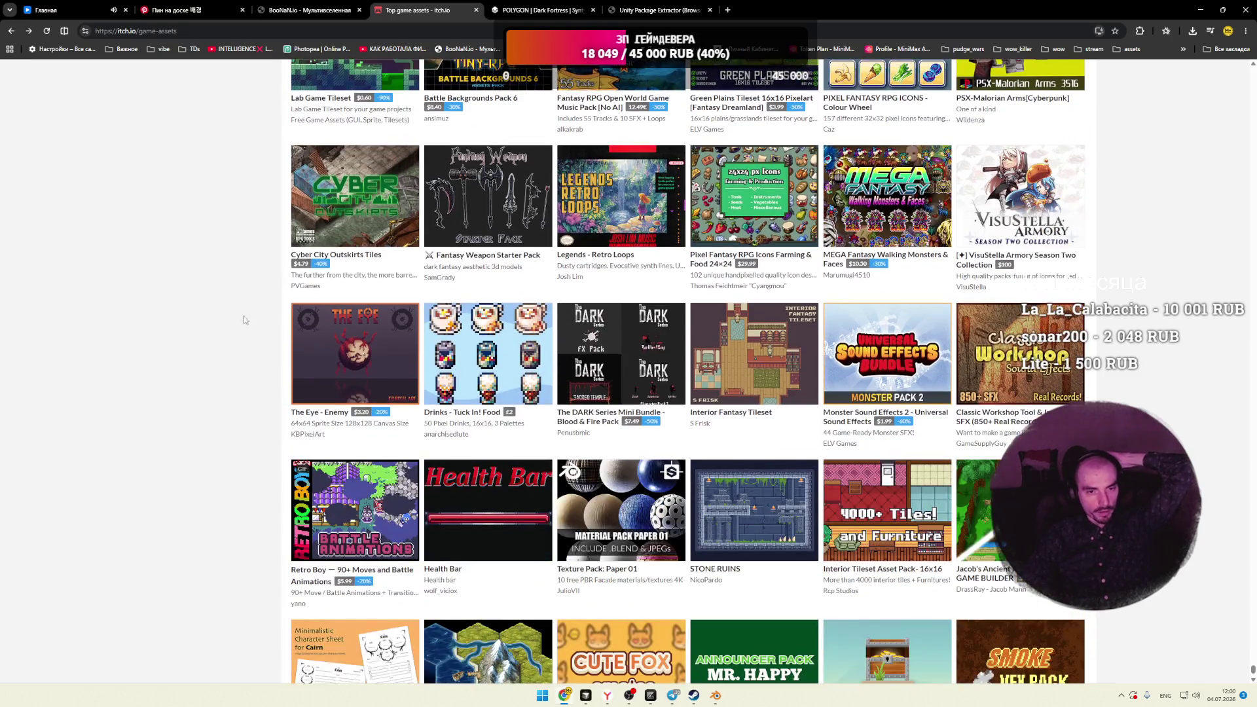
pyautogui.scroll(-3, 294, 351)
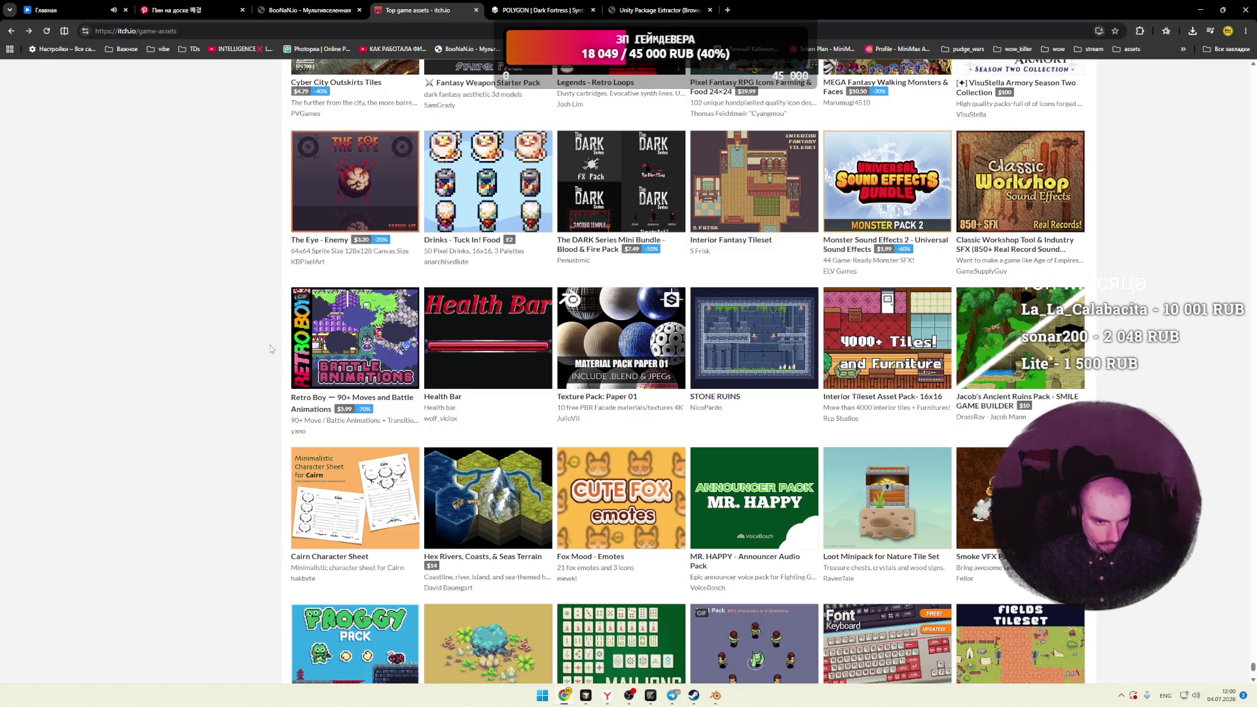
# Step: Scroll further down the listing to POLY - Mega Weapons Kit Modular, CyberHorror Icon Pack and Blood Knight
pyautogui.scroll(-6, 203, 349)
pyautogui.scroll(-2, 195, 358)
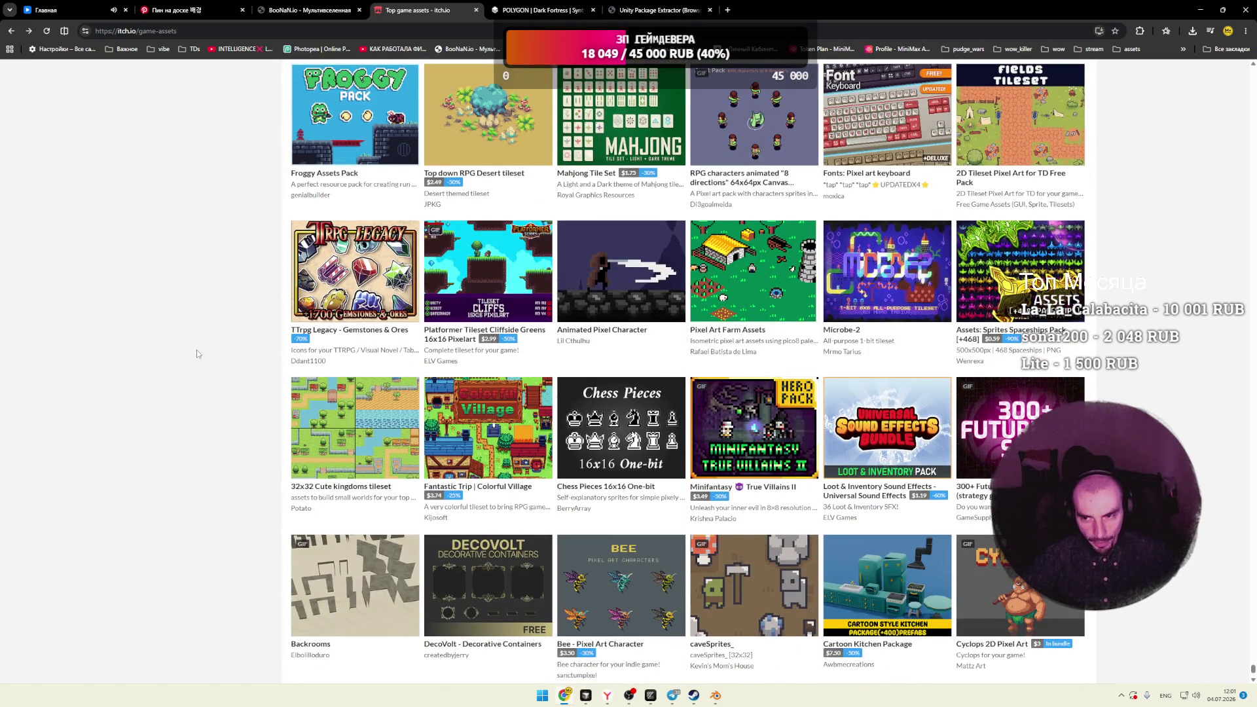
pyautogui.scroll(-3, 196, 354)
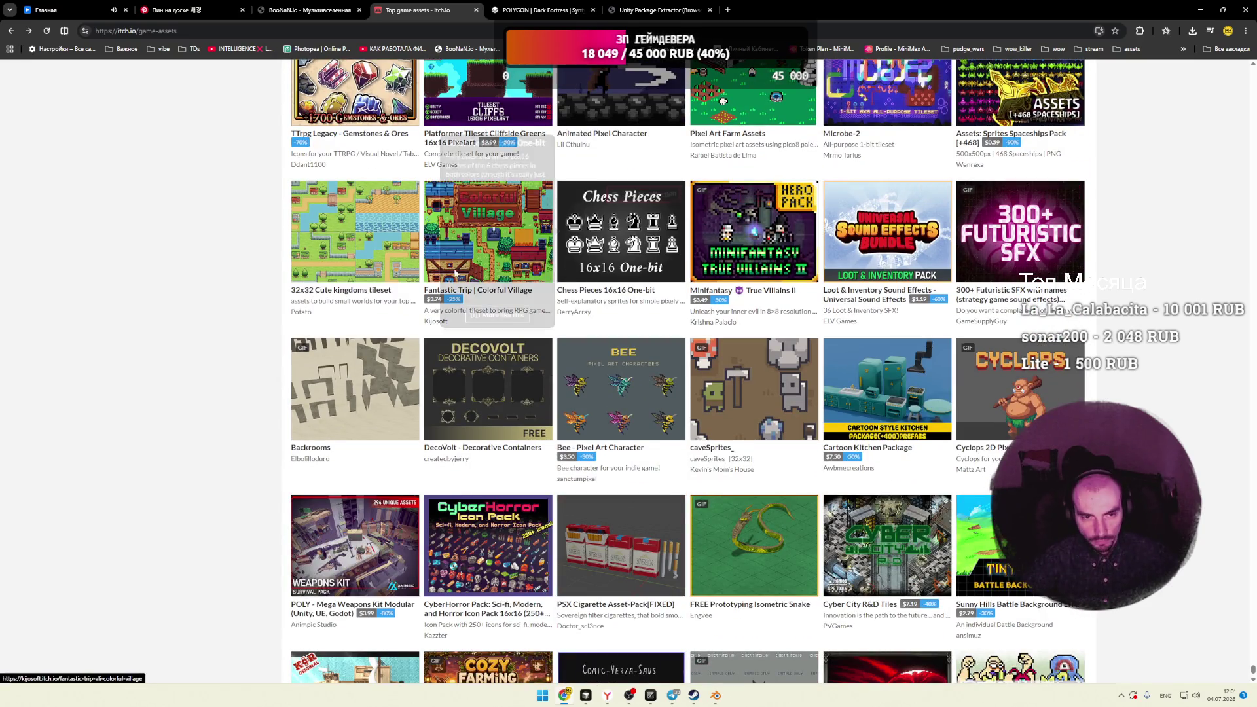
pyautogui.scroll(-3, 230, 281)
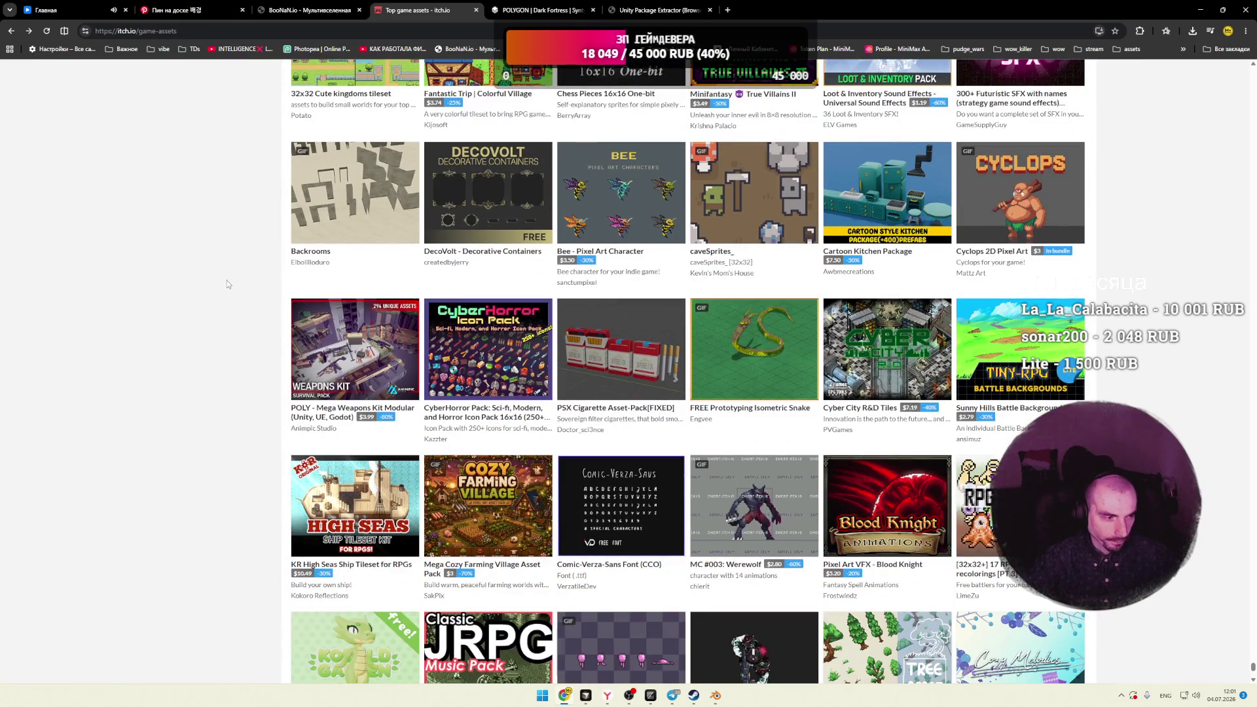
# Step: Open the POLY - Mega Weapons Kit Modular page in a new tab, discounted to $3.99
pyautogui.moveTo(365, 359)
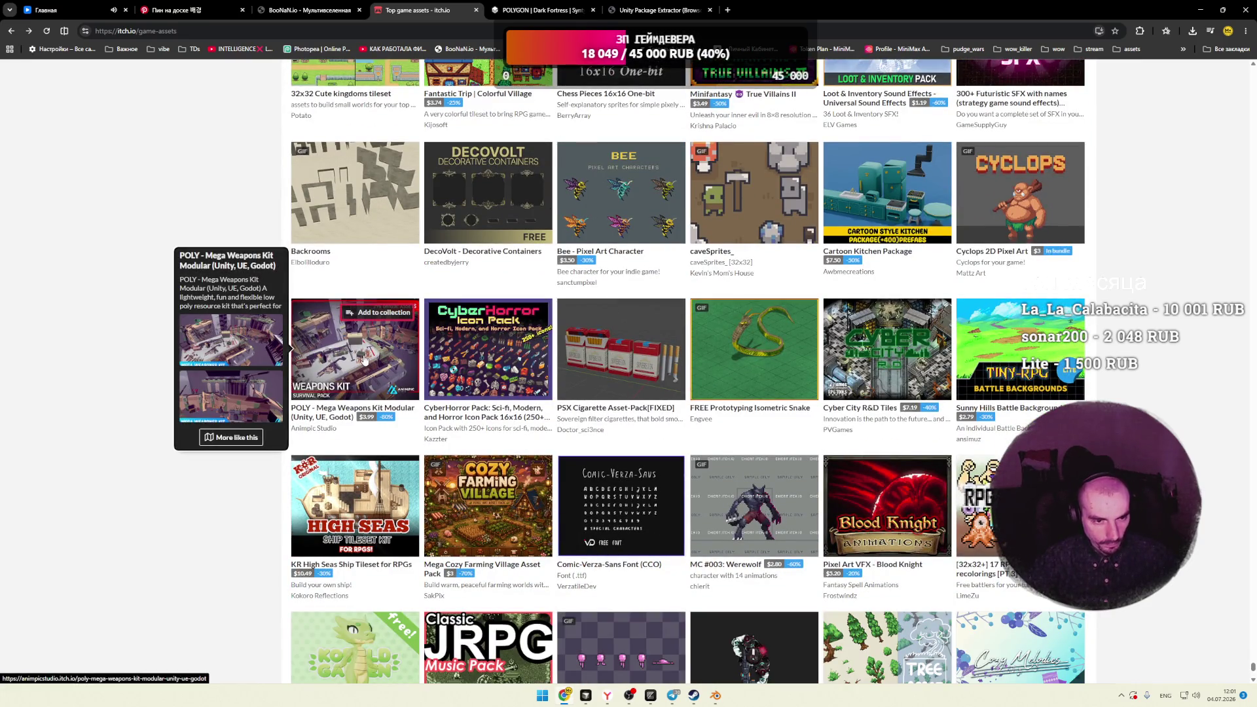
pyautogui.click(362, 347)
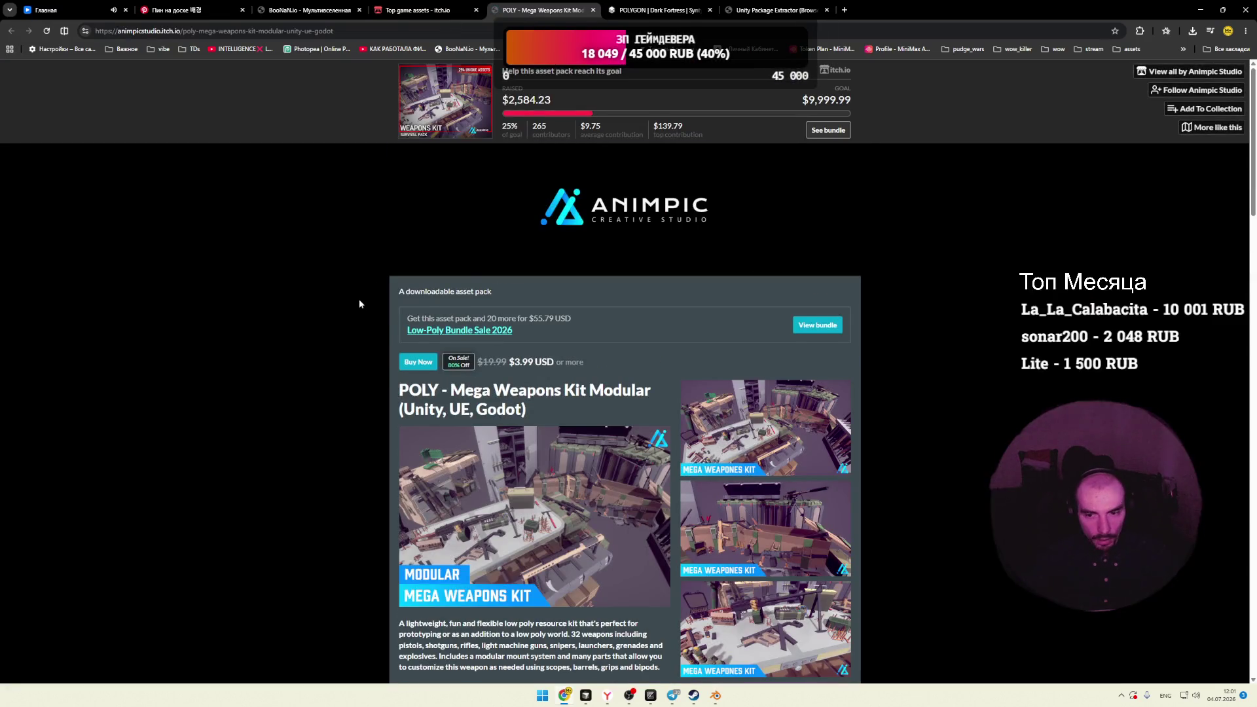
pyautogui.scroll(-3, 358, 306)
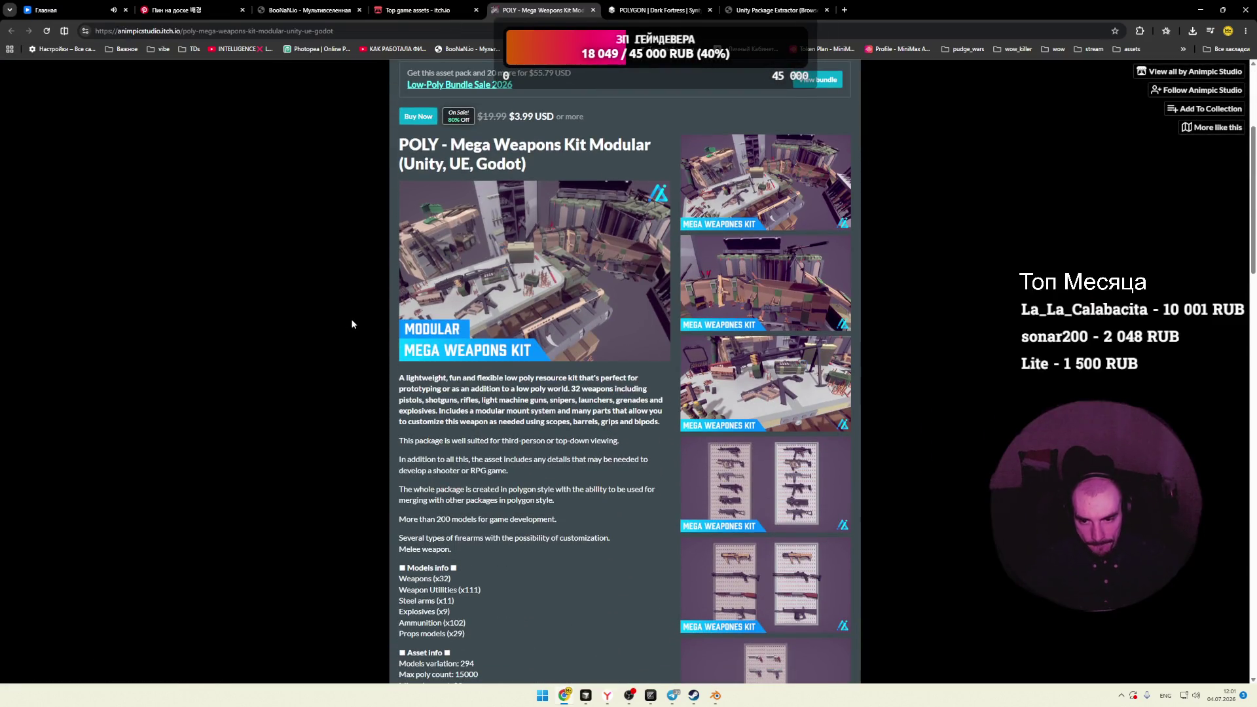
pyautogui.scroll(-1, 351, 324)
# Step: Page through the weapons-kit screenshots in the lightbox, including the weapon pegboards, then close it
pyautogui.click(733, 283)
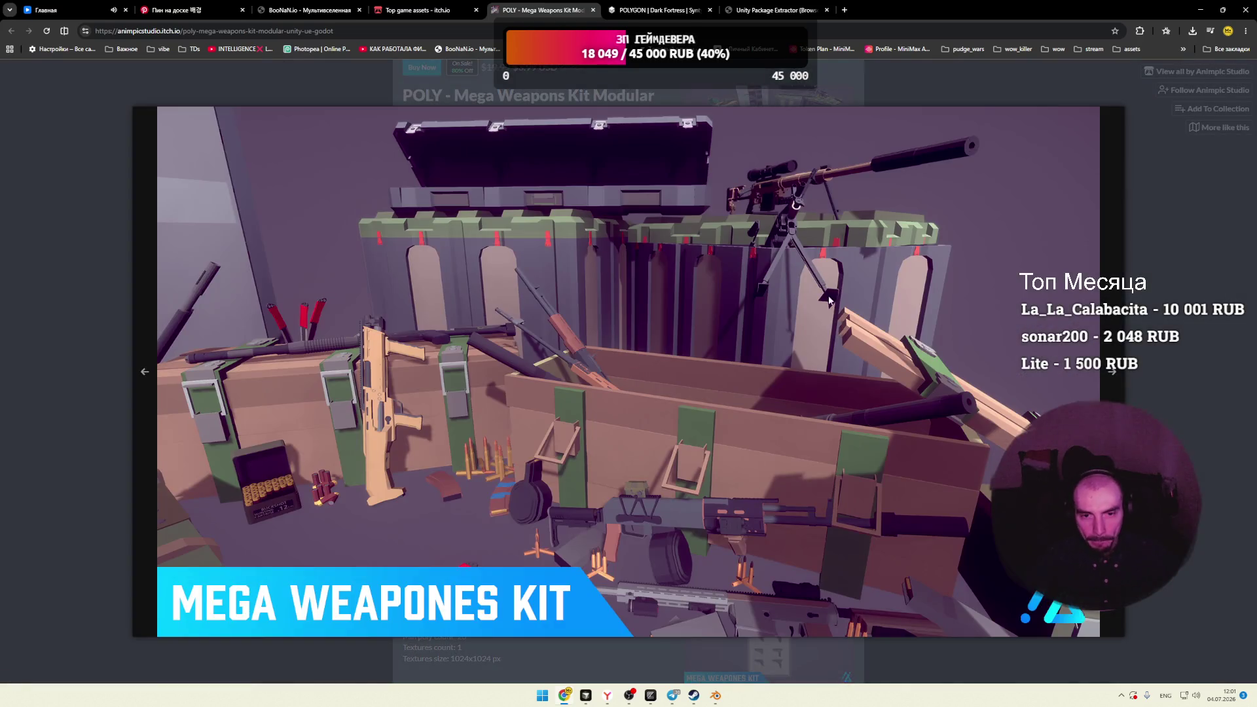
pyautogui.click(1115, 370)
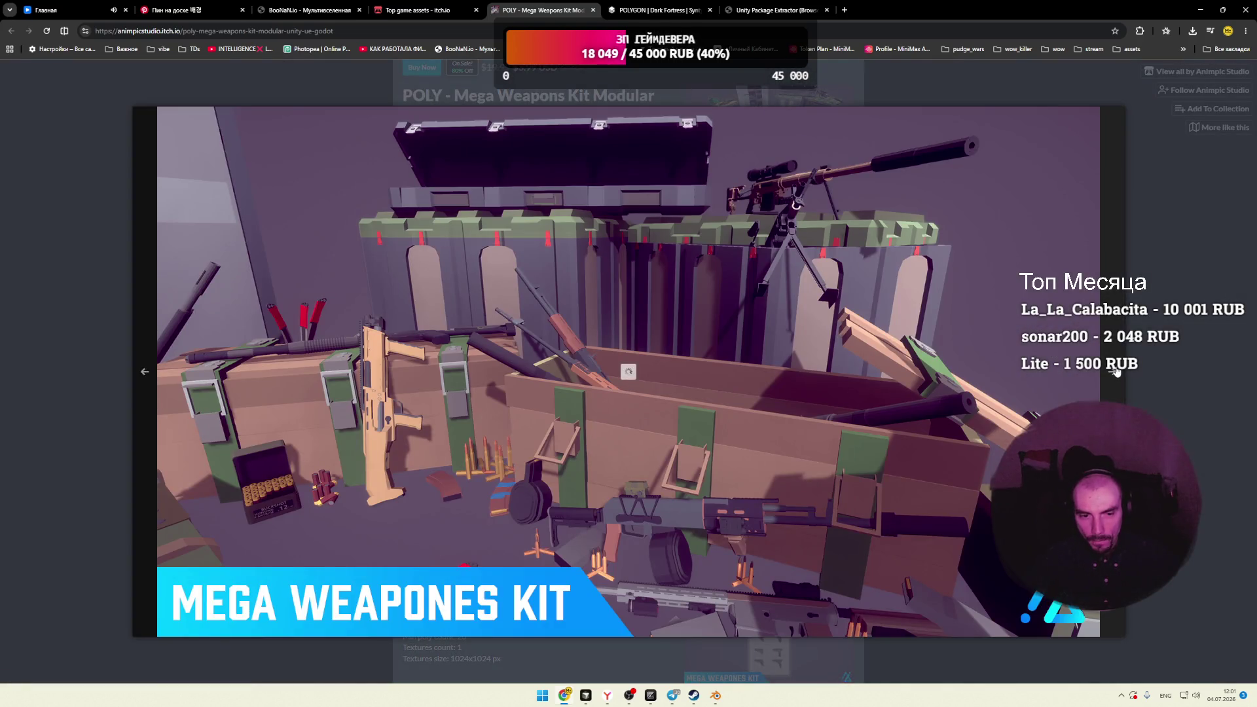
pyautogui.click(1116, 371)
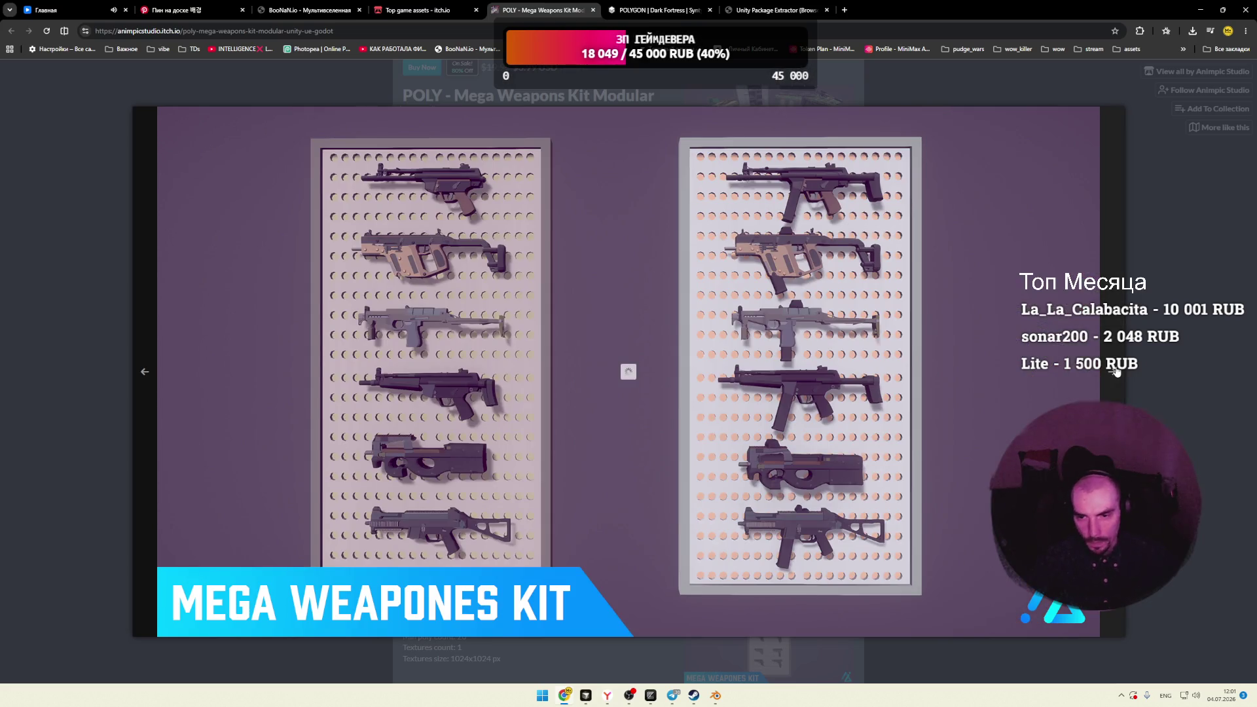
pyautogui.click(1116, 371)
pyautogui.click(1116, 371)
pyautogui.click(1156, 350)
pyautogui.scroll(-15, 731, 369)
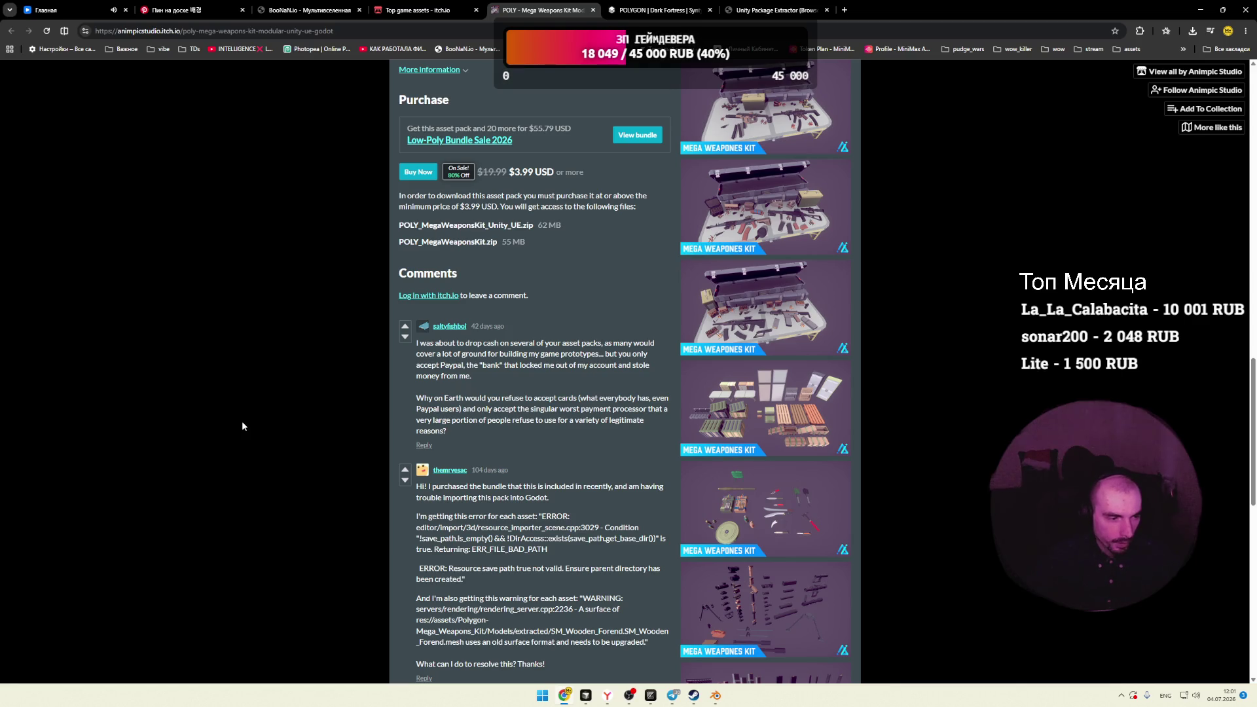
pyautogui.scroll(15, 422, 449)
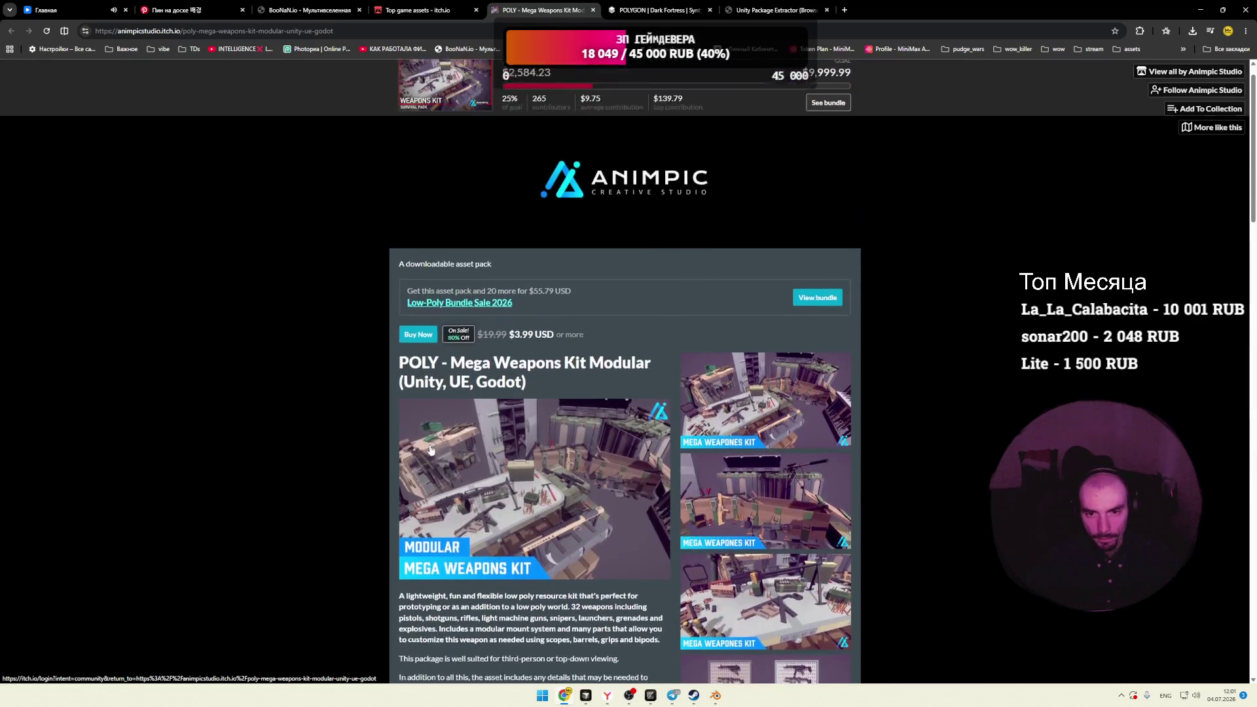
# Step: Bring up Animpic Studio's full catalog of POLY packs
pyautogui.click(1190, 71)
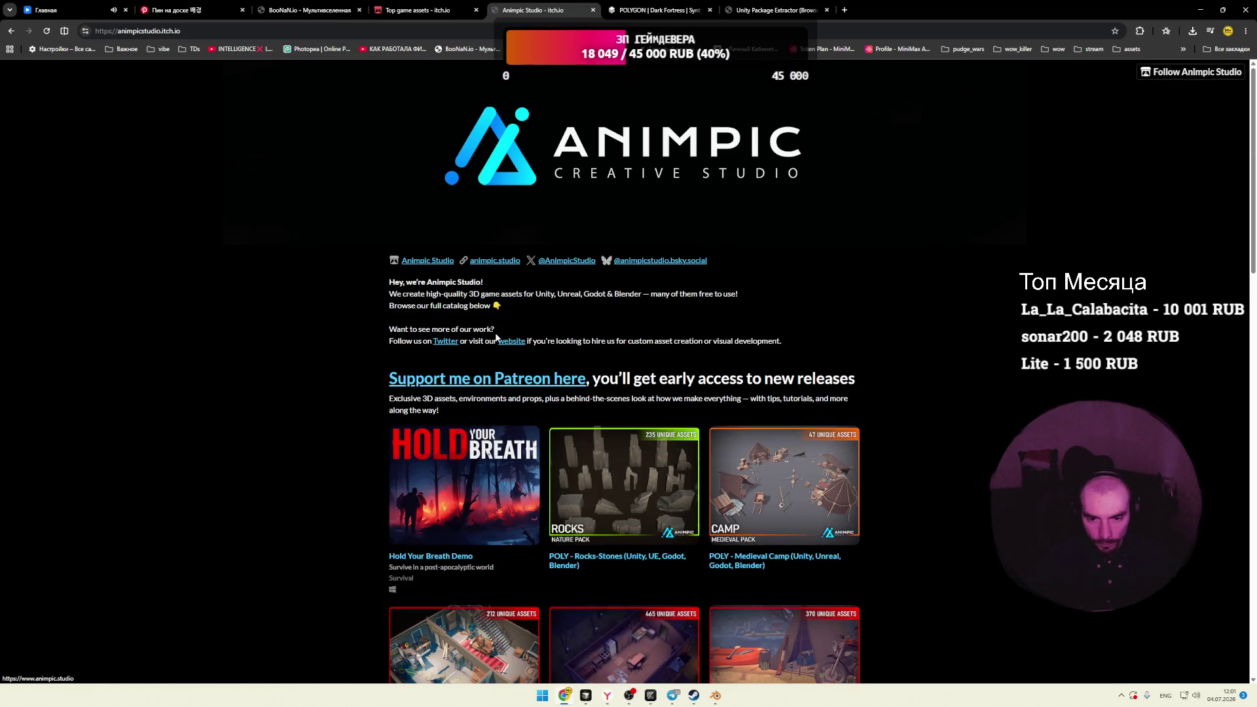
pyautogui.scroll(-2, 314, 335)
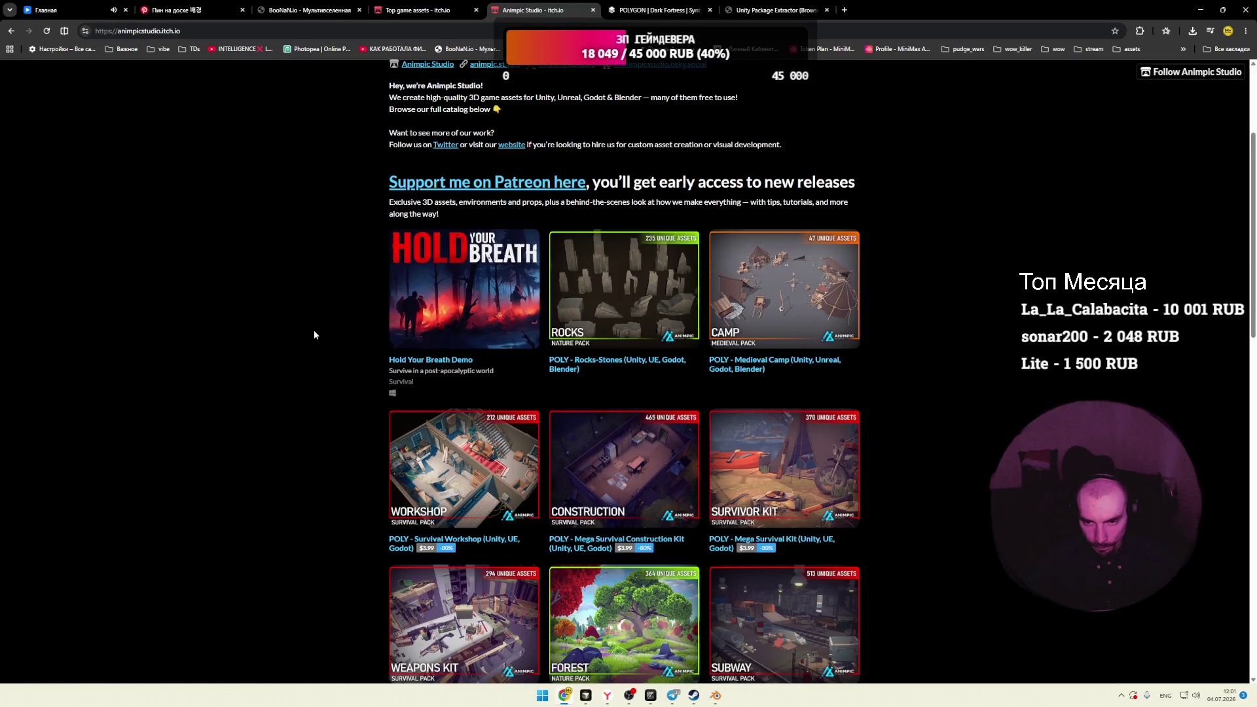
pyautogui.scroll(-3, 313, 334)
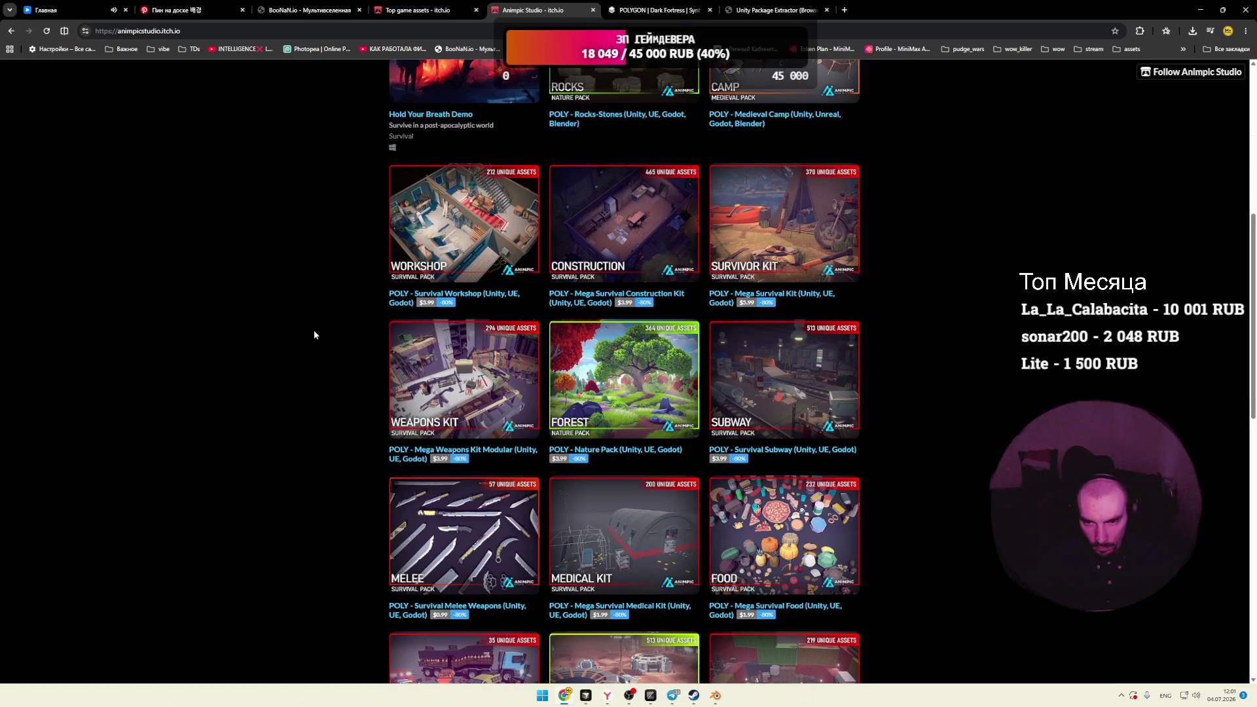
# Step: Open POLY - Mega Survival Kit in a new tab and switch to it
pyautogui.rightClick(776, 240)
pyautogui.click(818, 245)
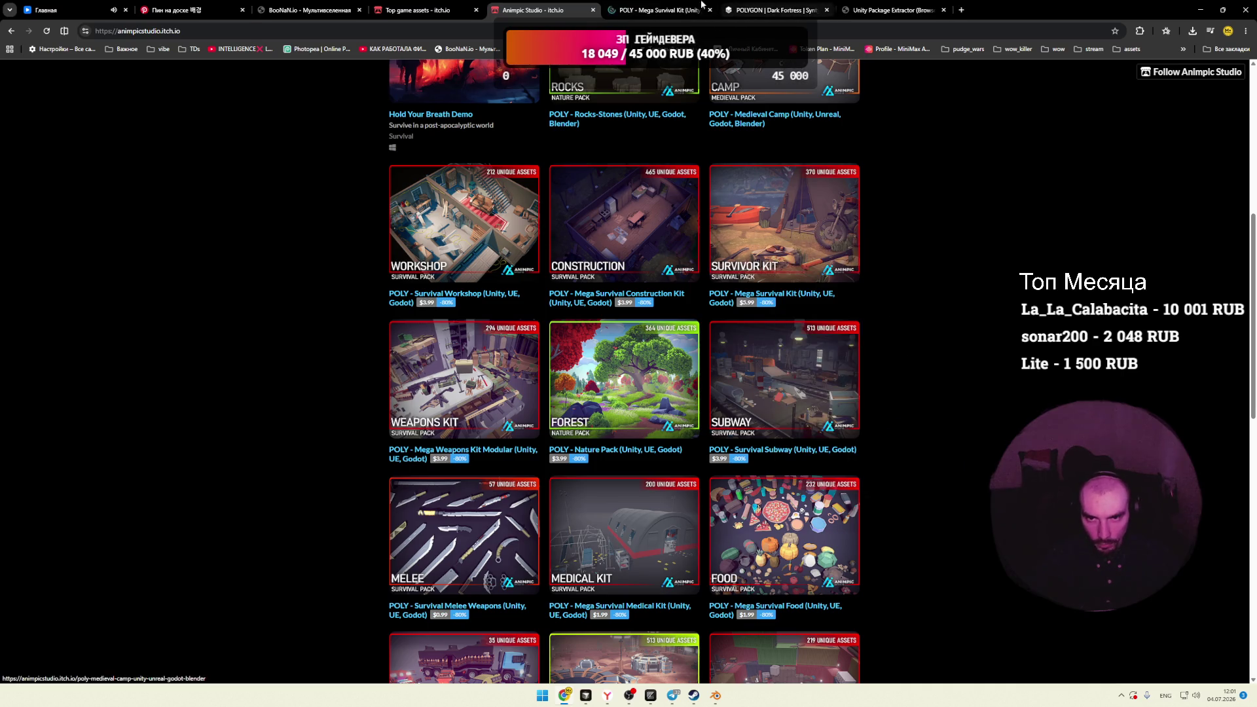
pyautogui.click(657, 10)
# Step: View the first Mega Survival Kit screenshots: campsite with tents, beach with boats, tents-bikes-boats overview
pyautogui.click(764, 403)
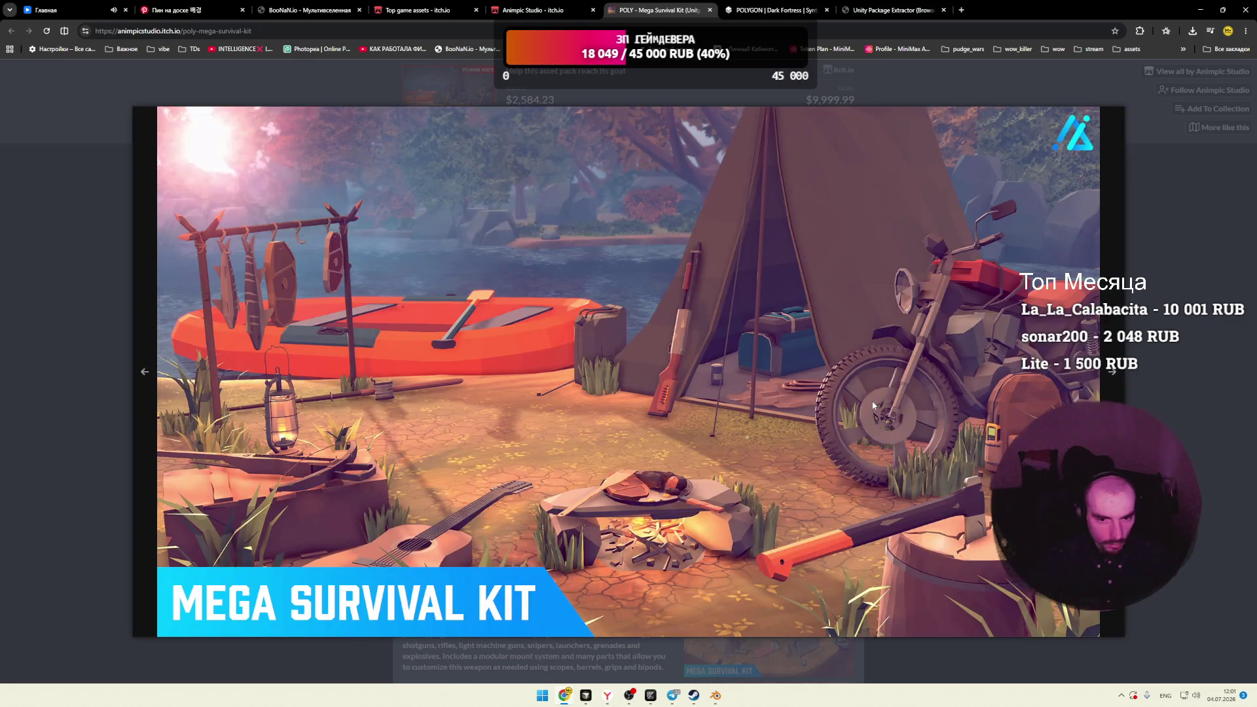
pyautogui.click(1110, 380)
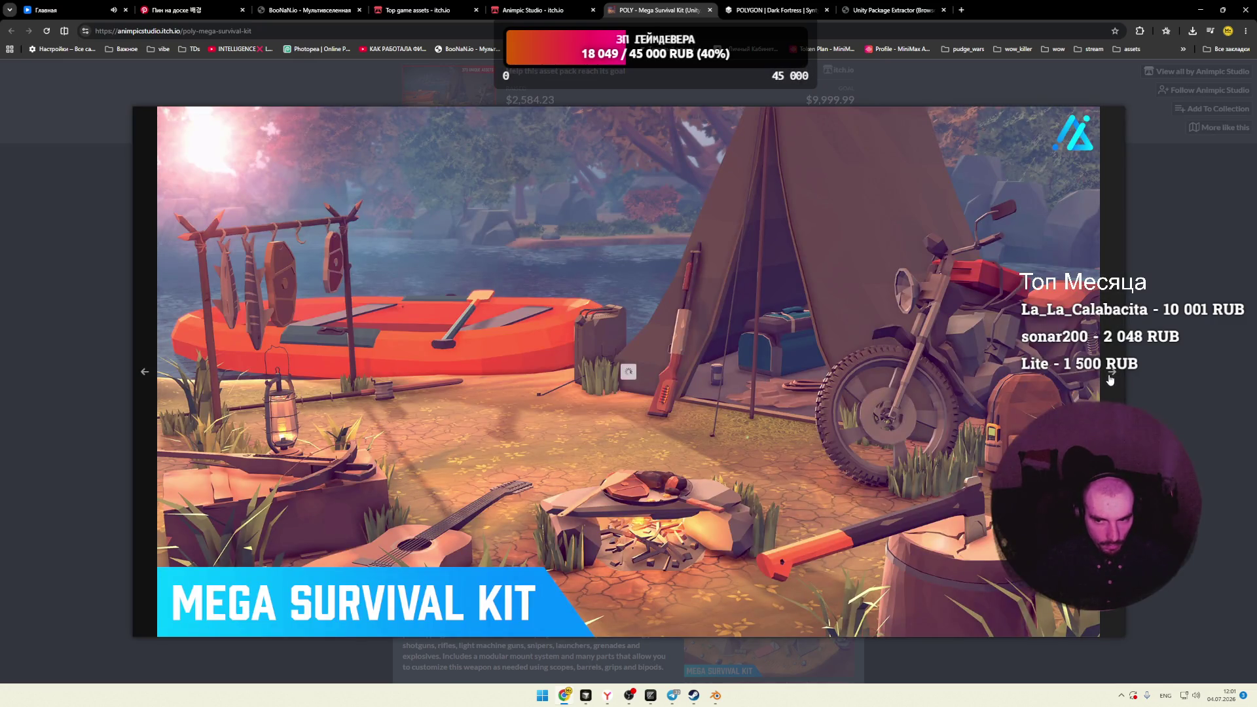
pyautogui.click(1110, 380)
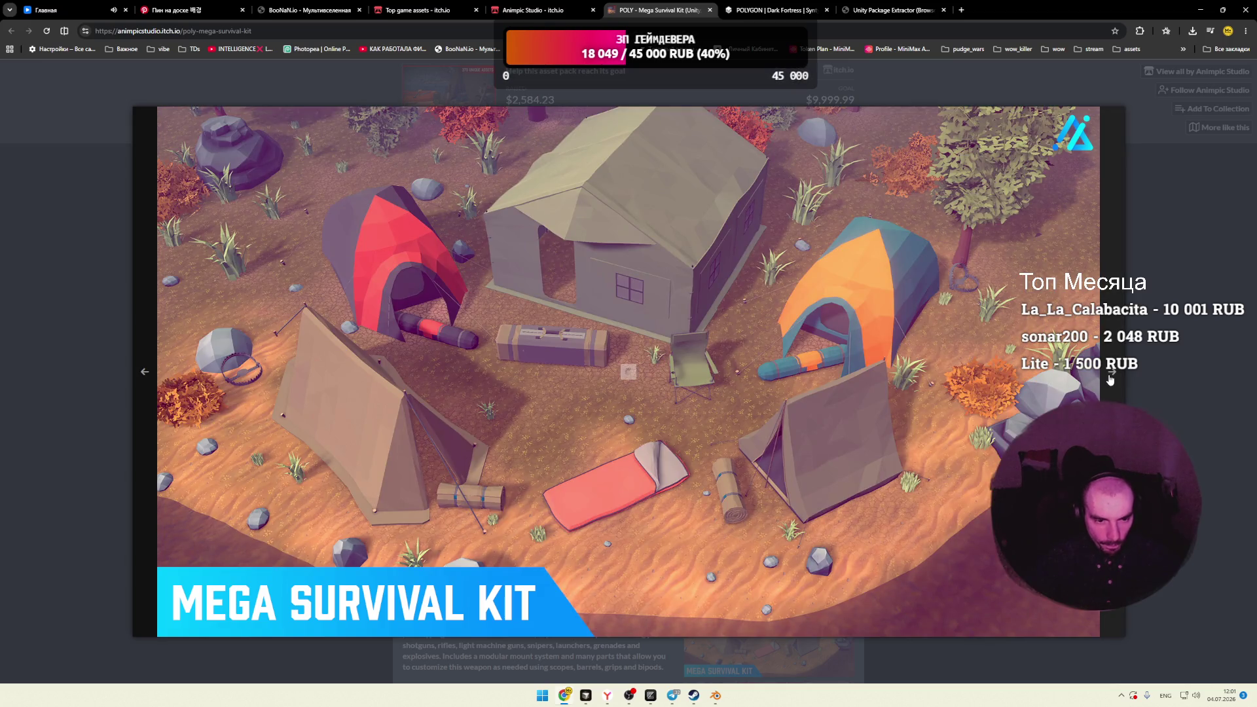
pyautogui.click(1110, 379)
pyautogui.click(1111, 380)
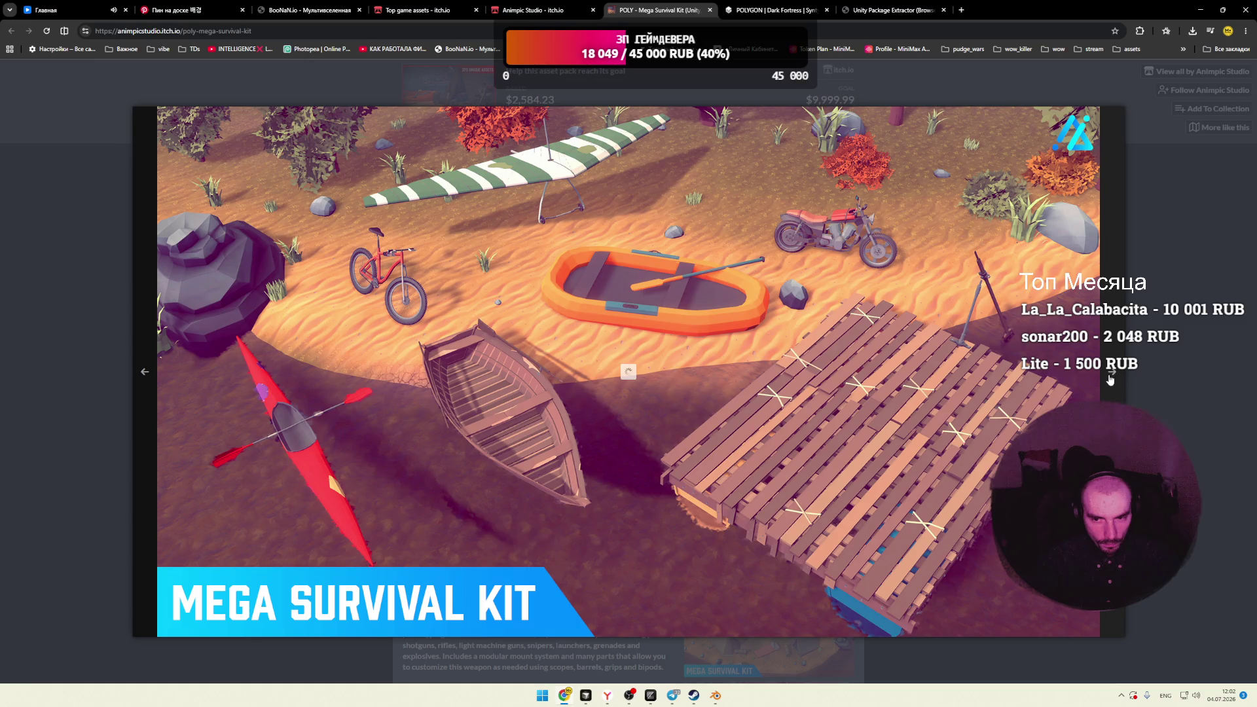
pyautogui.click(1110, 379)
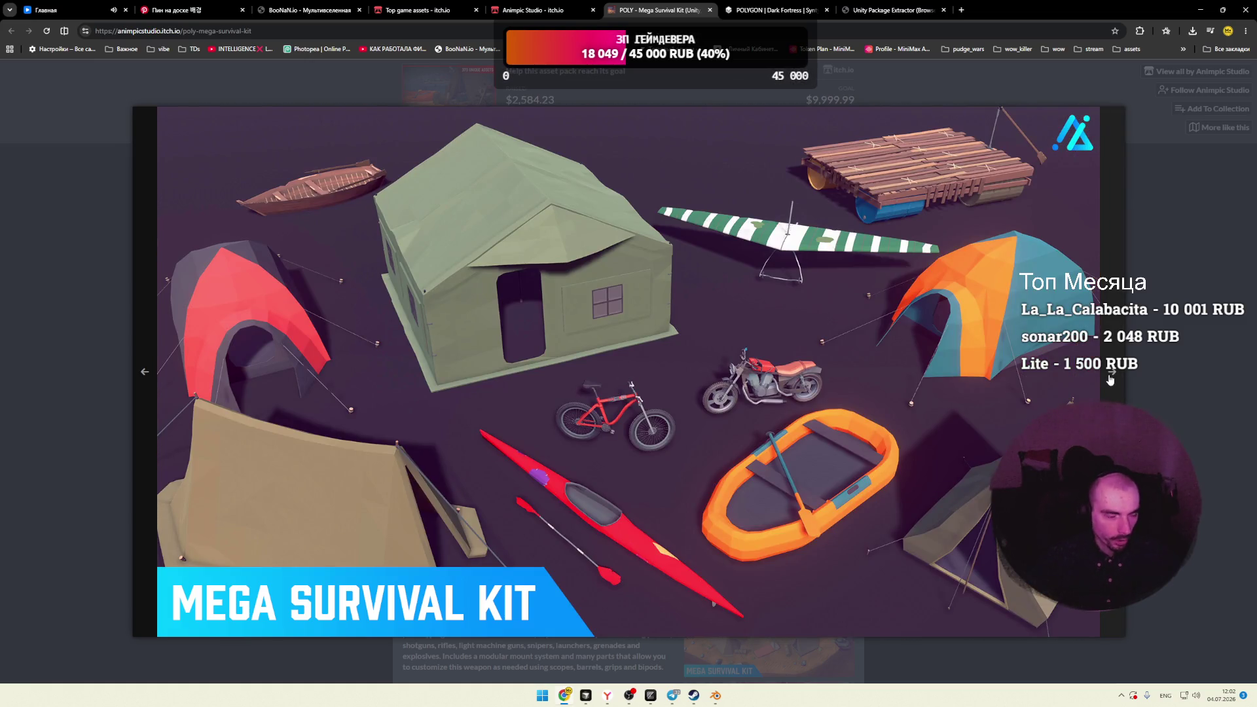
# Step: View the camping gear, first-aid, campsite props, food, barrels and tools, and weapons screenshots, then close
pyautogui.click(1110, 380)
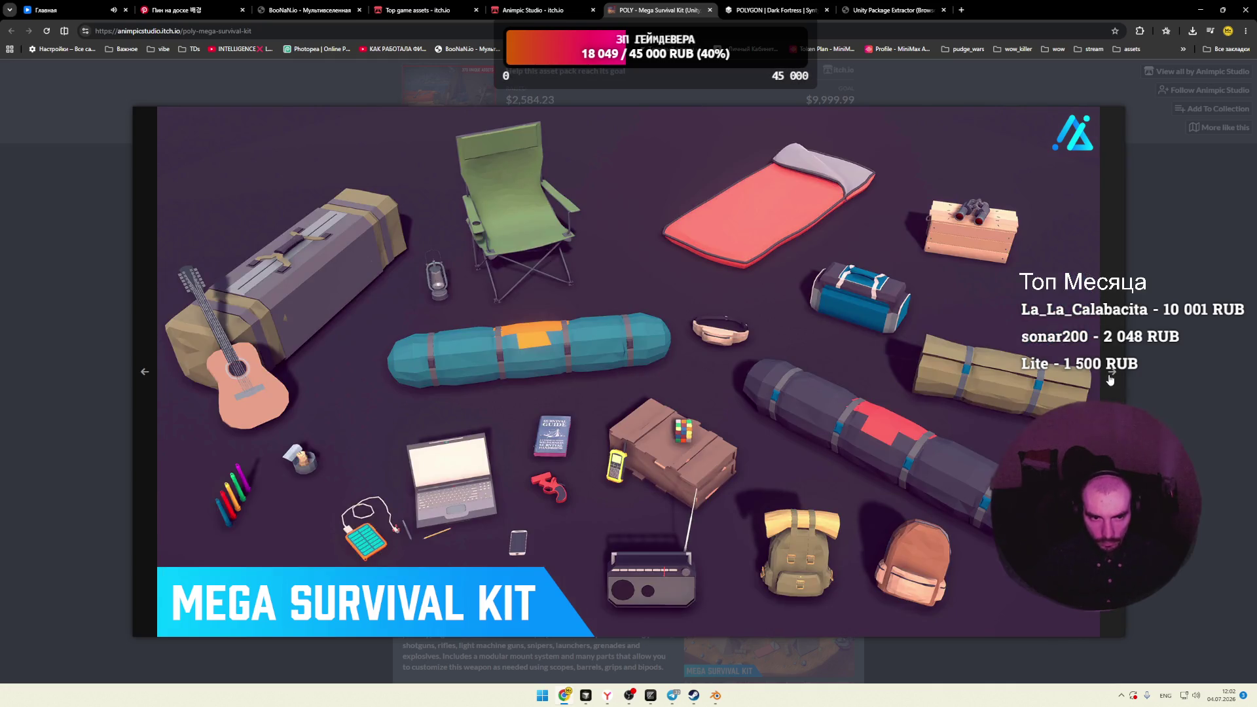
pyautogui.click(1110, 380)
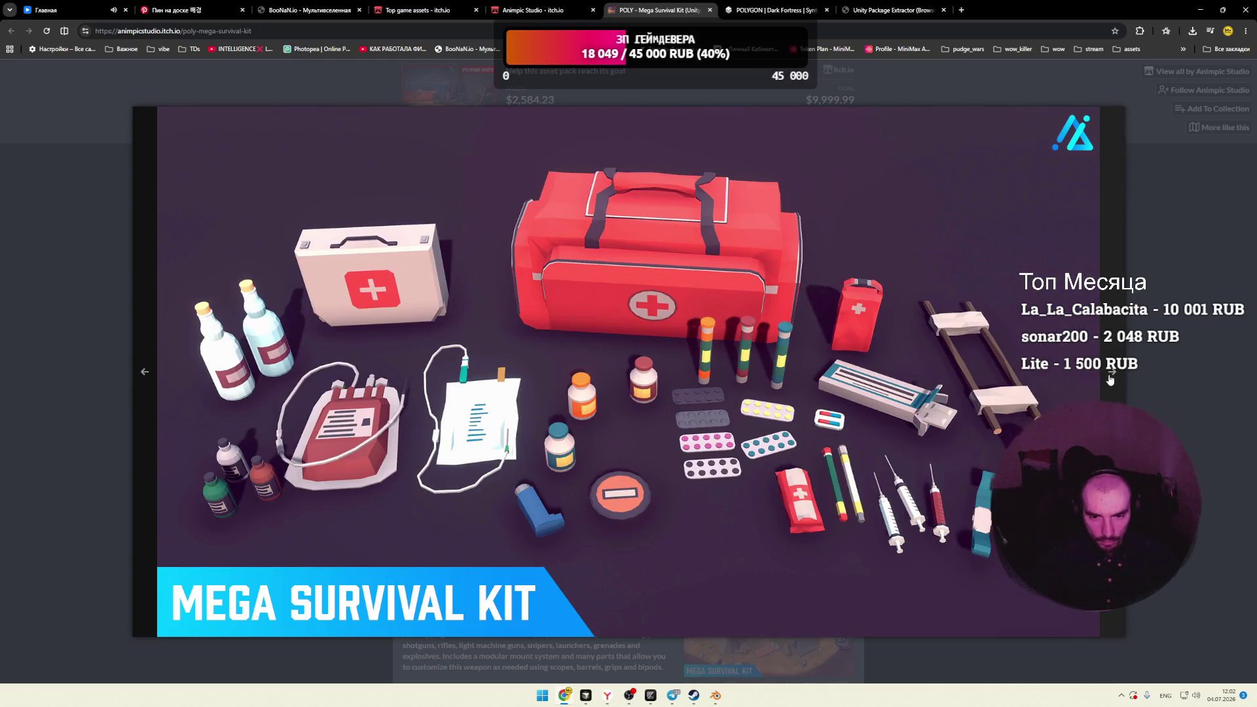
pyautogui.click(1110, 379)
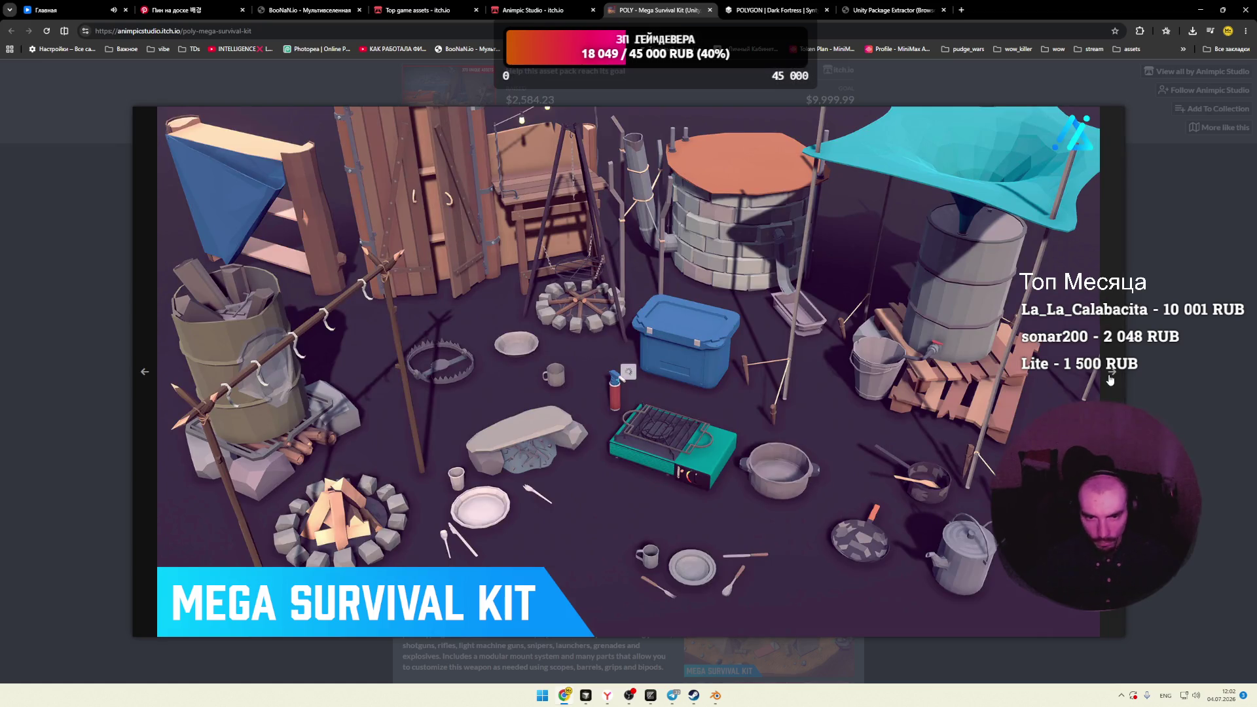
pyautogui.click(1110, 380)
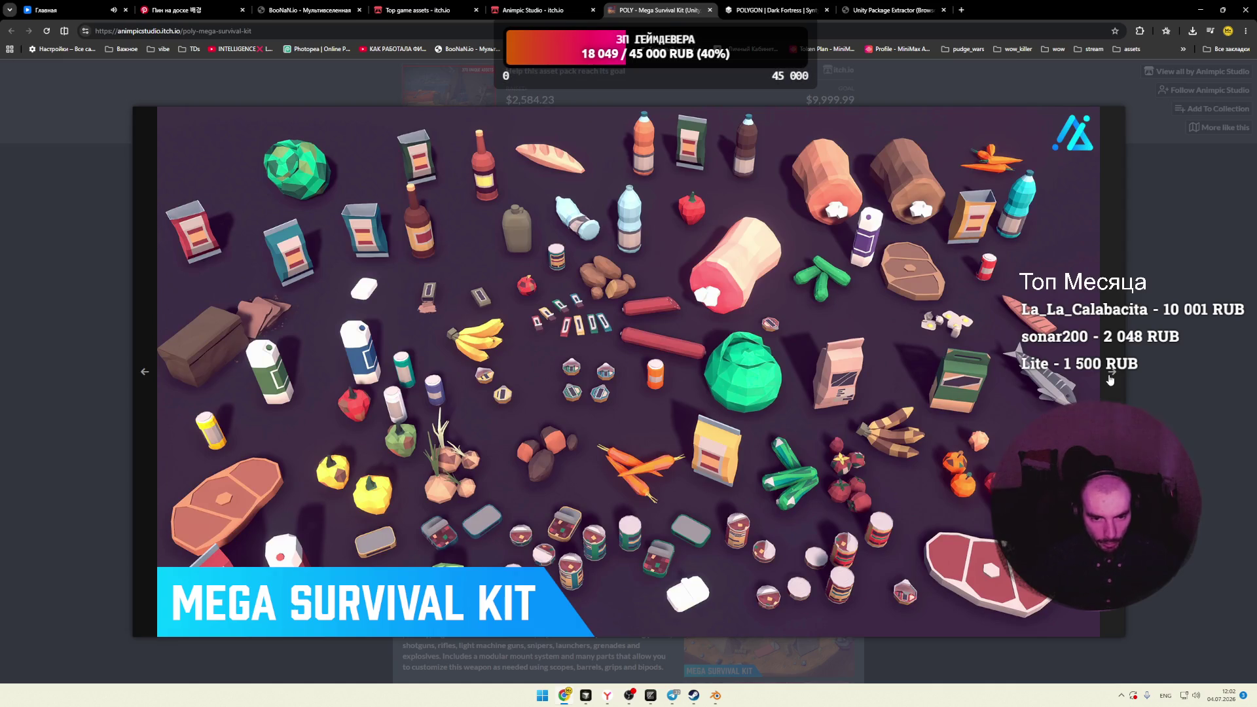
pyautogui.click(1110, 380)
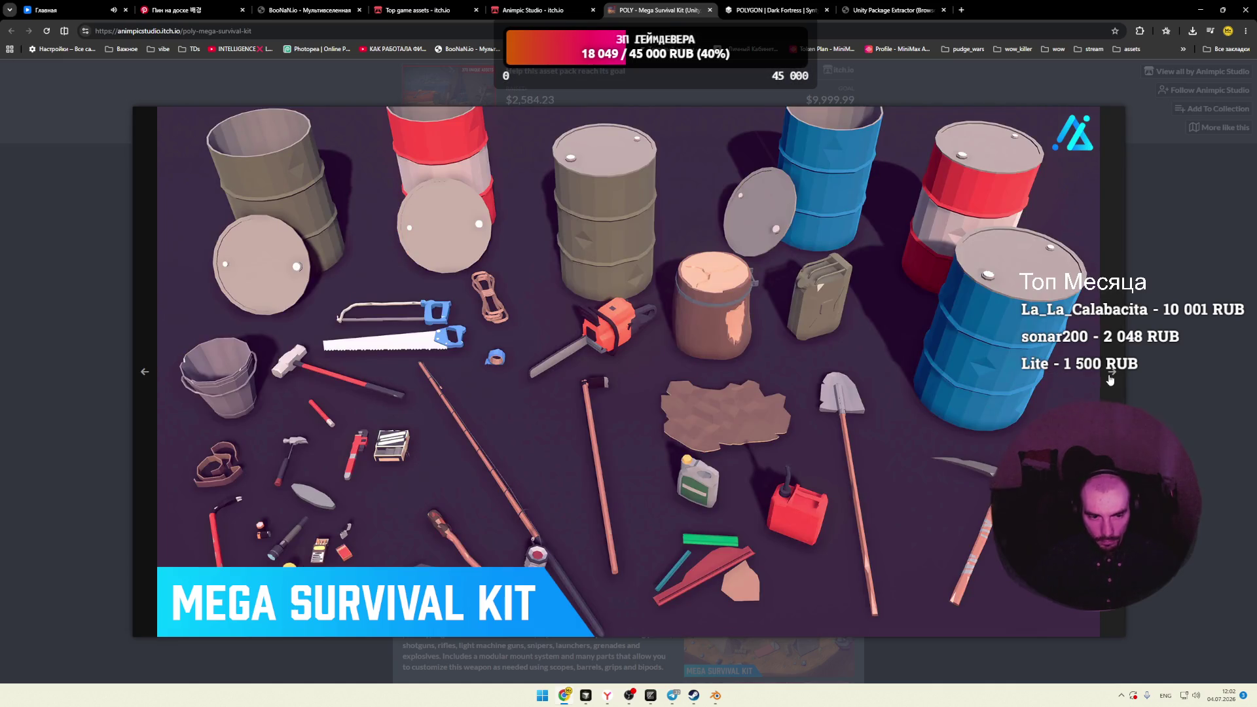
pyautogui.click(1111, 379)
pyautogui.click(1164, 371)
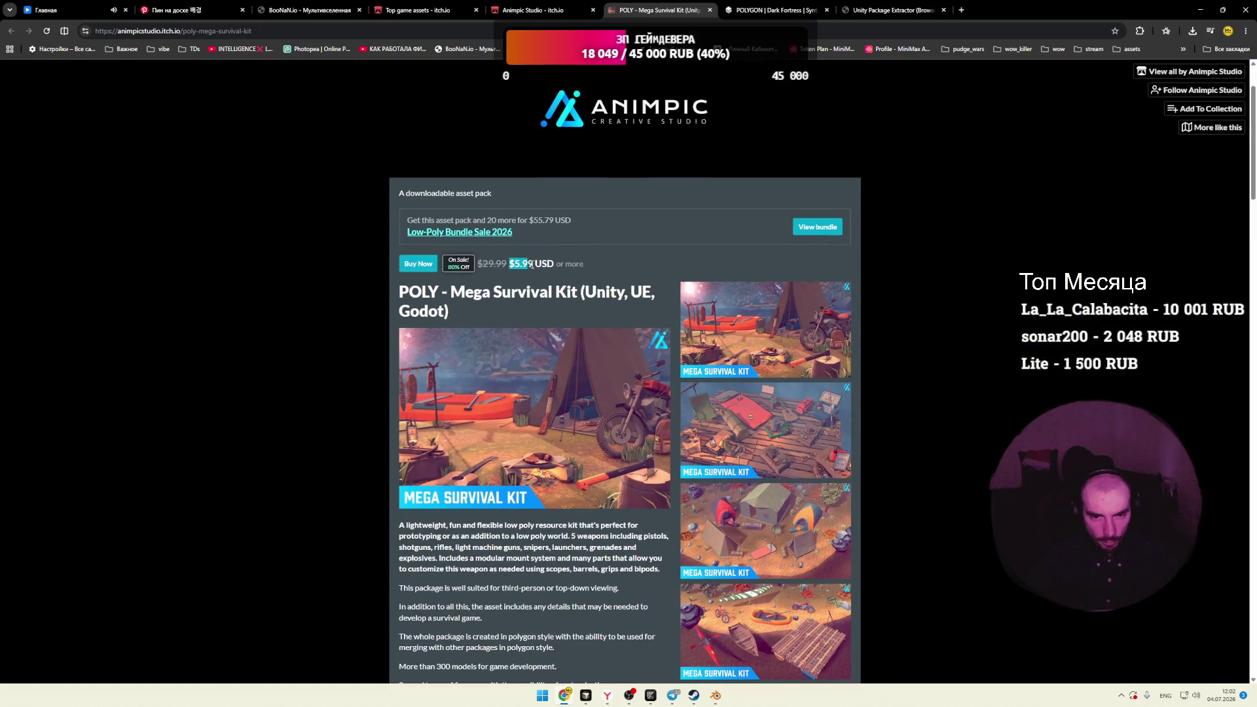
# Step: Highlight 'Unity, UE, Godot' in the POLY - Mega Survival Kit title
pyautogui.moveTo(539, 291); pyautogui.dragTo(463, 294)
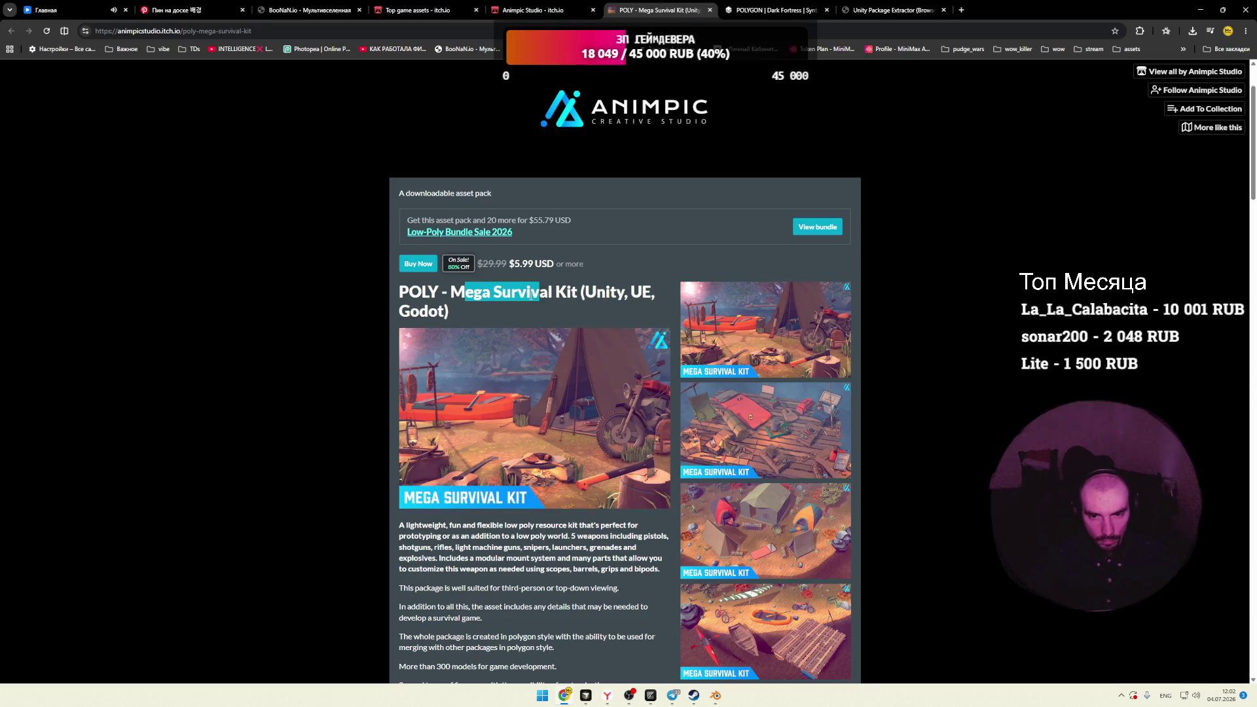
pyautogui.click(564, 296)
pyautogui.moveTo(582, 292)
pyautogui.mouseDown()
pyautogui.moveTo(656, 292)
pyautogui.moveTo(411, 312)
pyautogui.moveTo(441, 310)
pyautogui.mouseUp()
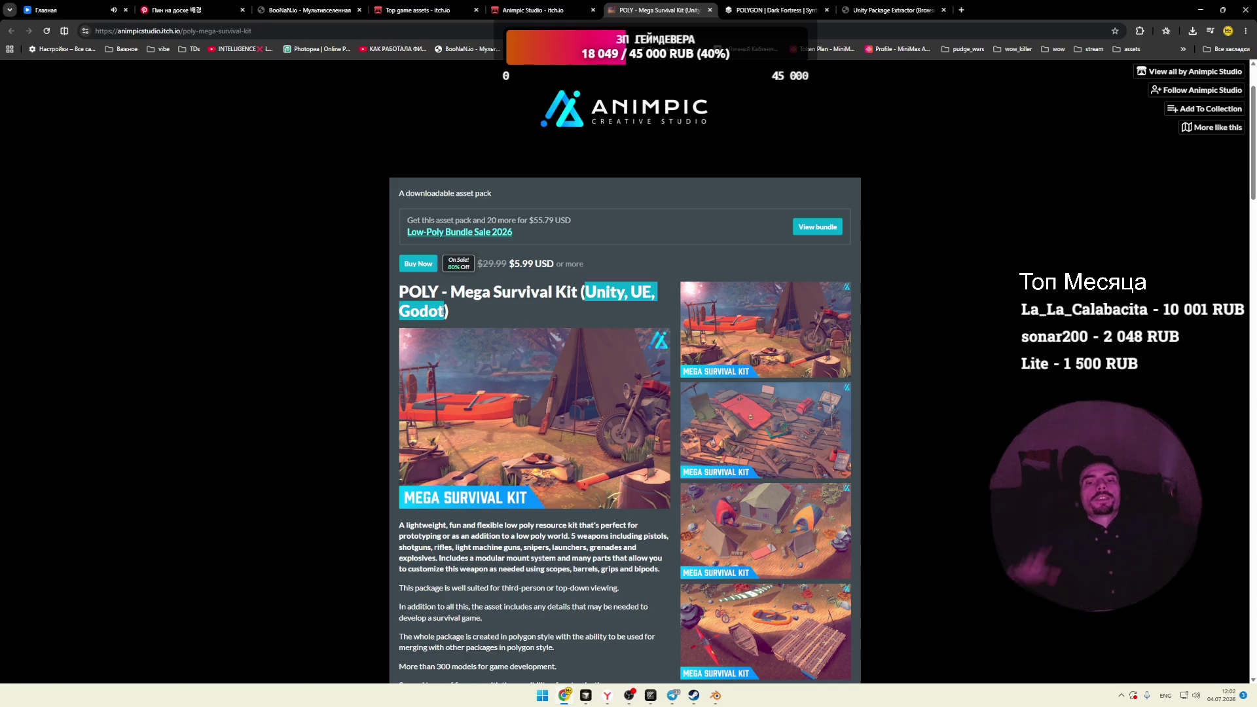
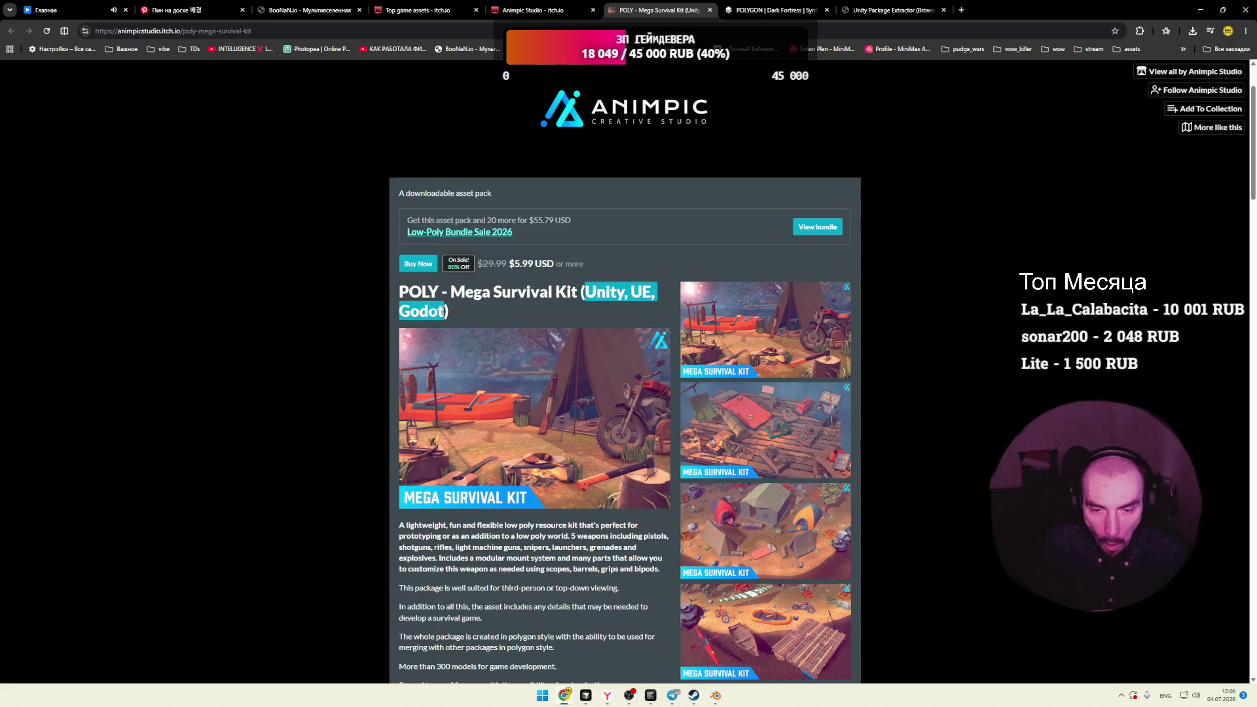
# Step: Close the POLY - Mega Survival Kit and Animpic Studio tabs, returning to the Game Assets listing
pyautogui.click(709, 10)
pyautogui.middleClick(545, 12)
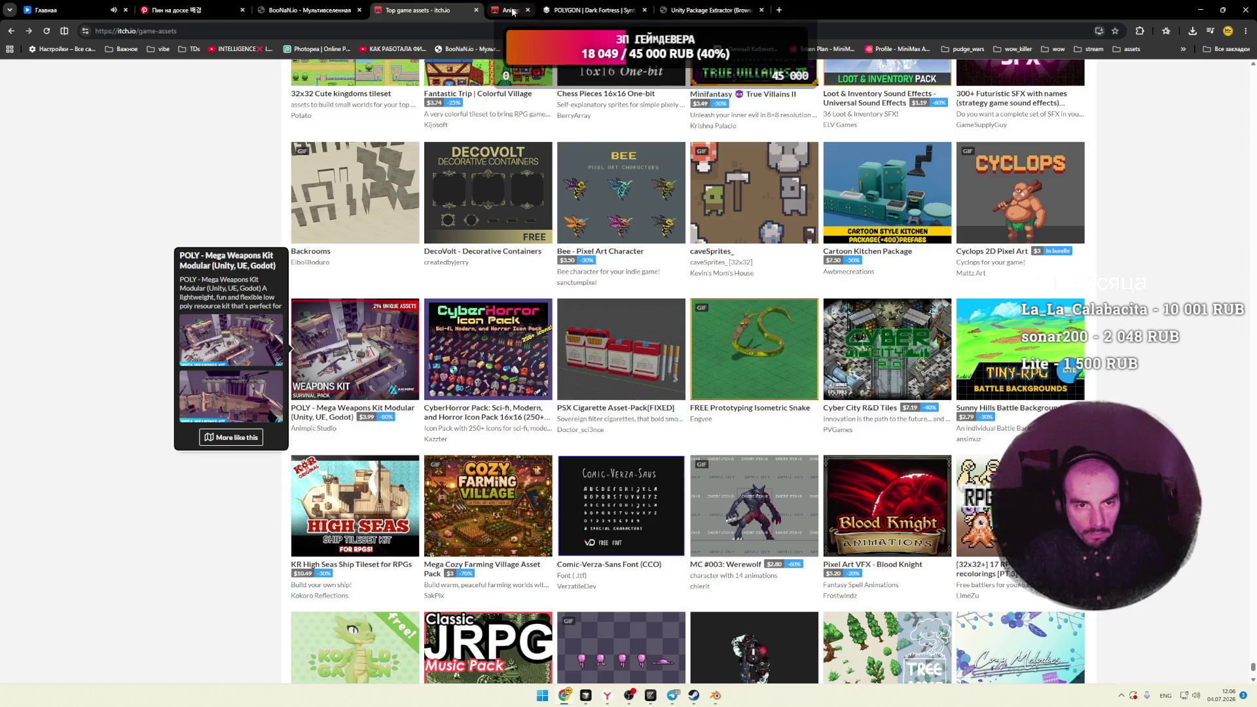
pyautogui.scroll(-4, 218, 333)
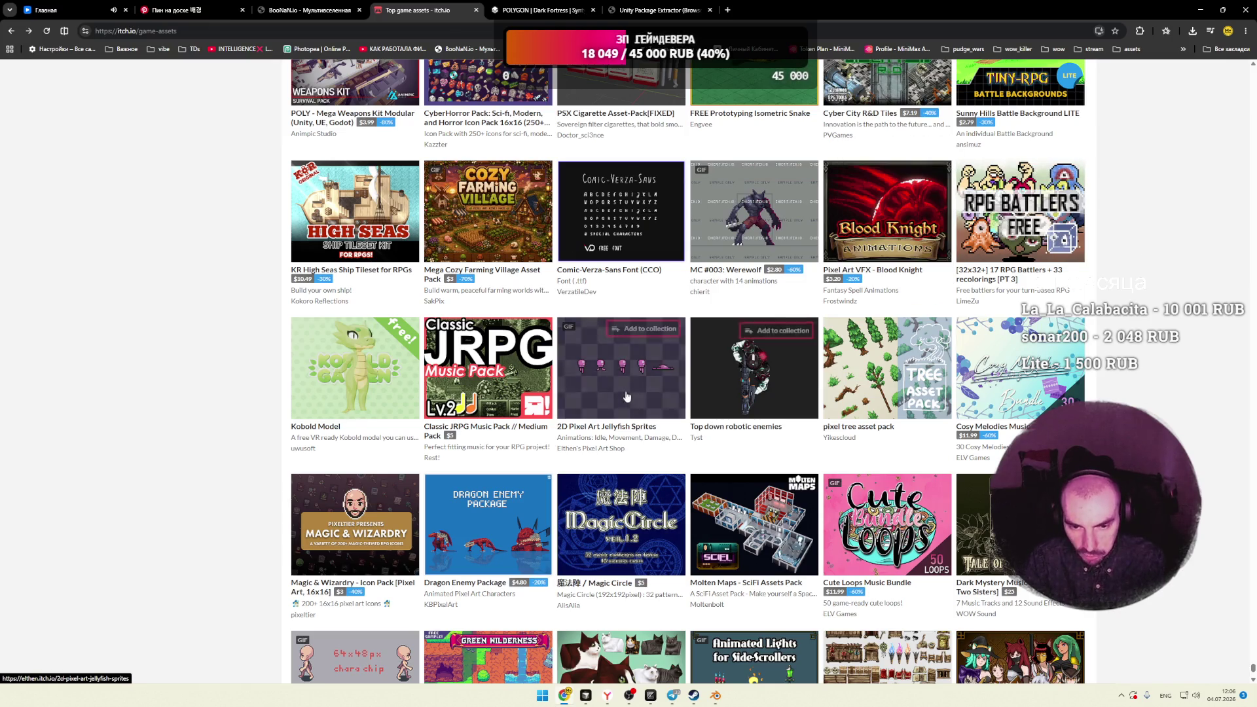
pyautogui.scroll(-1, 305, 389)
# Step: Scroll the Top game assets grid to the first page's end, past Grass Tileset 16x16 and Conveyor Kit
pyautogui.scroll(-4, 304, 389)
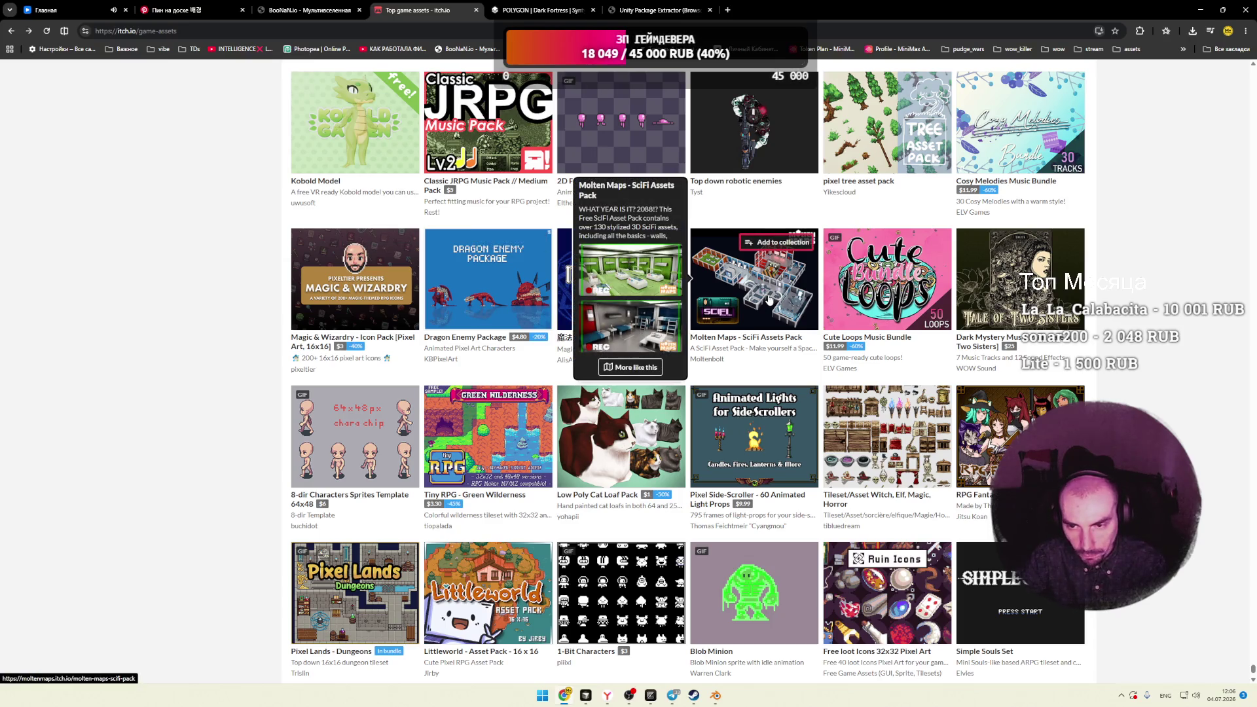
pyautogui.scroll(-3, 1154, 285)
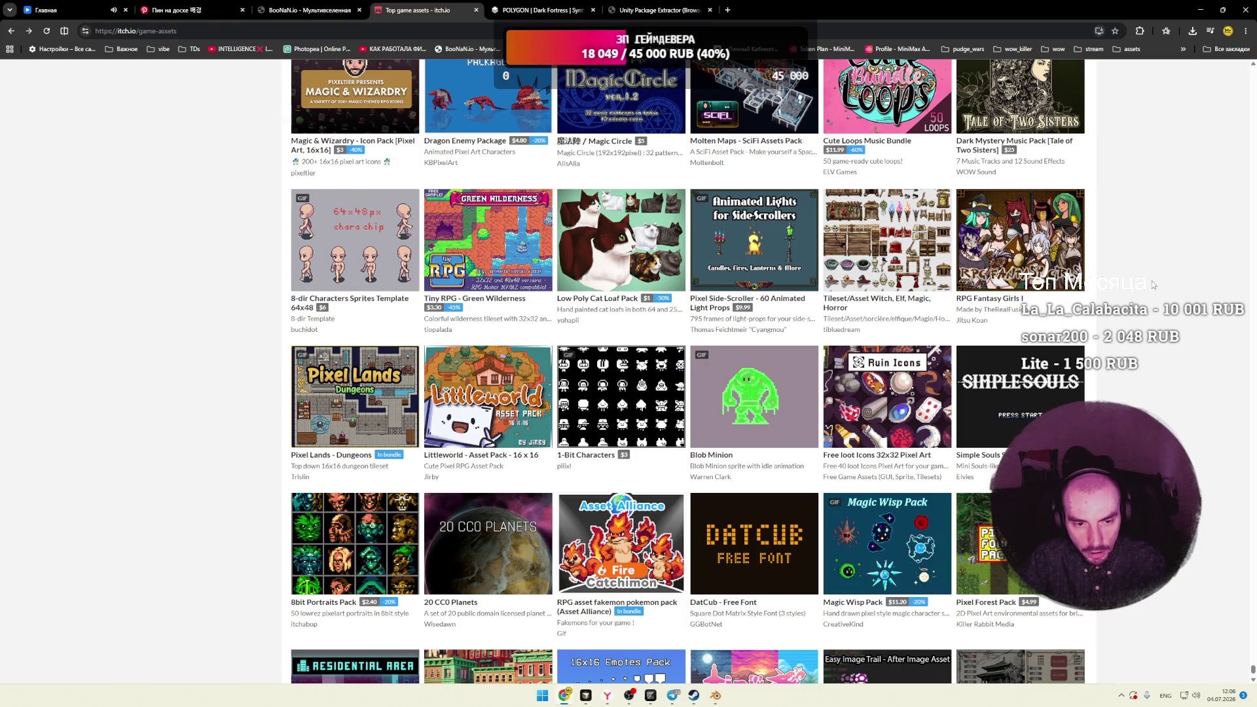
pyautogui.scroll(-2, 1152, 281)
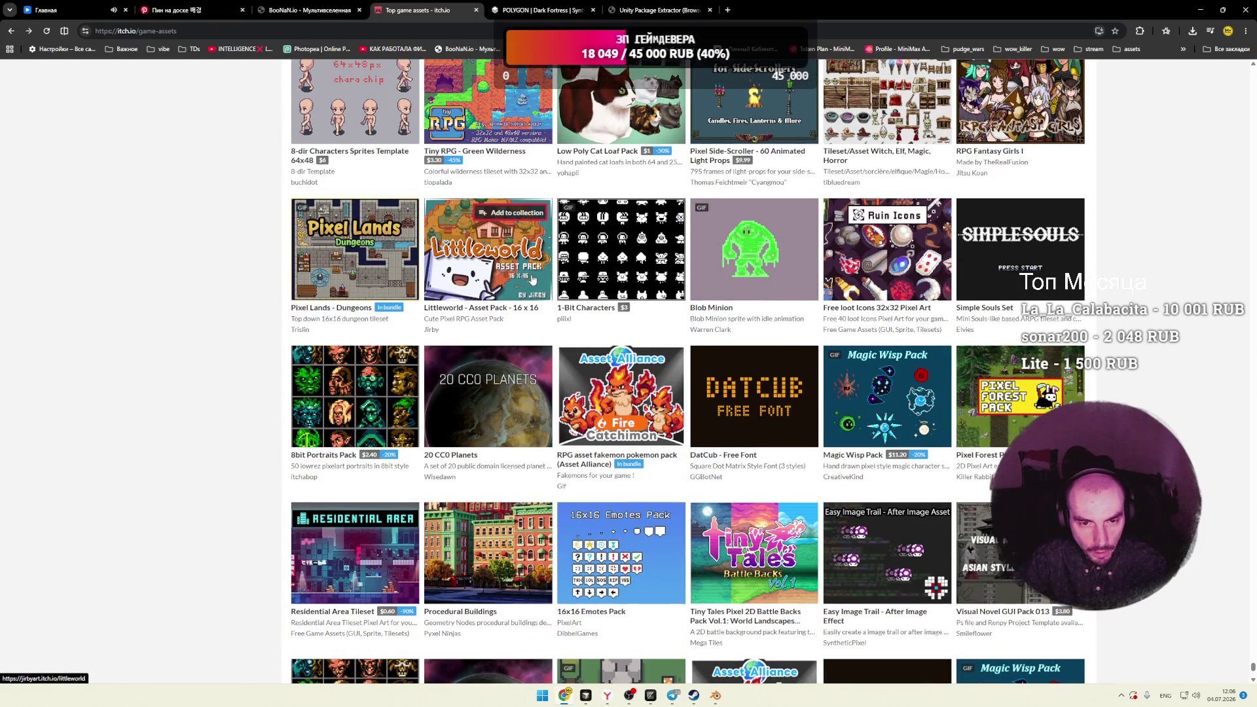
pyautogui.moveTo(753, 262)
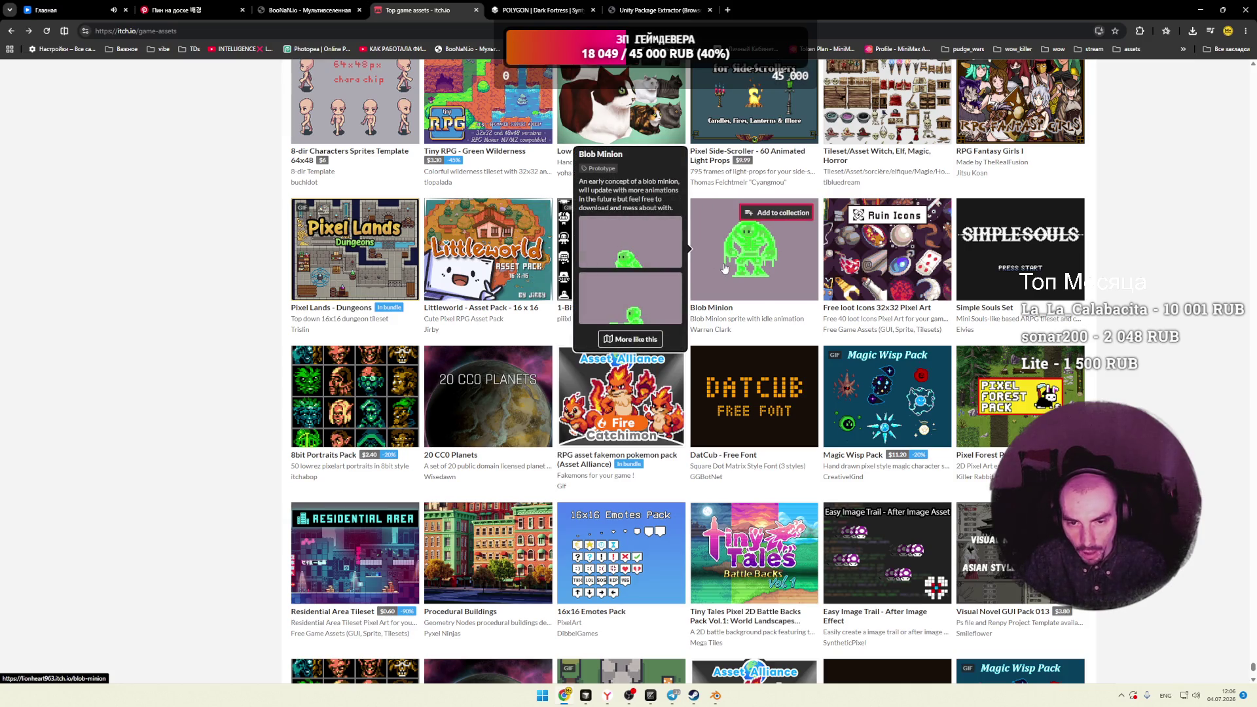
pyautogui.scroll(-3, 1139, 265)
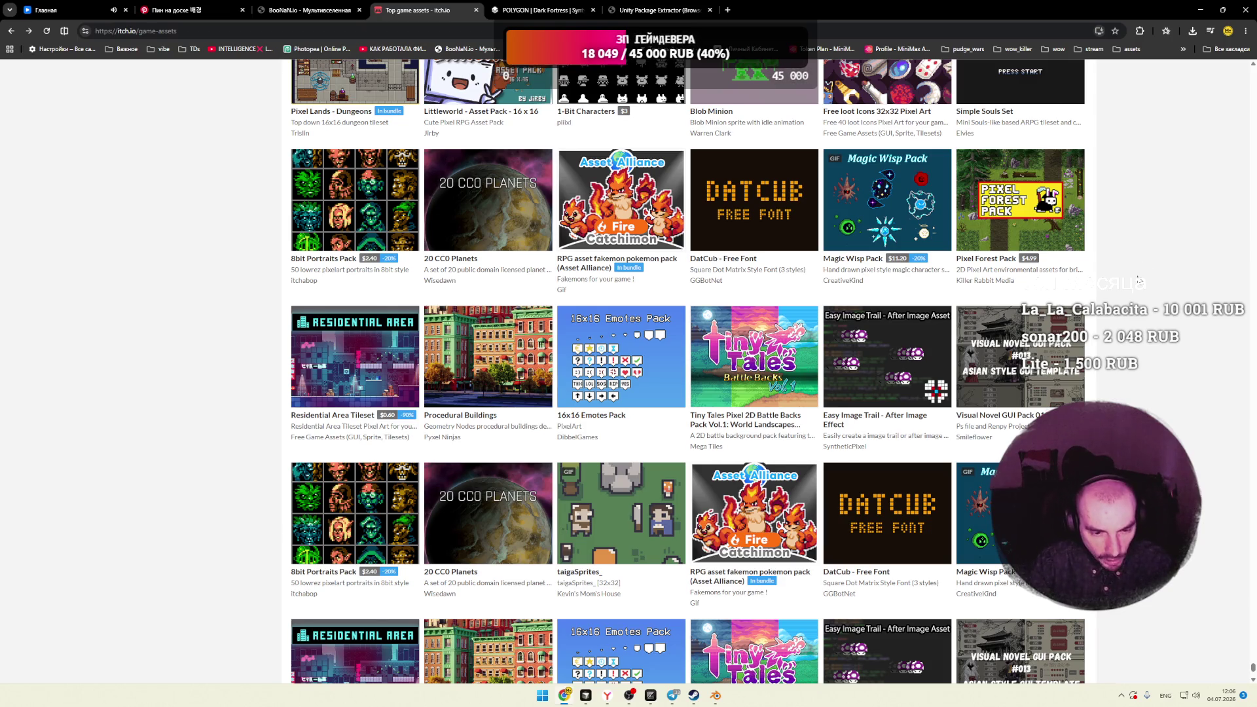
pyautogui.scroll(-3, 1144, 268)
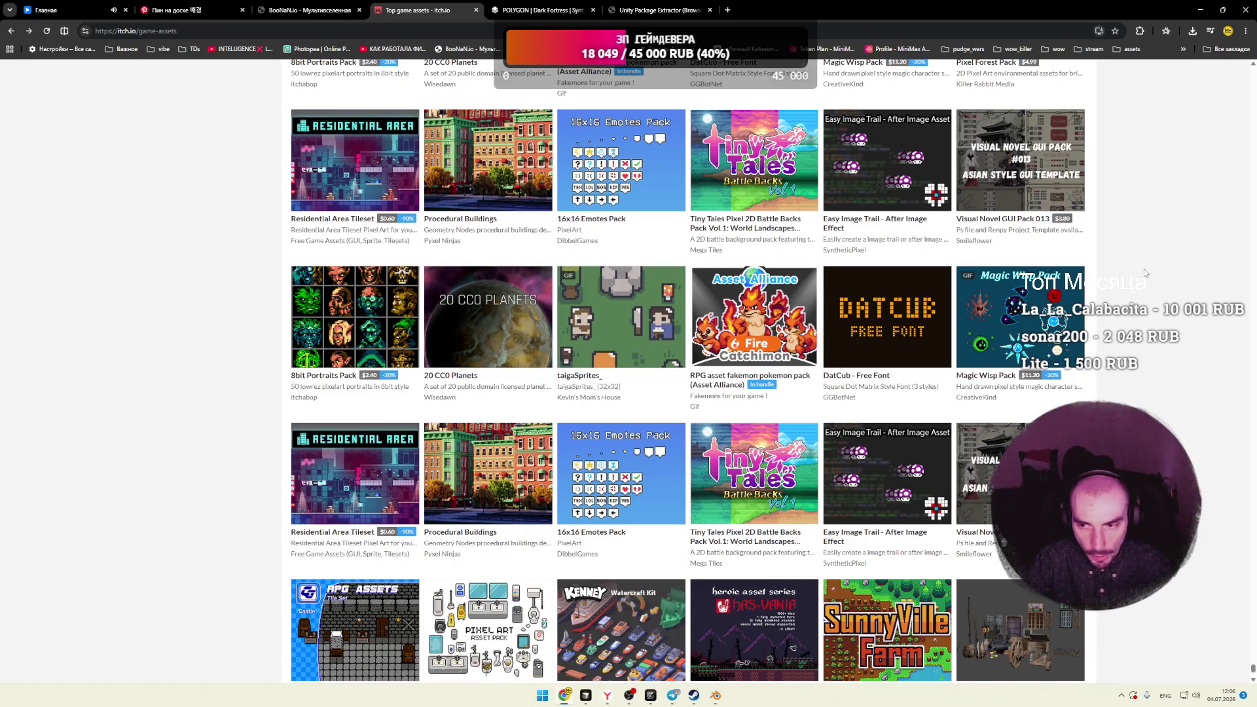
pyautogui.moveTo(1038, 324)
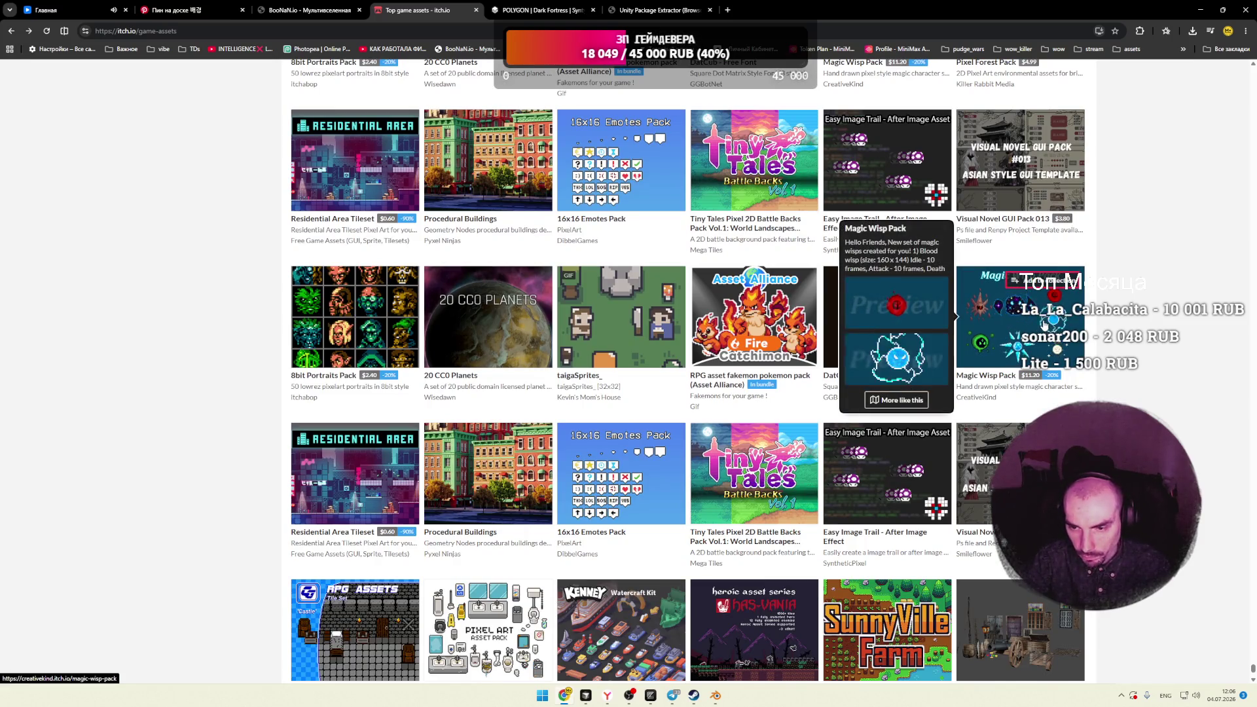
pyautogui.scroll(-3, 1154, 312)
pyautogui.scroll(-4, 1154, 312)
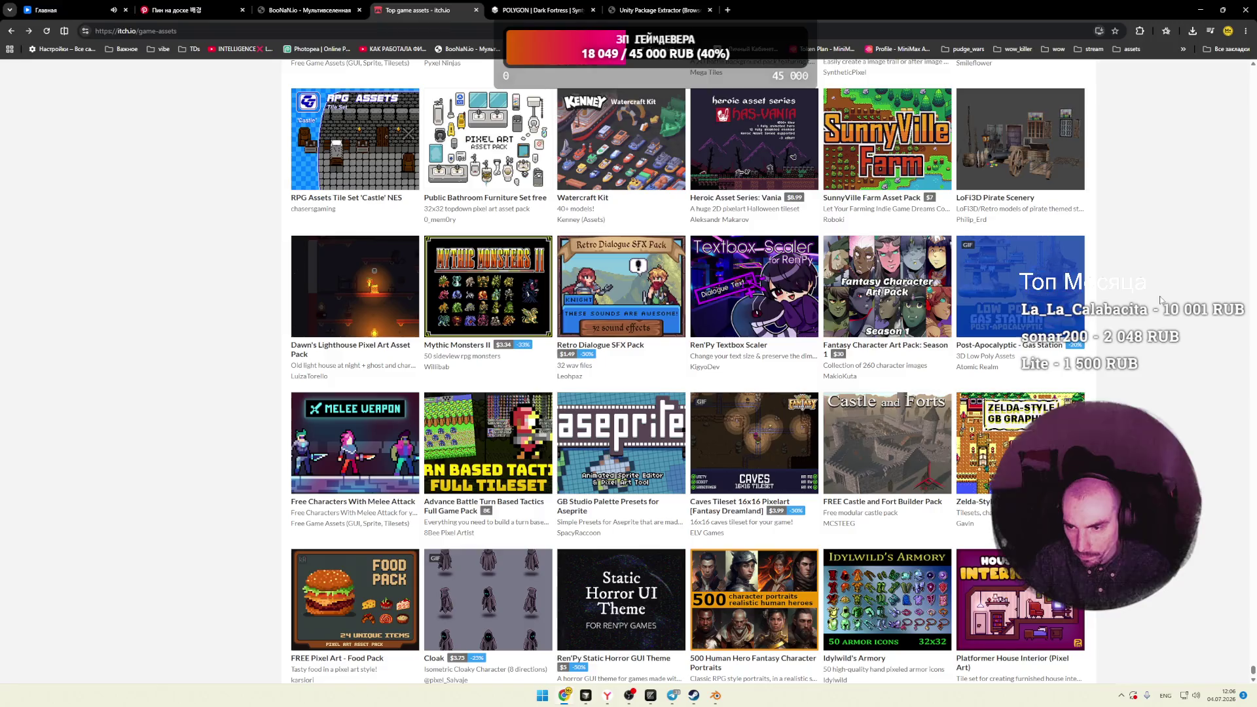
pyautogui.scroll(-2, 1156, 289)
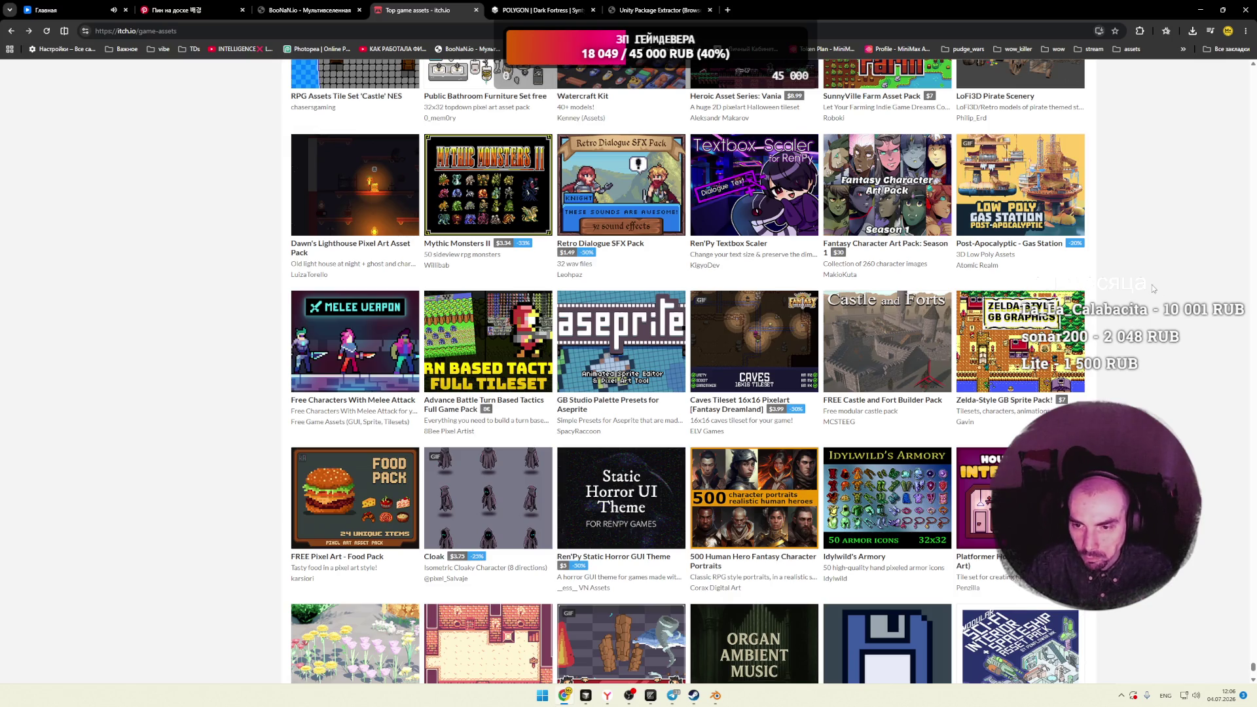
pyautogui.scroll(-4, 1153, 288)
pyautogui.scroll(-5, 1153, 289)
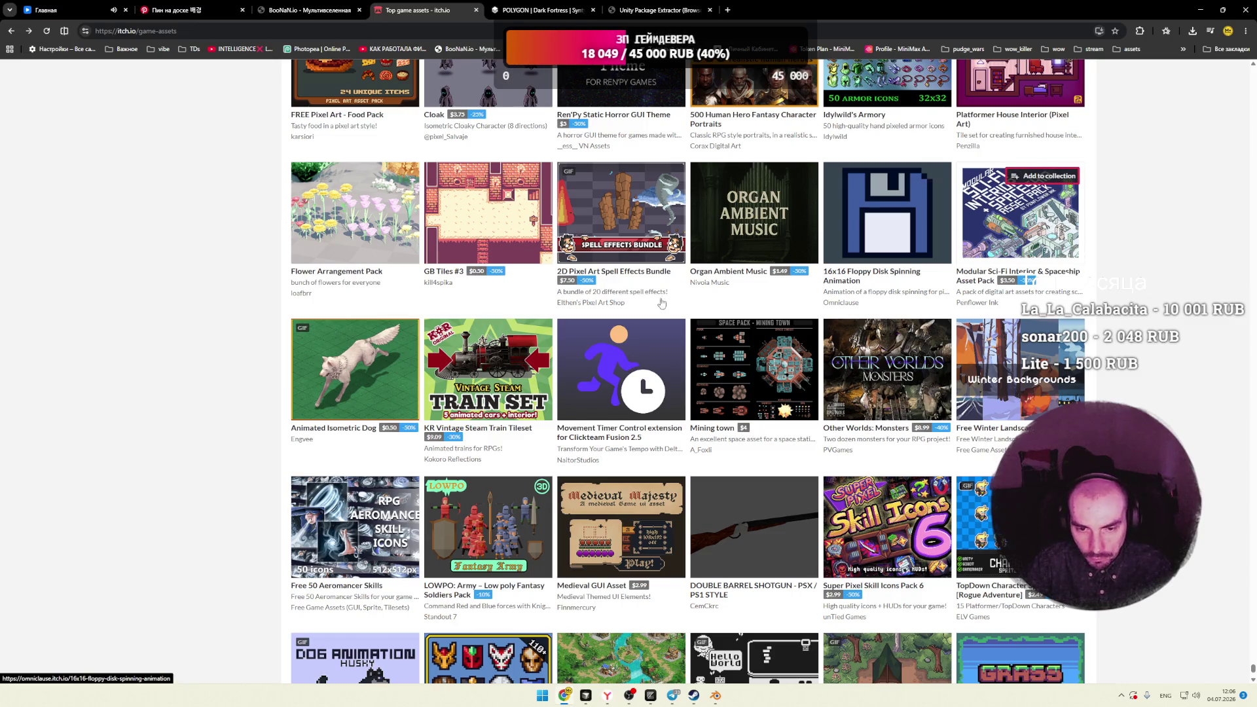
pyautogui.moveTo(223, 356)
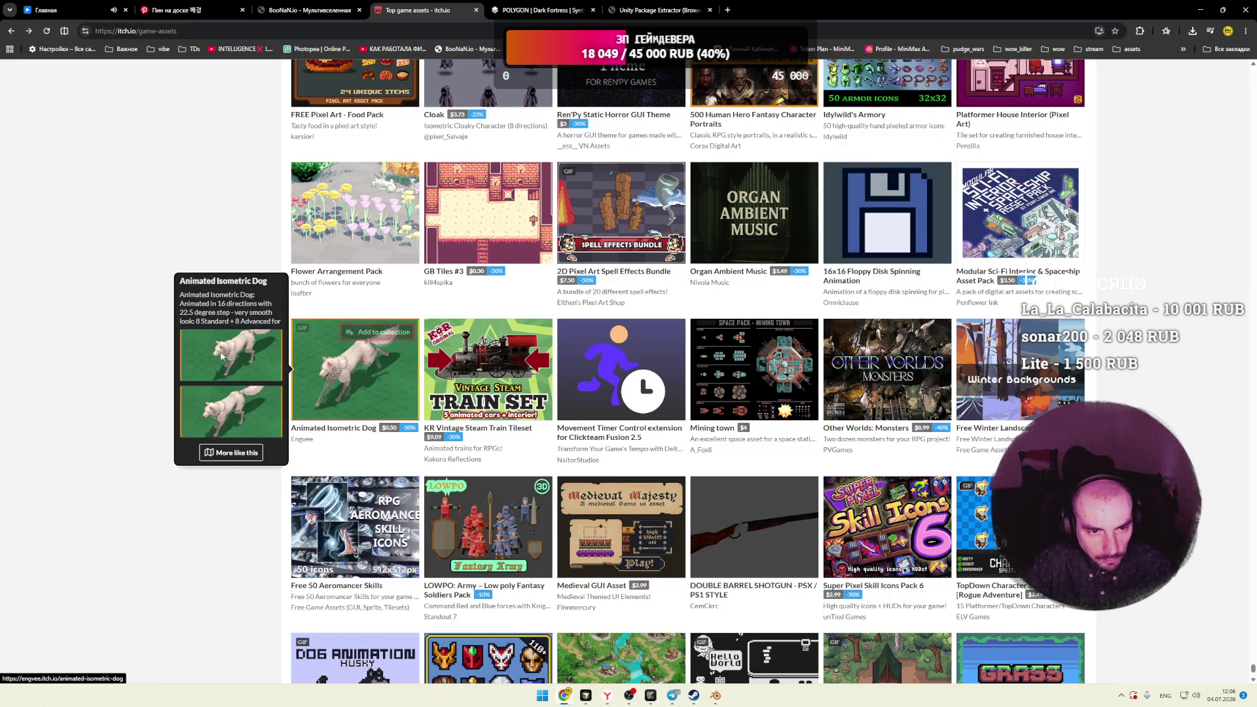
pyautogui.scroll(-3, 249, 341)
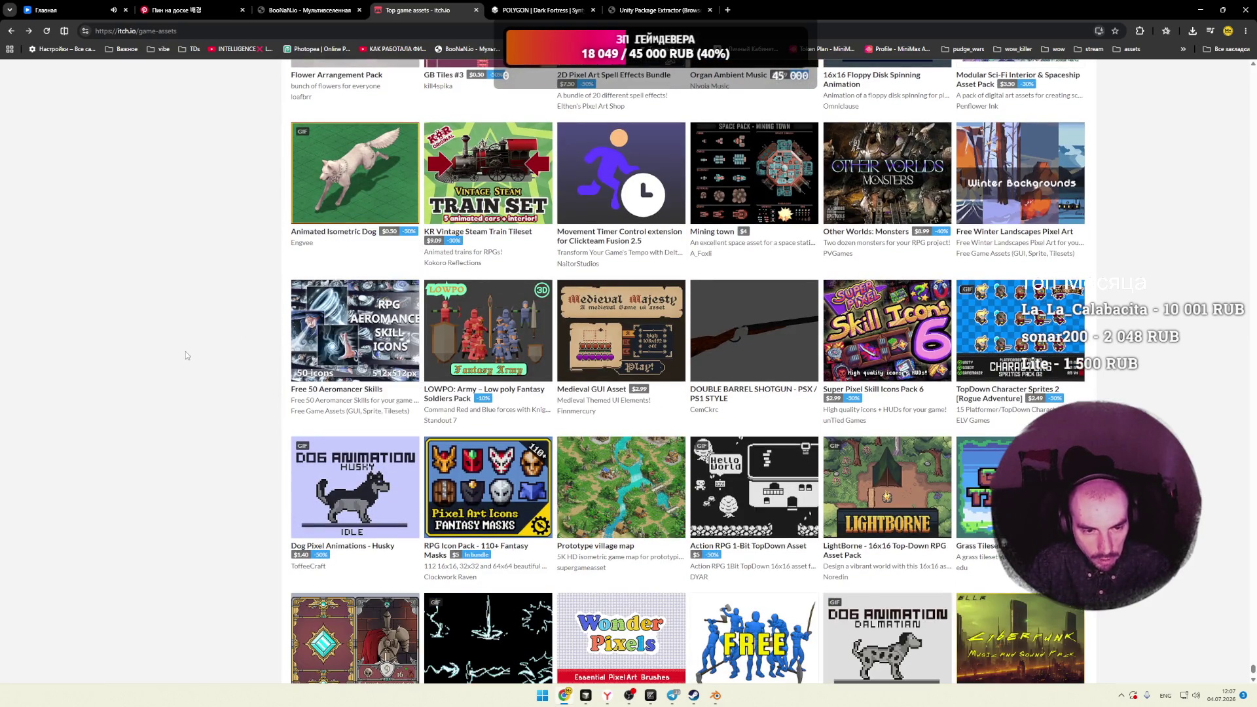
pyautogui.scroll(-3, 186, 356)
pyautogui.moveTo(494, 320)
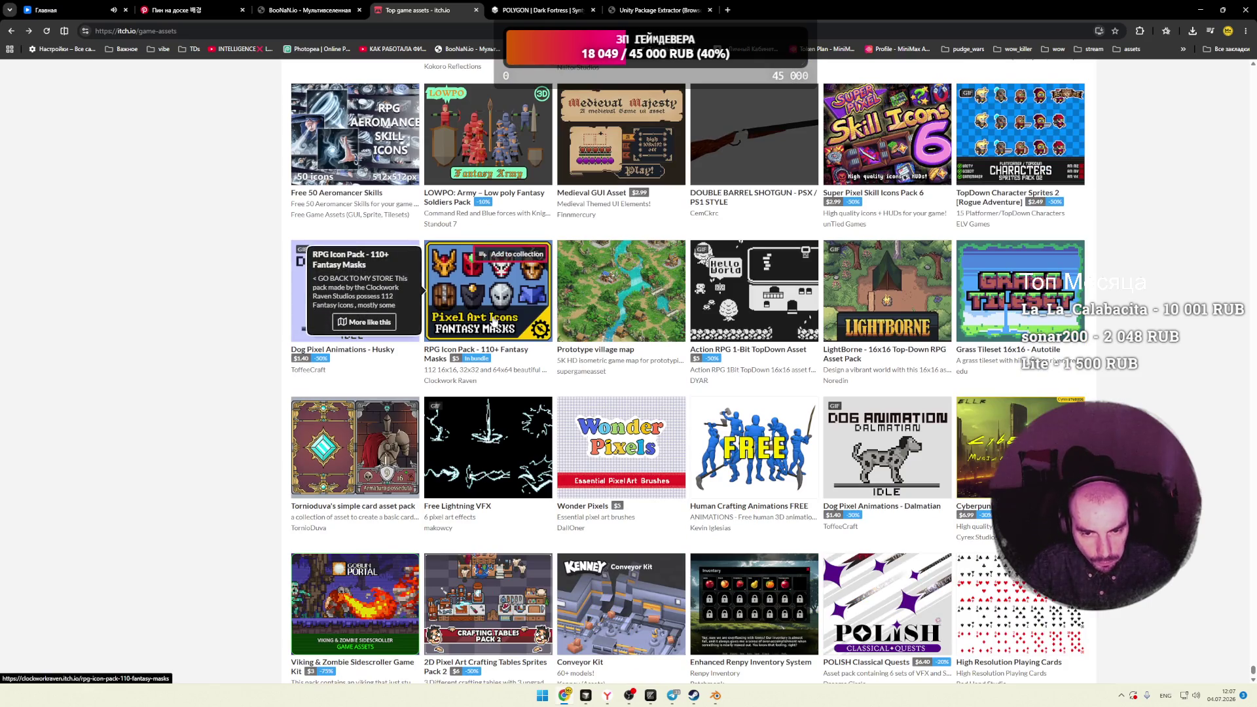
pyautogui.scroll(-2, 1146, 315)
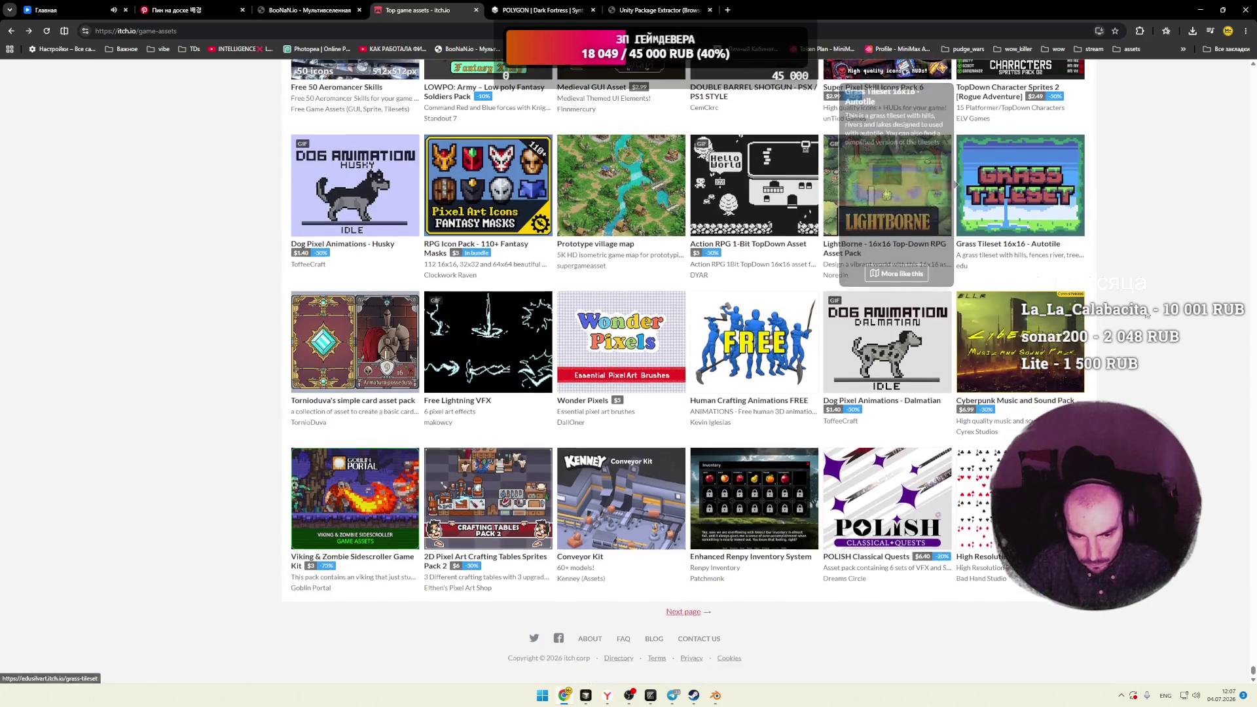
# Step: Scroll on past the page end until Kobold Foes, Retro Pixel Monsters and Explosions Pack 6 appear
pyautogui.scroll(-3, 1146, 315)
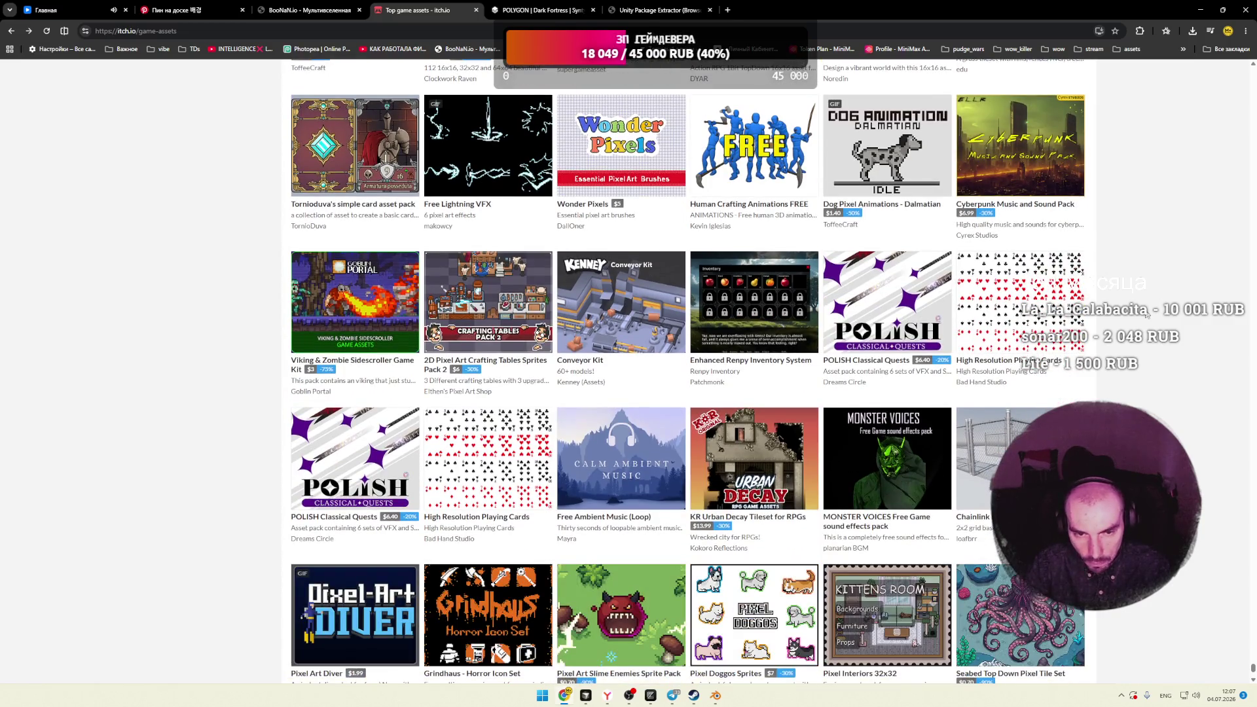
pyautogui.scroll(-2, 1146, 314)
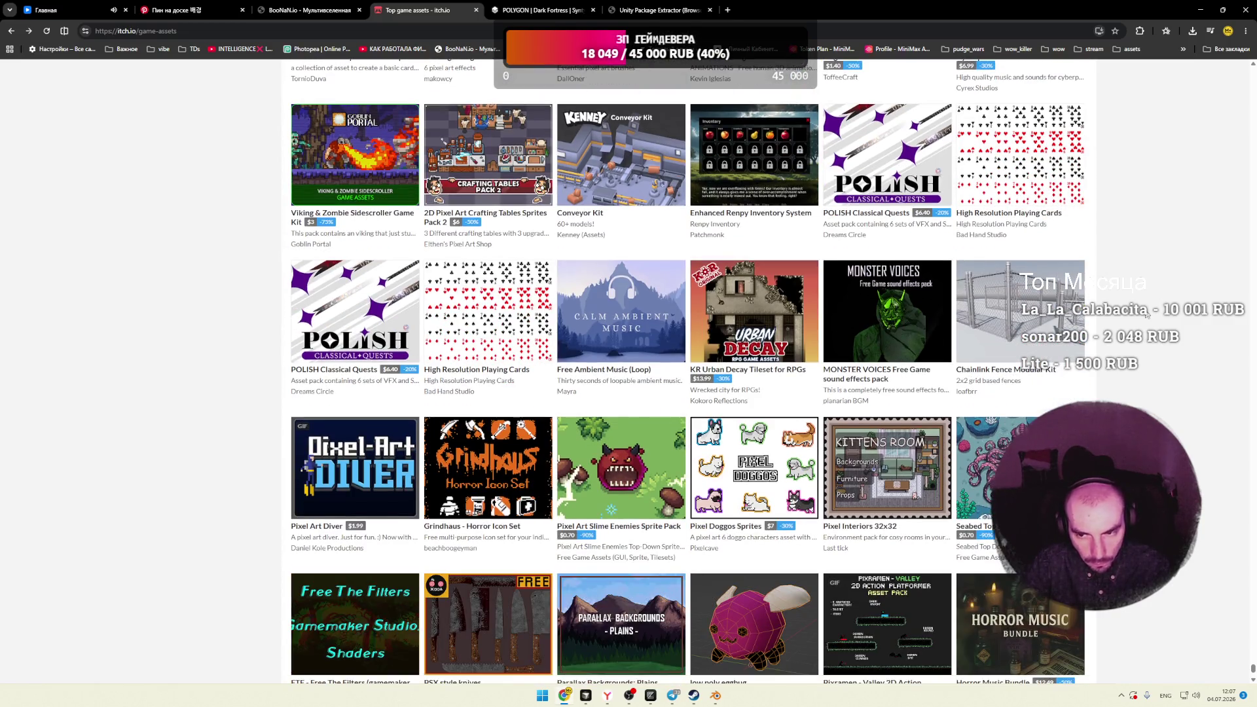
pyautogui.scroll(-2, 1146, 315)
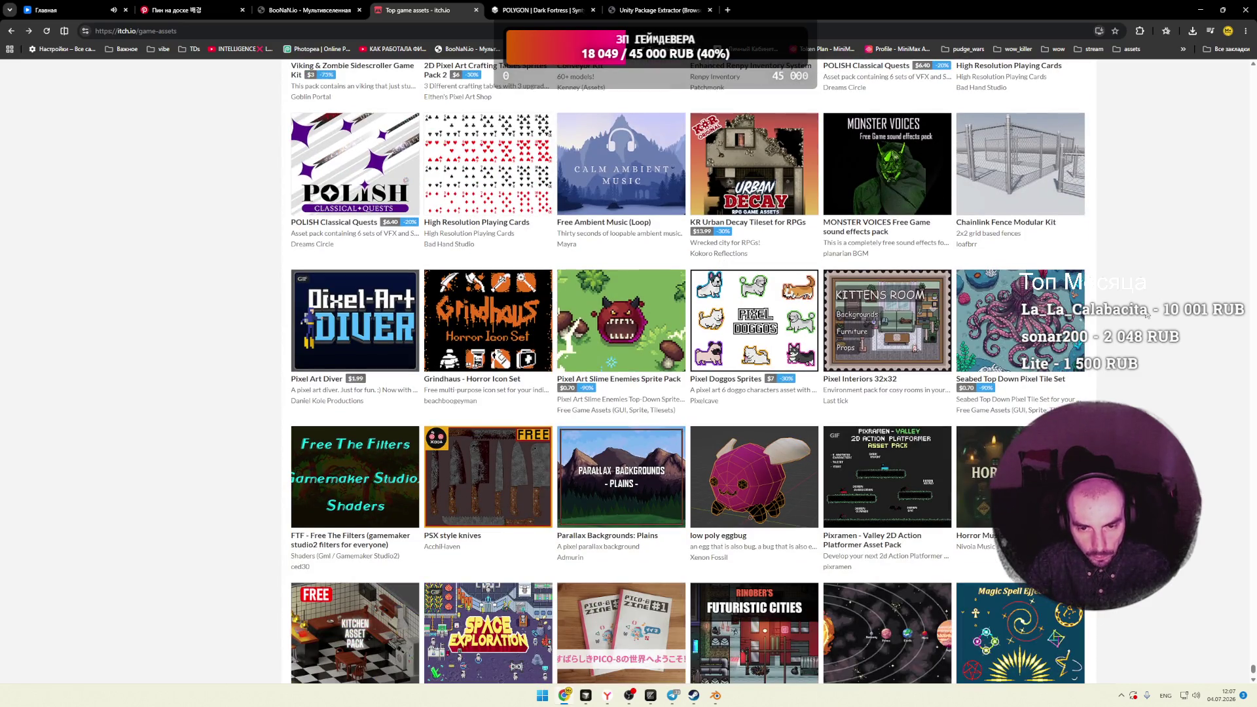
pyautogui.scroll(-1, 1145, 315)
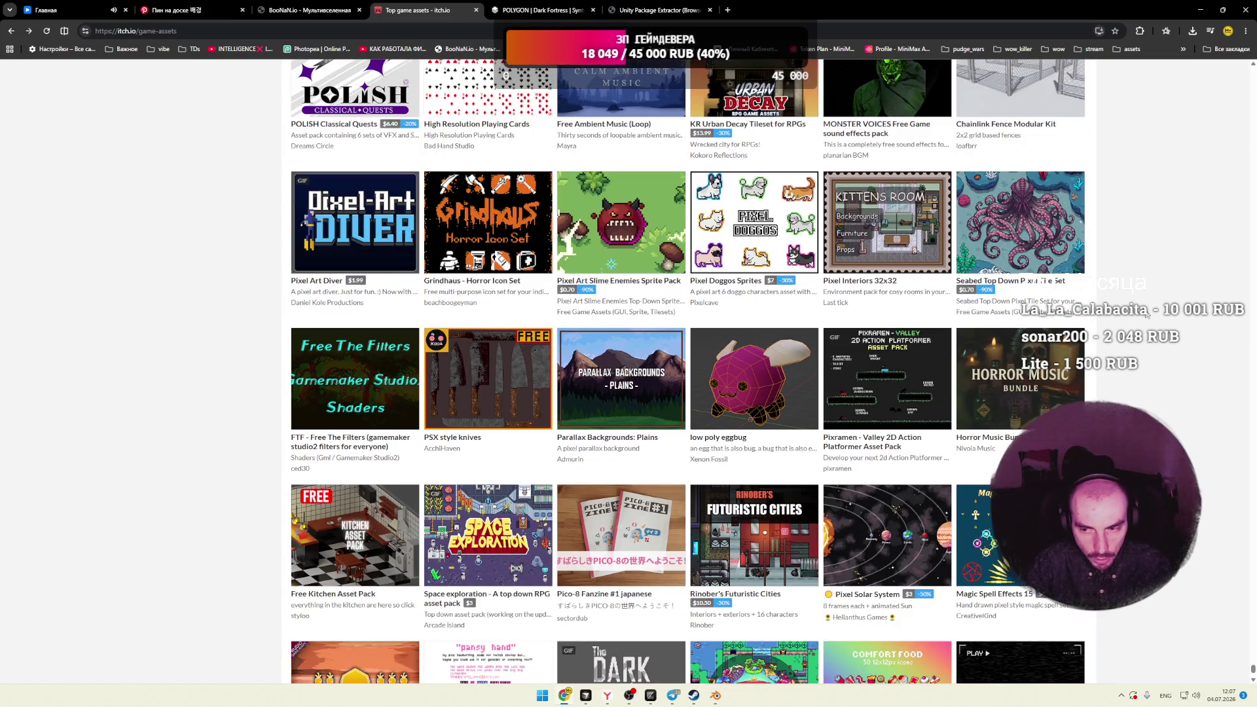
pyautogui.scroll(-2, 1146, 315)
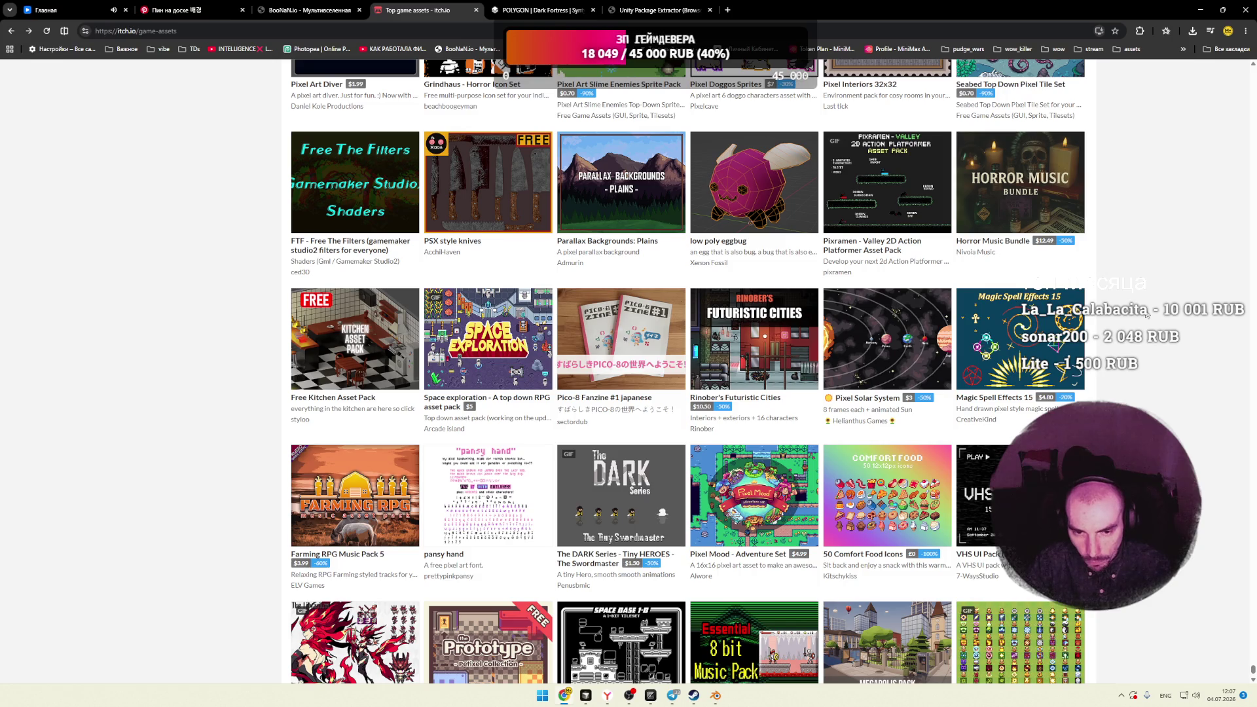
pyautogui.scroll(-1, 1146, 315)
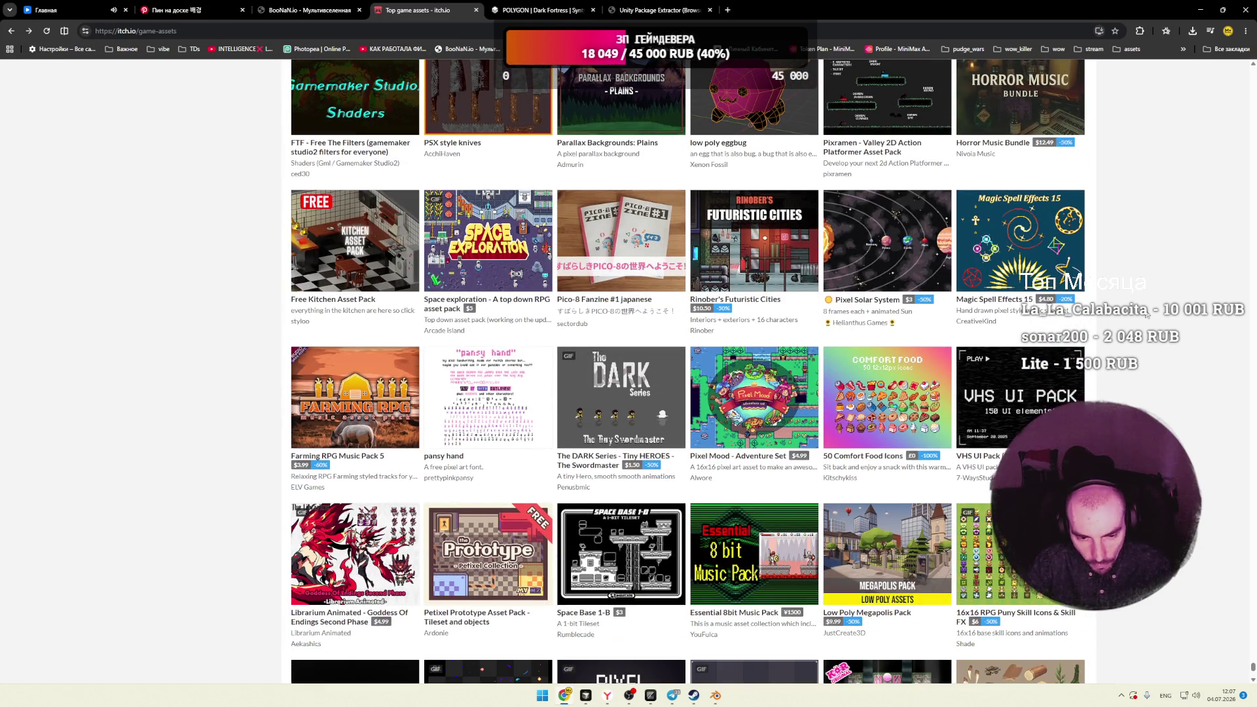
pyautogui.scroll(-2, 1145, 315)
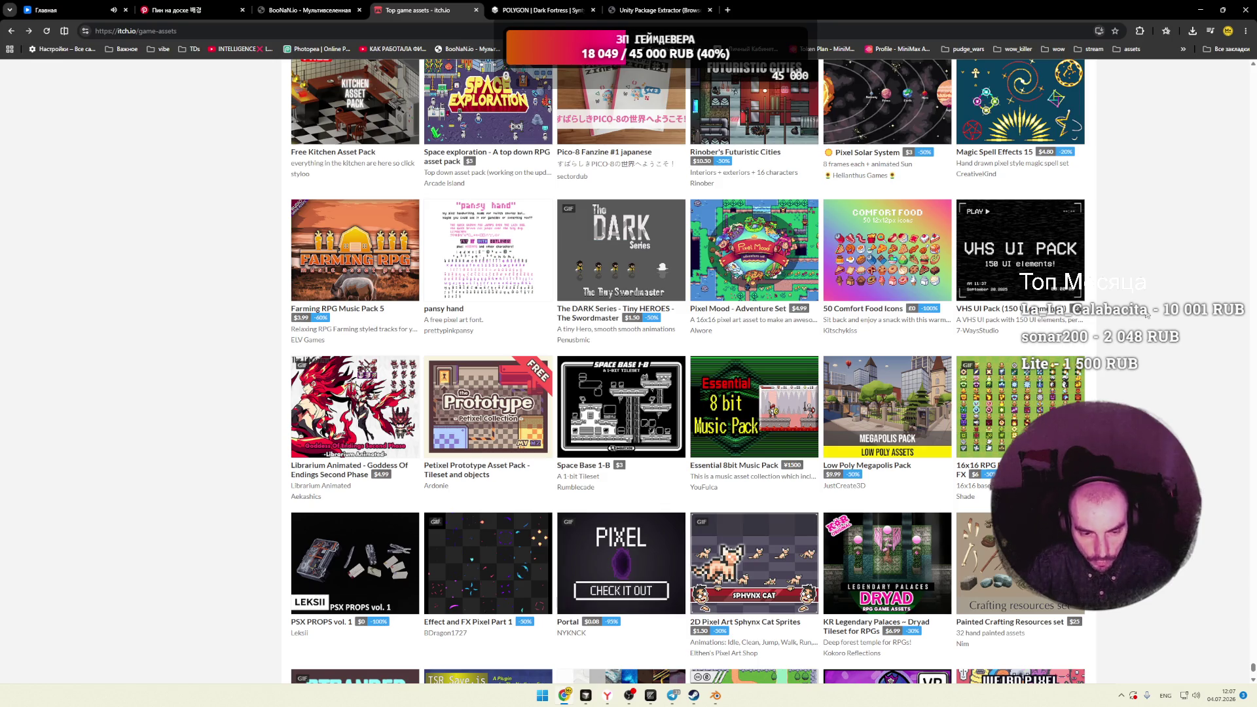
pyautogui.scroll(-3, 1146, 315)
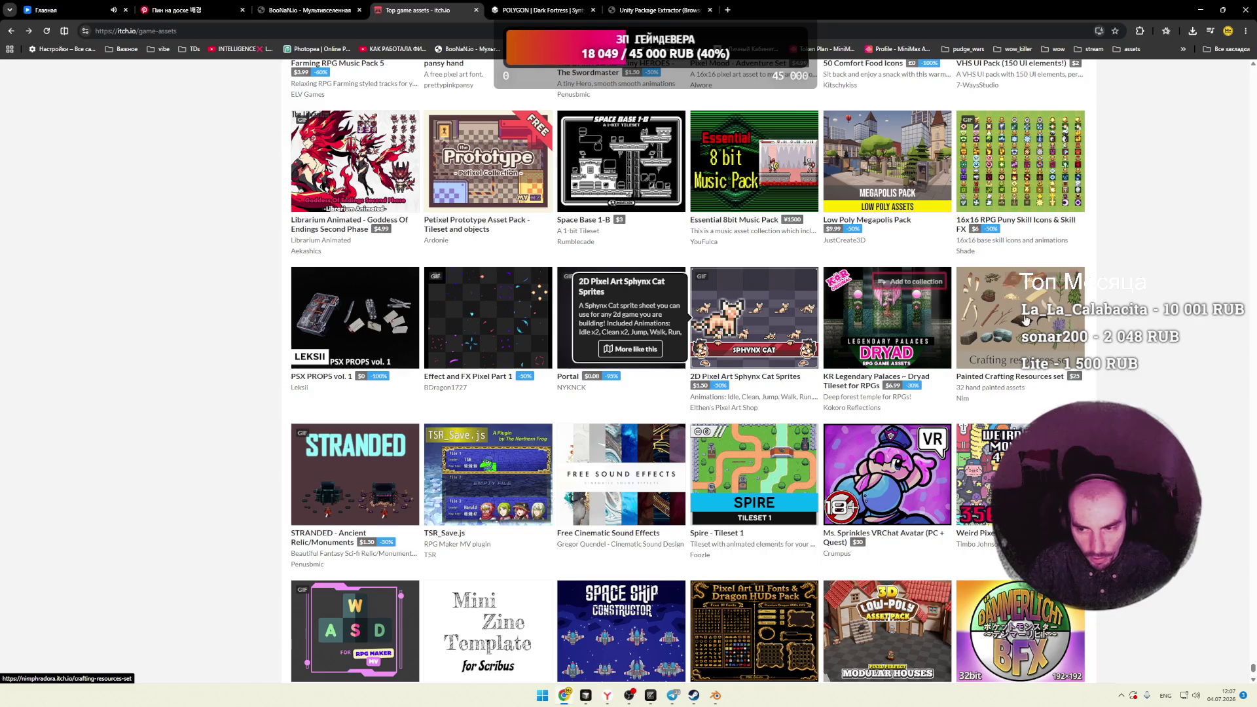
pyautogui.scroll(-2, 988, 328)
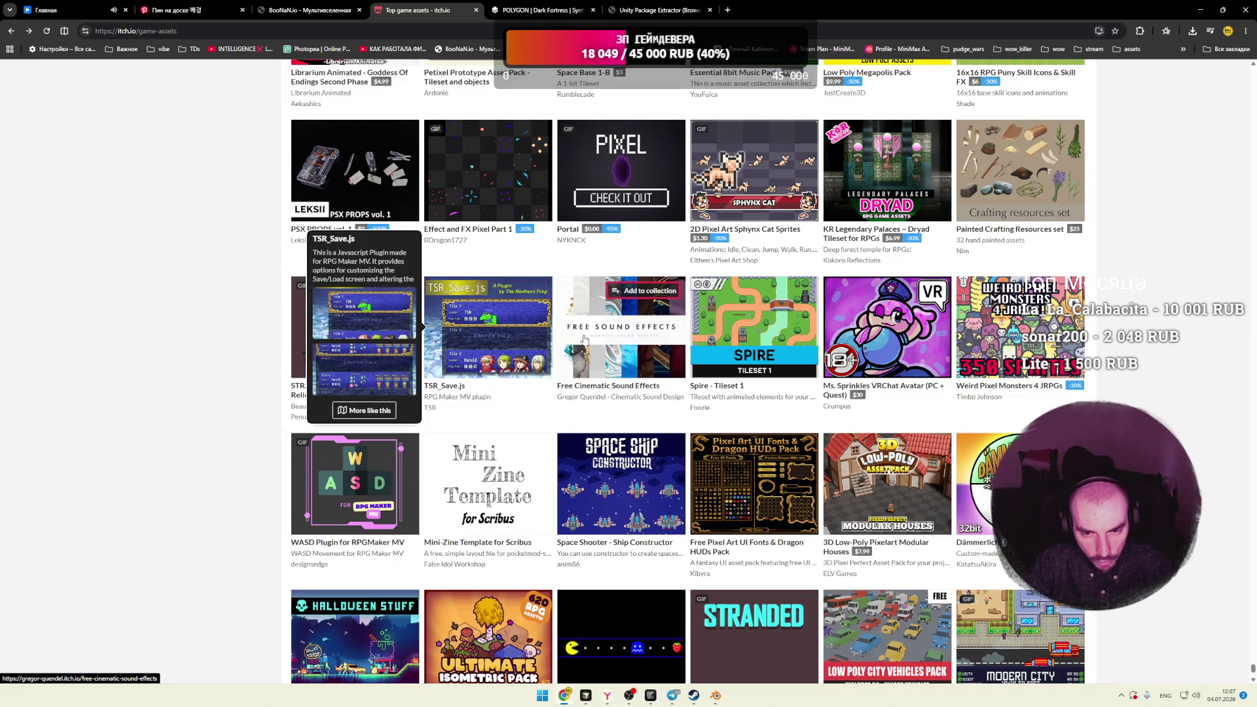
pyautogui.scroll(-3, 234, 345)
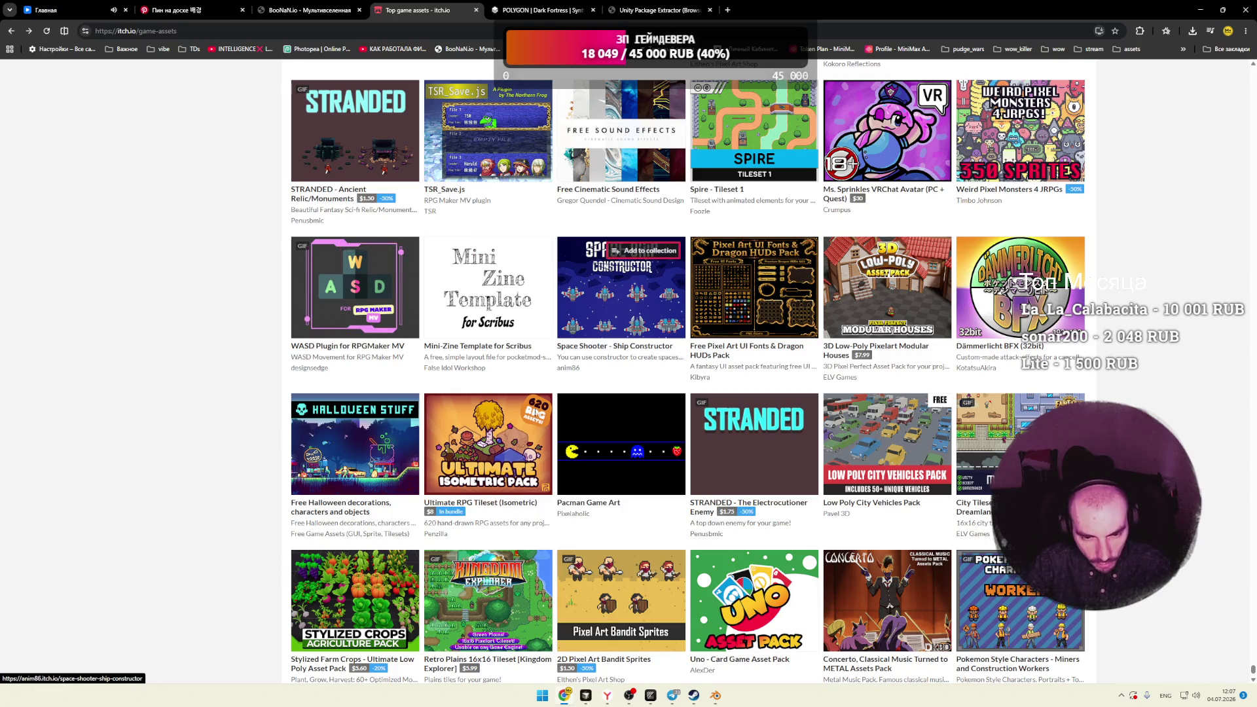
pyautogui.scroll(-3, 497, 445)
pyautogui.scroll(-3, 200, 355)
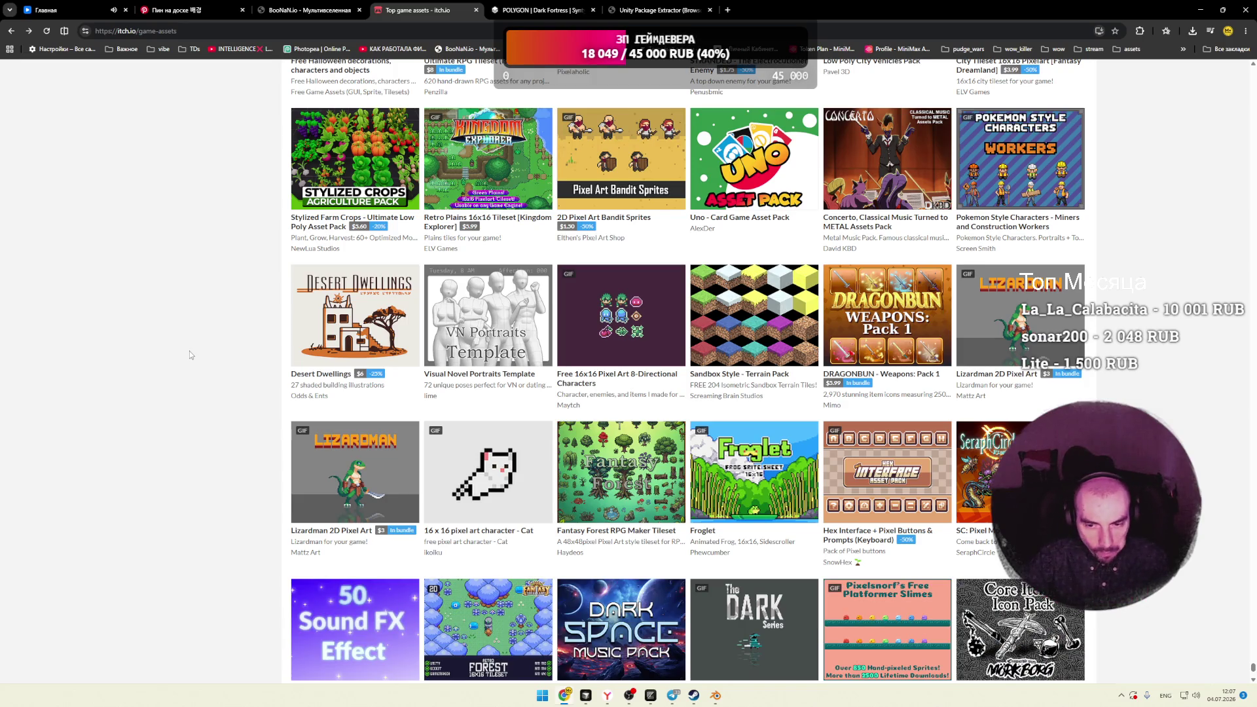
pyautogui.scroll(-4, 190, 354)
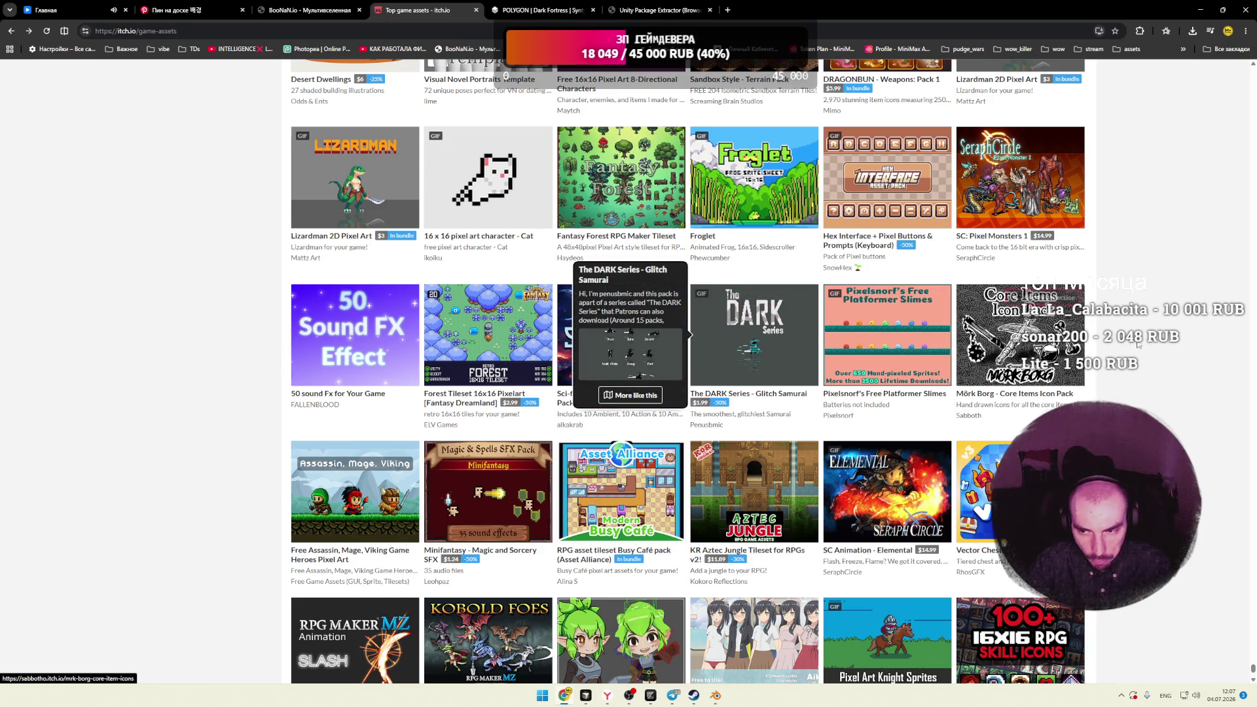
pyautogui.scroll(-7, 1131, 349)
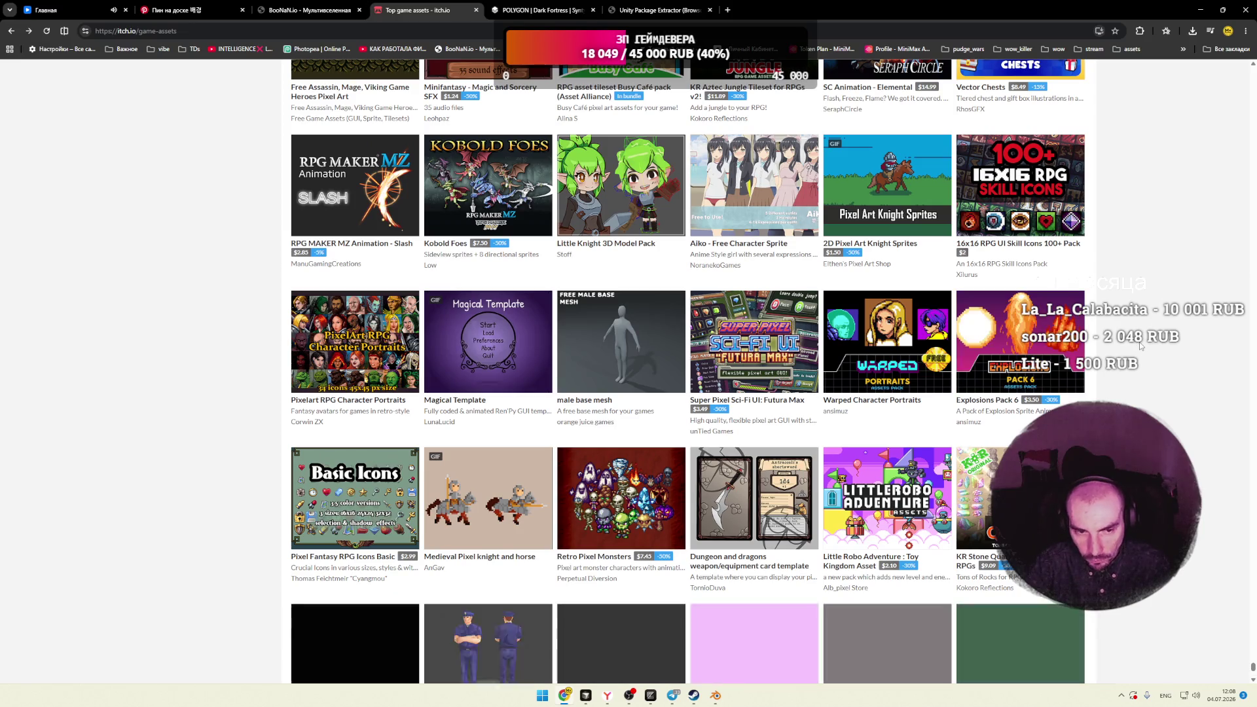
# Step: Scroll down the Game Assets grid, previewing pack tiles along the way
pyautogui.scroll(-2, 1139, 341)
pyautogui.scroll(-3, 1139, 342)
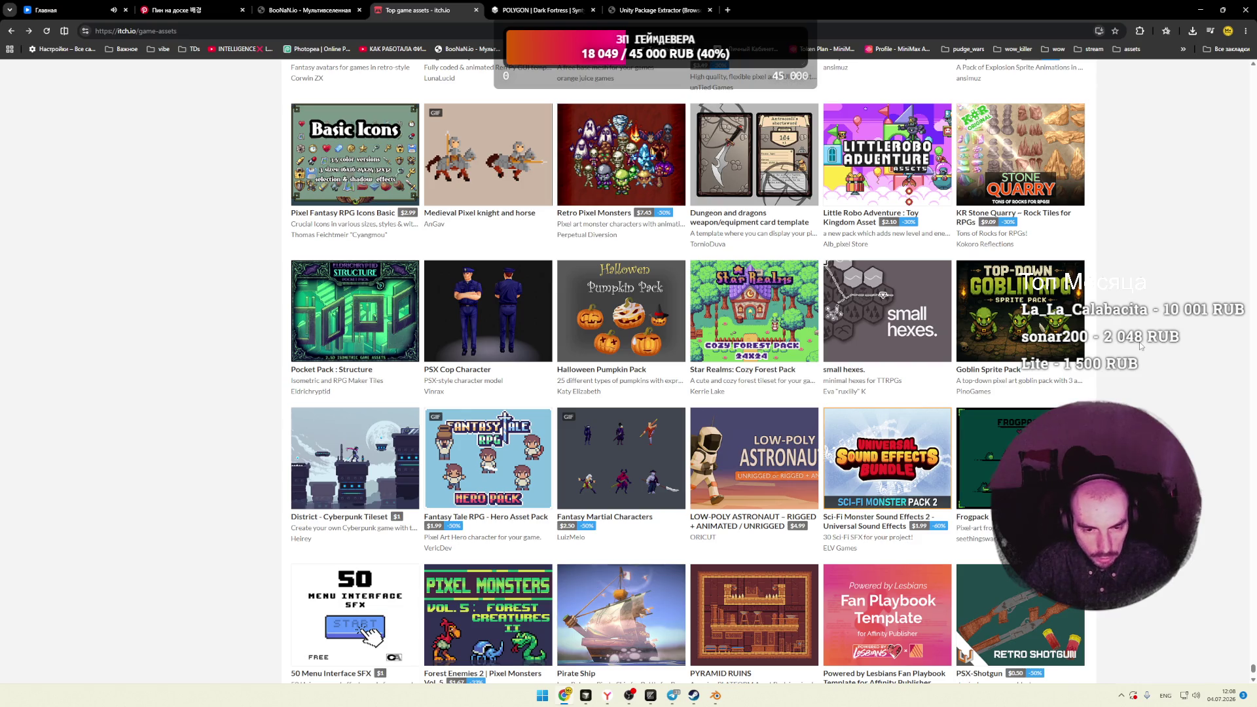
pyautogui.moveTo(1059, 340)
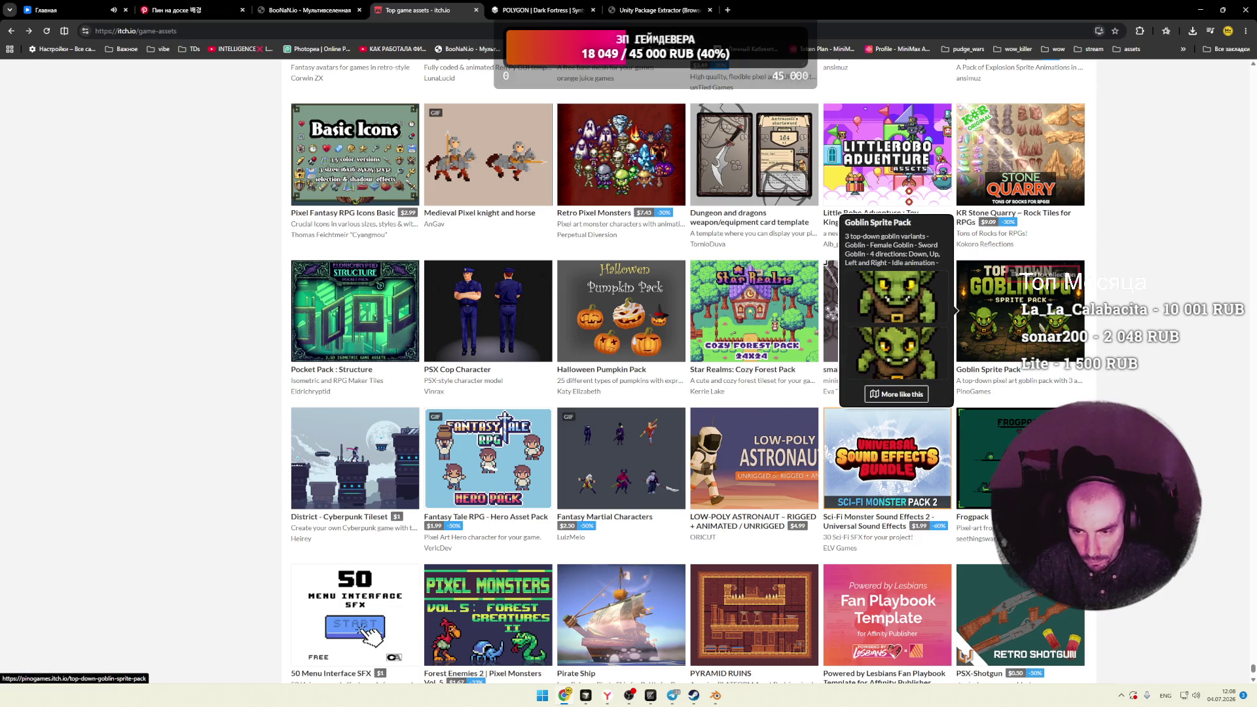
pyautogui.scroll(-3, 753, 318)
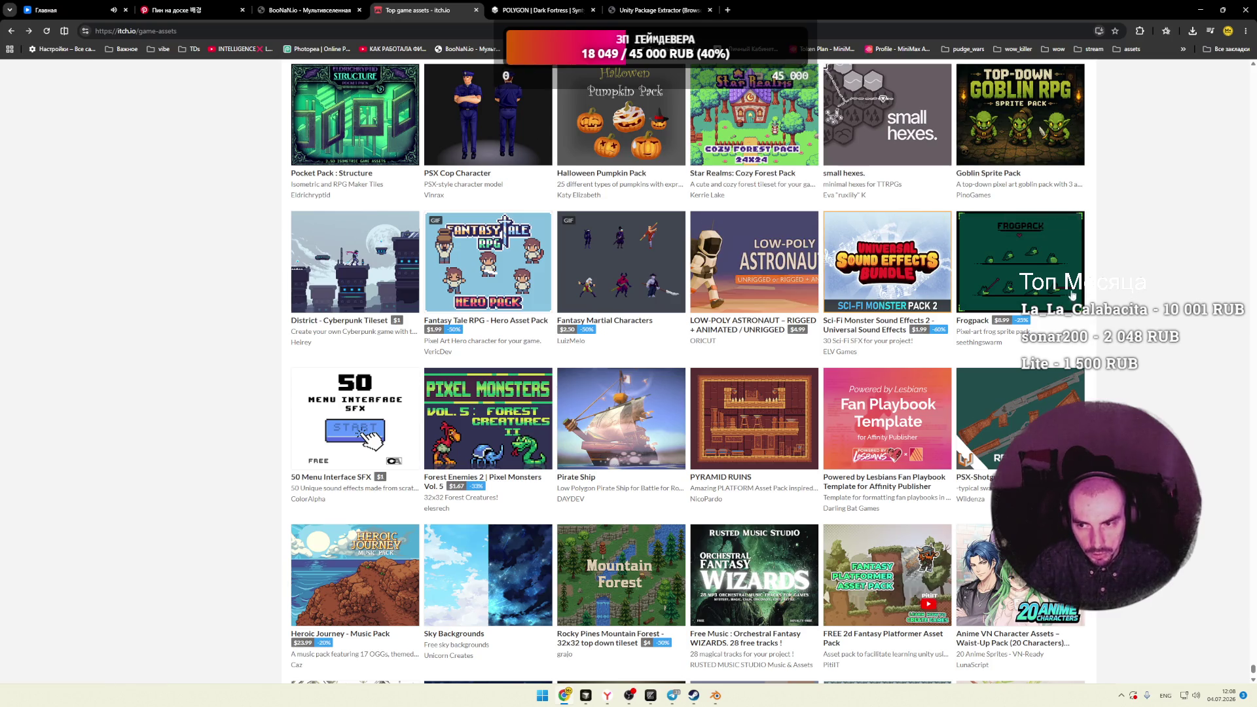
pyautogui.scroll(-2, 1140, 300)
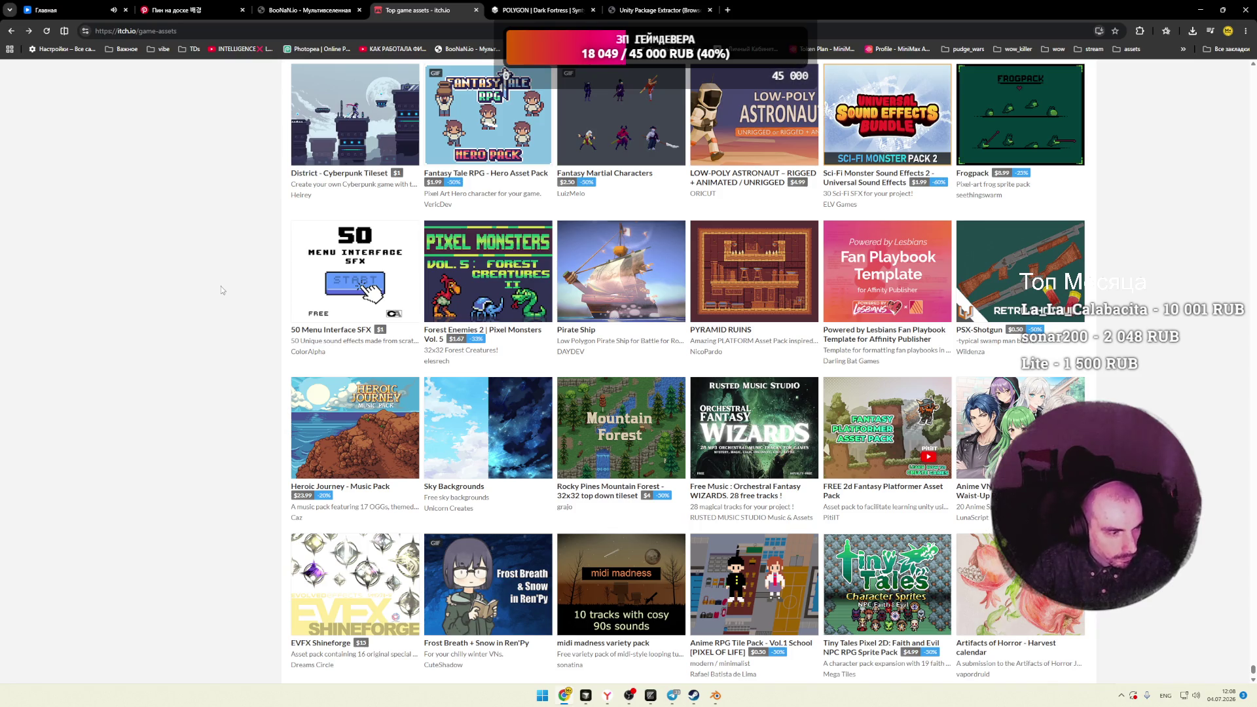
pyautogui.scroll(-3, 221, 285)
pyautogui.scroll(-2, 221, 286)
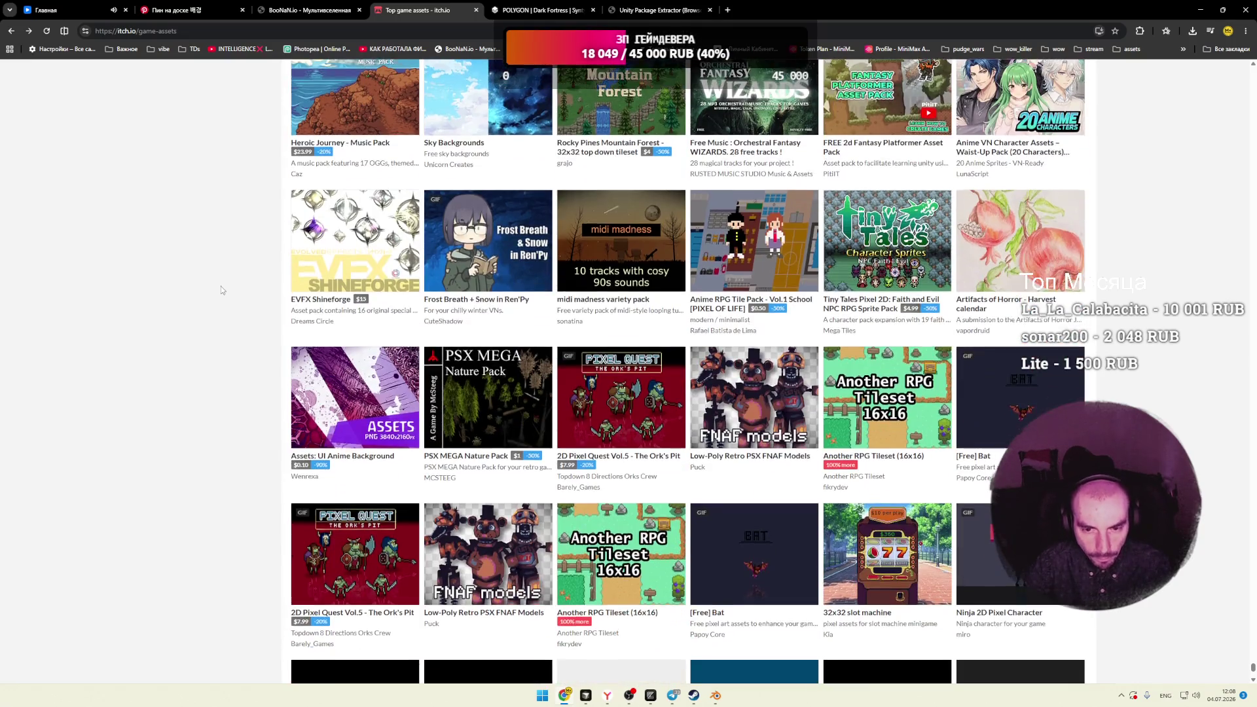
pyautogui.scroll(-2, 222, 285)
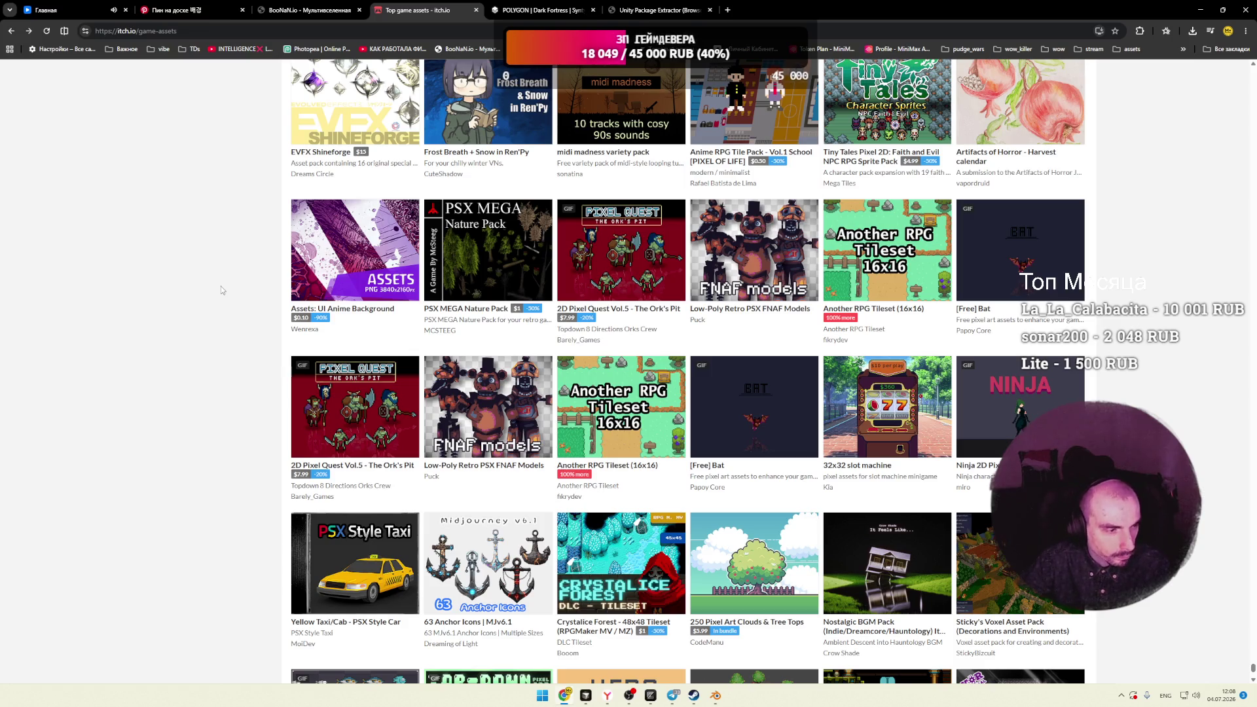
pyautogui.scroll(-2, 221, 286)
pyautogui.scroll(-1, 221, 286)
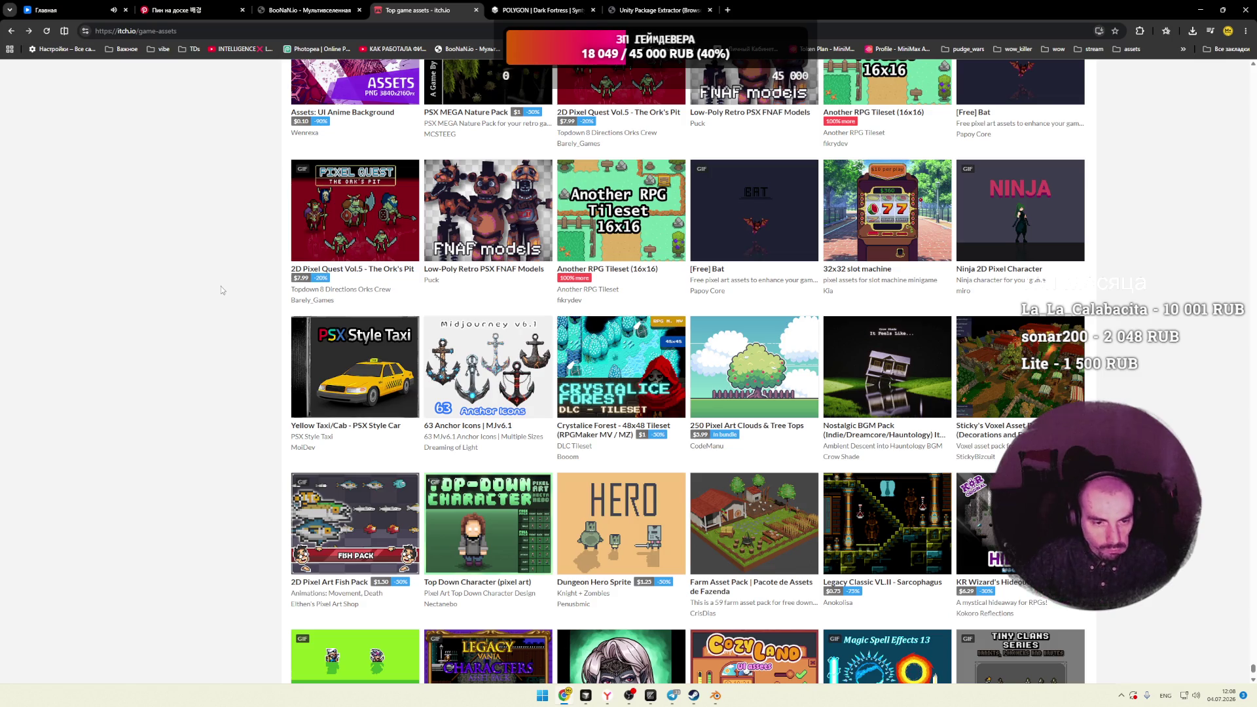
pyautogui.scroll(-2, 221, 286)
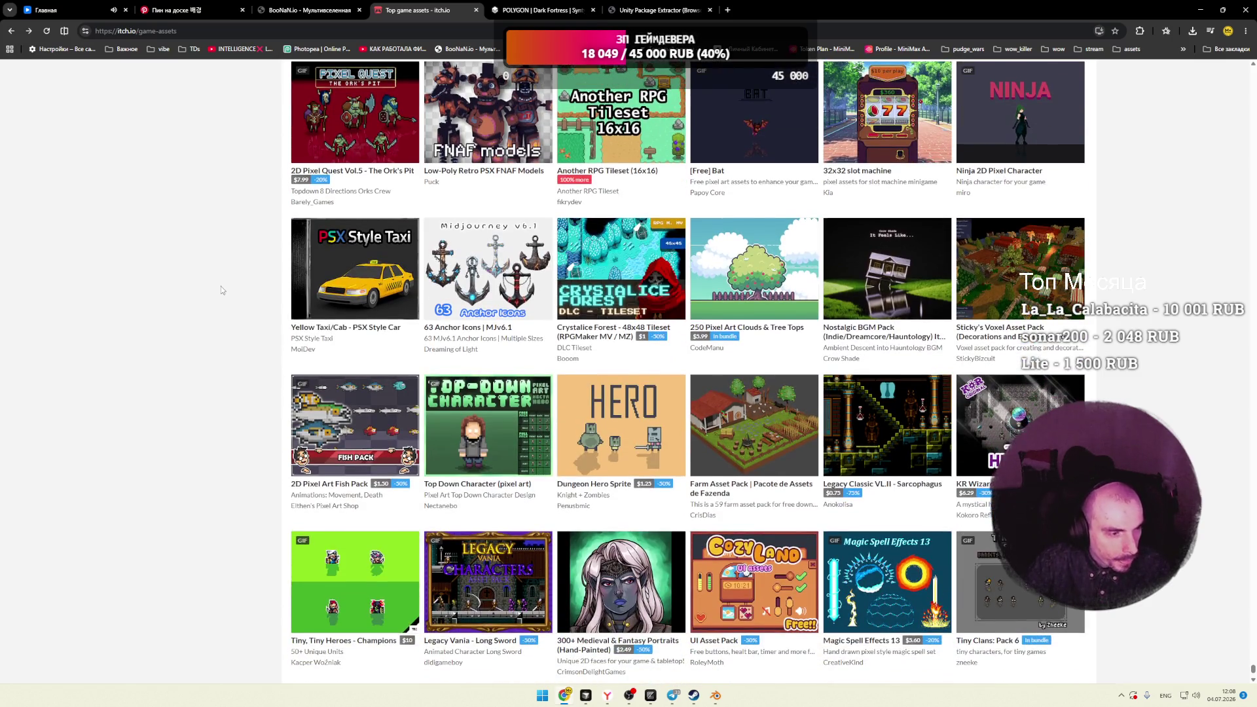
pyautogui.scroll(-3, 222, 287)
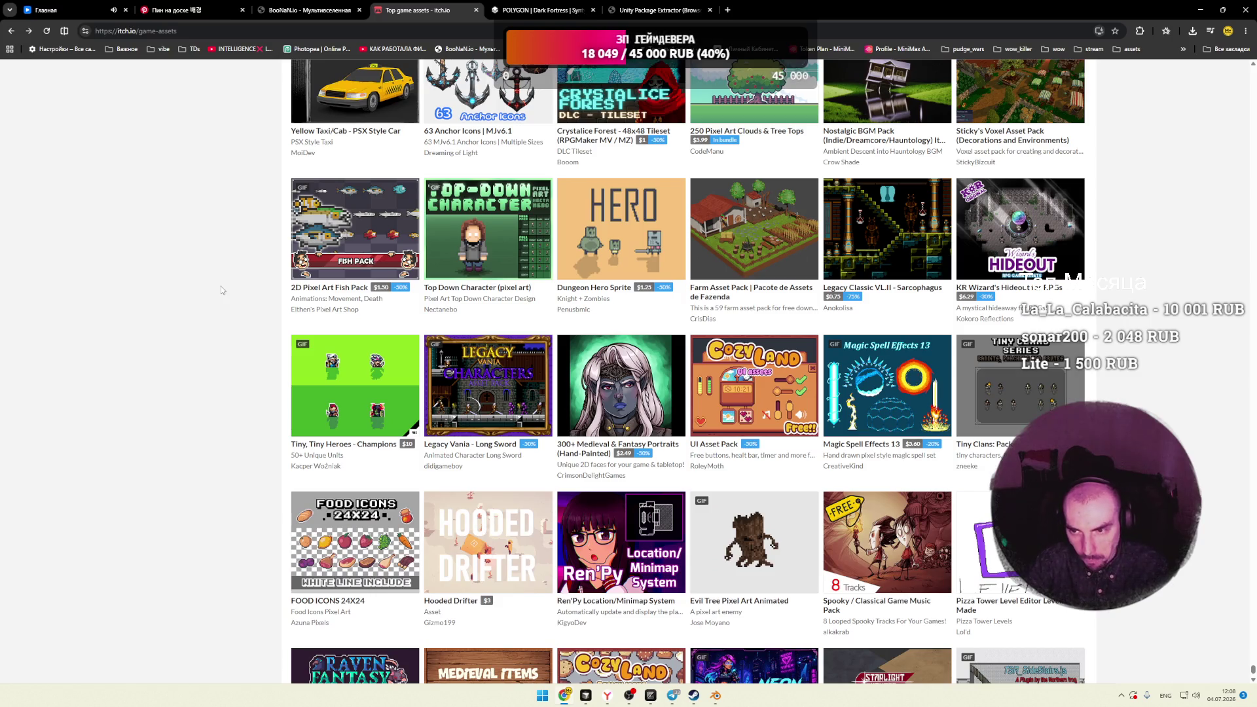
# Step: Continue past the footer until Softie GUI Framework, Tiny Battle and FREE Human Monsters load
pyautogui.scroll(-3, 221, 286)
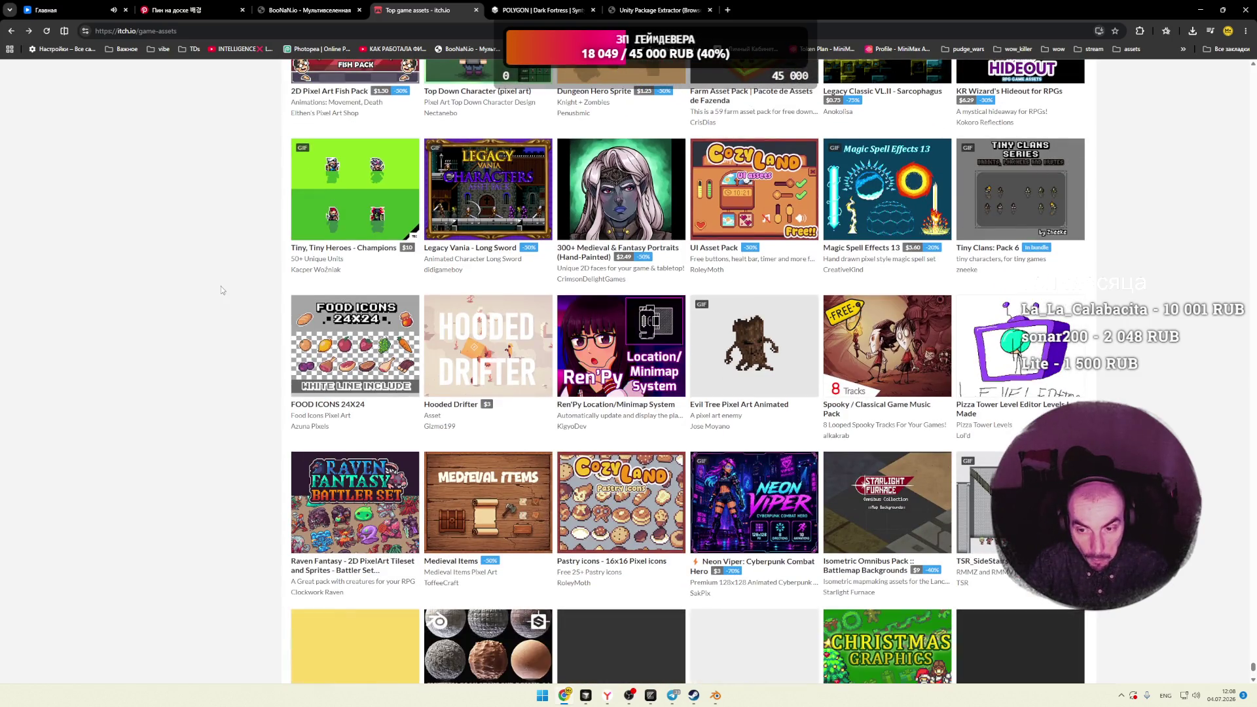
pyautogui.scroll(-3, 221, 285)
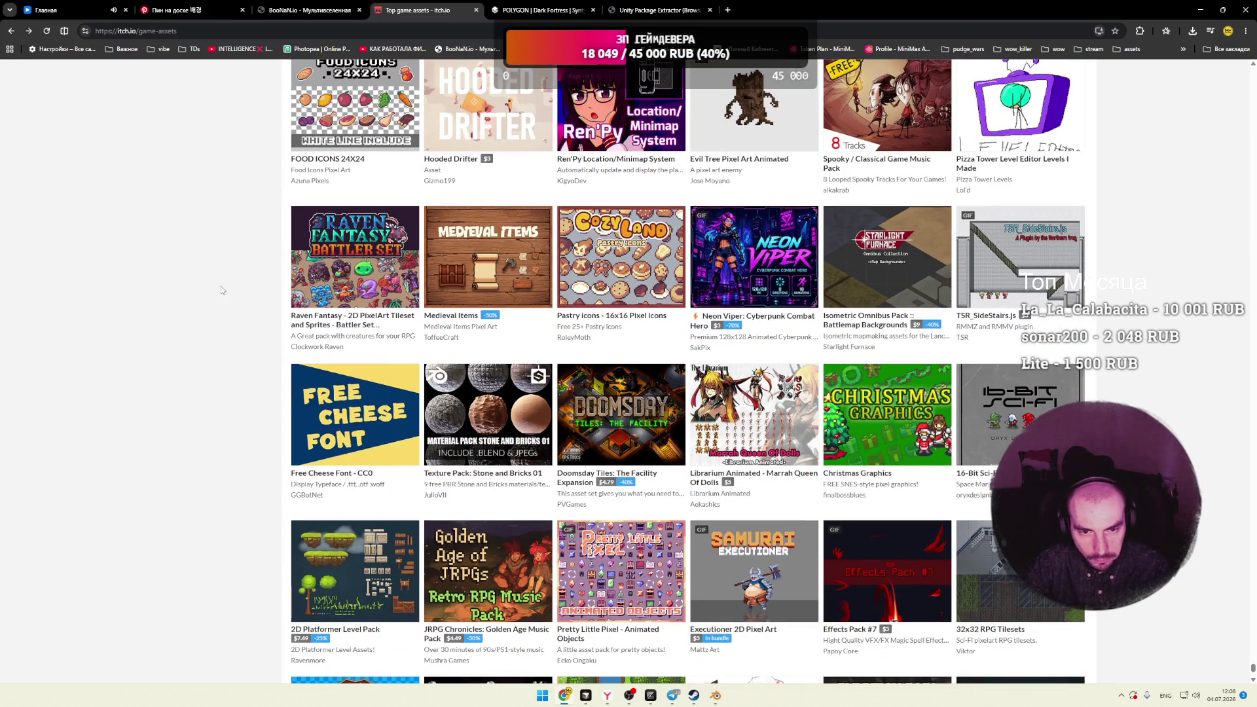
pyautogui.scroll(-3, 222, 290)
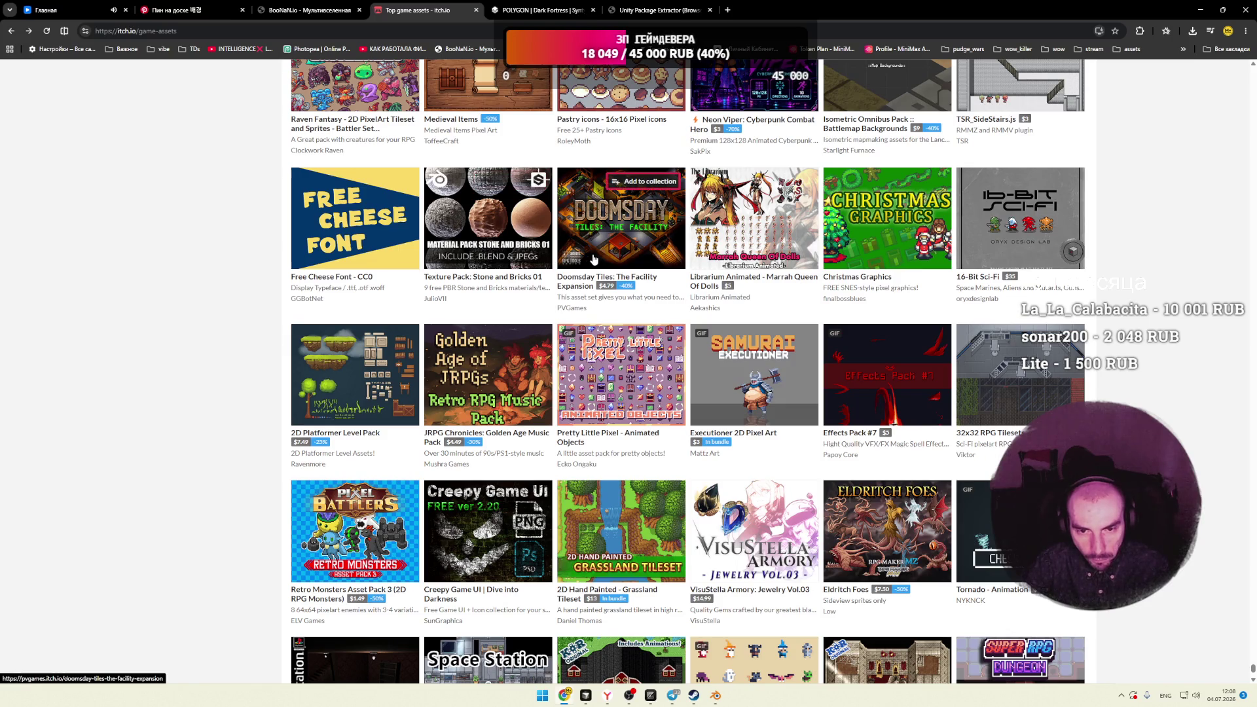
pyautogui.moveTo(591, 260)
pyautogui.moveTo(384, 256)
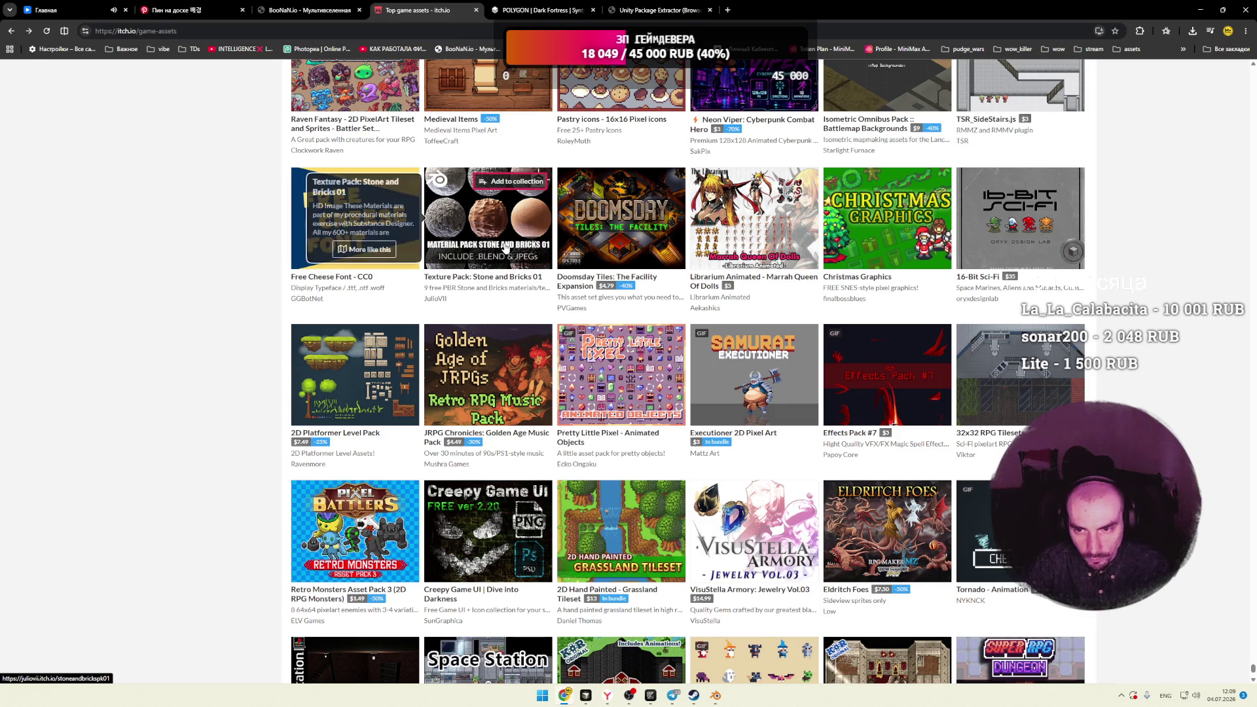
pyautogui.scroll(-2, 664, 257)
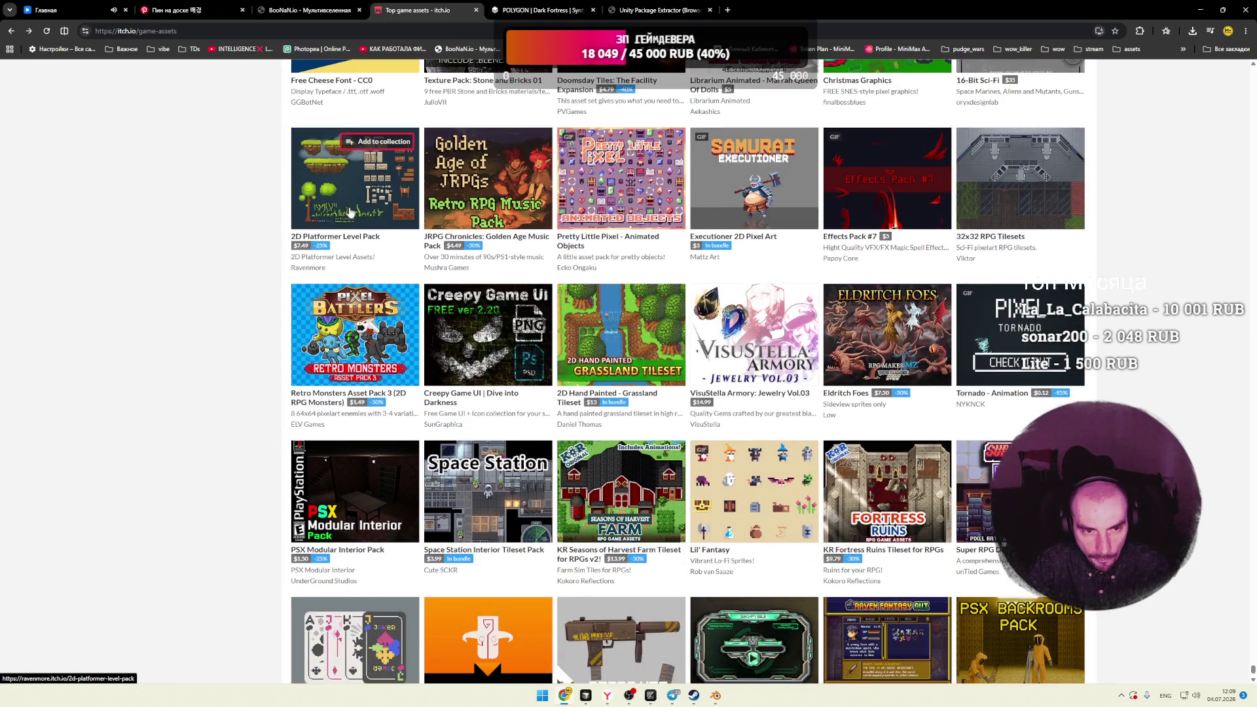
pyautogui.scroll(-4, 278, 233)
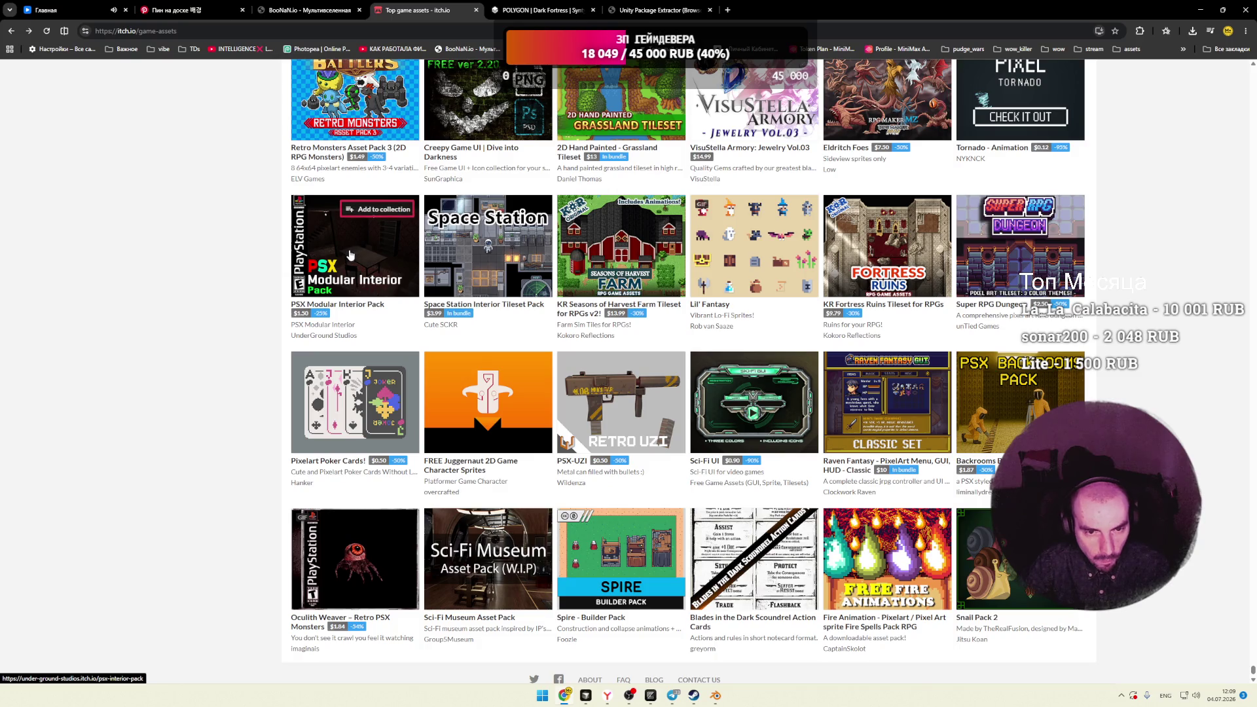
pyautogui.moveTo(499, 255)
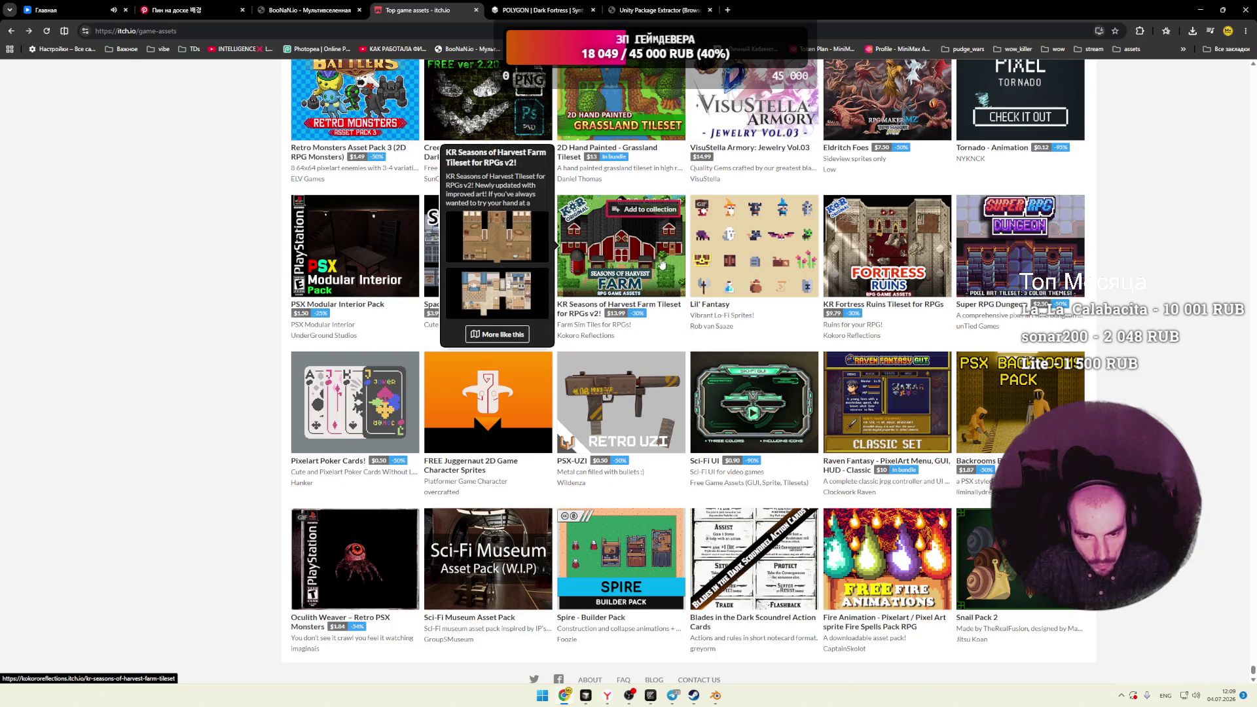
pyautogui.scroll(-1, 658, 275)
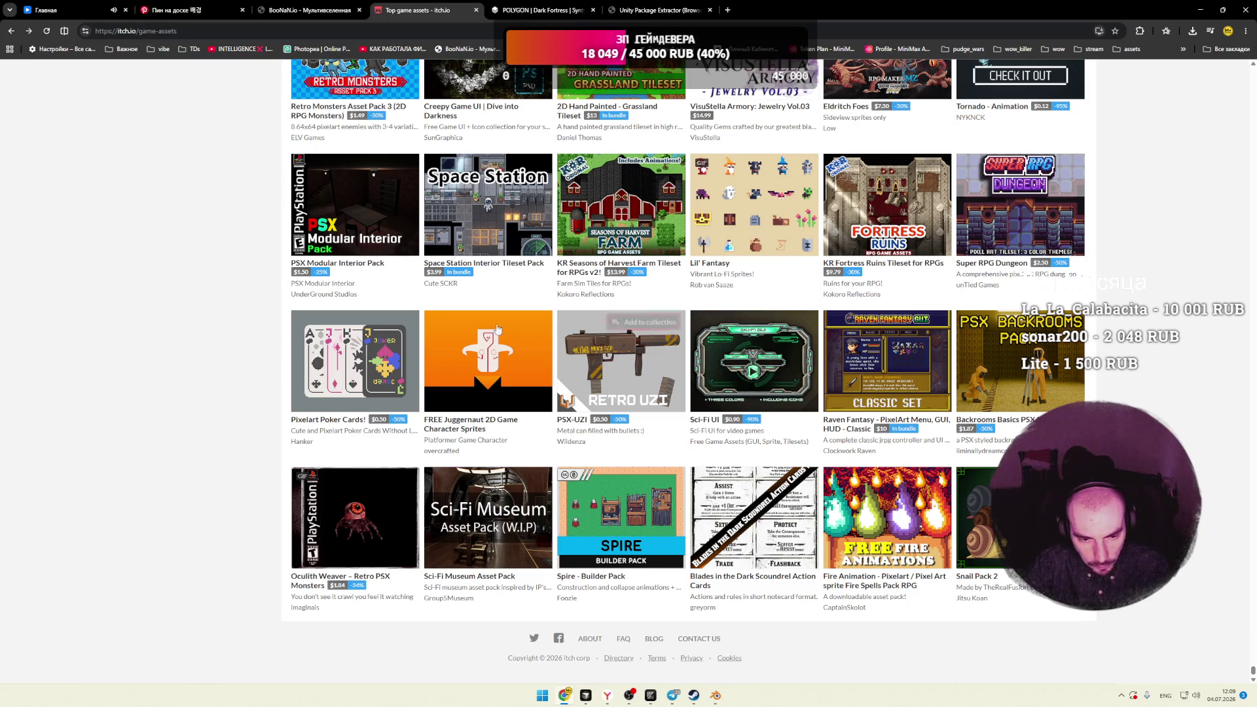
pyautogui.moveTo(368, 532)
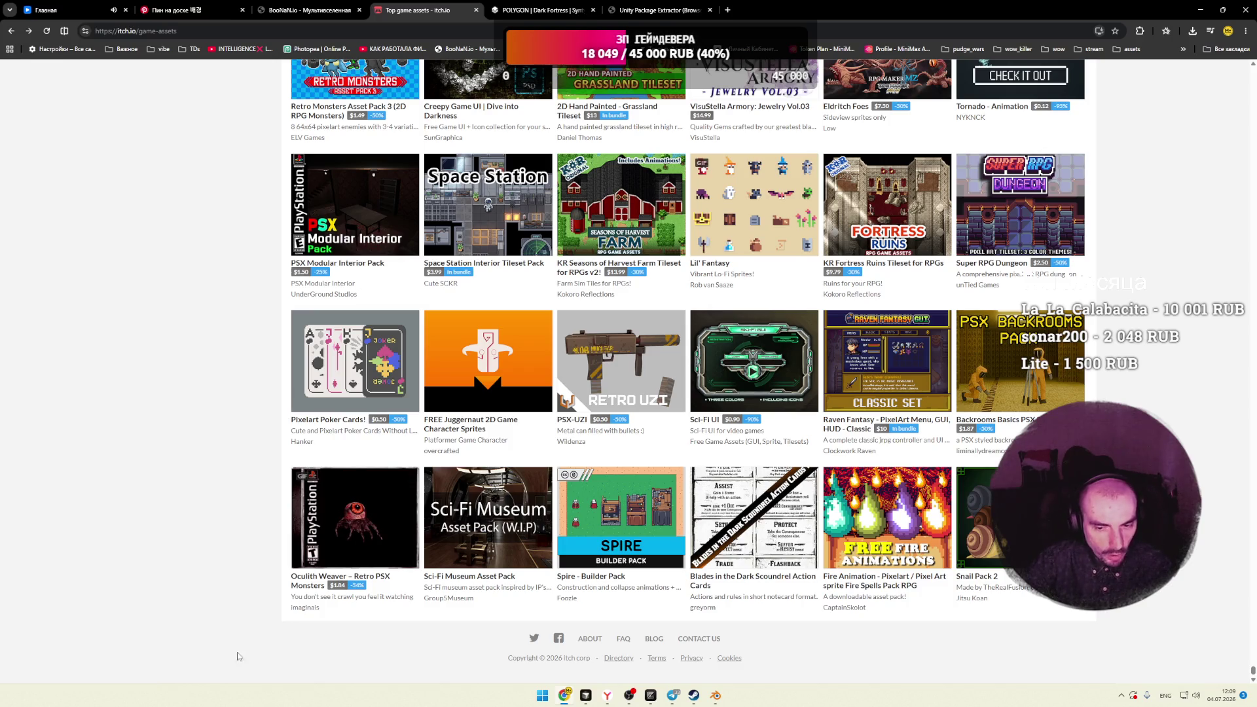
pyautogui.scroll(-20, 233, 308)
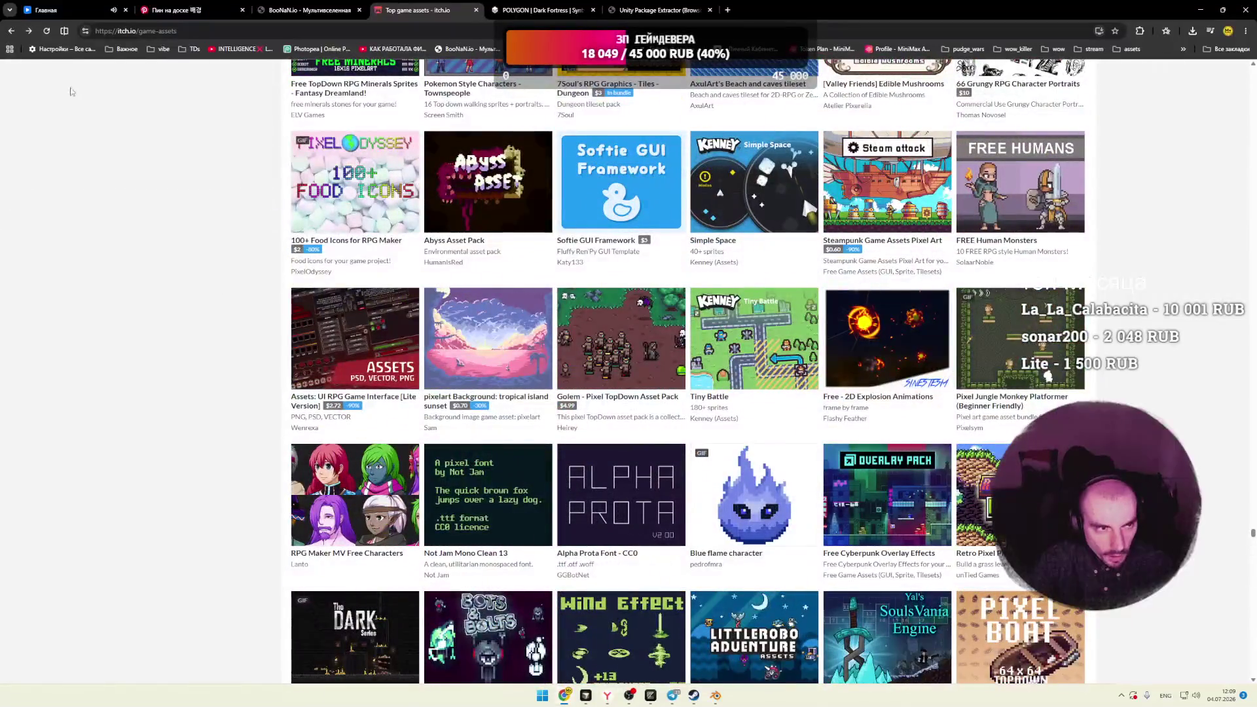
# Step: Reload the Game Assets listing and scroll back down the grid
pyautogui.click(166, 33)
pyautogui.press('Return')
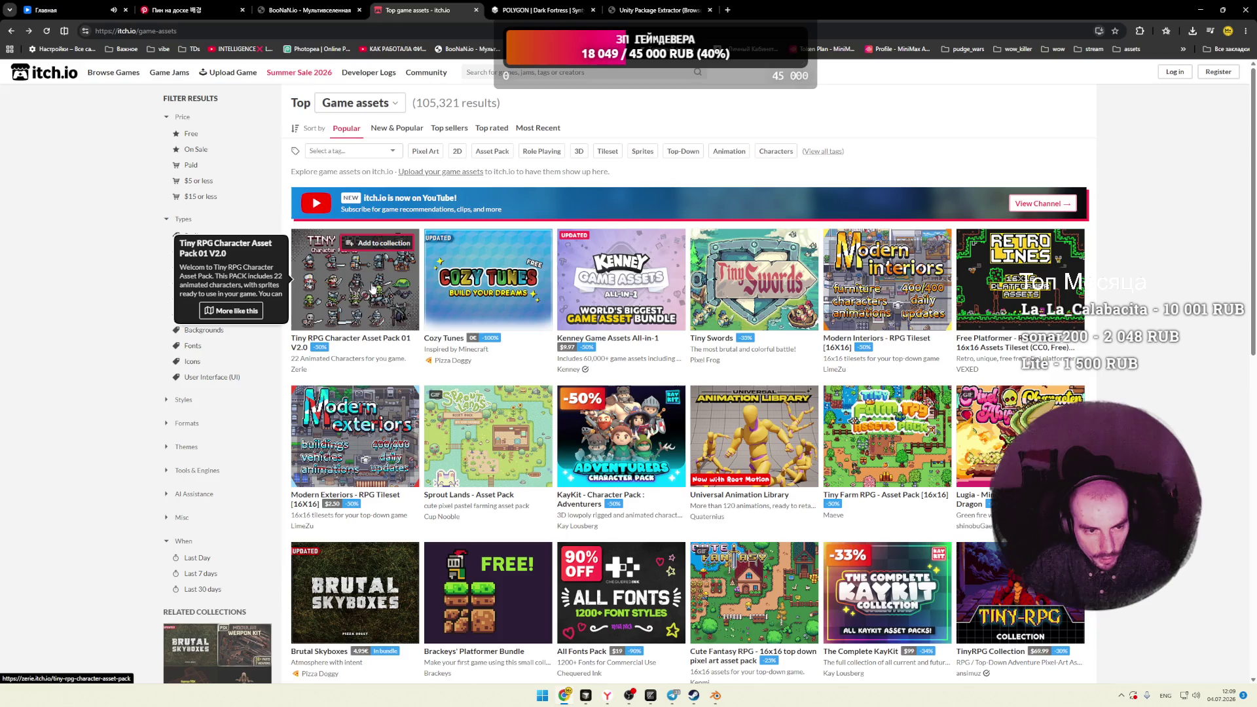
pyautogui.scroll(-3, 1119, 241)
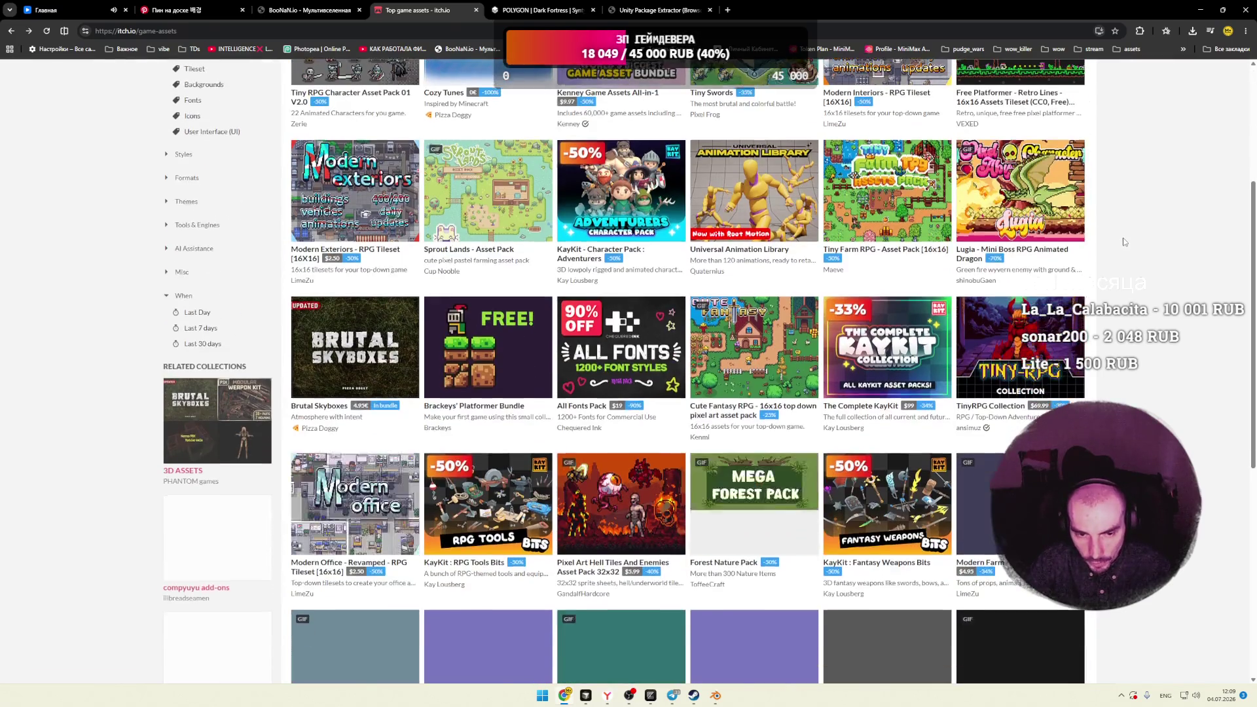
pyautogui.scroll(-3, 1136, 223)
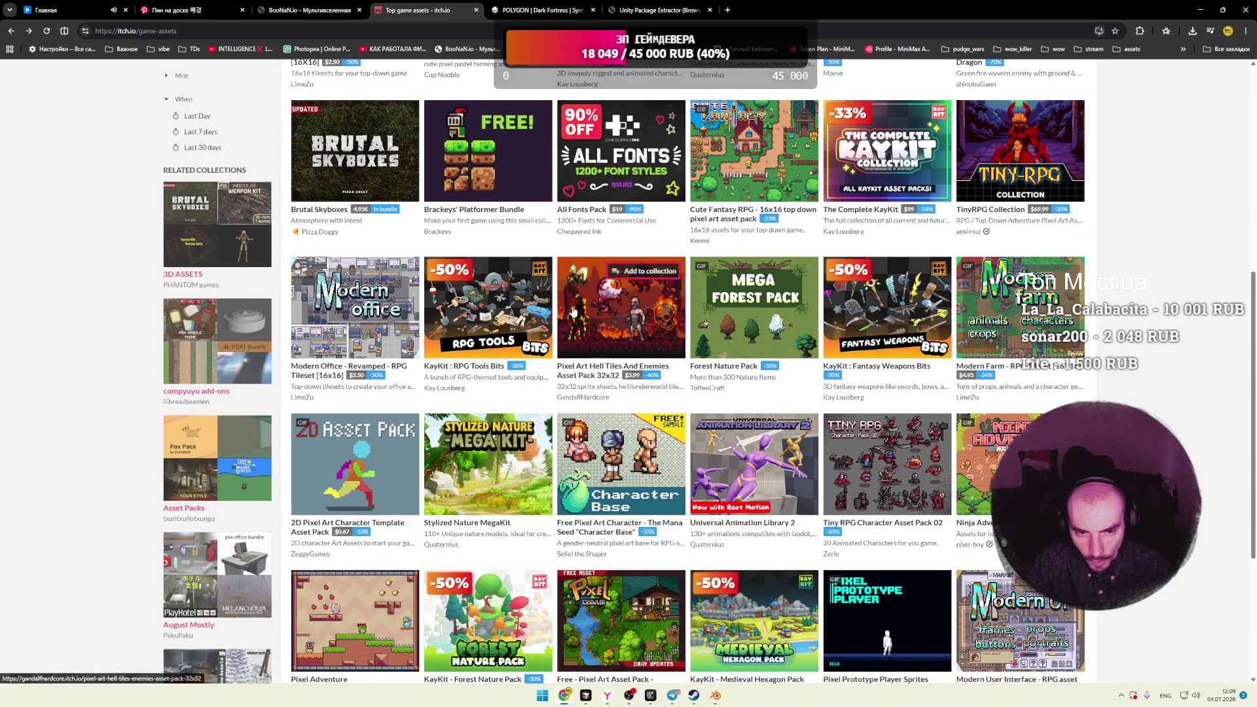
# Step: Open the 2D Pixel Dungeon Asset Pack in a new tab
pyautogui.moveTo(621, 324)
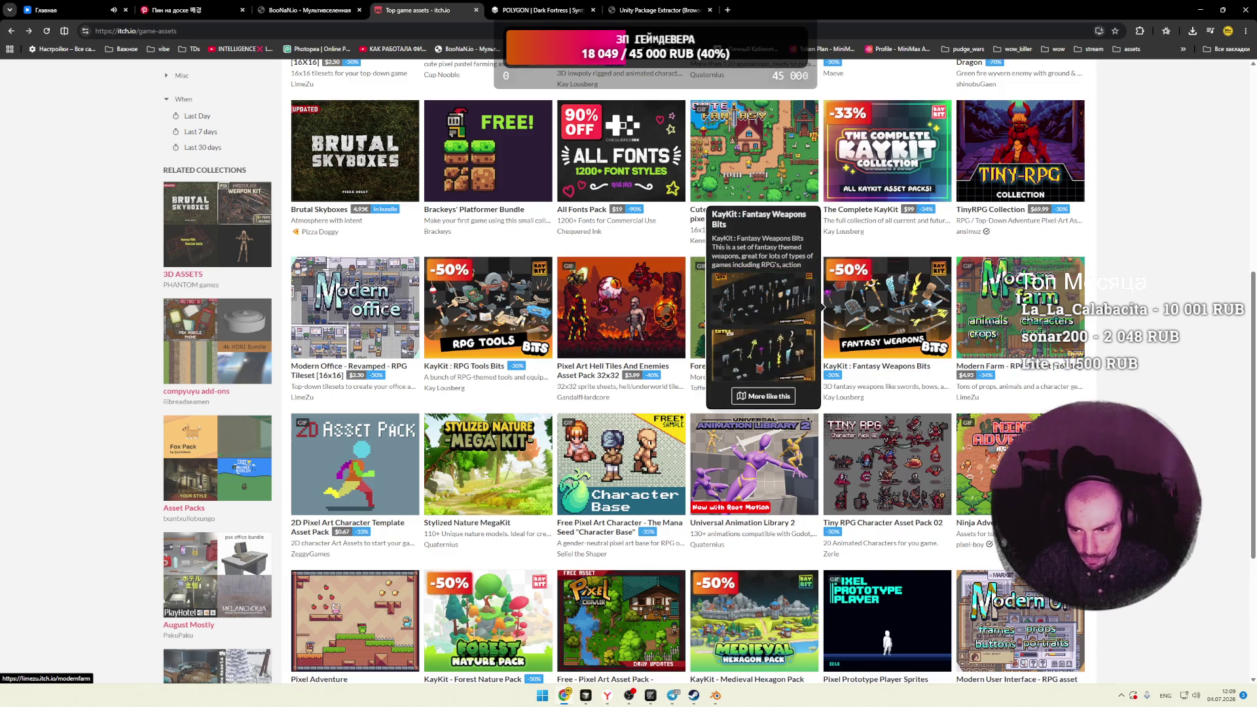
pyautogui.moveTo(1064, 312)
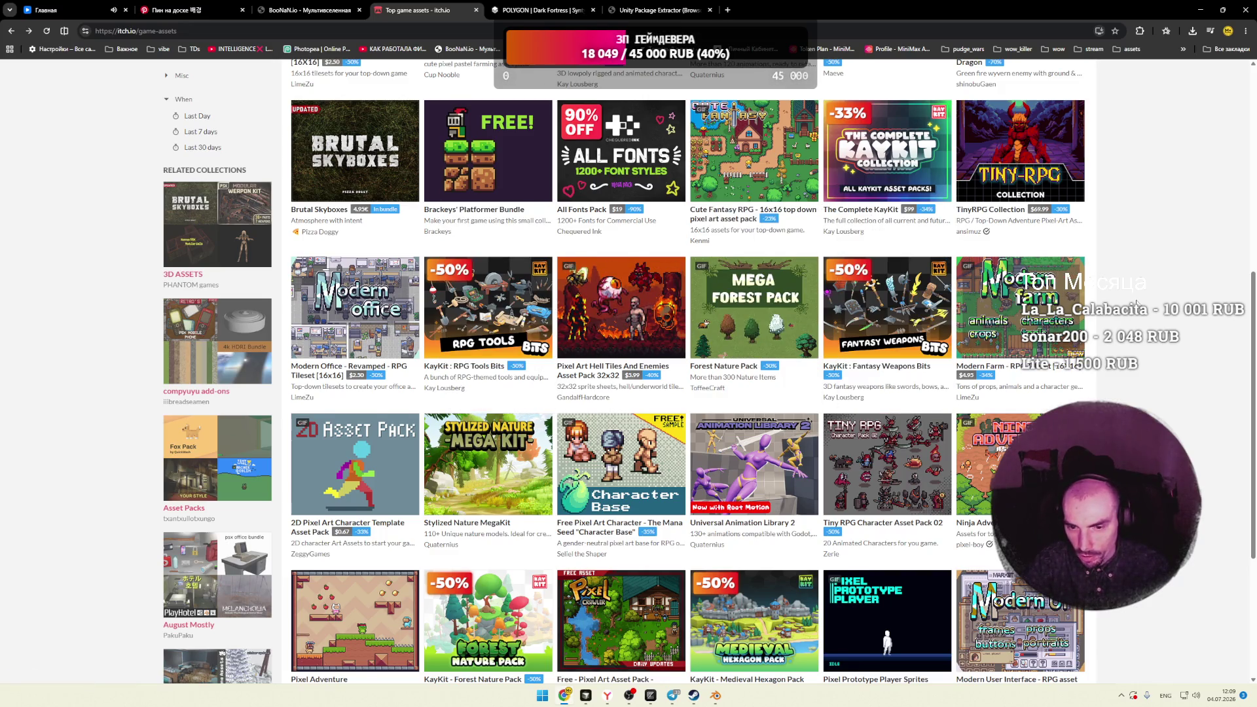
pyautogui.scroll(-3, 957, 307)
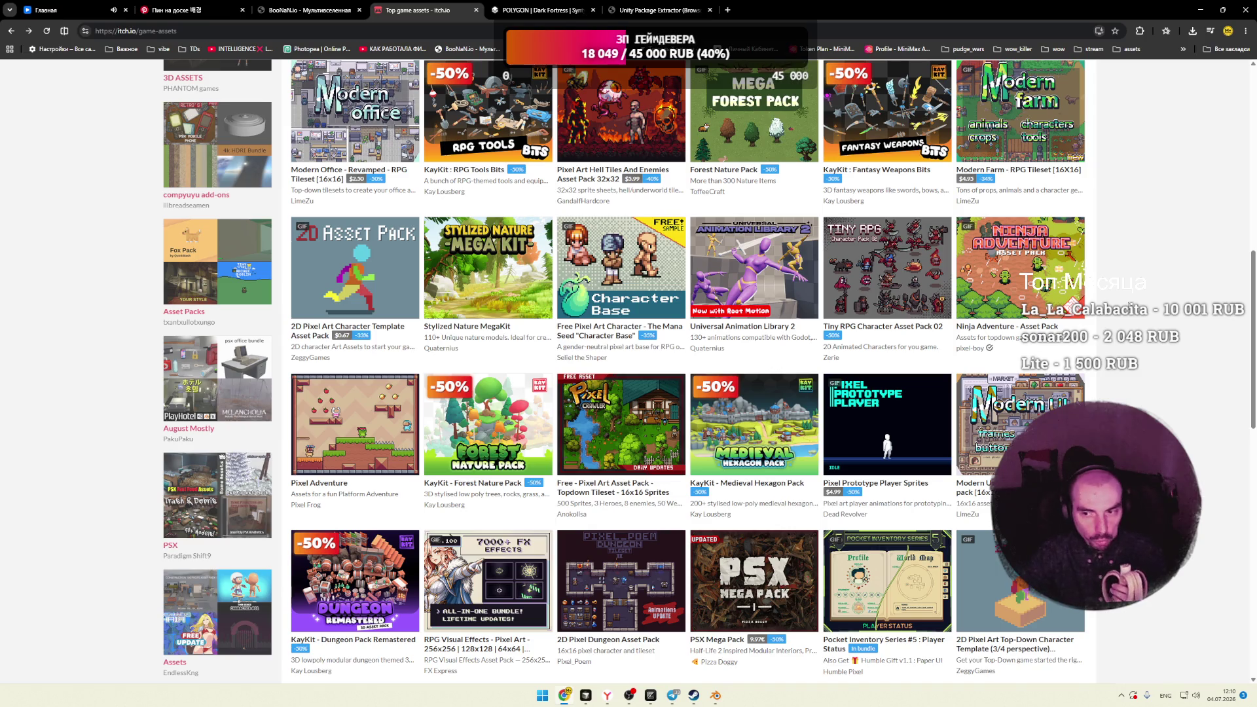
pyautogui.scroll(-5, 1135, 317)
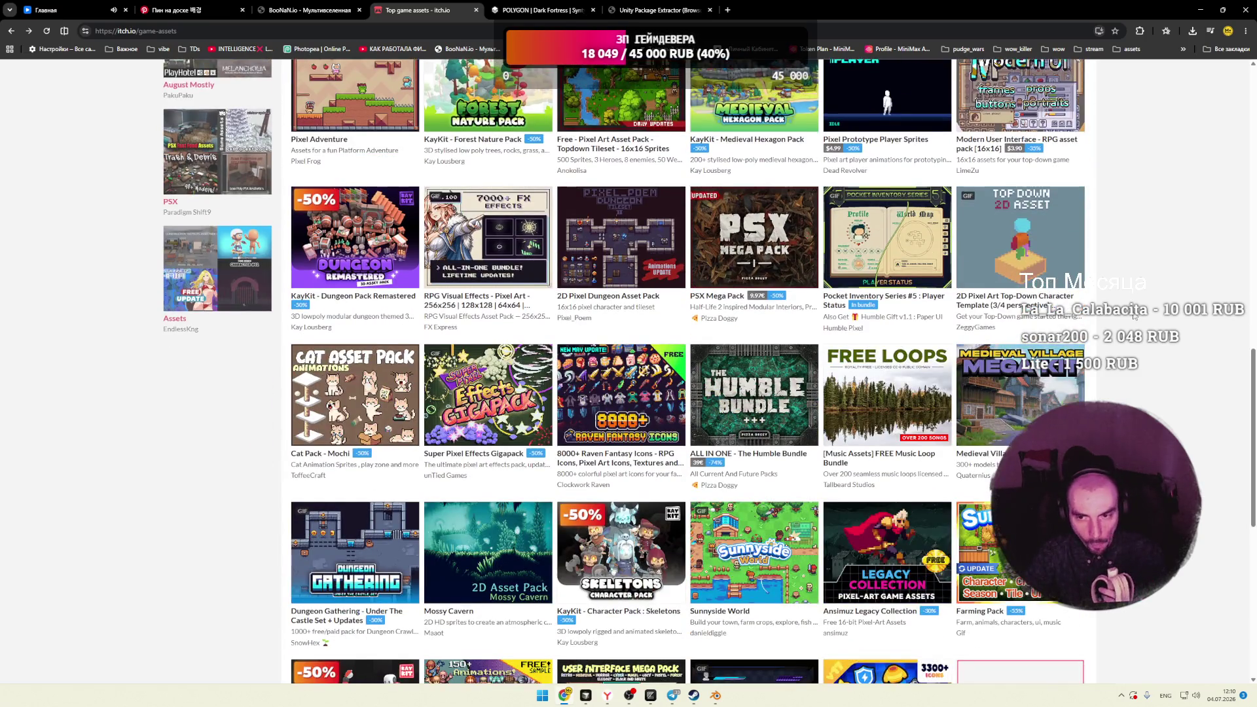
pyautogui.scroll(-1, 1134, 317)
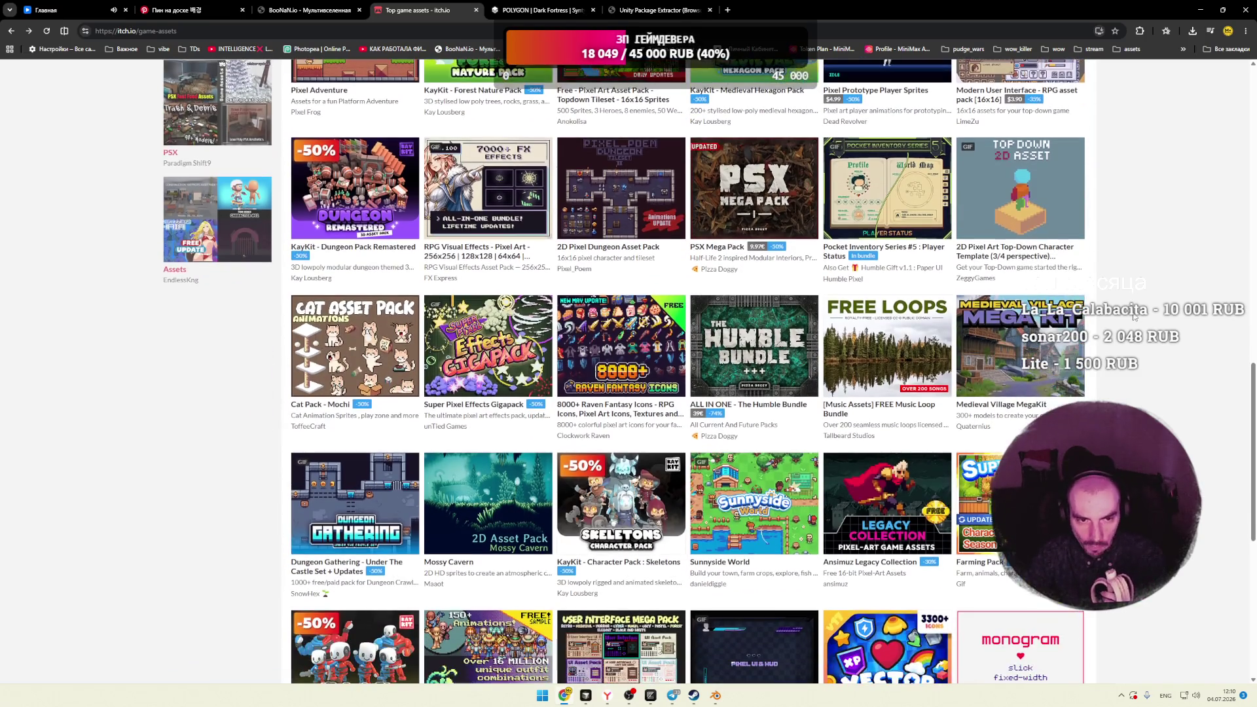
pyautogui.middleClick(625, 226)
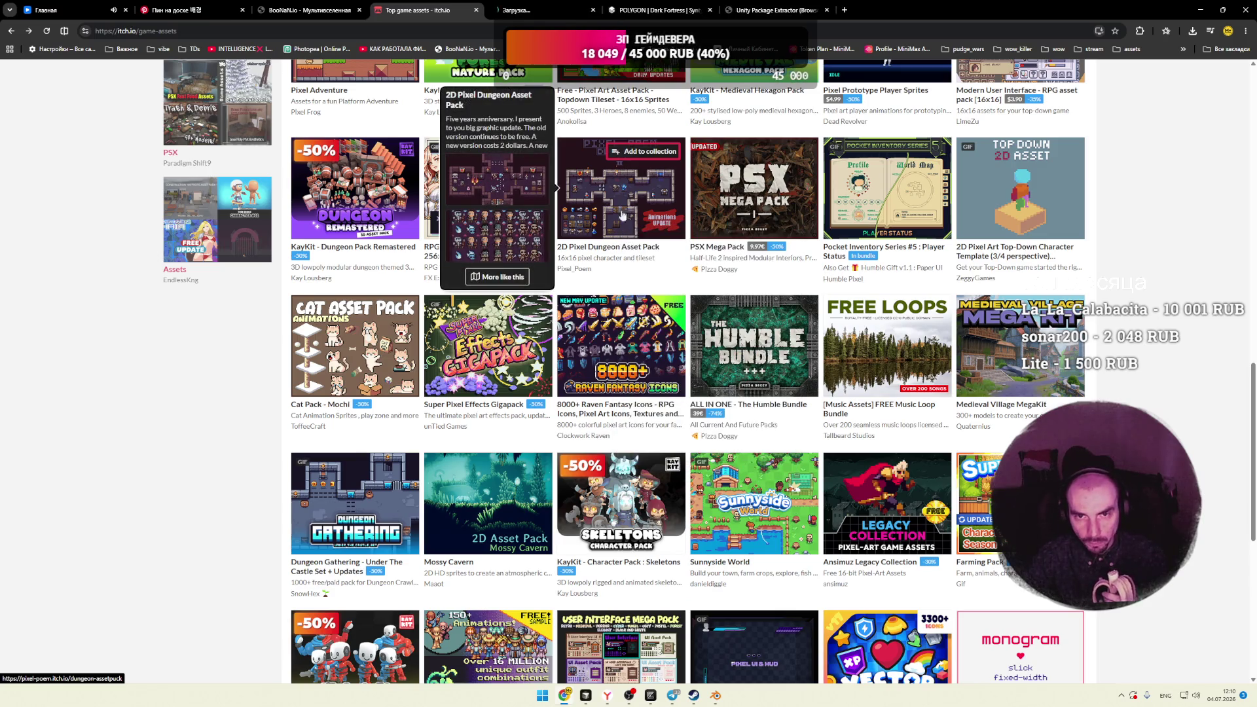
# Step: View the 2D Pixel Dungeon Asset Pack page and enlarge its dungeon screenshot
pyautogui.hotkey('ctrl', 'Tab')
pyautogui.click(835, 331)
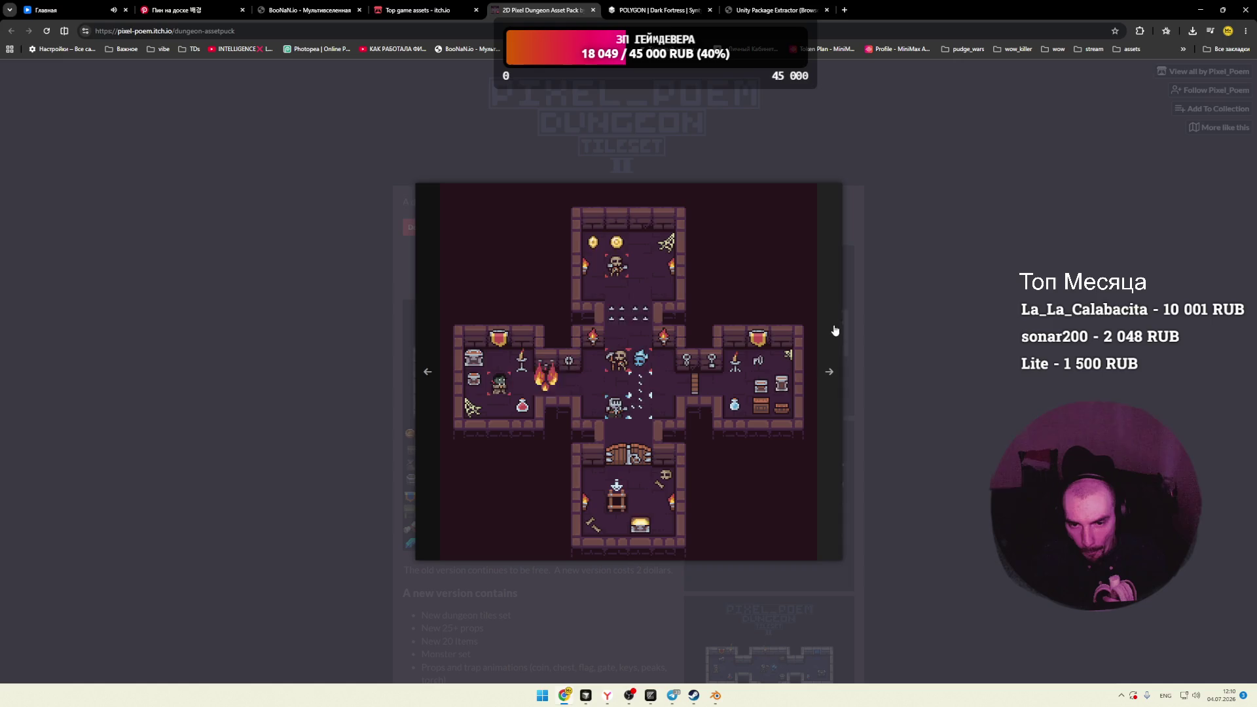
pyautogui.click(974, 319)
# Step: Close the pack's tab and resume scrolling the Top game assets listing
pyautogui.click(448, 11)
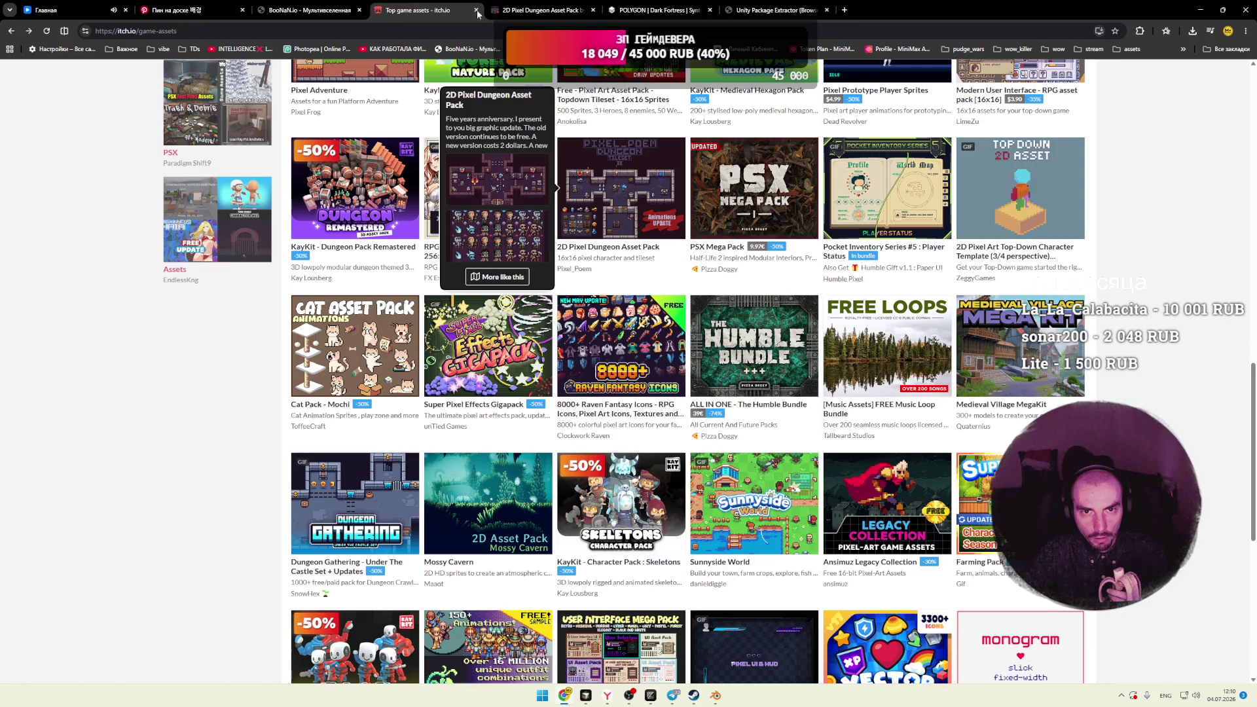
pyautogui.click(593, 10)
pyautogui.scroll(-4, 225, 365)
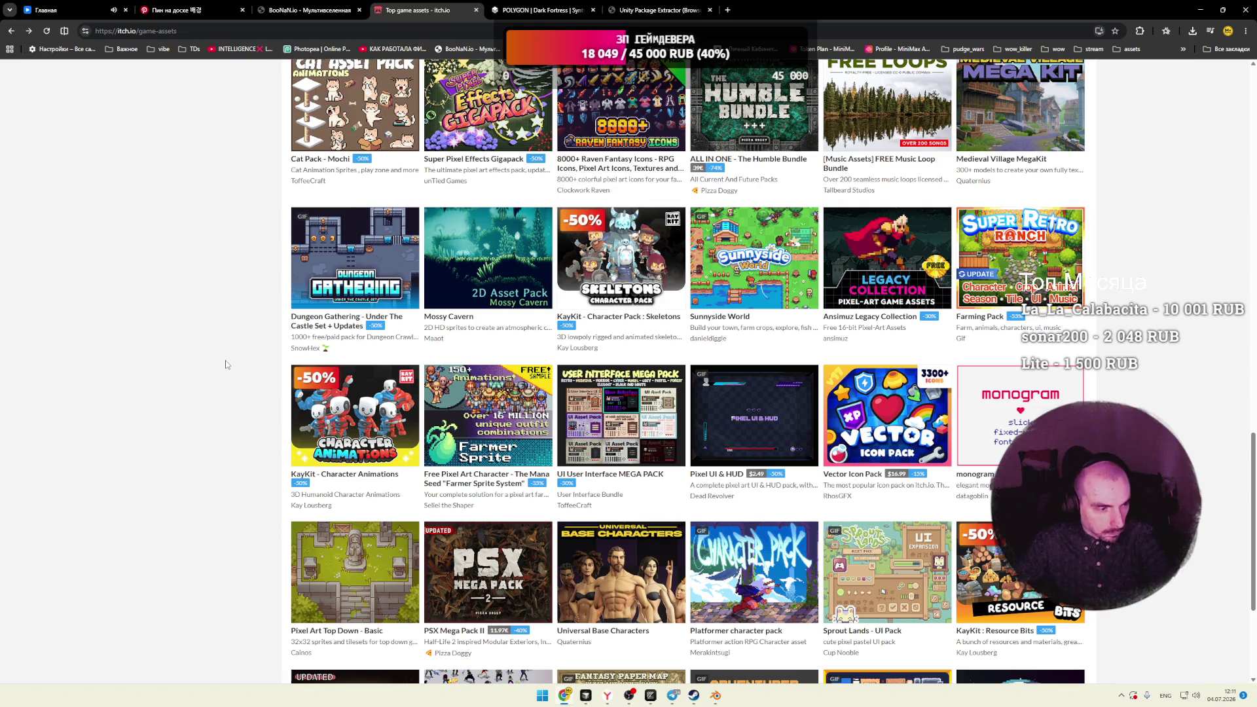
pyautogui.moveTo(404, 317); pyautogui.dragTo(211, 322)
pyautogui.scroll(-3, 212, 324)
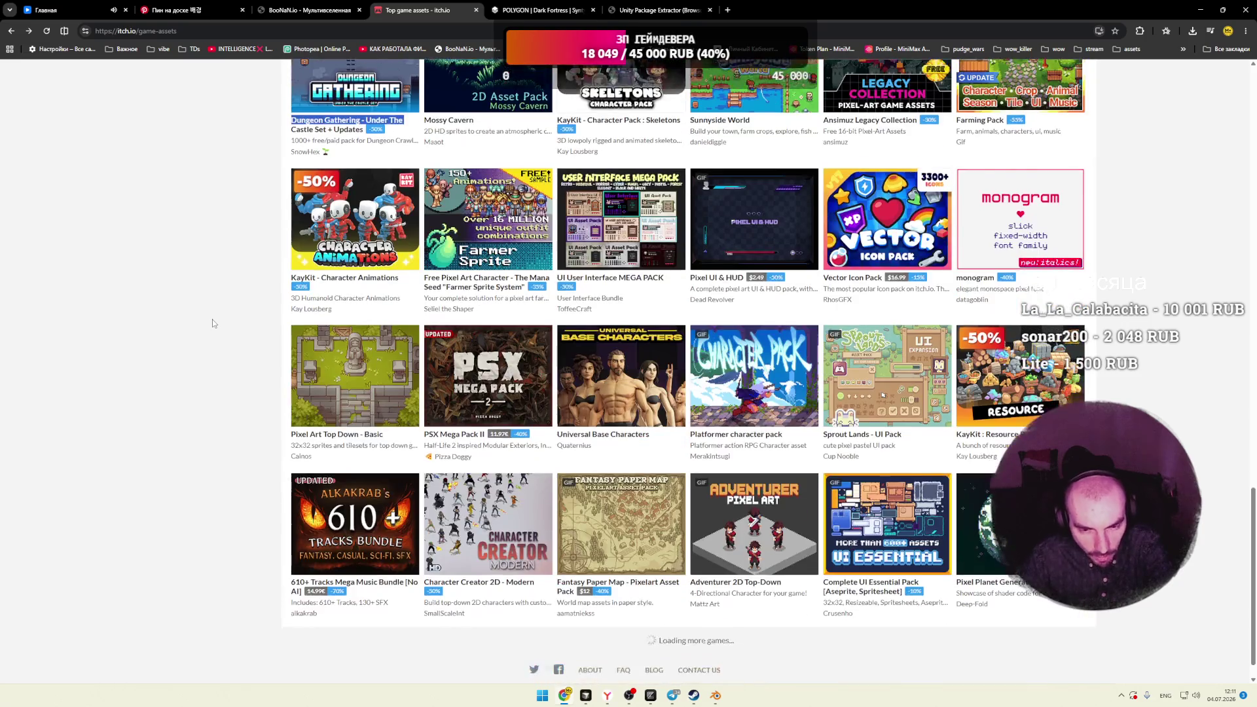
pyautogui.click(212, 323)
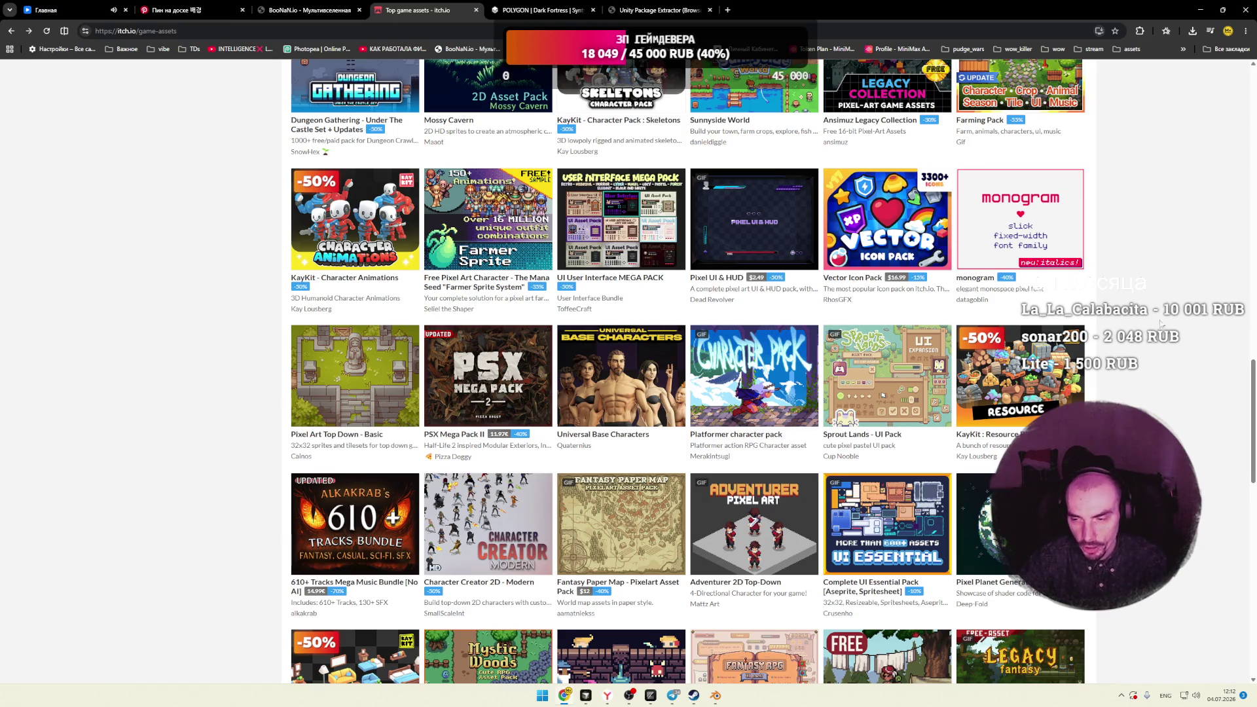
pyautogui.scroll(-5, 1204, 322)
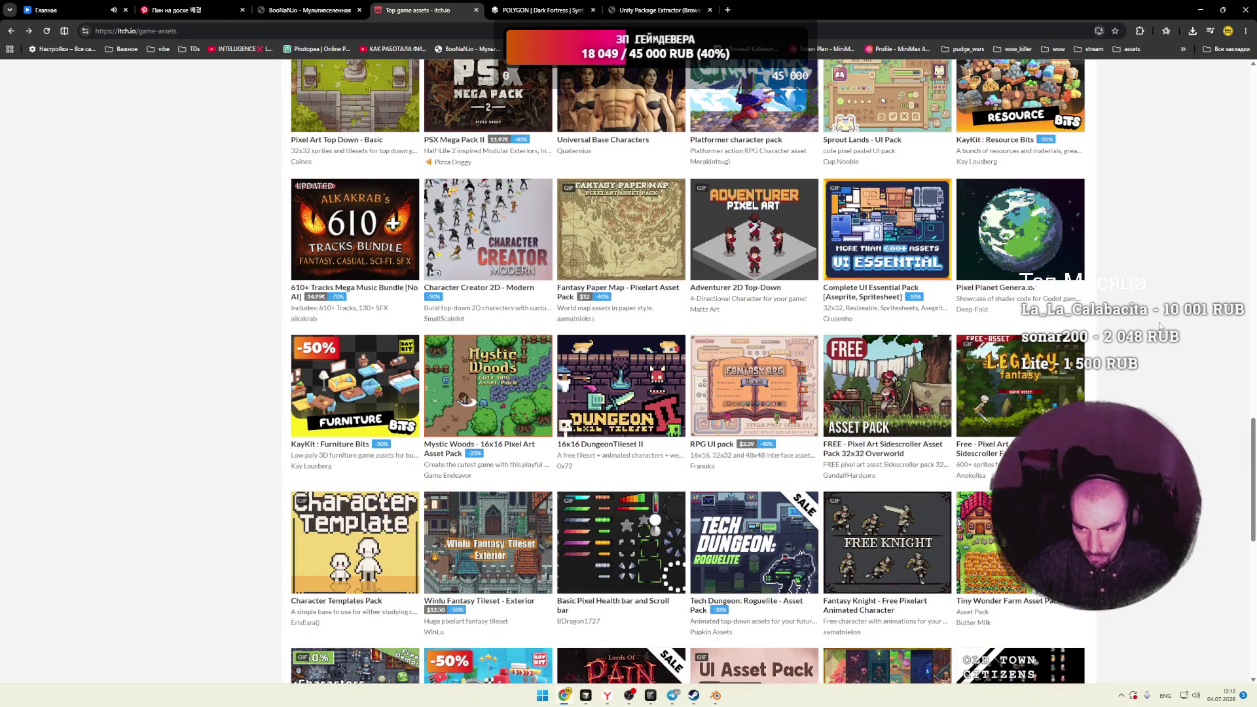
pyautogui.scroll(-2, 1159, 322)
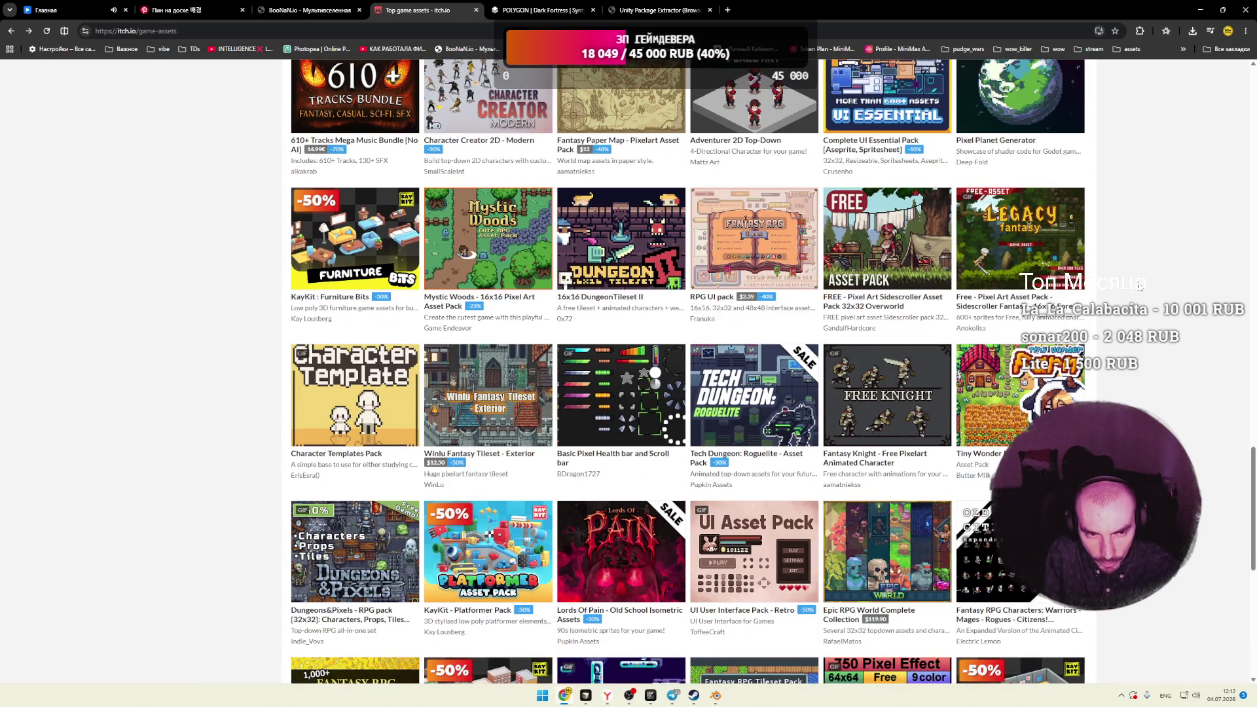
pyautogui.moveTo(312, 238)
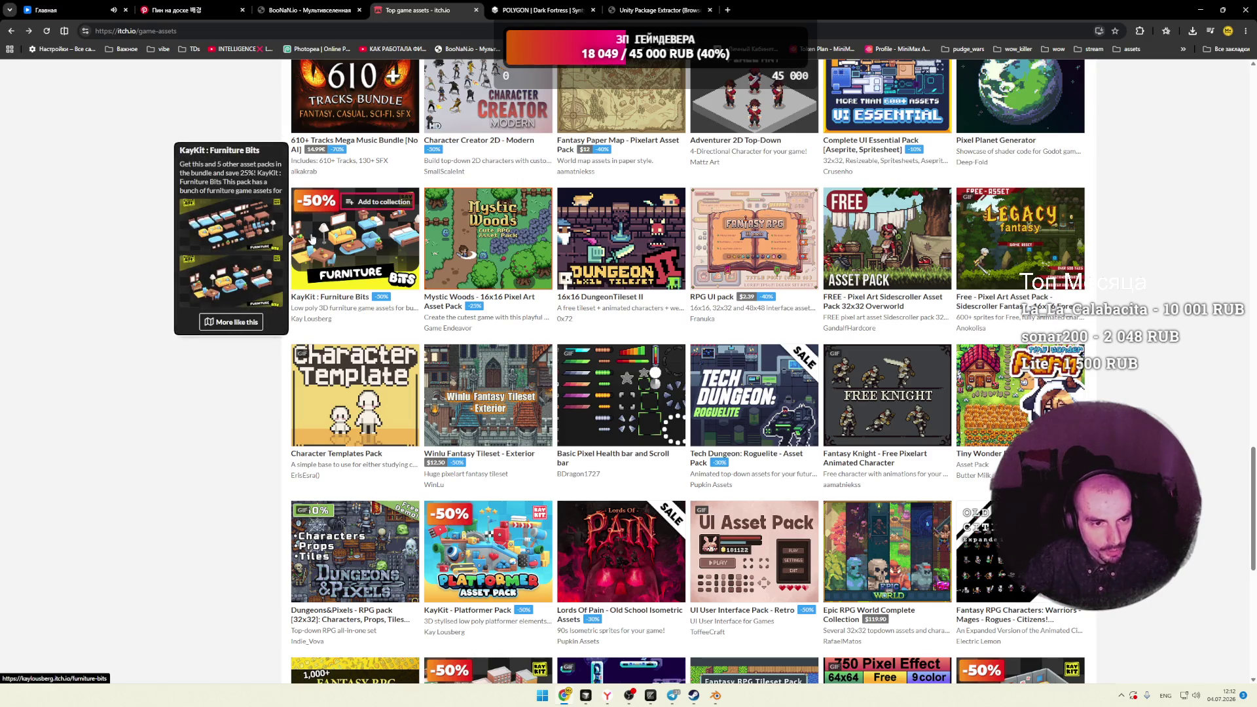
pyautogui.scroll(-4, 343, 242)
pyautogui.moveTo(348, 278)
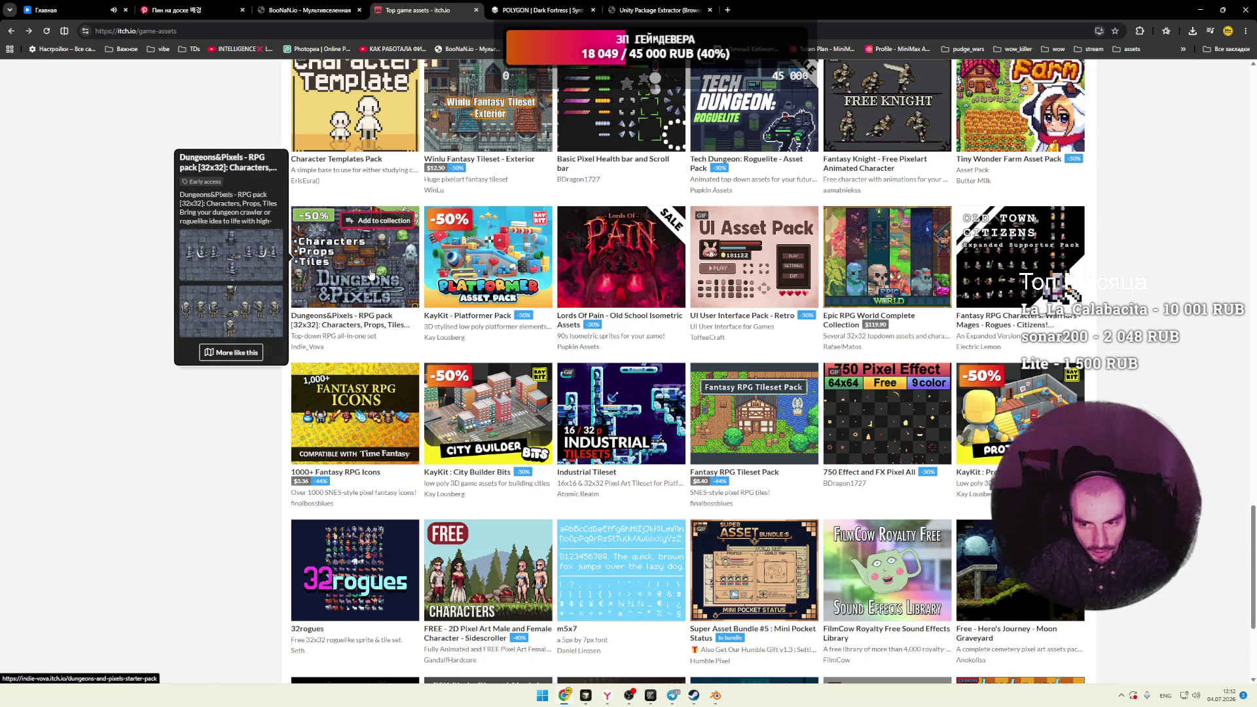
pyautogui.scroll(-2, 371, 274)
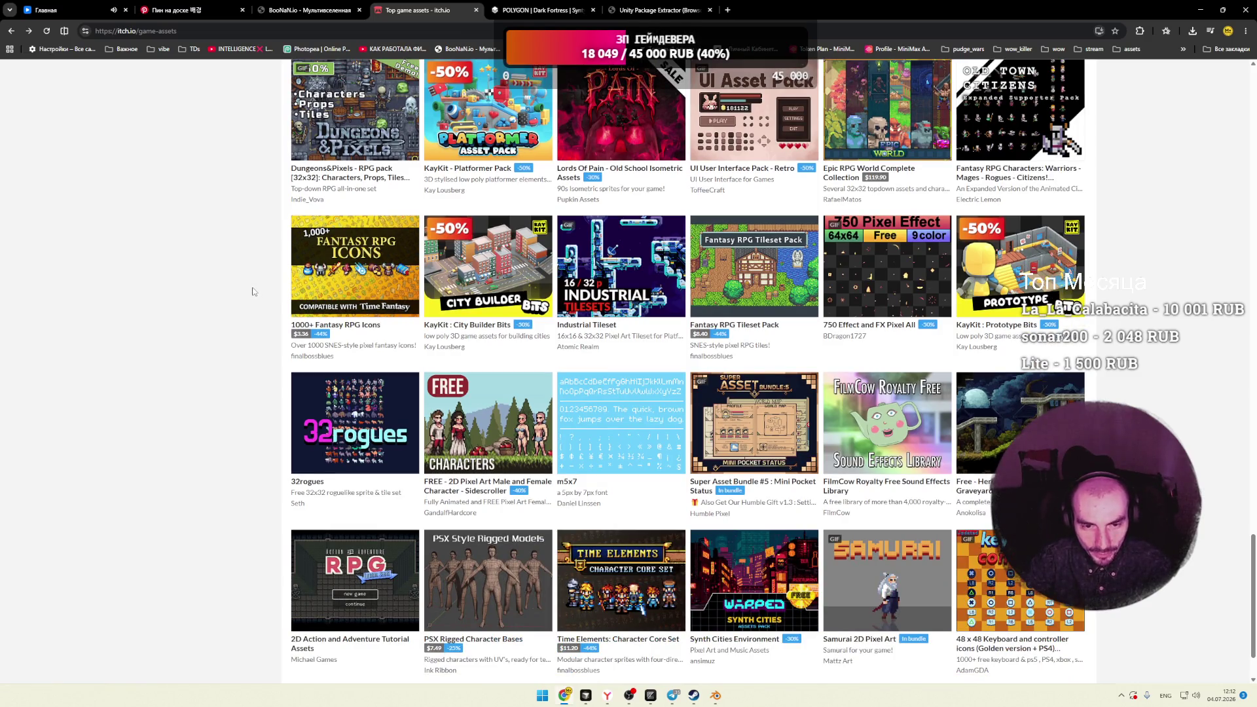
pyautogui.scroll(-4, 254, 291)
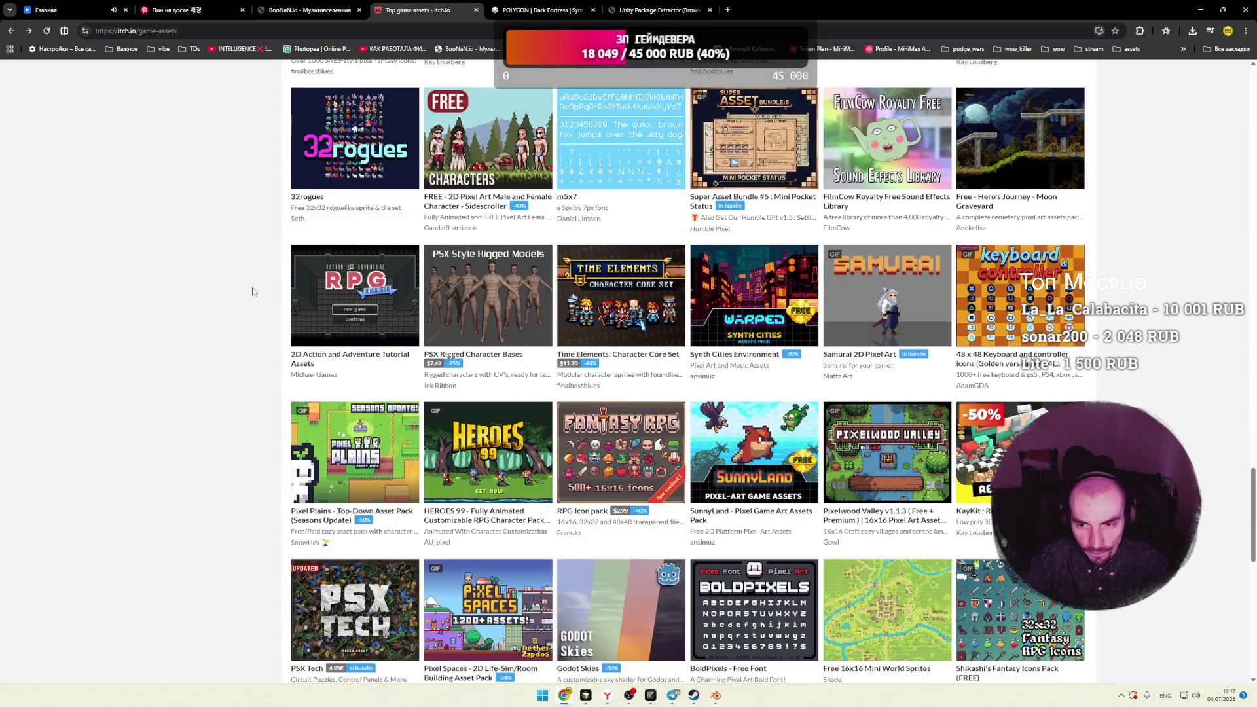
pyautogui.scroll(-2, 254, 291)
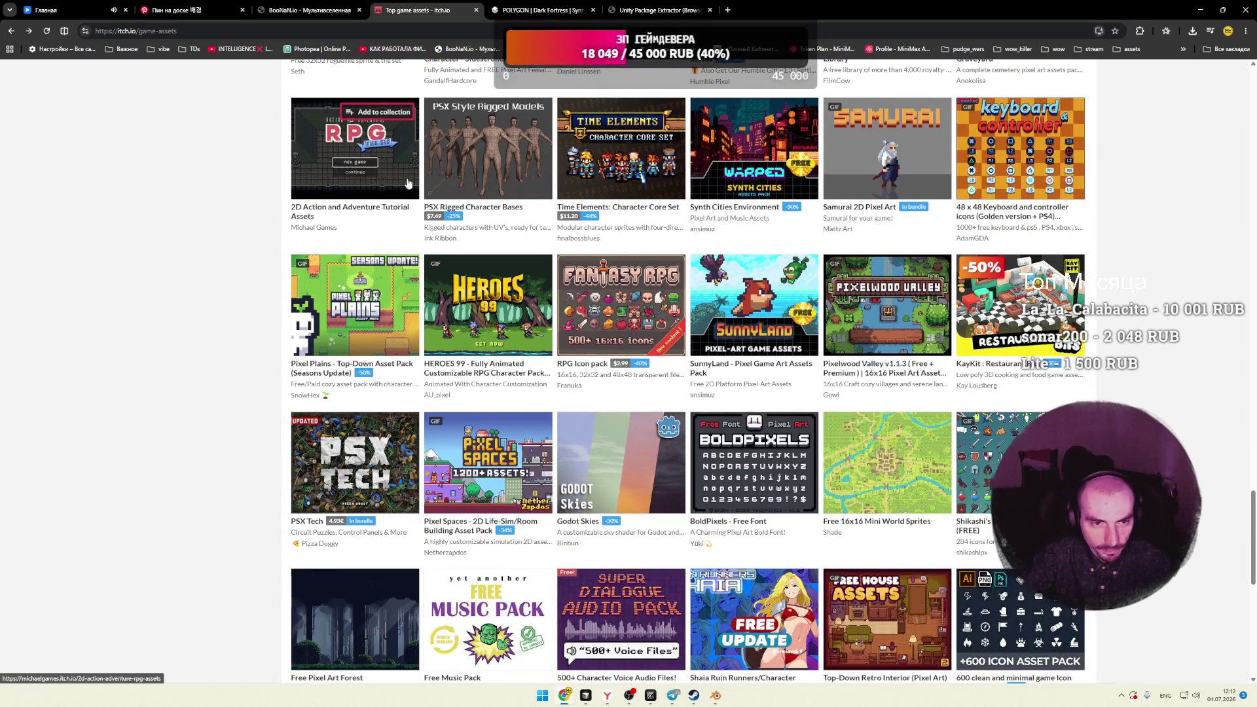
pyautogui.moveTo(325, 317)
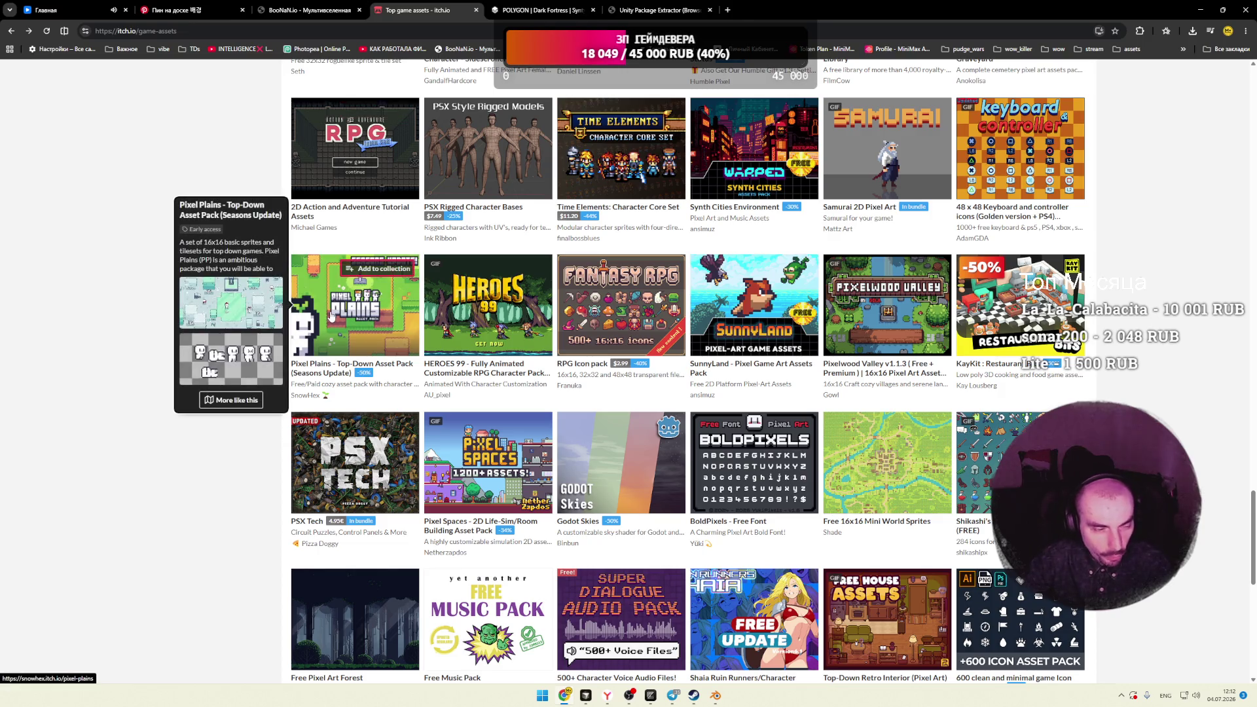
pyautogui.moveTo(485, 308)
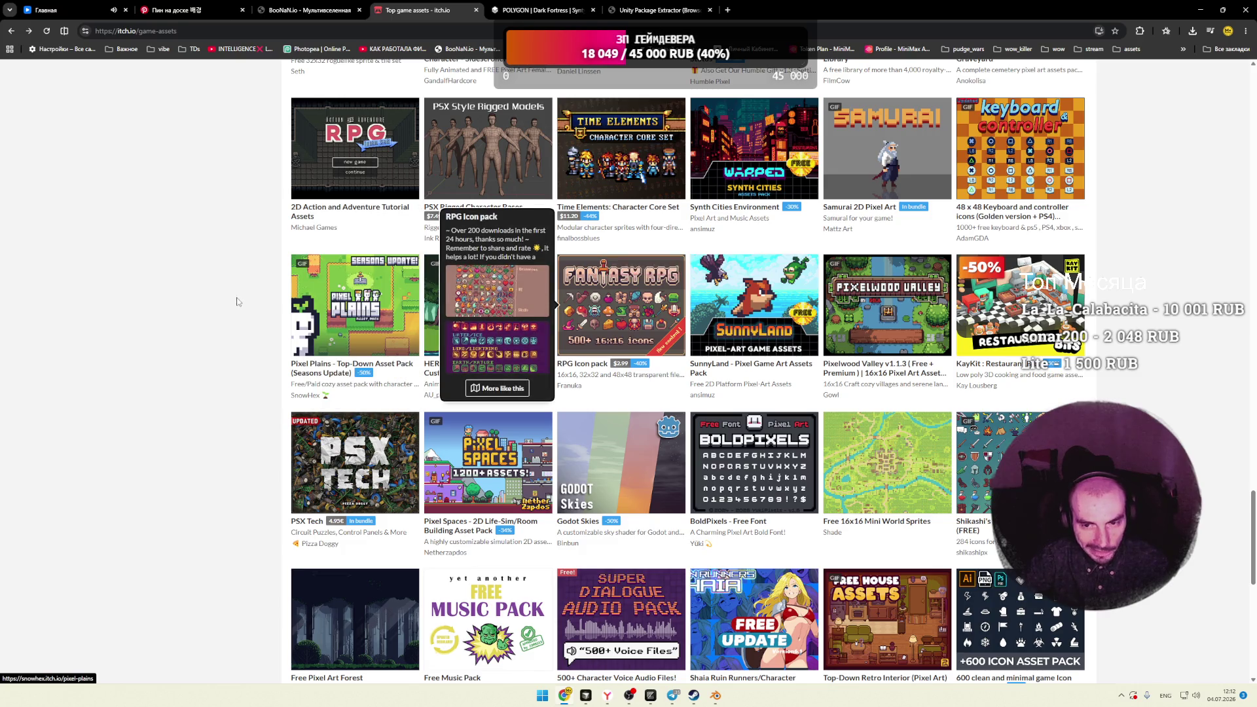
pyautogui.moveTo(880, 317)
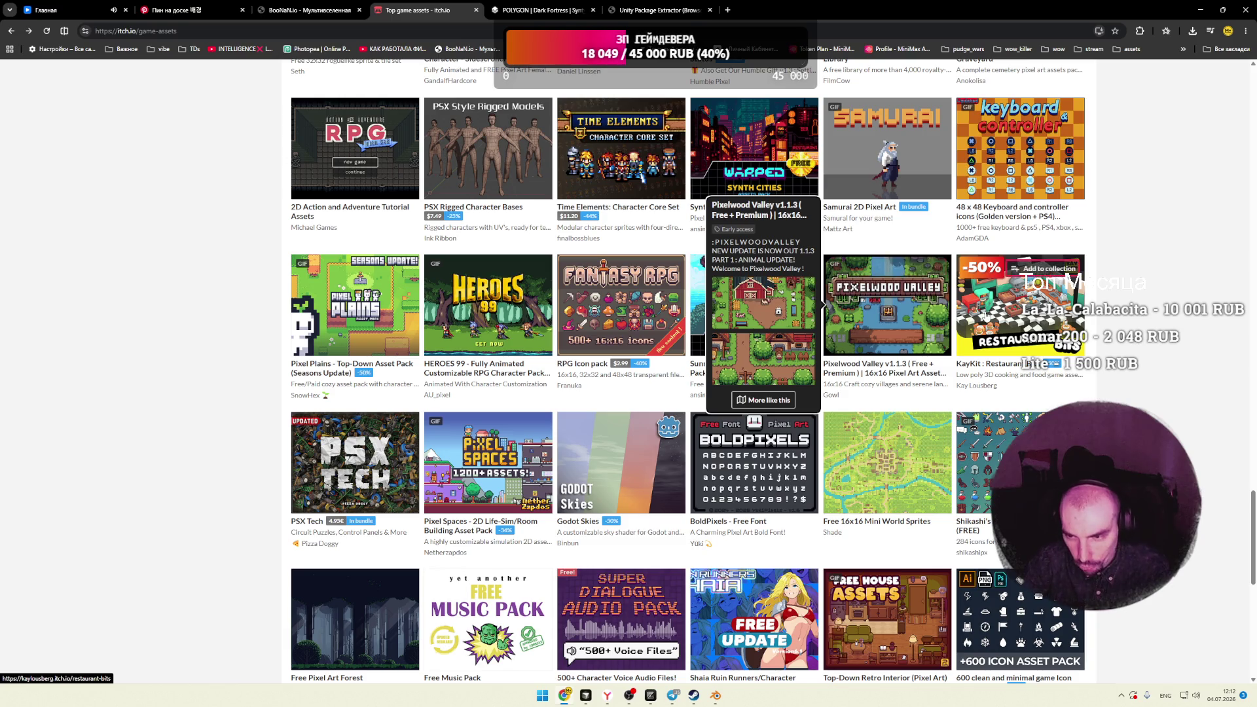
pyautogui.scroll(-3, 375, 313)
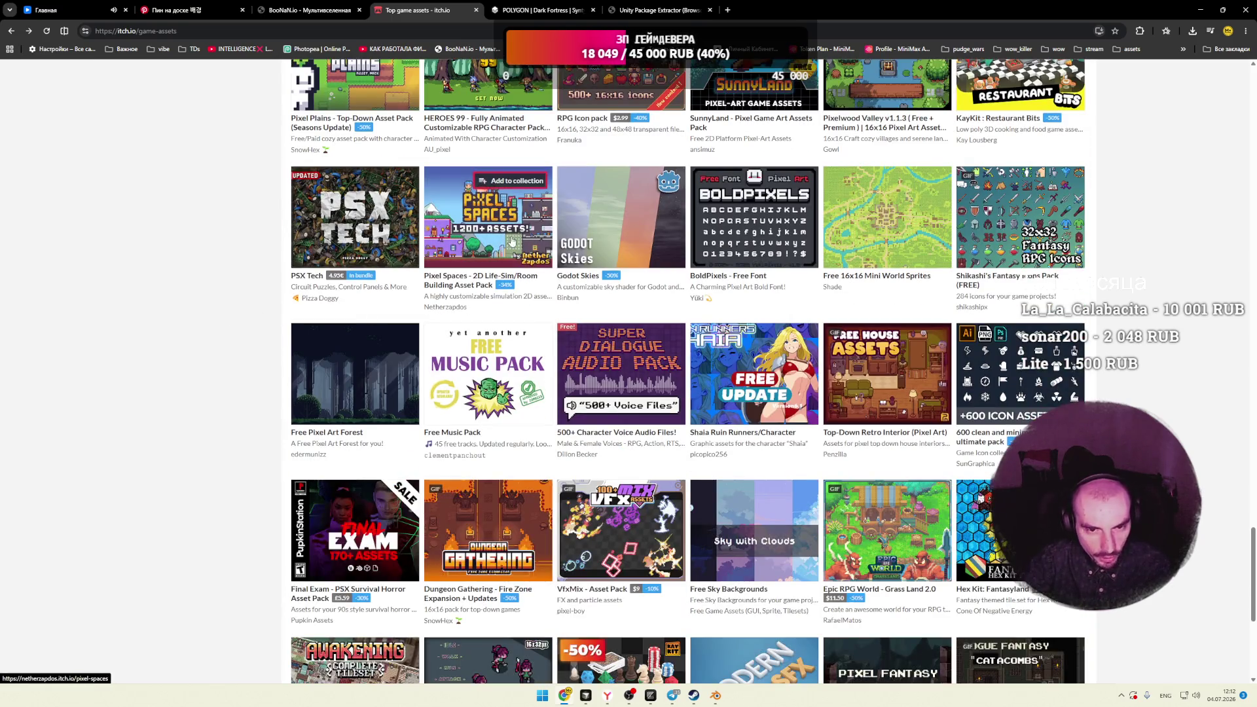
pyautogui.moveTo(602, 234)
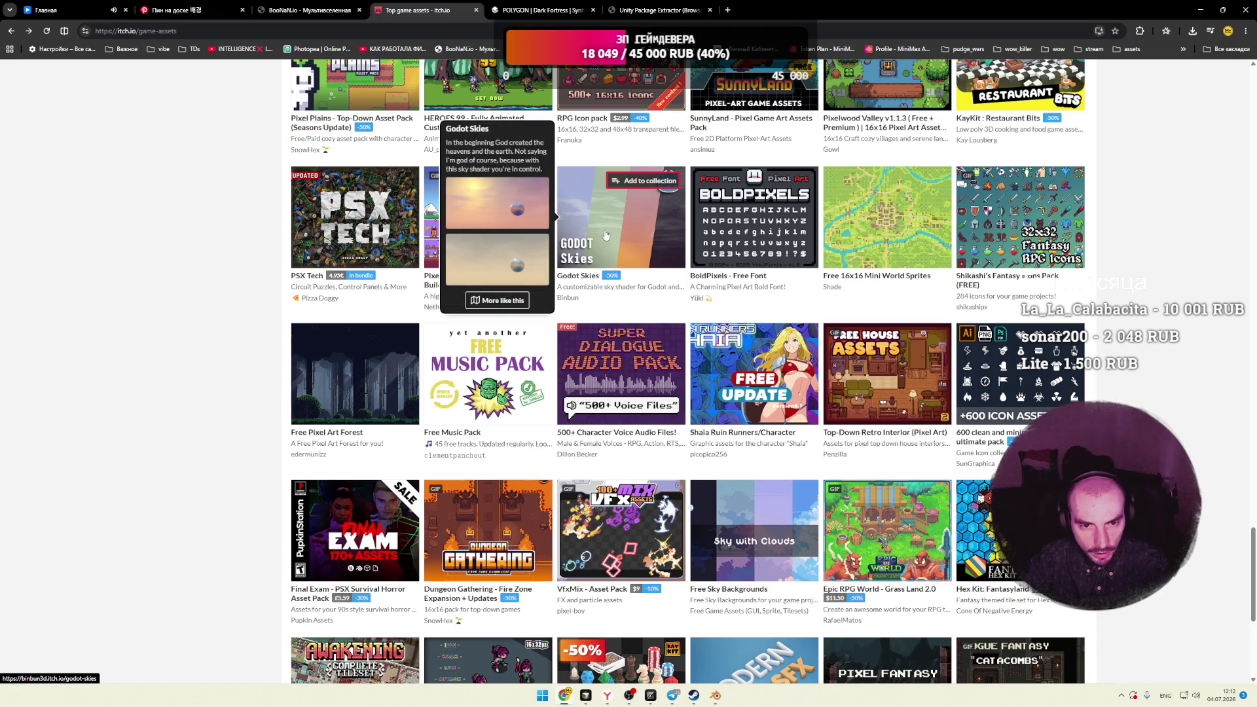
pyautogui.scroll(-1, 630, 247)
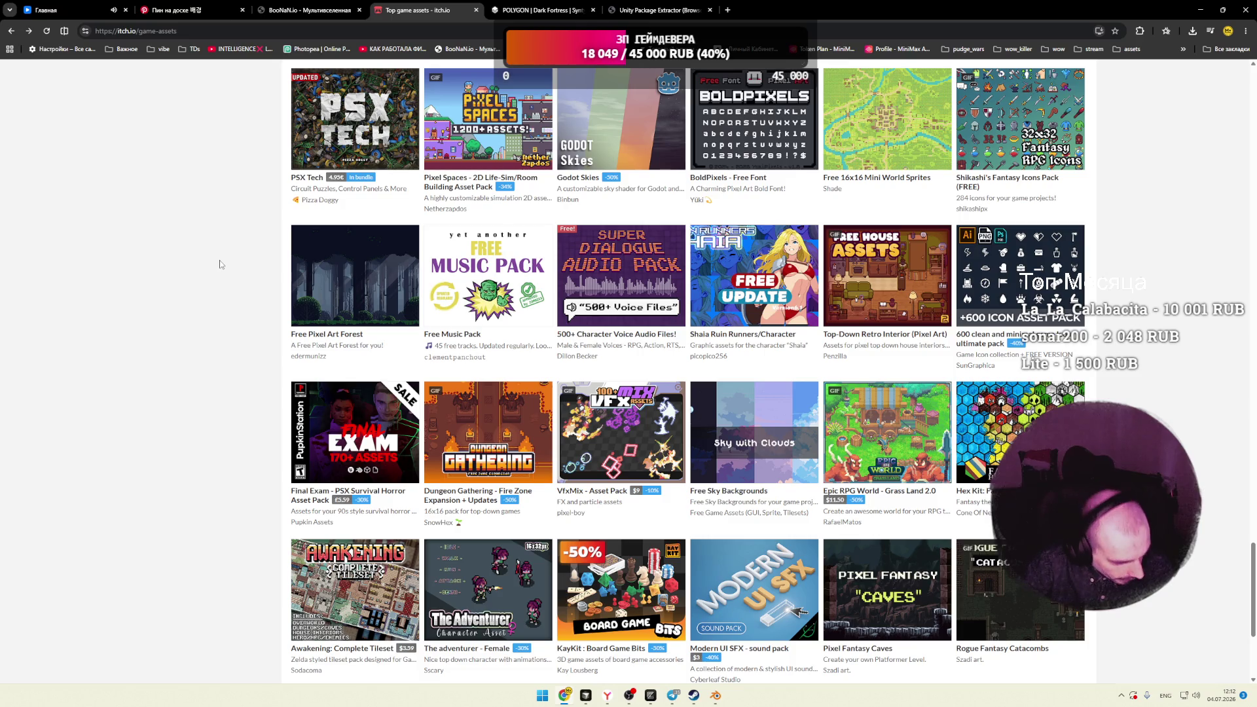
pyautogui.scroll(-1, 221, 264)
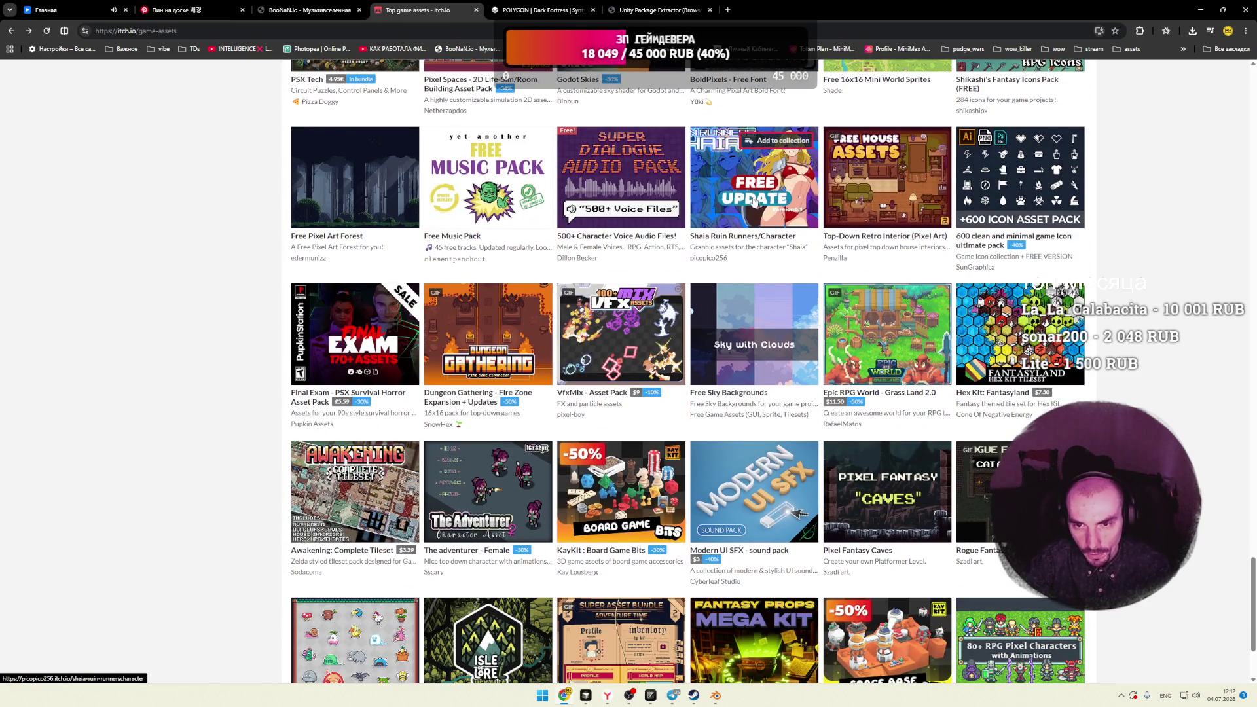
pyautogui.moveTo(740, 199)
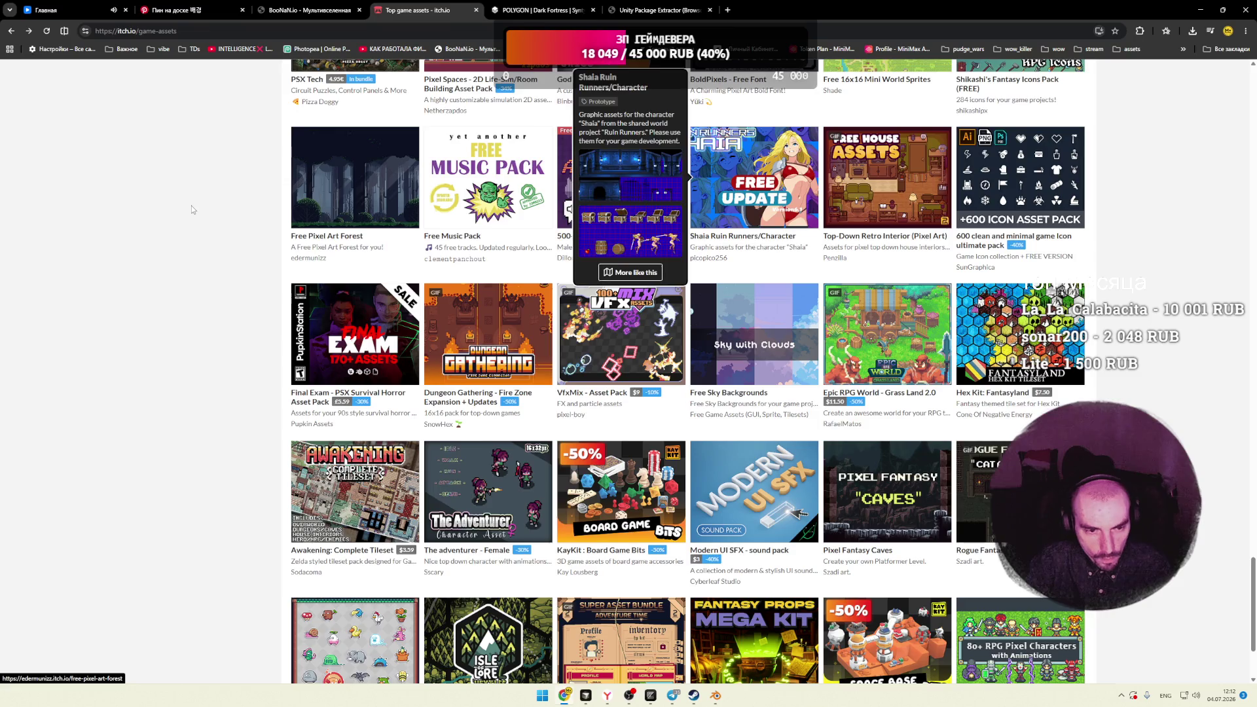
pyautogui.scroll(-1, 728, 200)
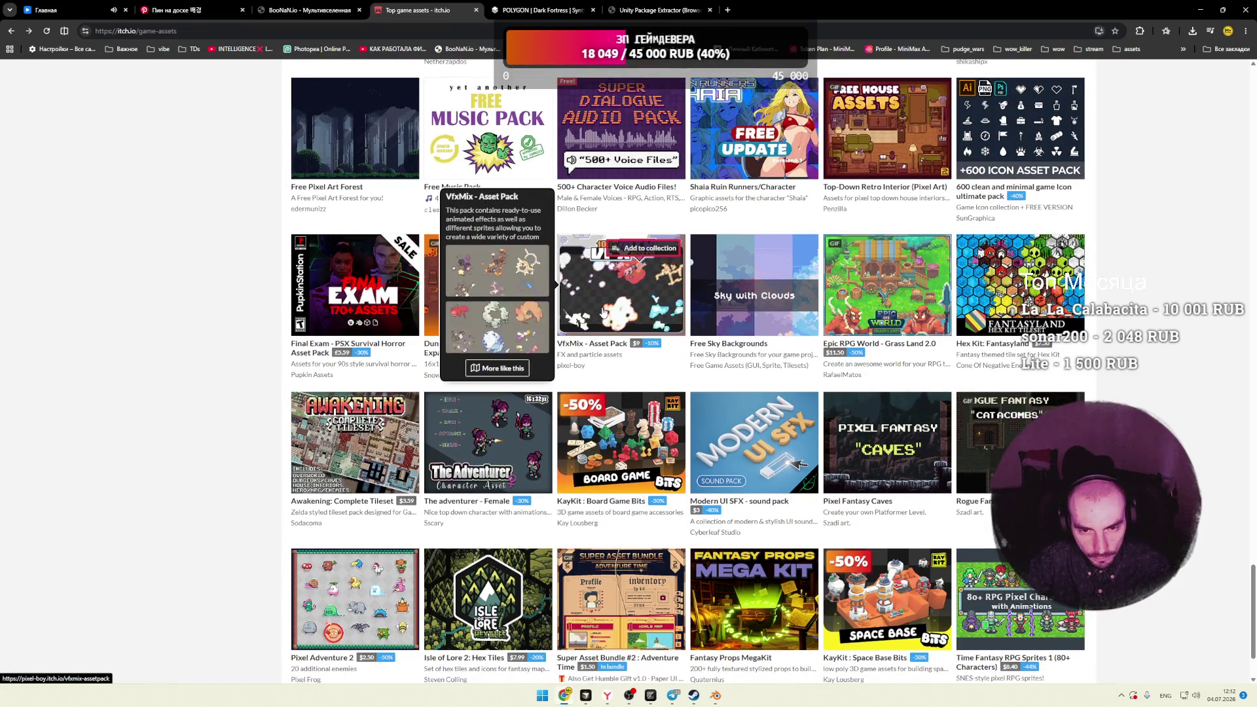
pyautogui.moveTo(887, 288)
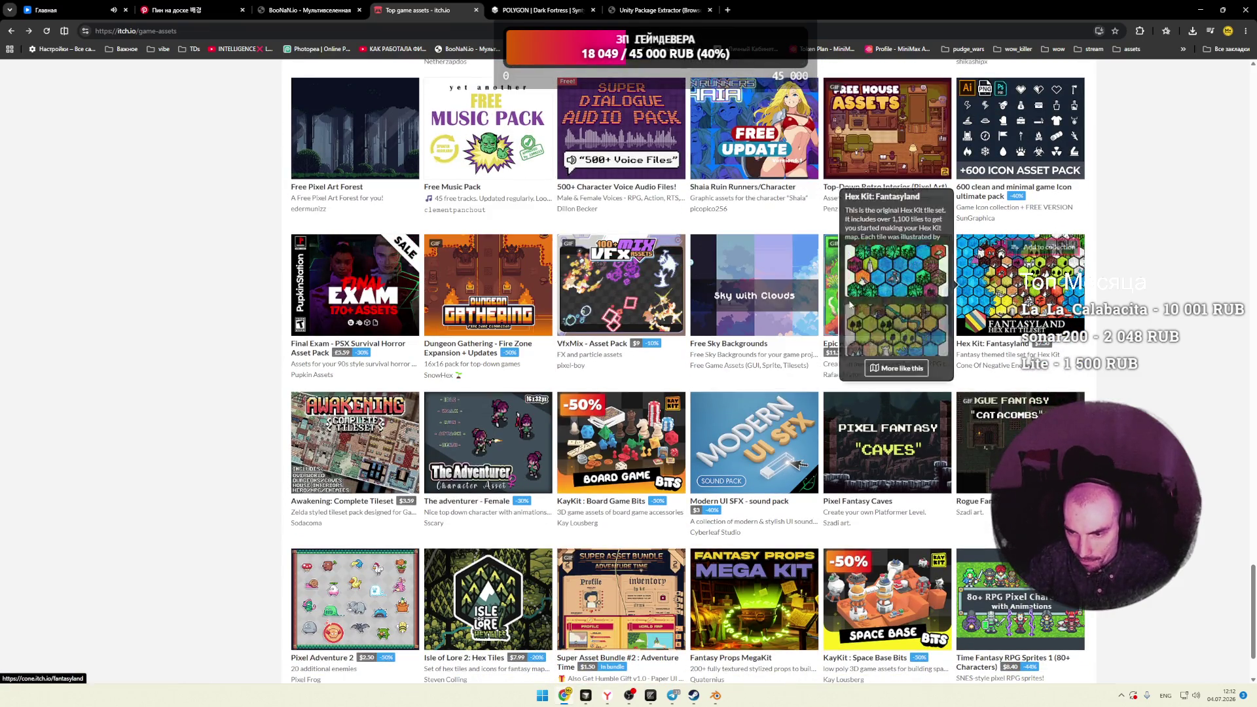
pyautogui.scroll(-2, 720, 294)
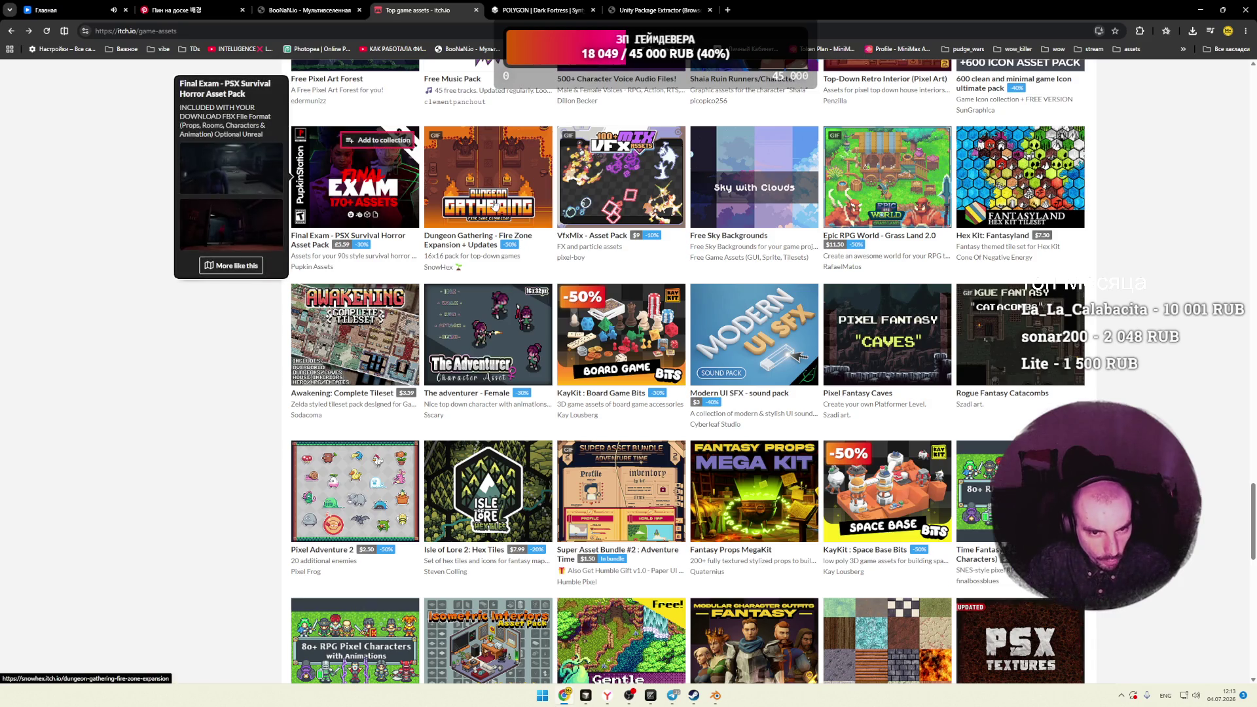
pyautogui.moveTo(495, 208)
pyautogui.scroll(-3, 265, 290)
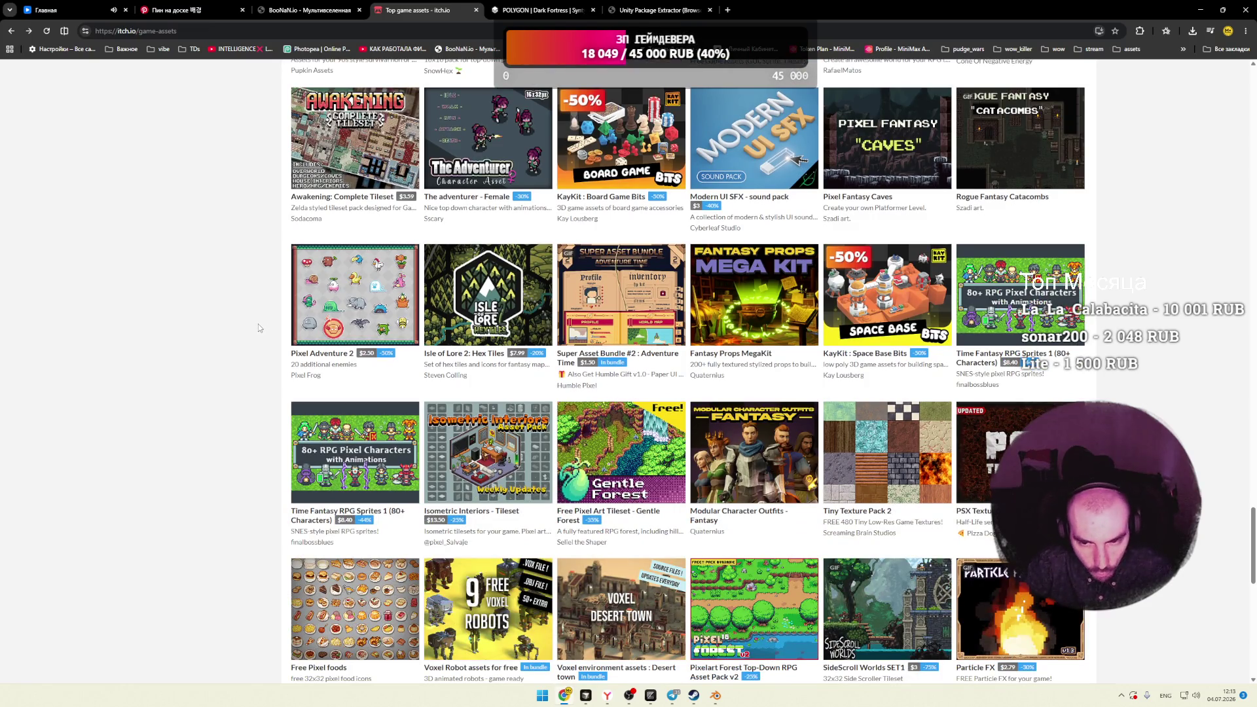
pyautogui.scroll(-1, 258, 325)
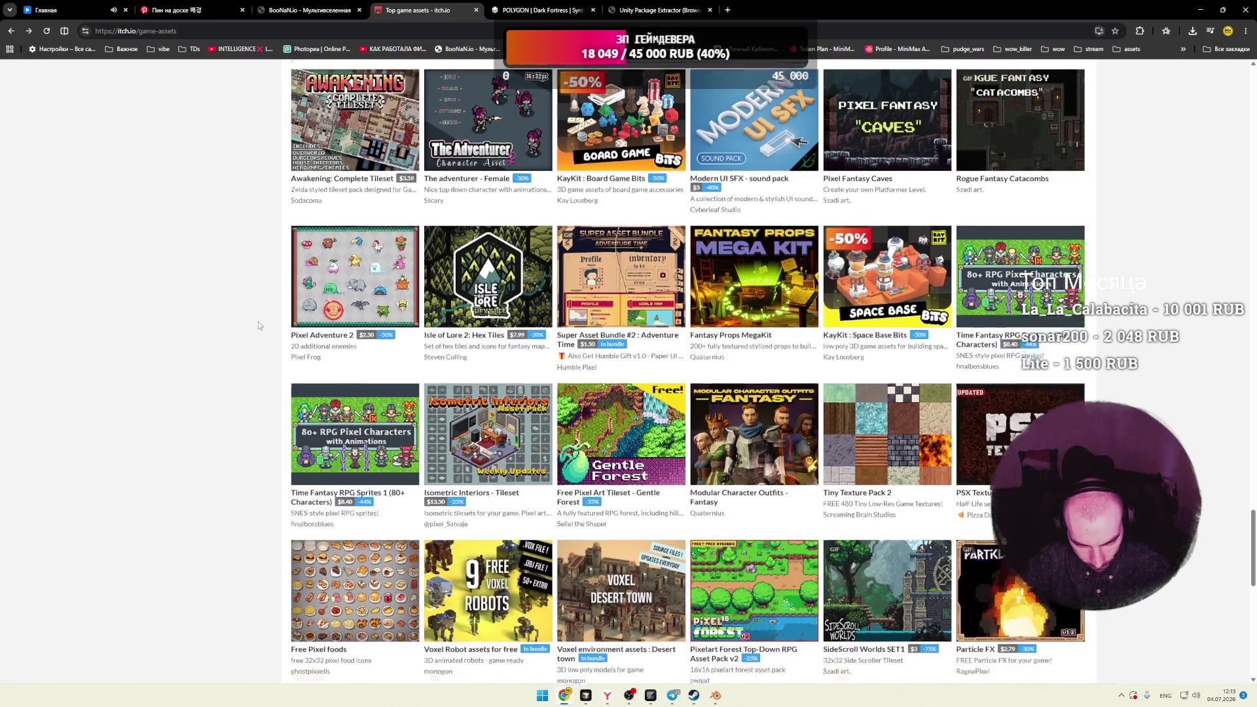
pyautogui.scroll(-1, 845, 285)
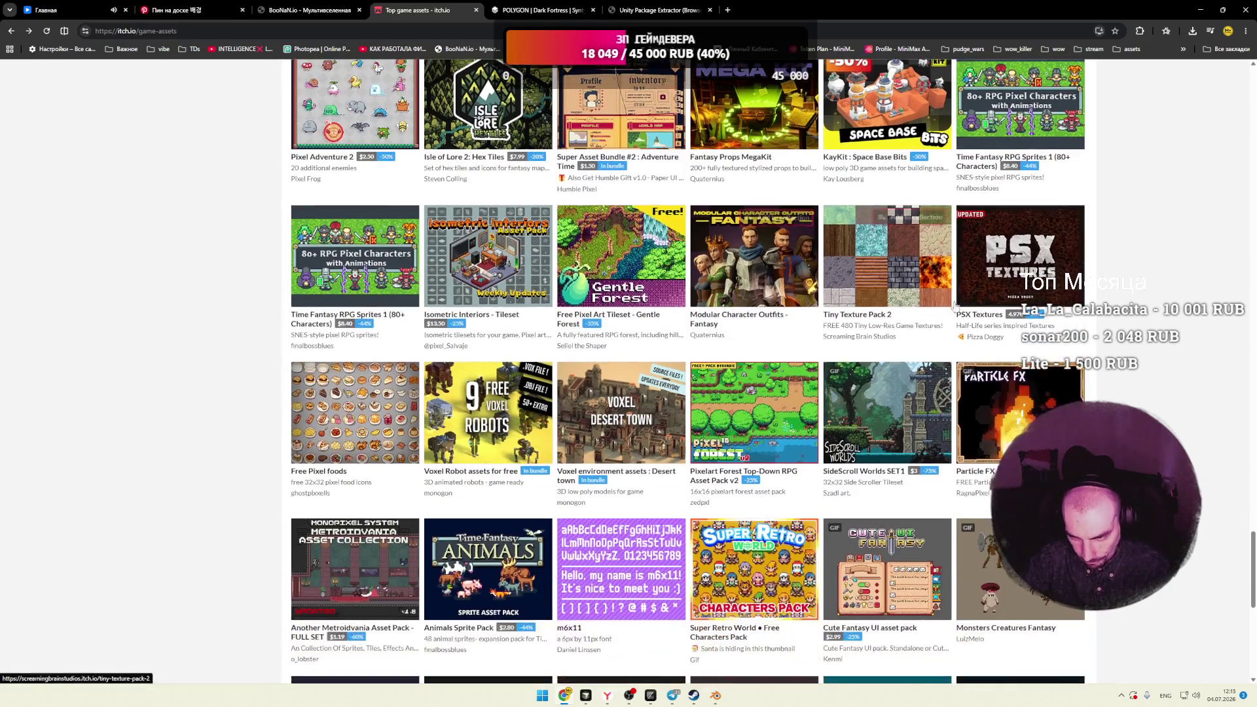
pyautogui.click(994, 339)
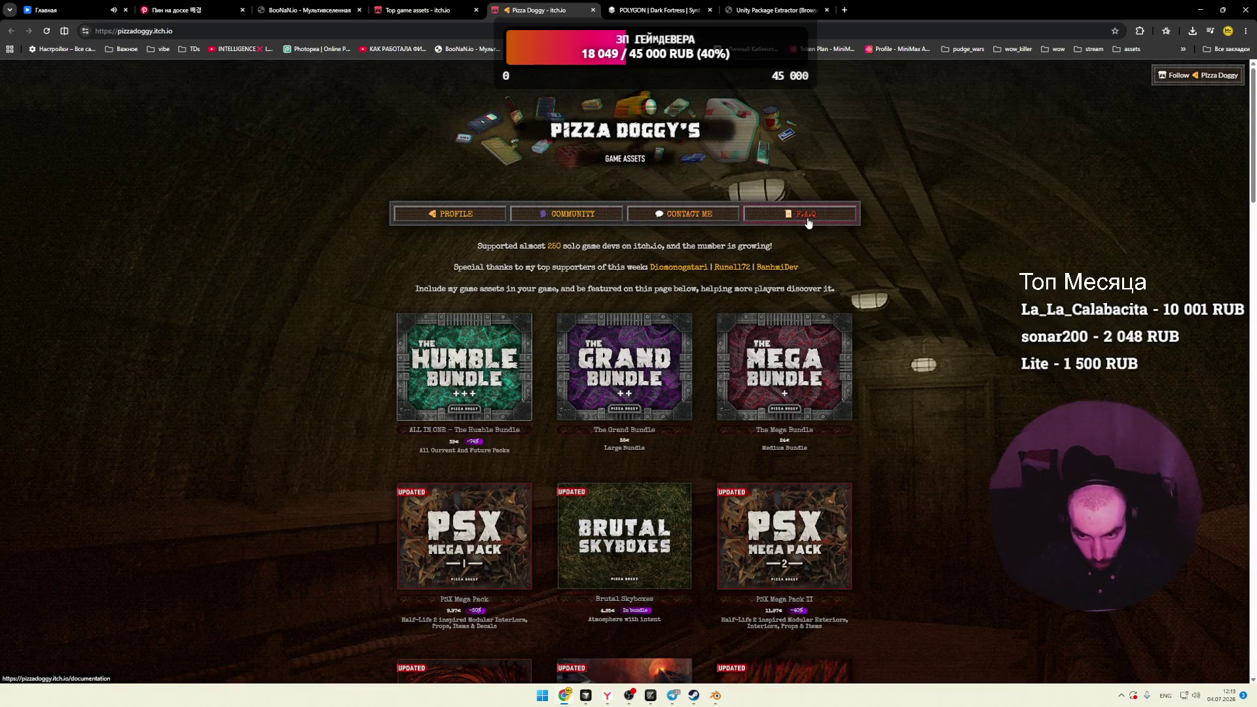
pyautogui.hotkey('ctrl', 'w')
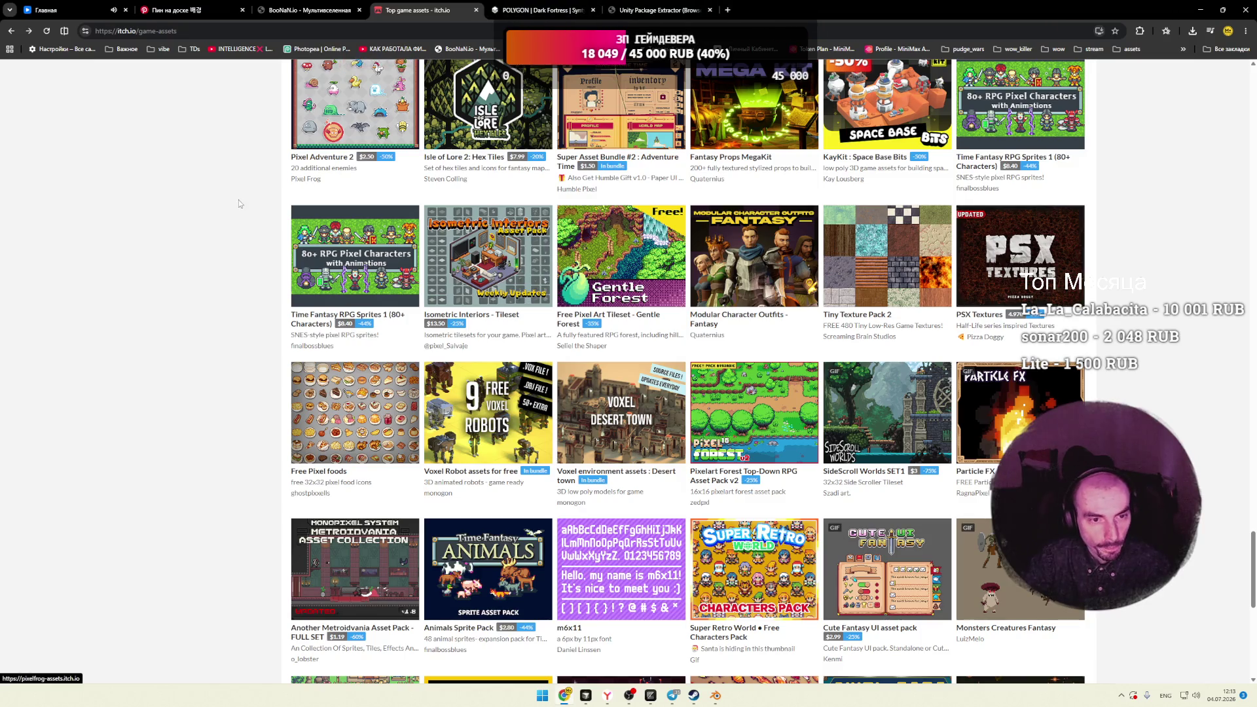
# Step: Scroll down the Game Assets grid, previewing pack tiles
pyautogui.scroll(-2, 242, 198)
pyautogui.moveTo(468, 139)
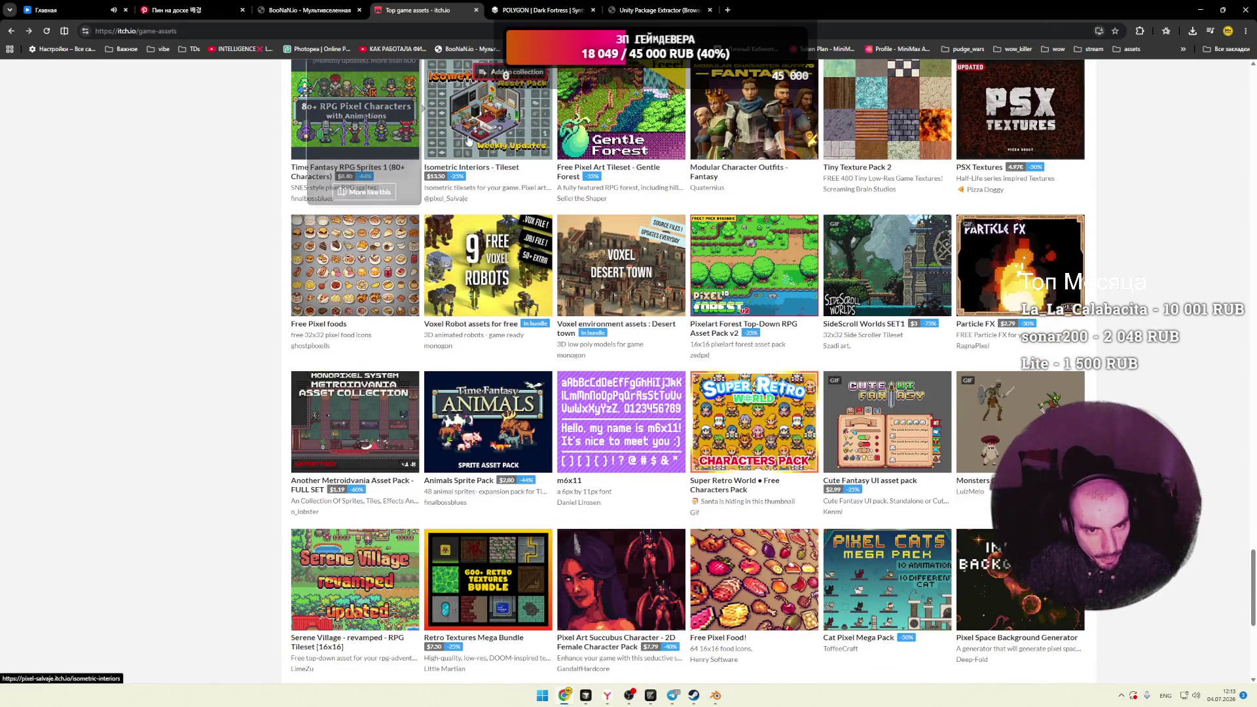
pyautogui.scroll(-1, 191, 210)
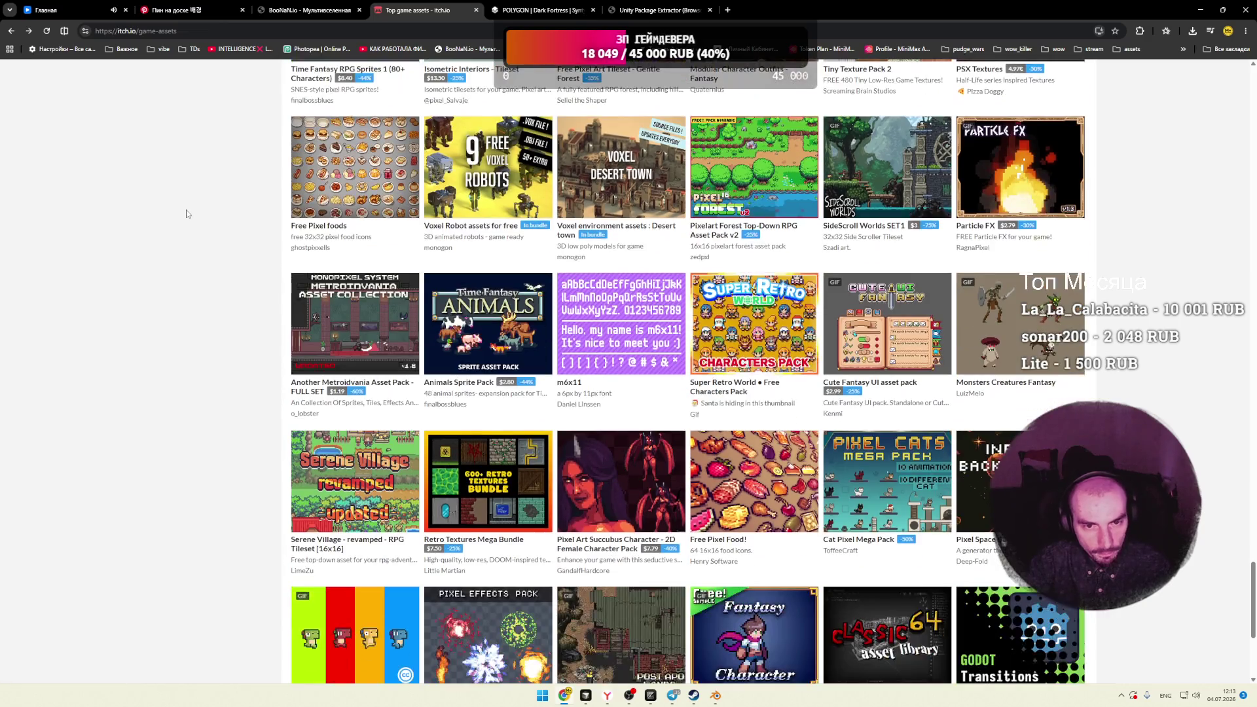
pyautogui.moveTo(320, 201)
pyautogui.scroll(-3, 209, 227)
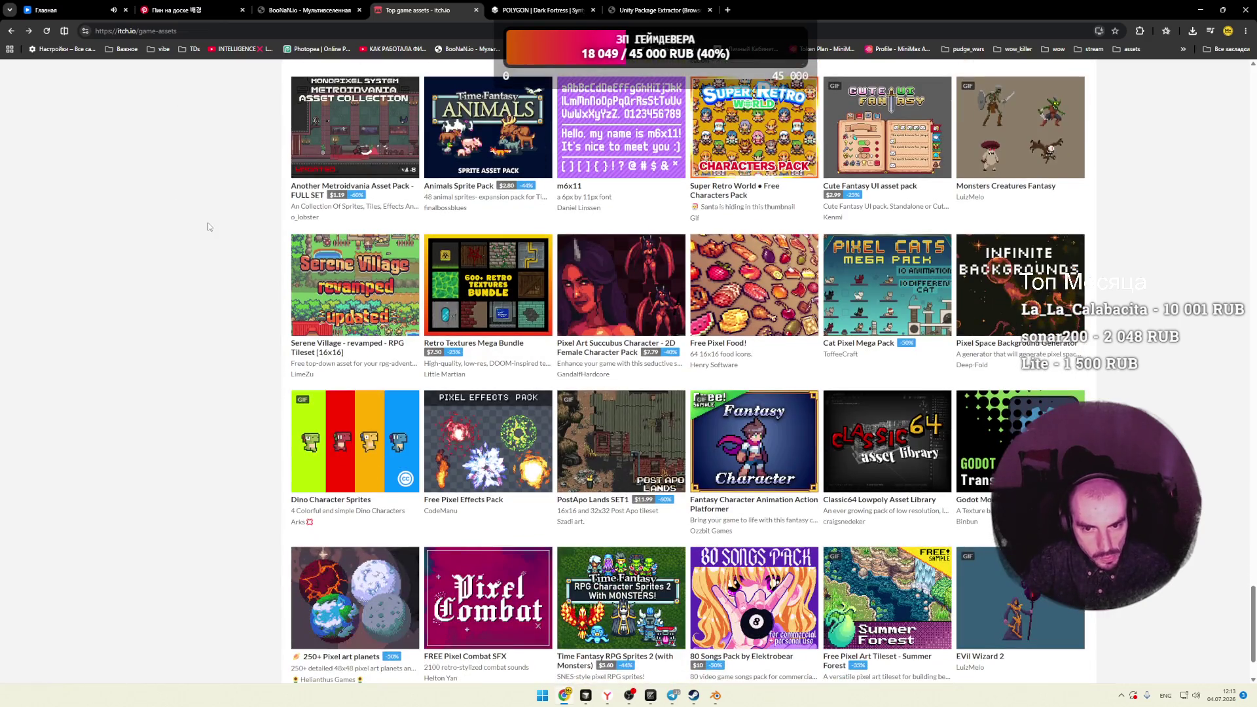
pyautogui.scroll(-1, 210, 225)
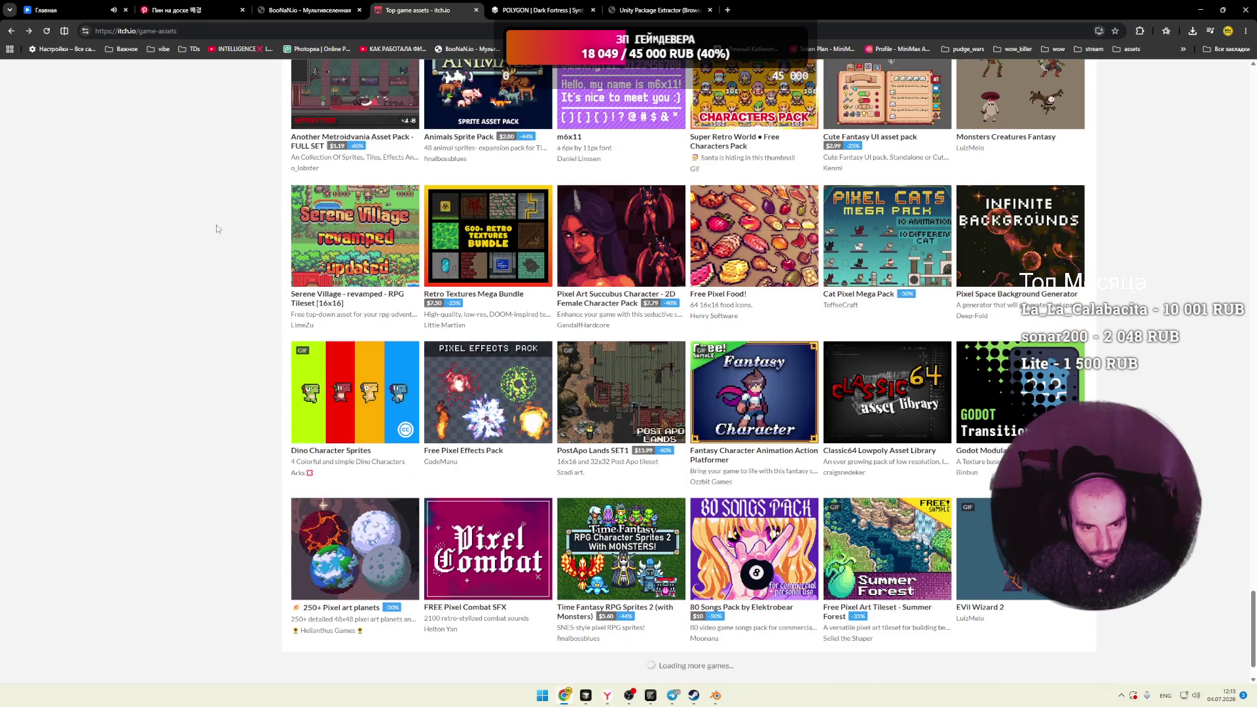
pyautogui.scroll(-3, 316, 247)
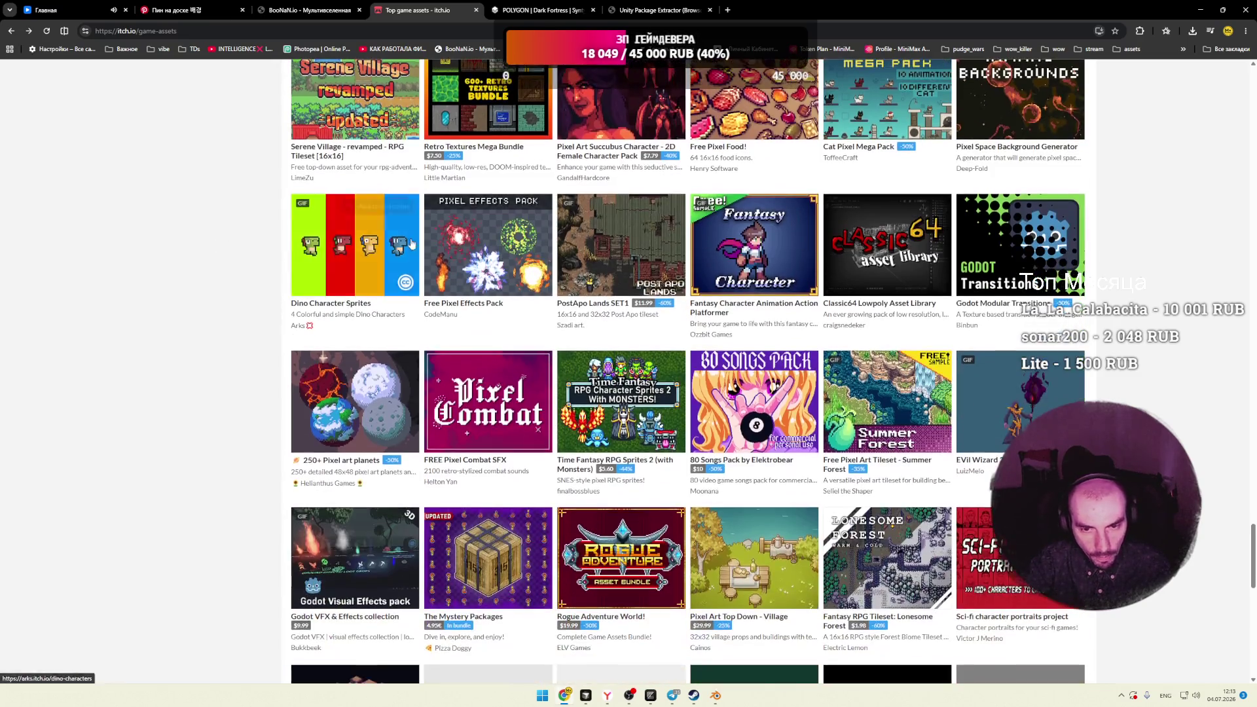
pyautogui.moveTo(488, 248)
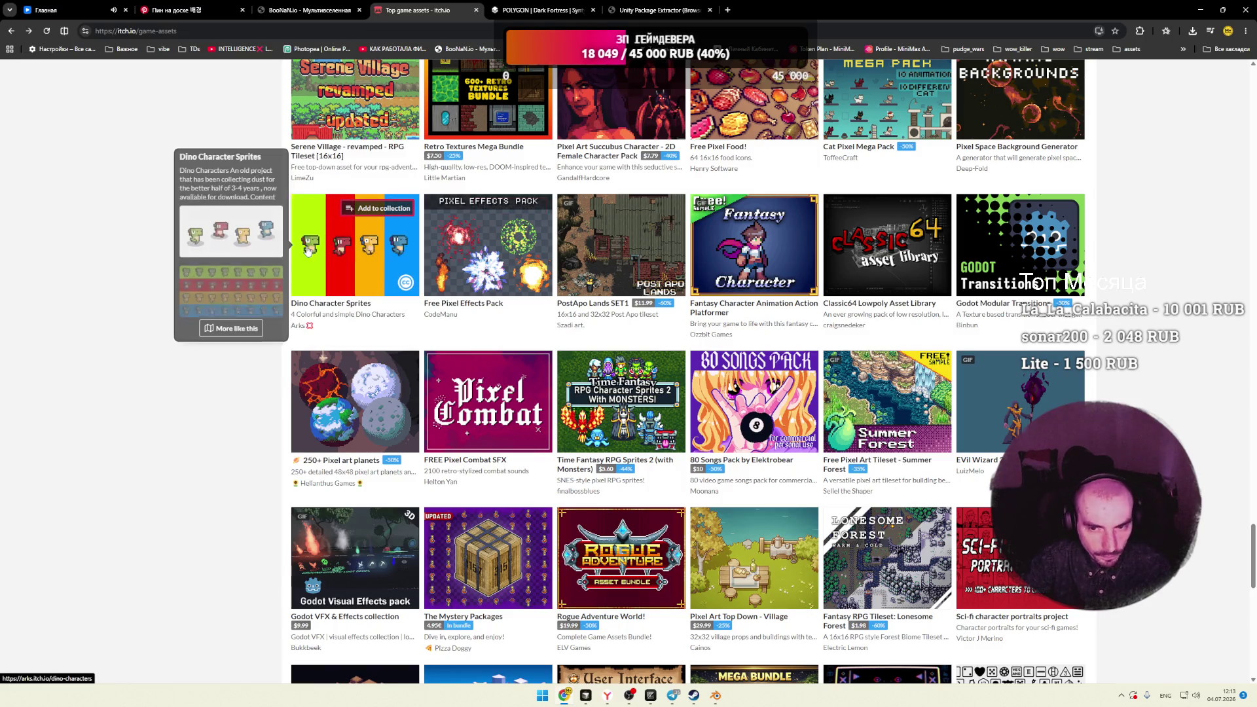
pyautogui.scroll(-3, 220, 258)
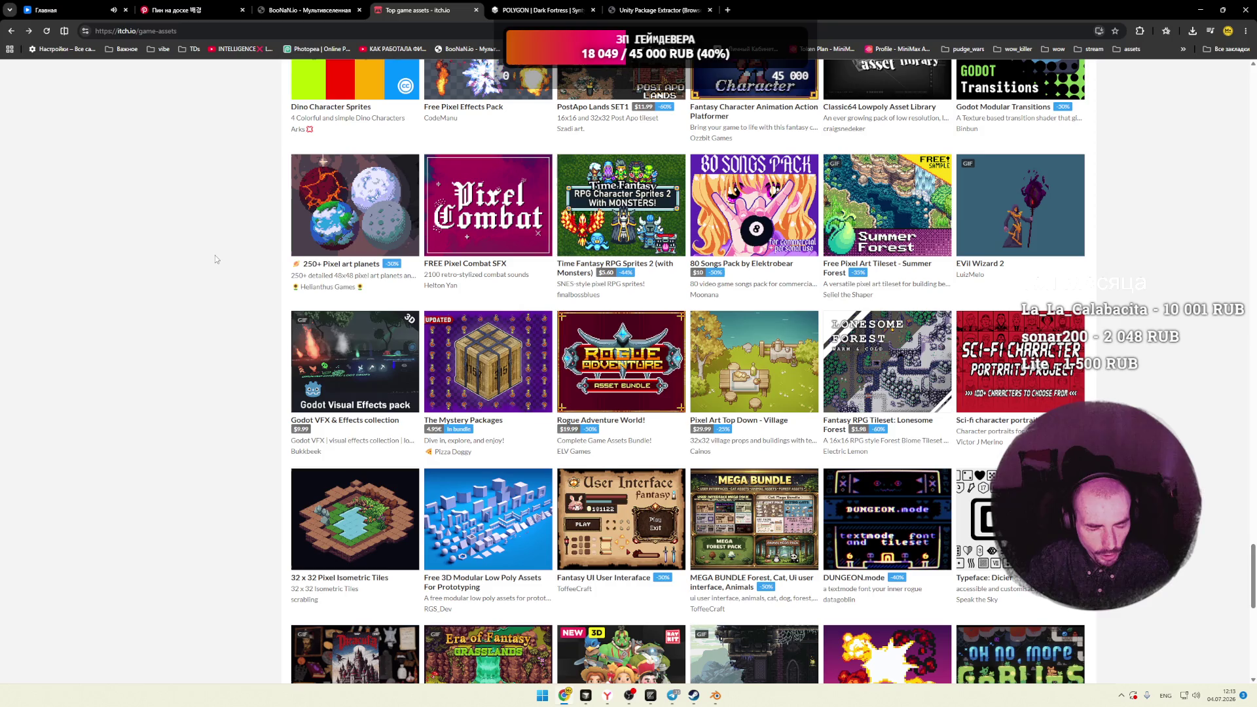
pyautogui.scroll(-2, 215, 256)
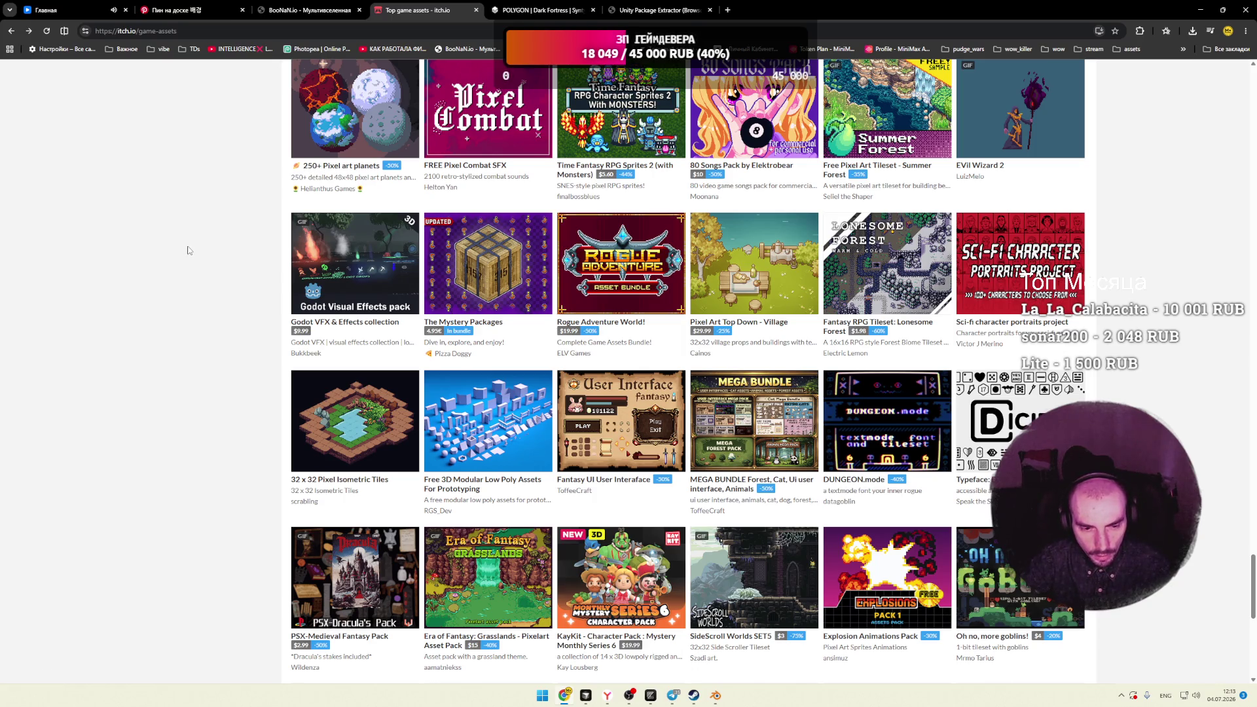
pyautogui.scroll(-5, 187, 250)
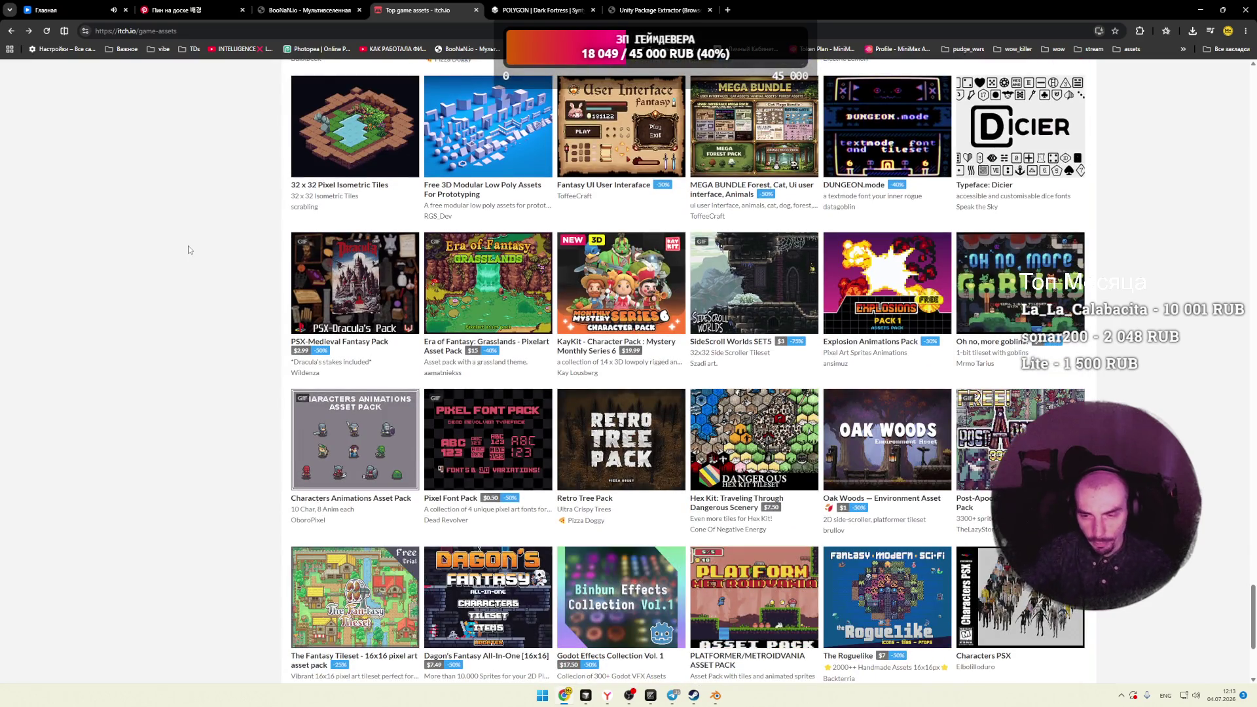
pyautogui.scroll(-2, 188, 250)
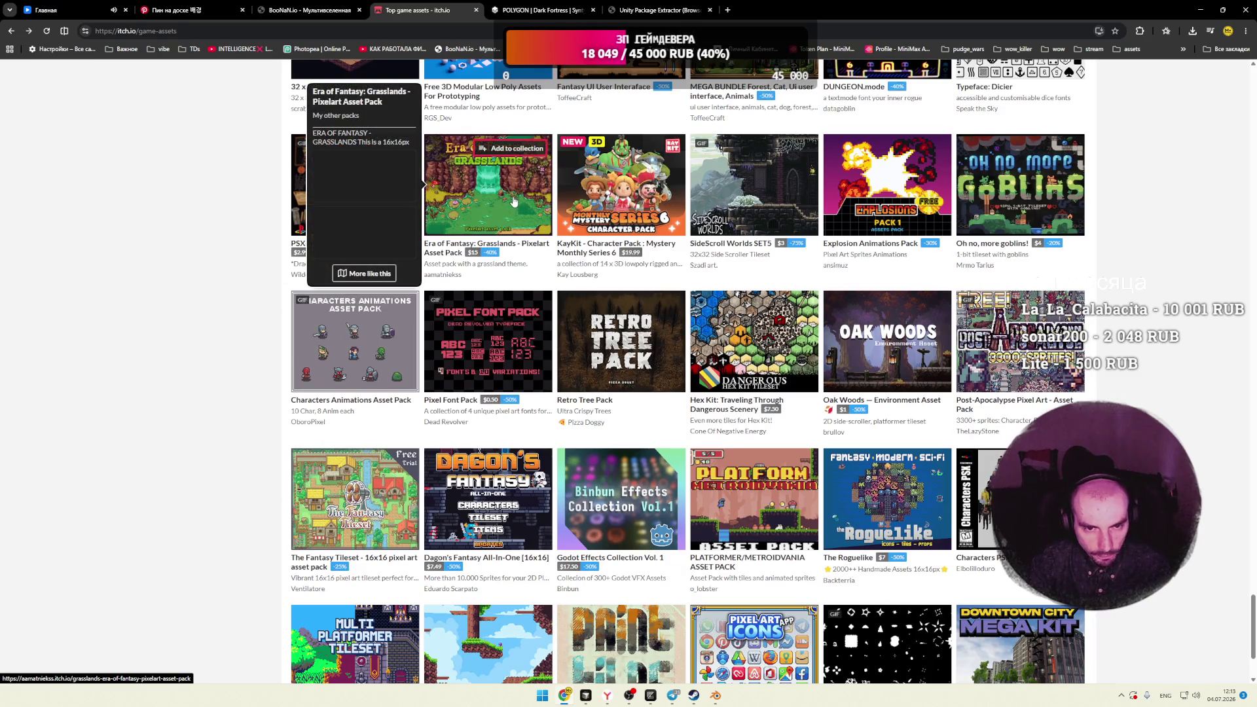
# Step: Keep scrolling until the MiniFolks - Villagers pack comes into view
pyautogui.moveTo(618, 200)
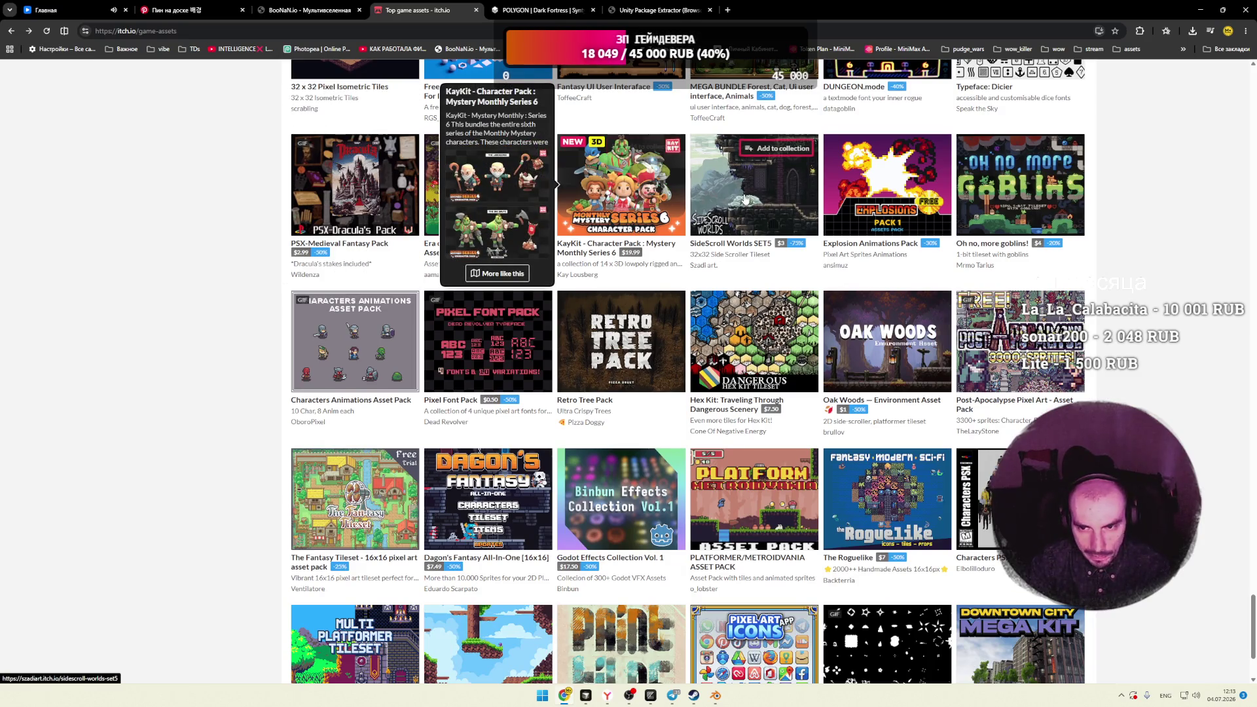
pyautogui.scroll(-1, 357, 216)
pyautogui.scroll(-2, 357, 216)
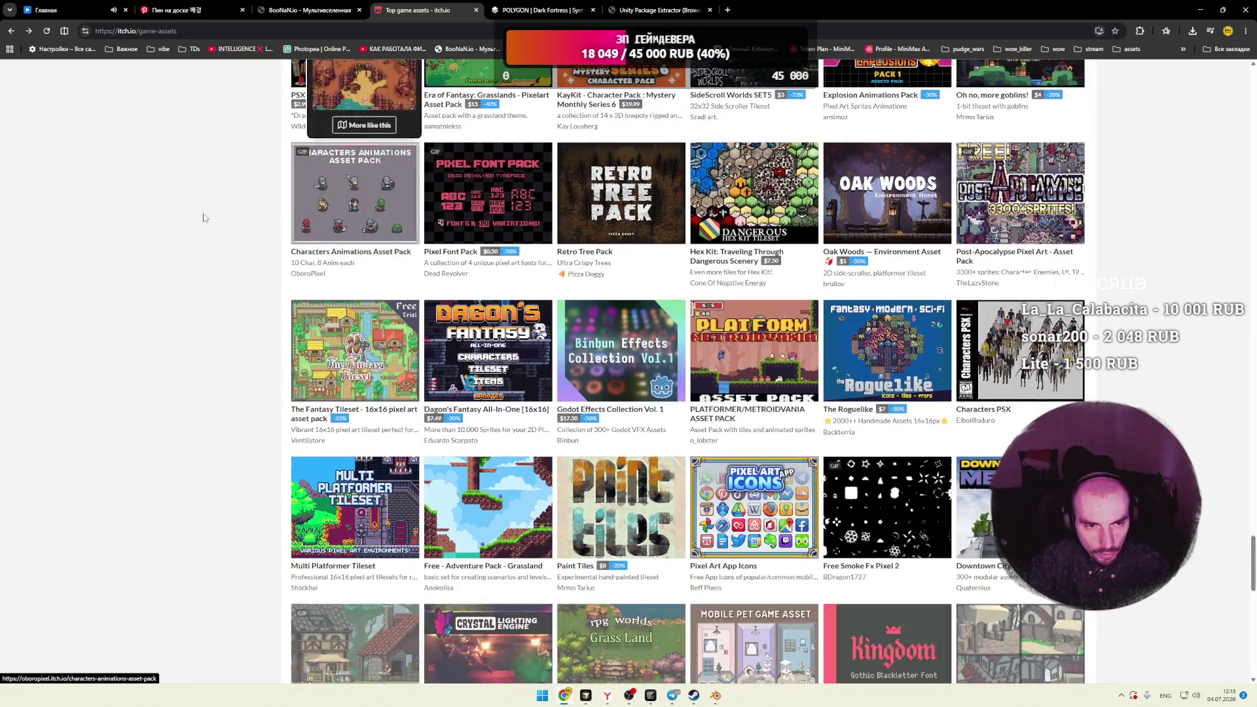
pyautogui.moveTo(302, 232)
pyautogui.scroll(-2, 250, 225)
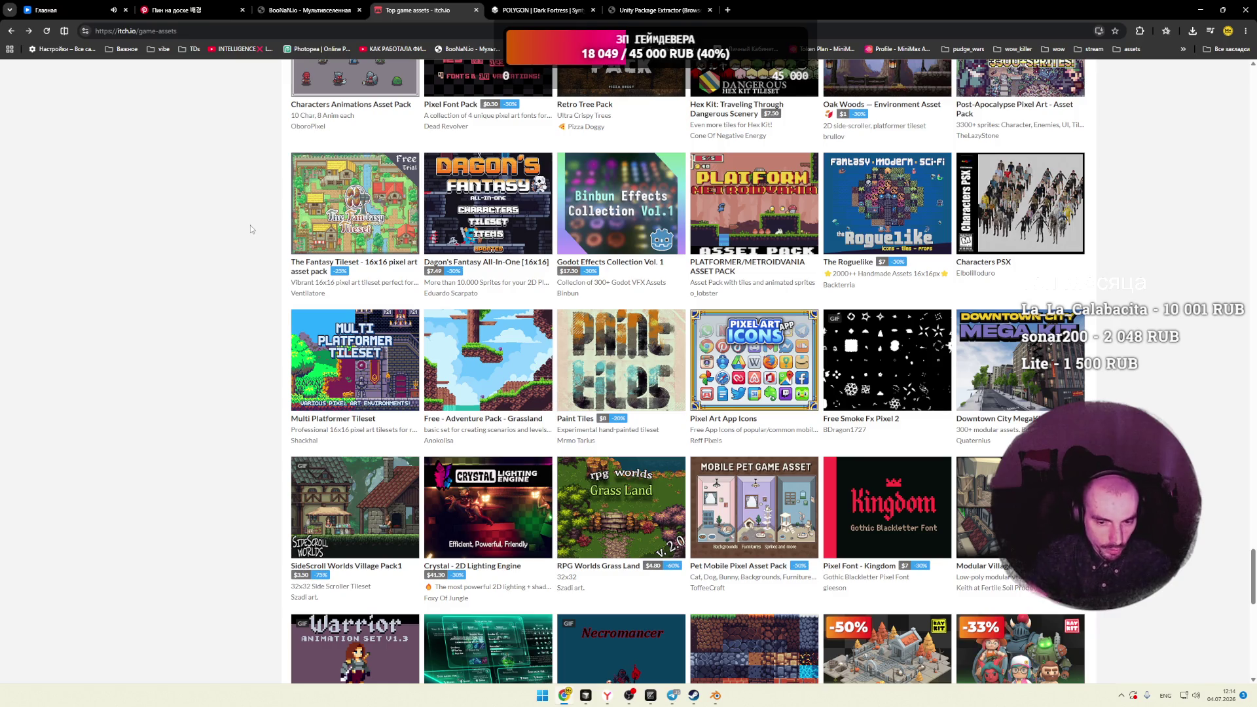
pyautogui.scroll(-2, 249, 226)
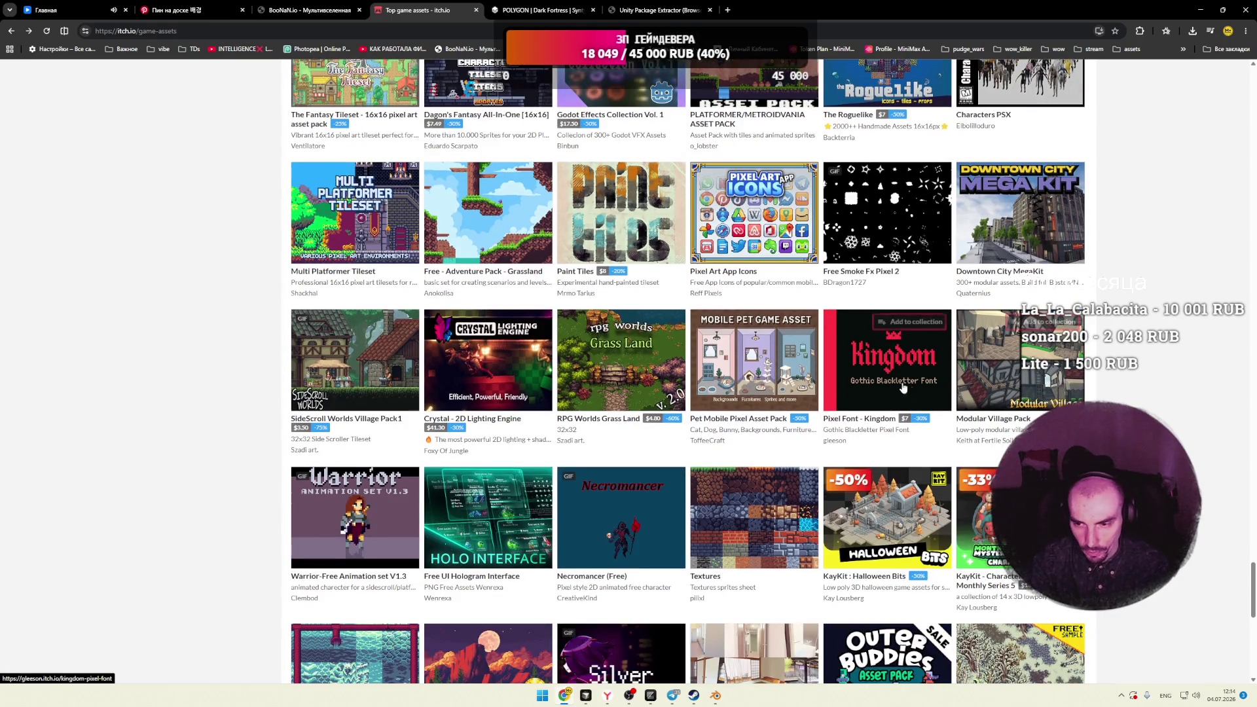
pyautogui.moveTo(394, 353)
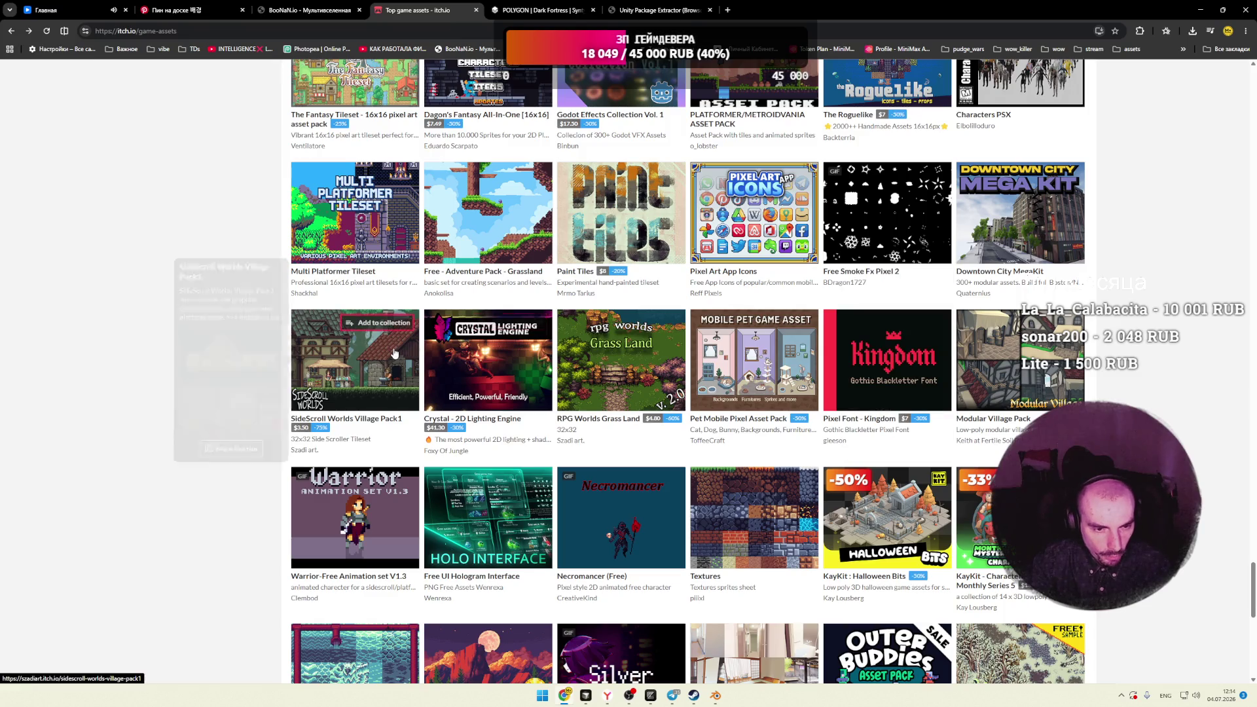
pyautogui.moveTo(539, 336)
pyautogui.scroll(-1, 539, 336)
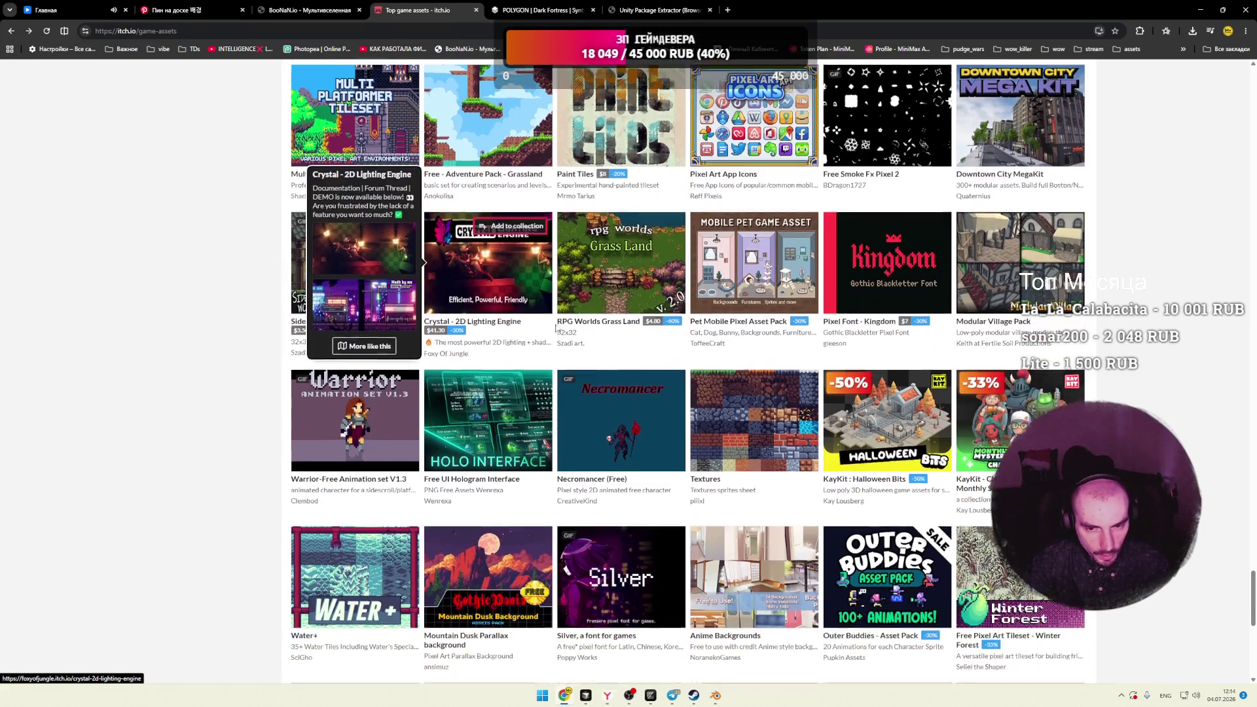
pyautogui.scroll(-2, 354, 285)
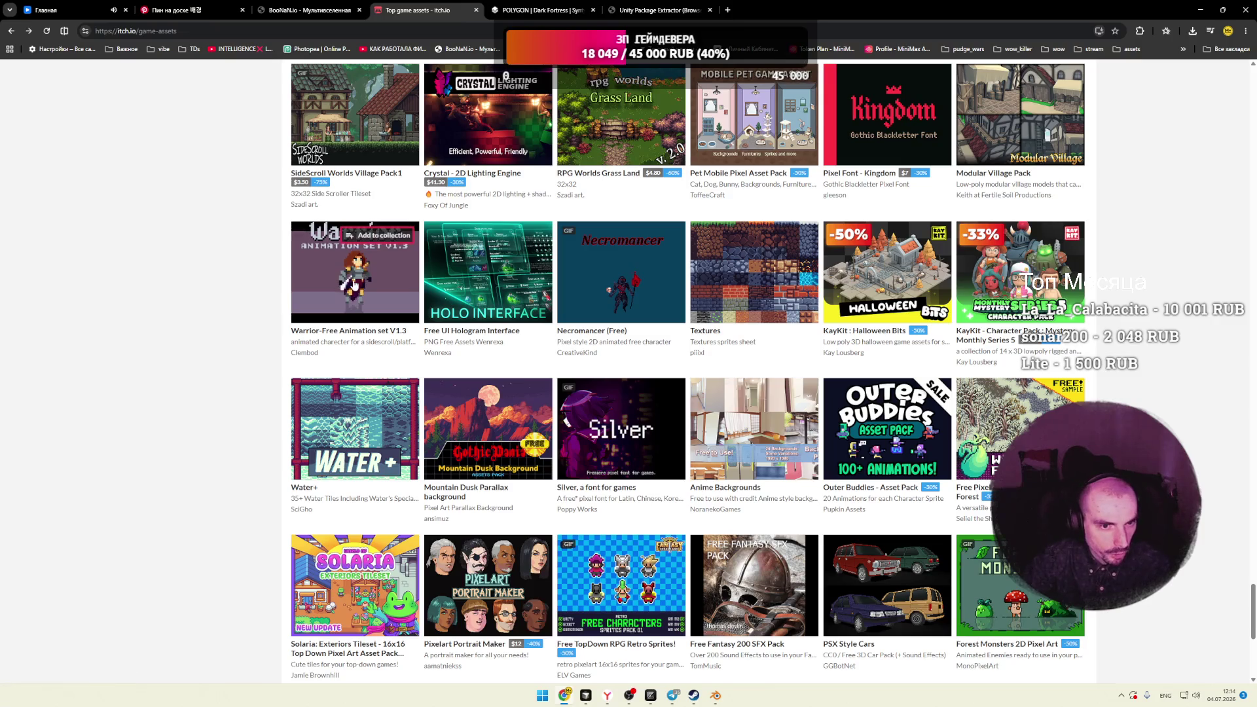
pyautogui.scroll(-3, 221, 313)
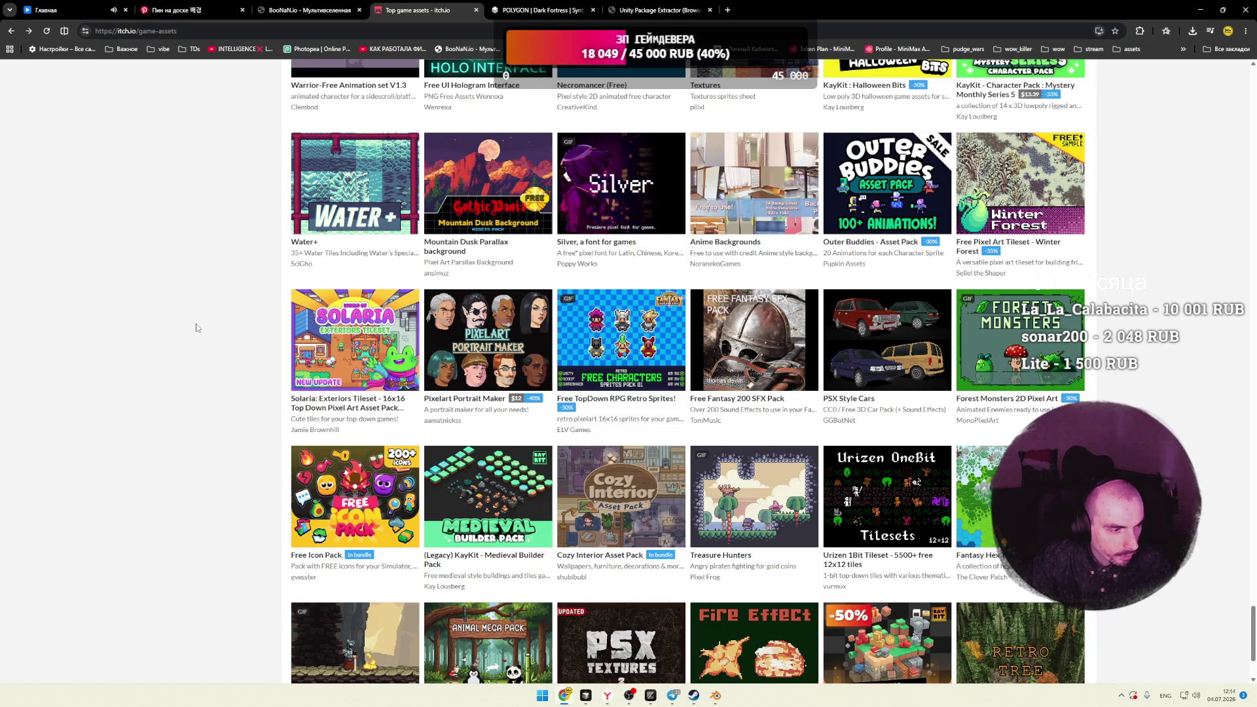
pyautogui.scroll(-2, 195, 327)
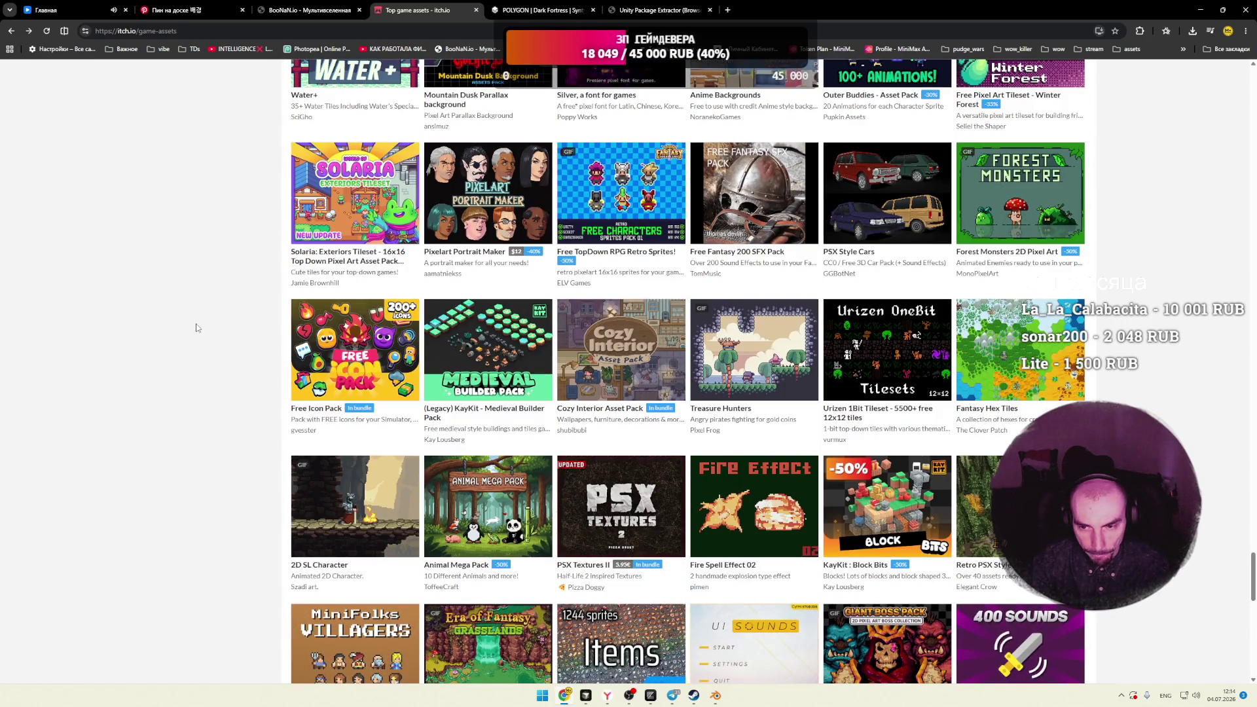
pyautogui.scroll(-2, 196, 327)
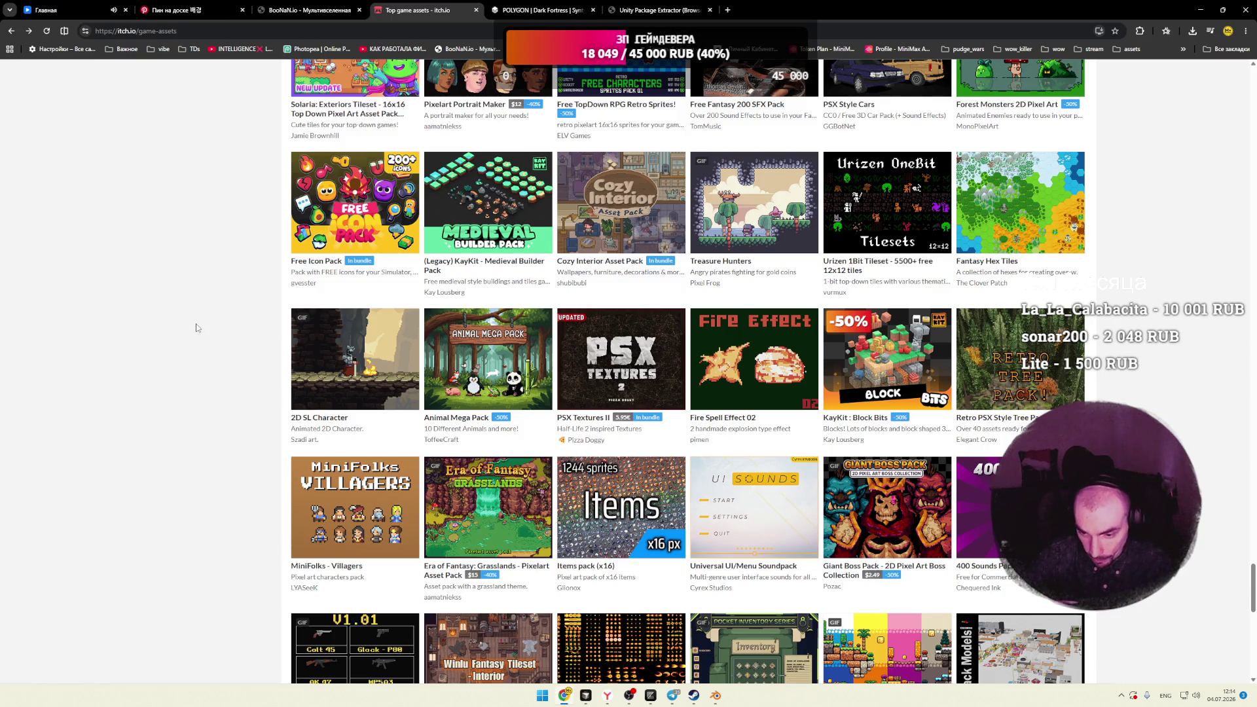
pyautogui.scroll(-2, 196, 327)
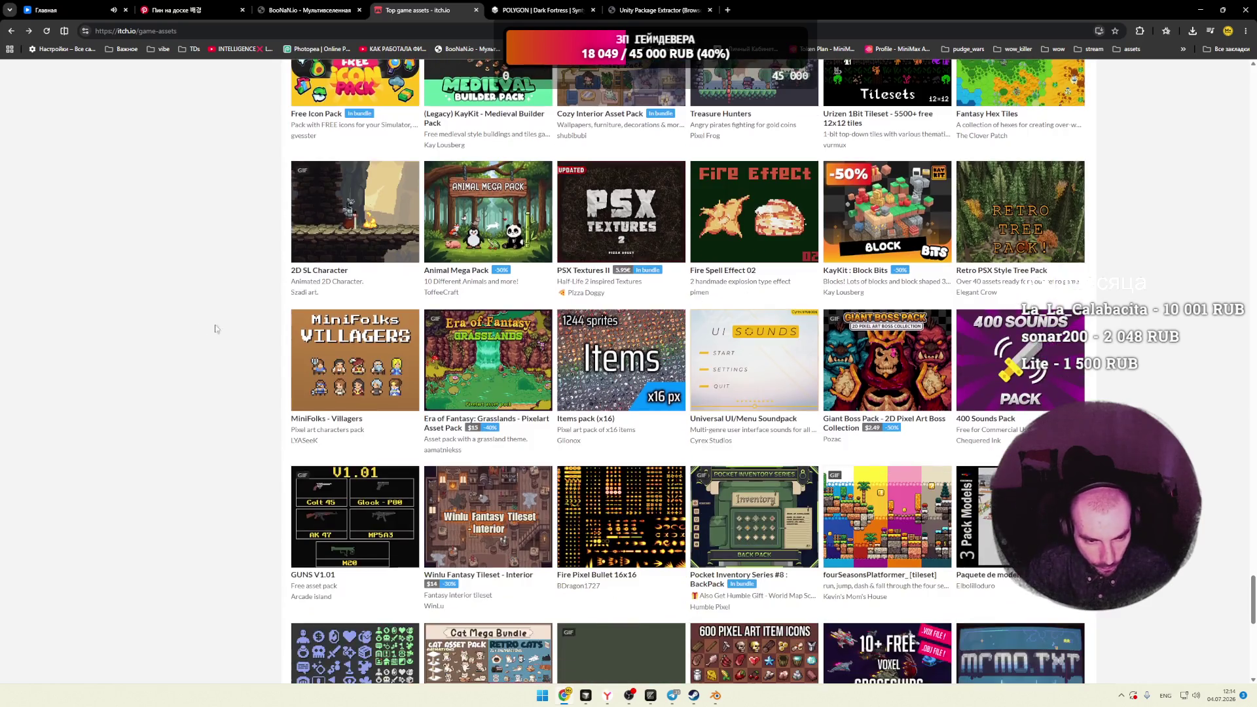
# Step: Open the MiniFolks - Villagers creator's page in a new tab, browse its packs, then close it
pyautogui.middleClick(359, 365)
pyautogui.scroll(-1, 347, 360)
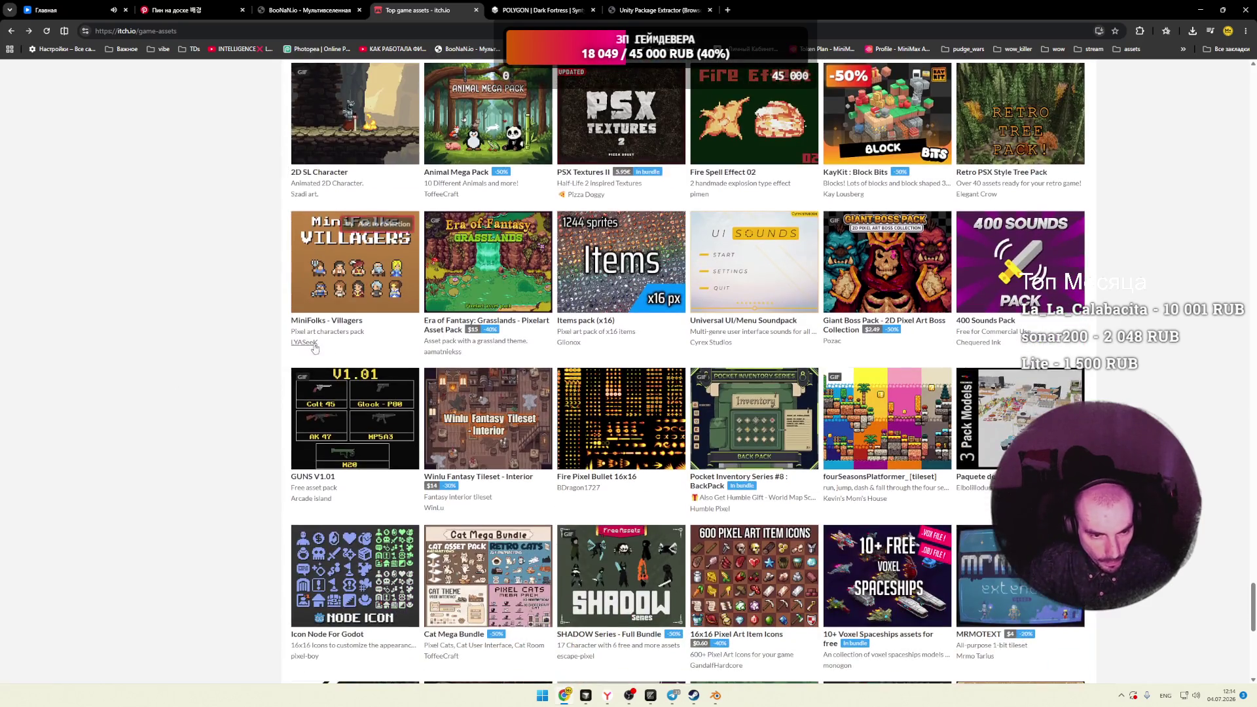
pyautogui.hotkey('ctrl', 'Tab')
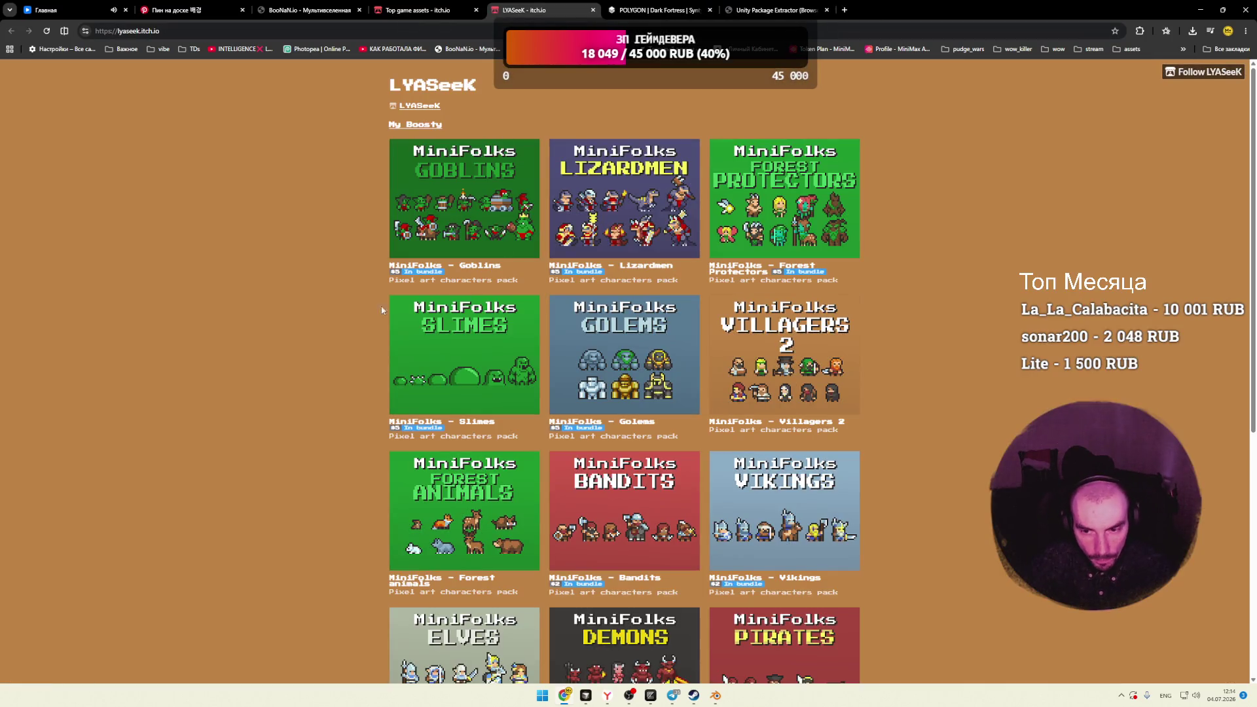
pyautogui.scroll(-2, 366, 306)
pyautogui.scroll(-4, 366, 306)
pyautogui.scroll(6, 364, 304)
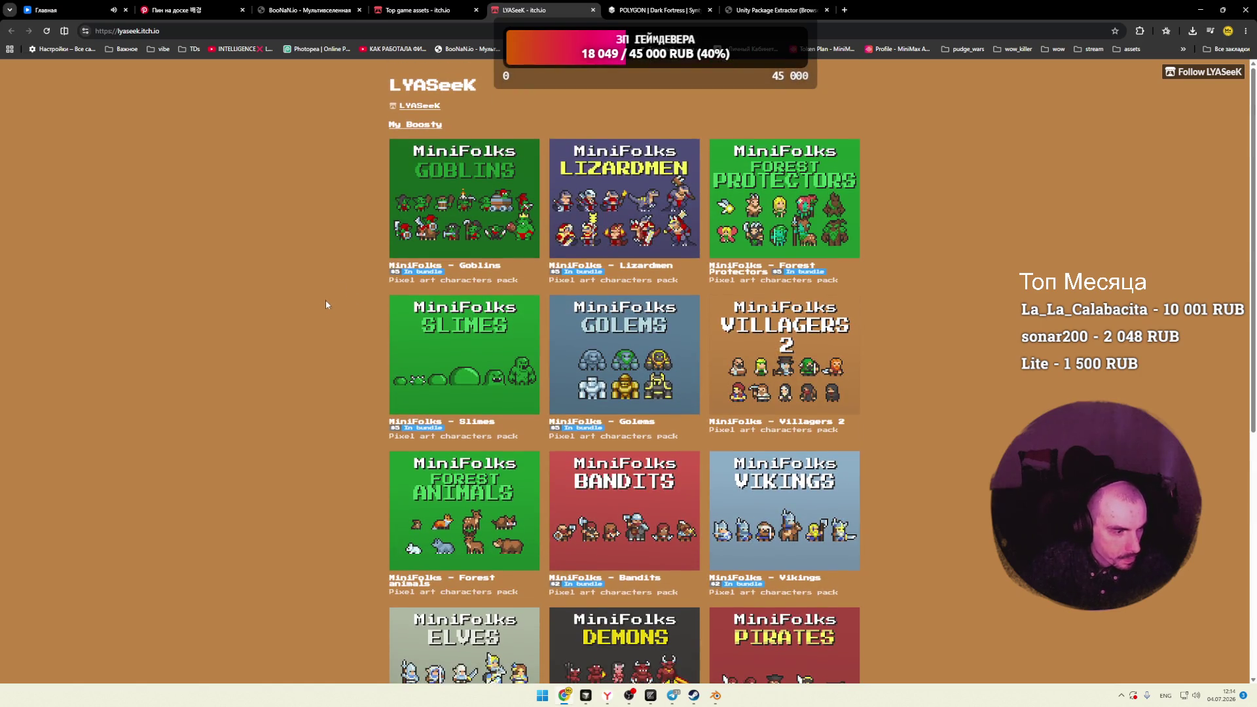
pyautogui.click(593, 10)
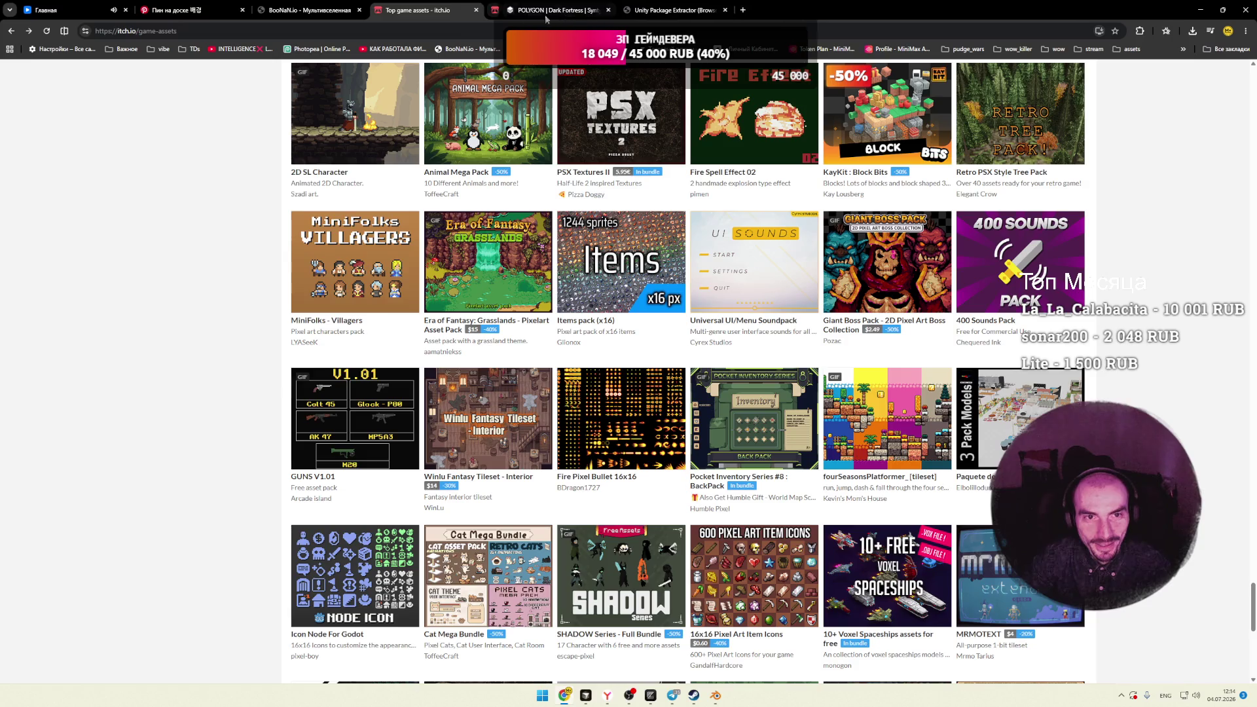
# Step: Scroll past Urban Decay Retro Textures, previewing the pack tiles
pyautogui.scroll(-4, 208, 283)
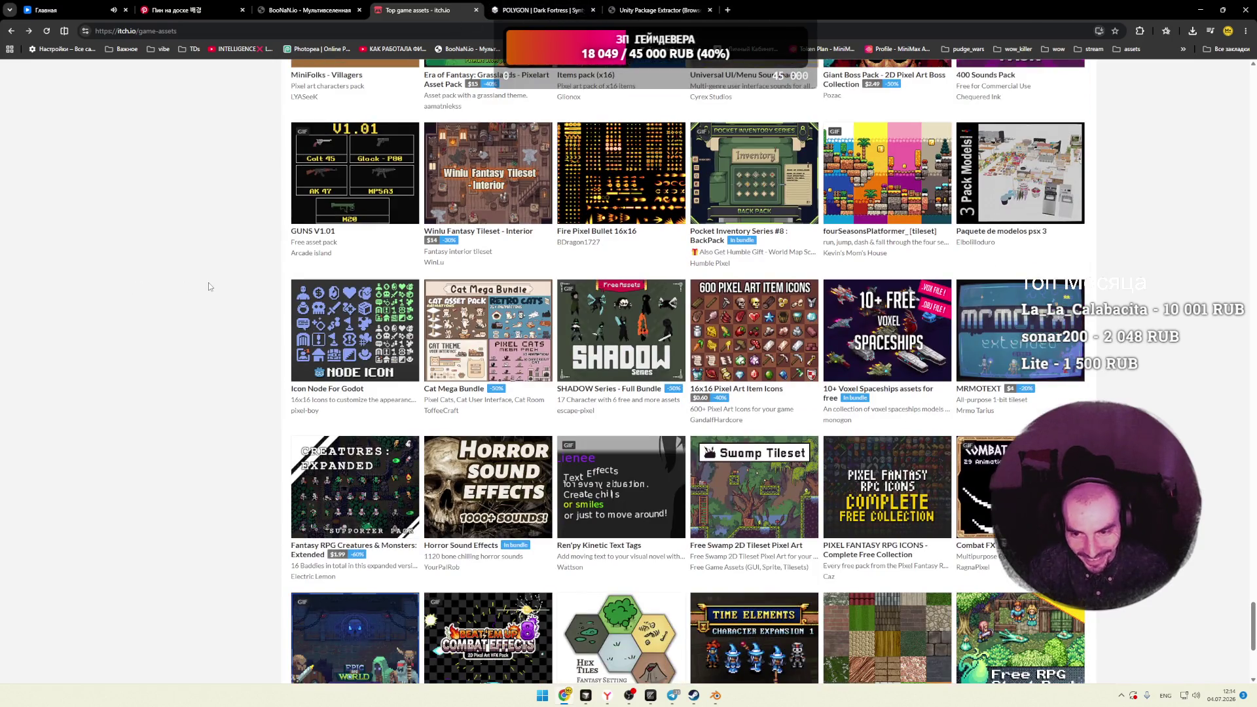
pyautogui.scroll(-3, 209, 283)
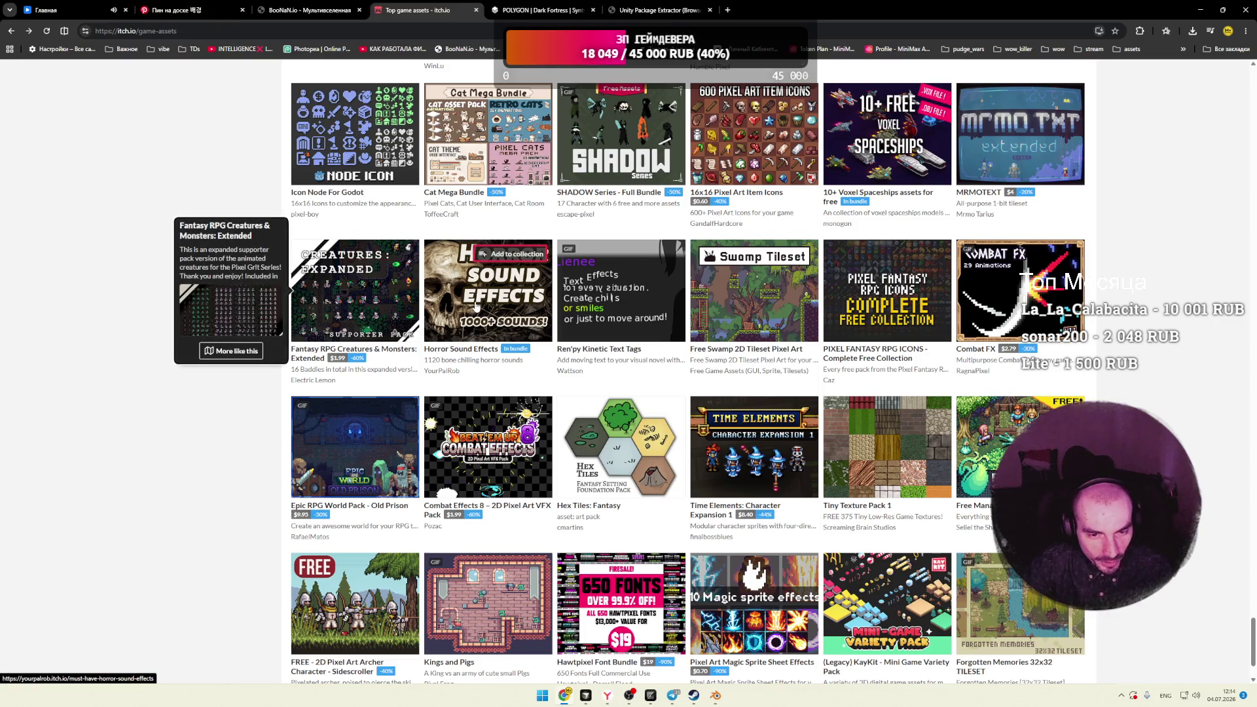
pyautogui.moveTo(476, 306)
pyautogui.moveTo(619, 298)
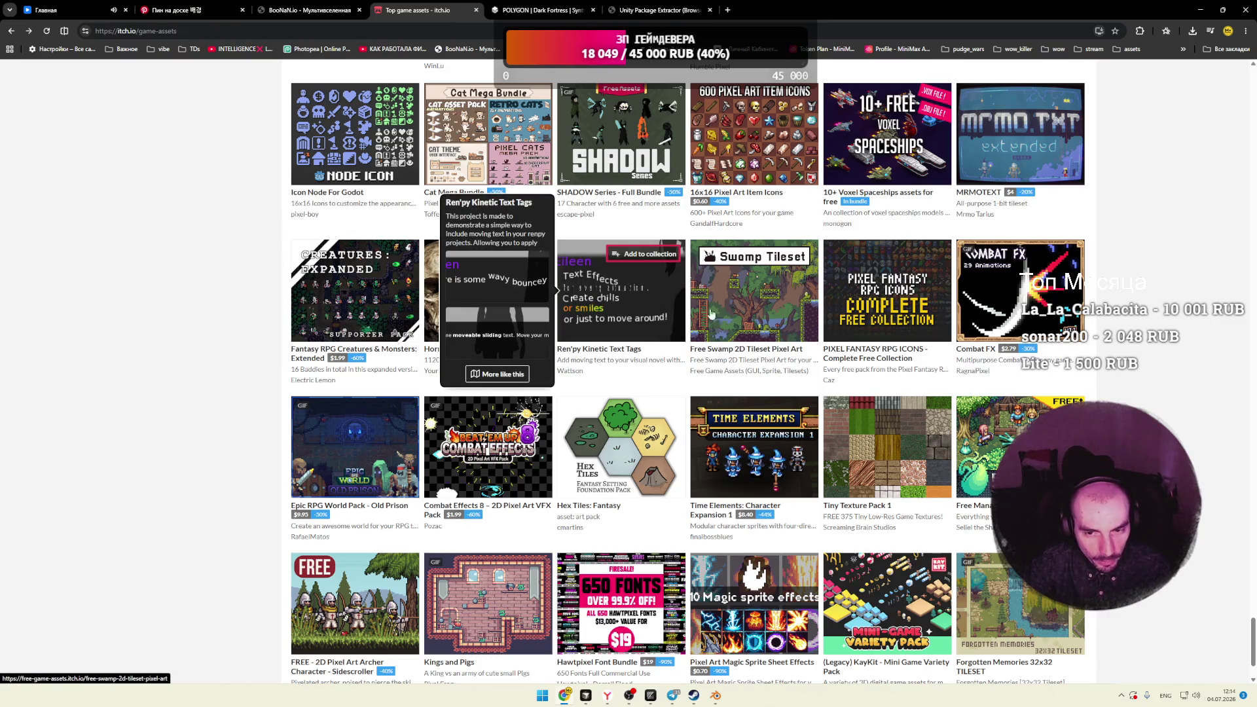
pyautogui.moveTo(761, 313)
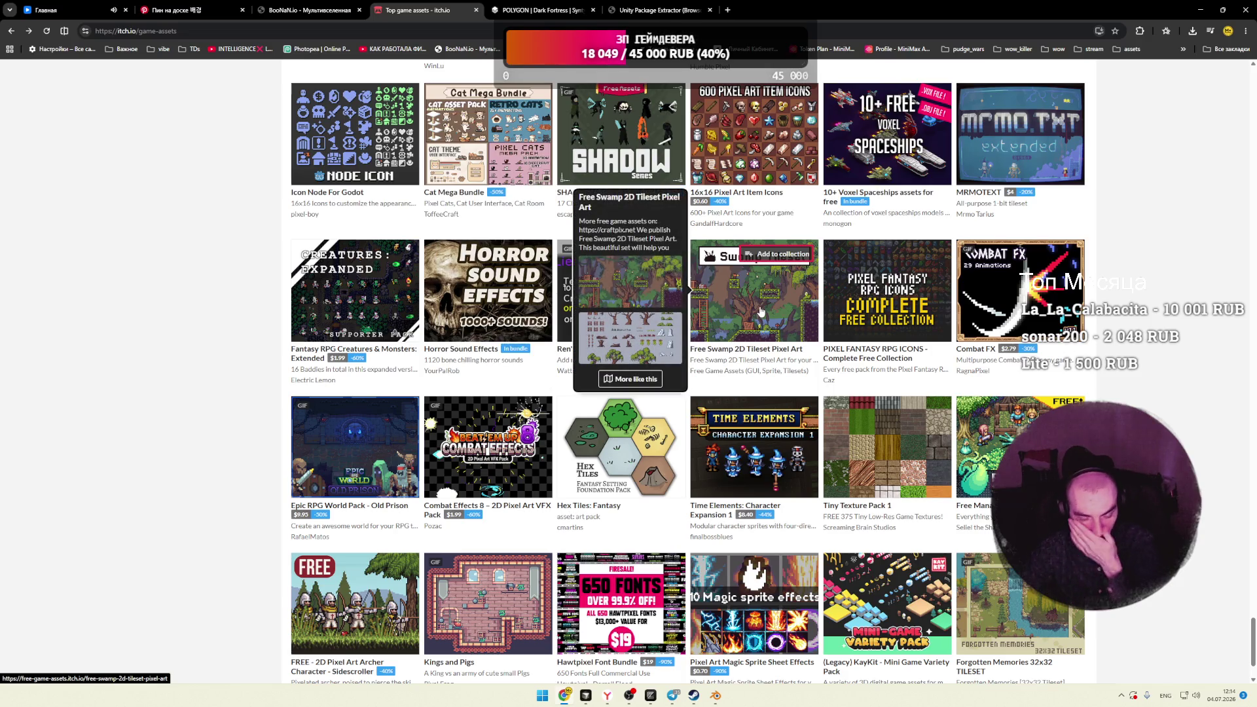
pyautogui.moveTo(365, 461)
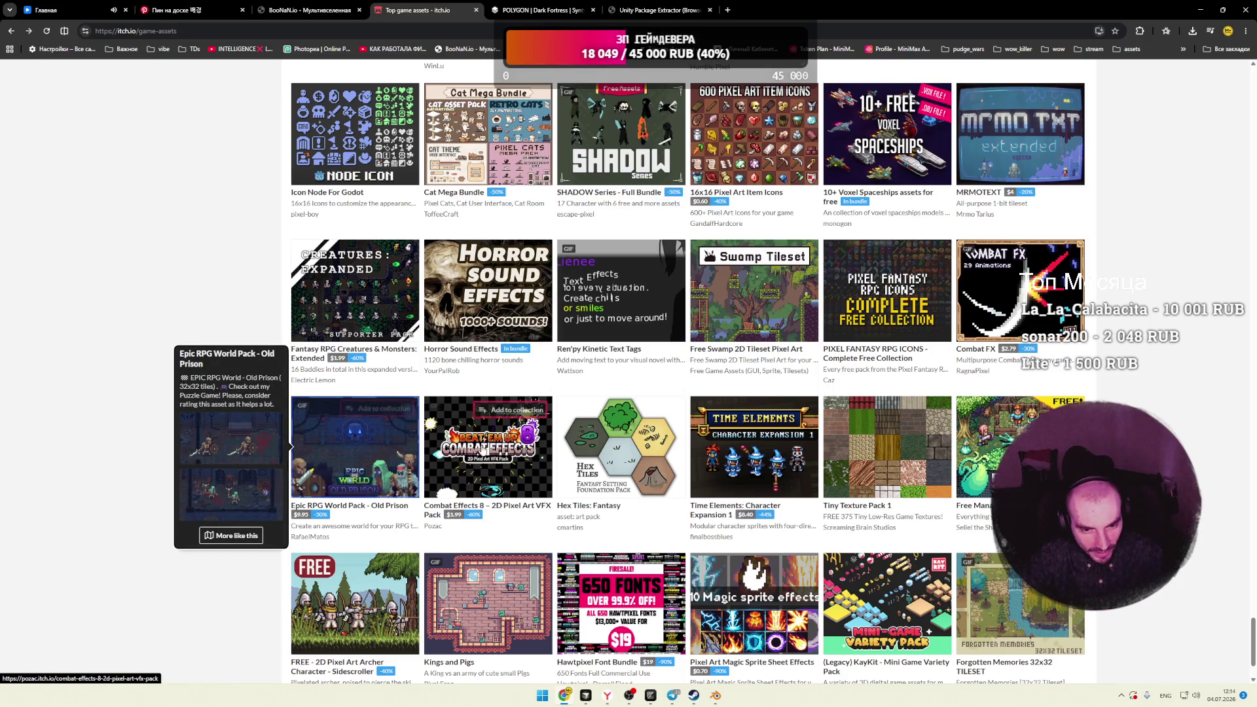
pyautogui.moveTo(622, 447)
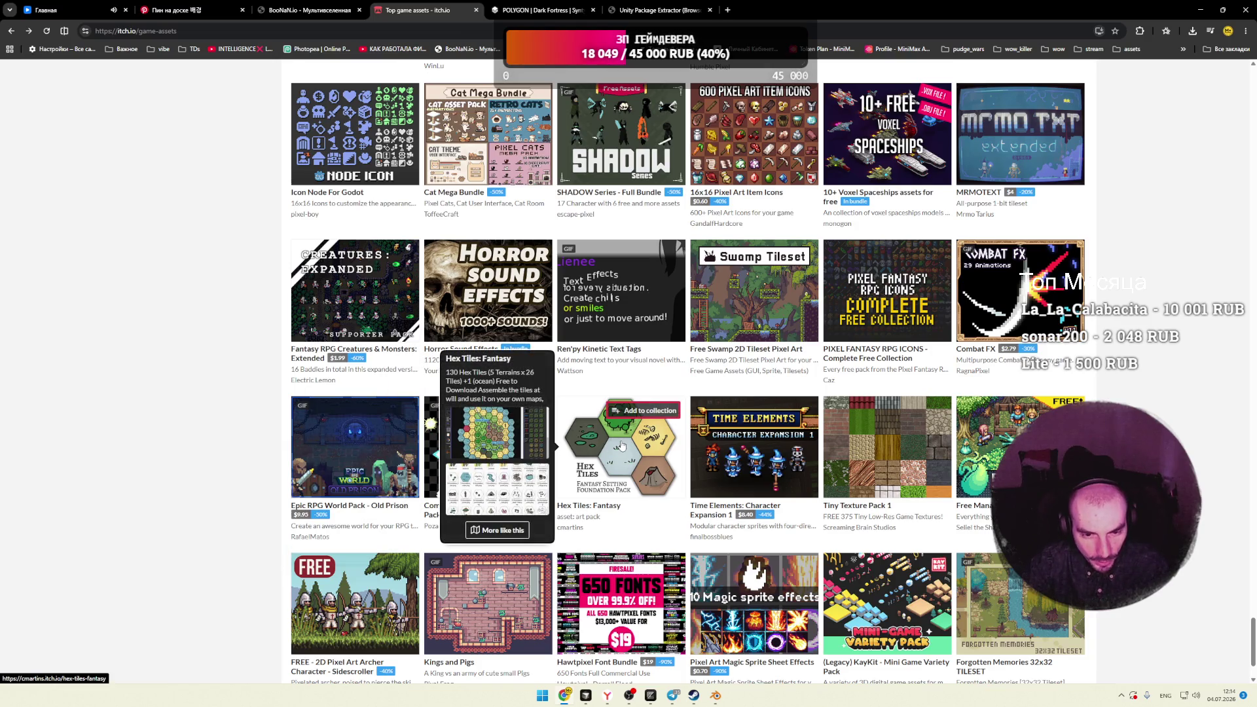
pyautogui.scroll(-5, 250, 431)
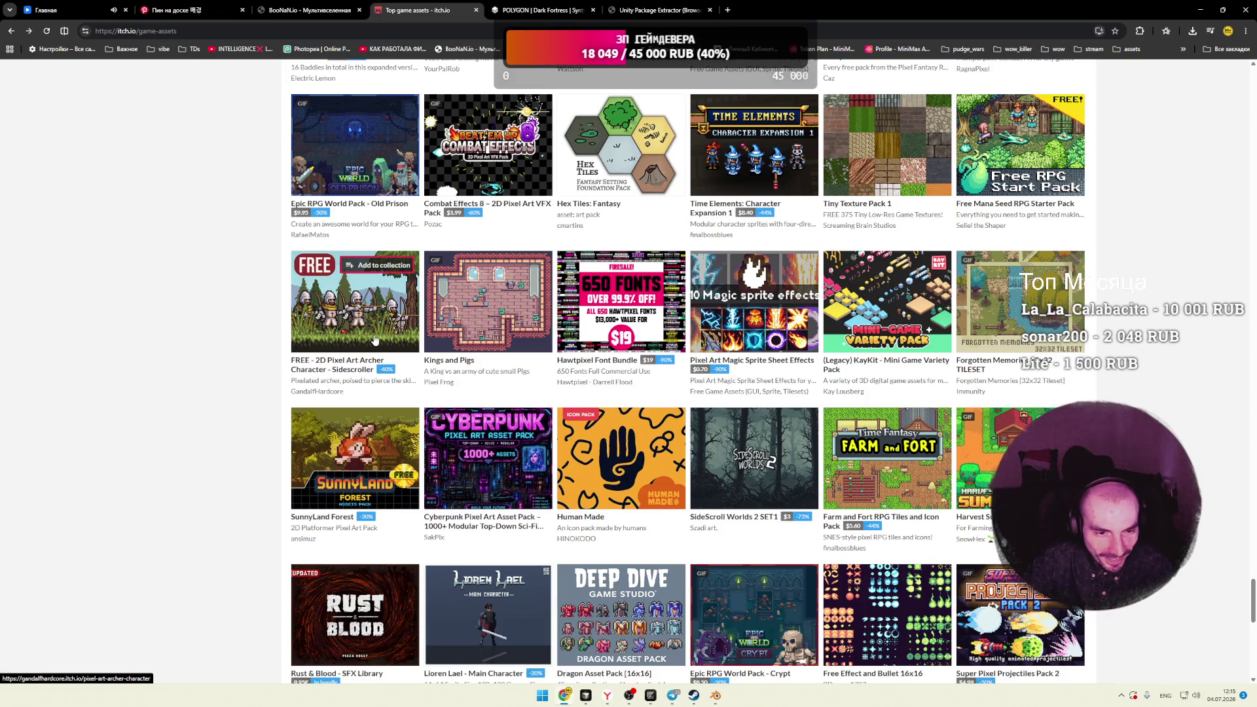
pyautogui.moveTo(366, 308)
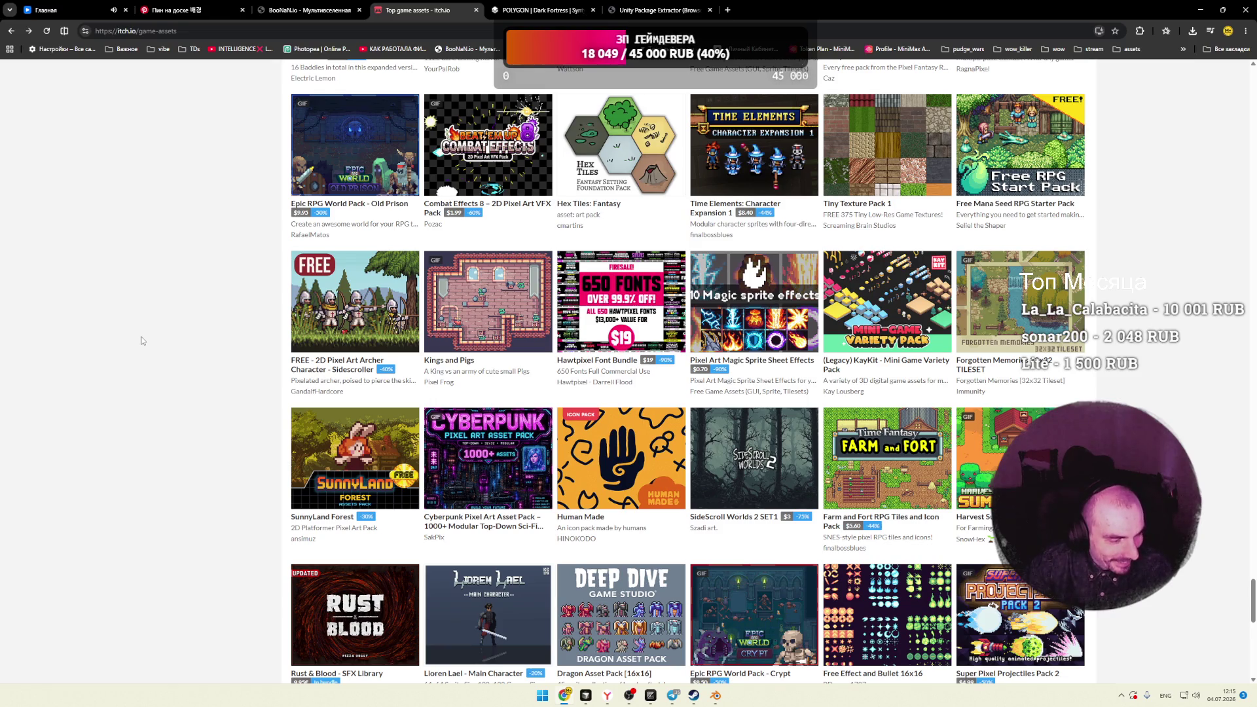
pyautogui.scroll(-2, 142, 340)
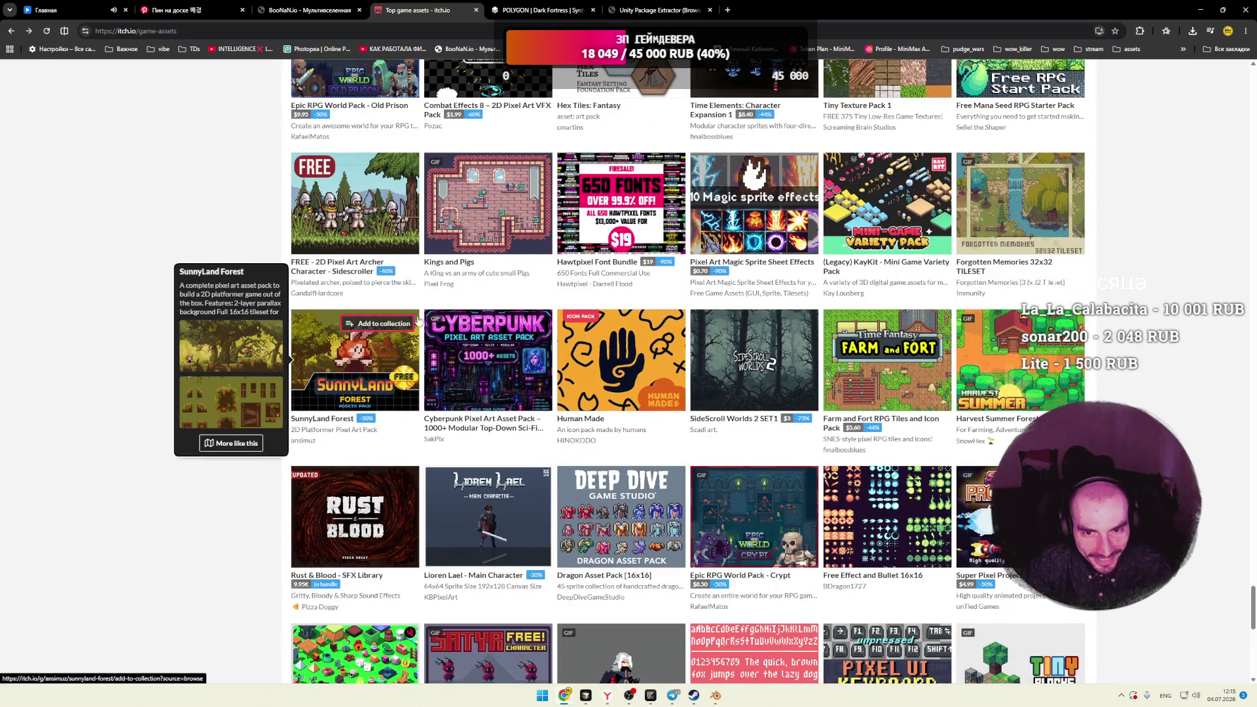
pyautogui.moveTo(863, 220)
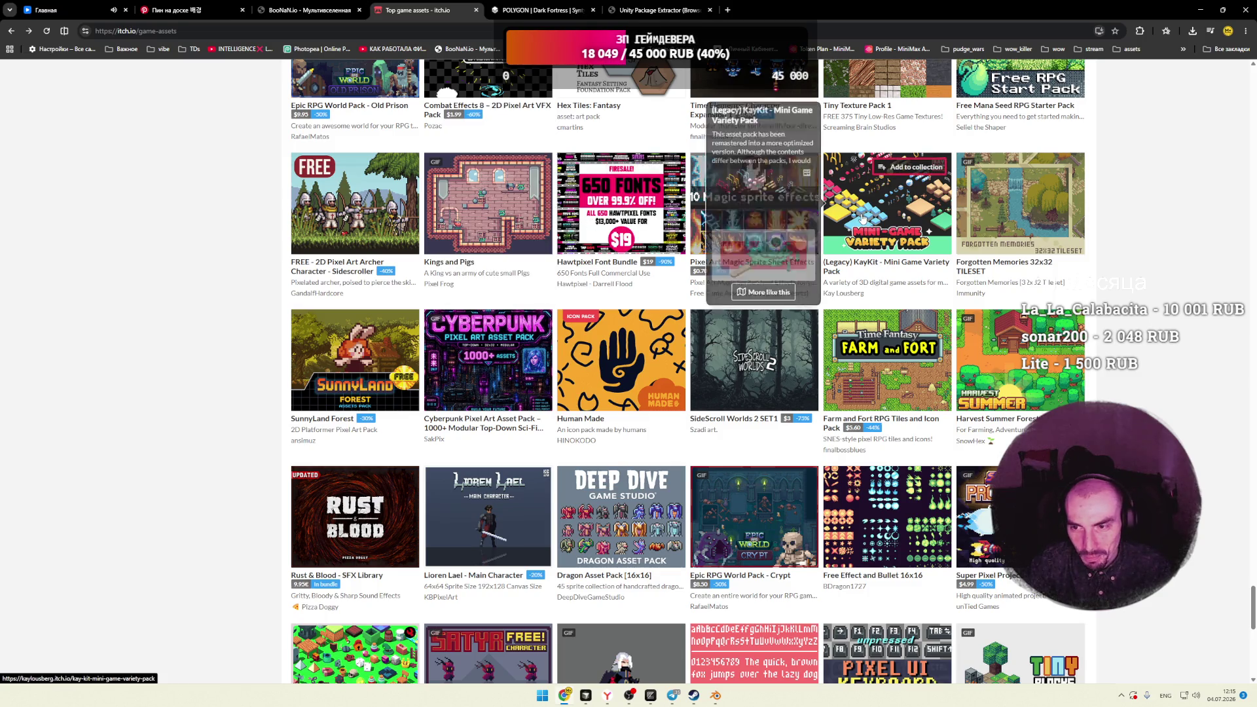
pyautogui.moveTo(1043, 227)
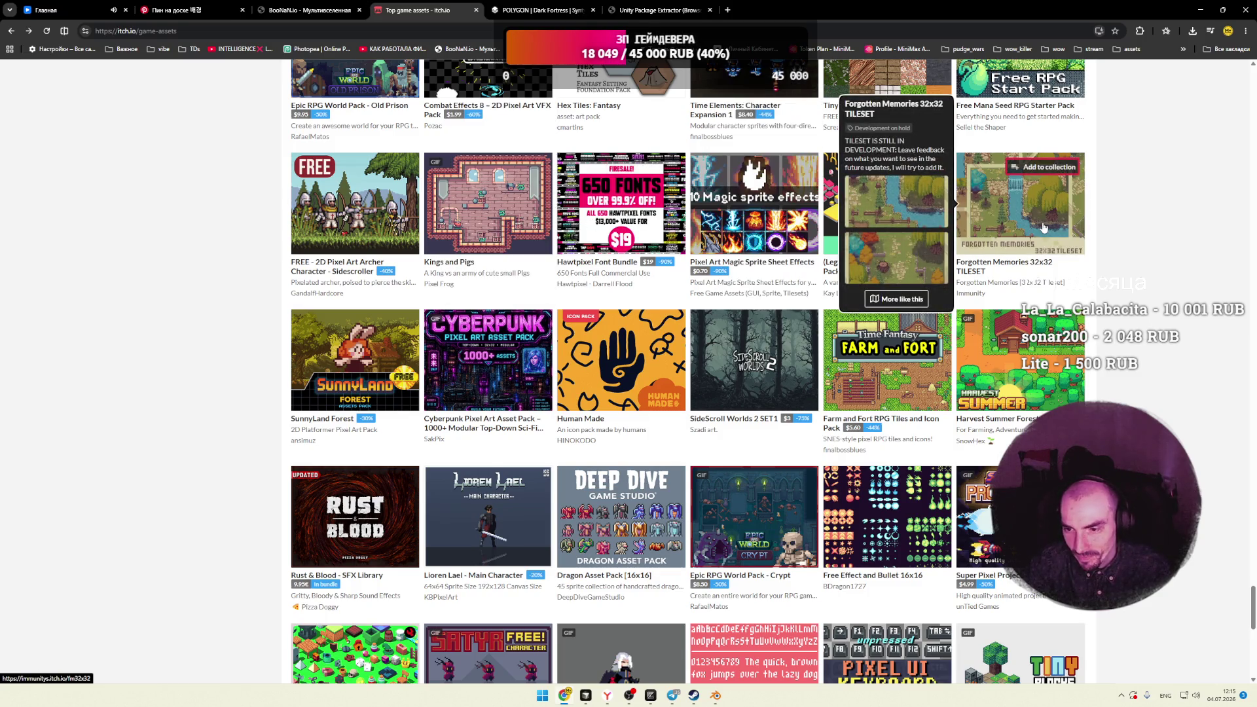
# Step: Scroll on to Cozy Fishing, Hedgy's Swordtember 2020 and MiniFolks - Humans as more packs load
pyautogui.scroll(-3, 1044, 227)
pyautogui.scroll(-2, 728, 207)
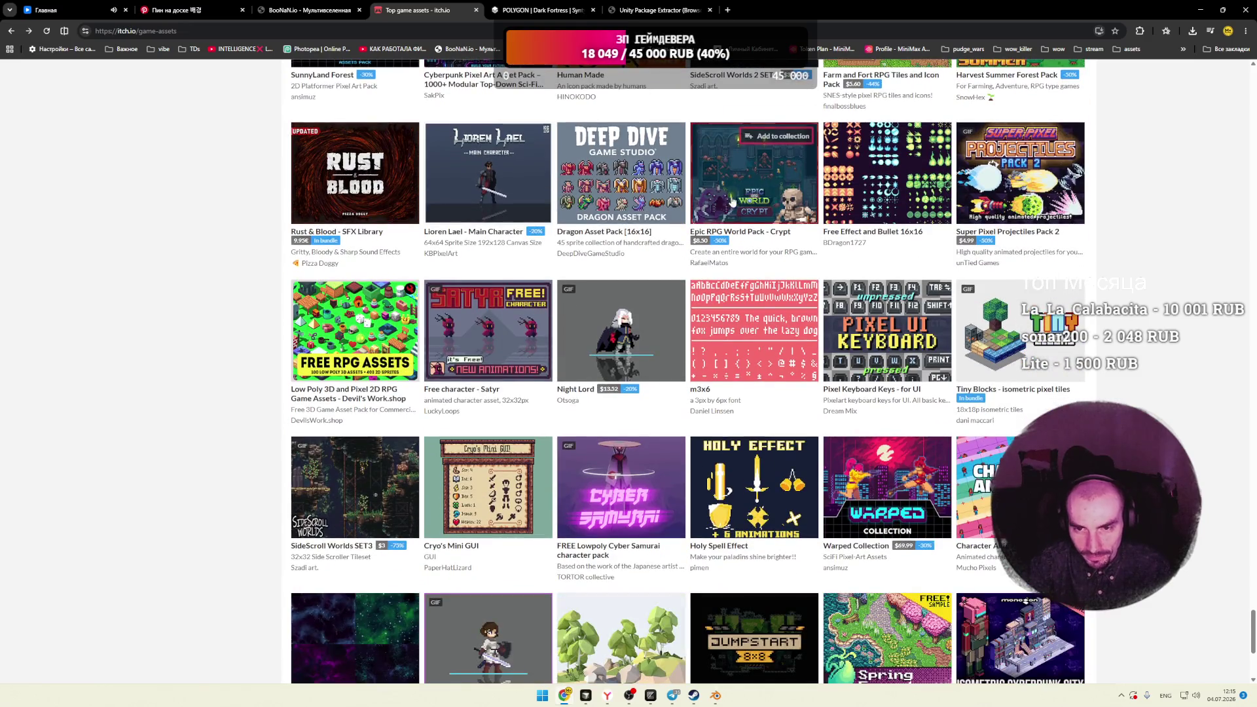
pyautogui.moveTo(732, 202)
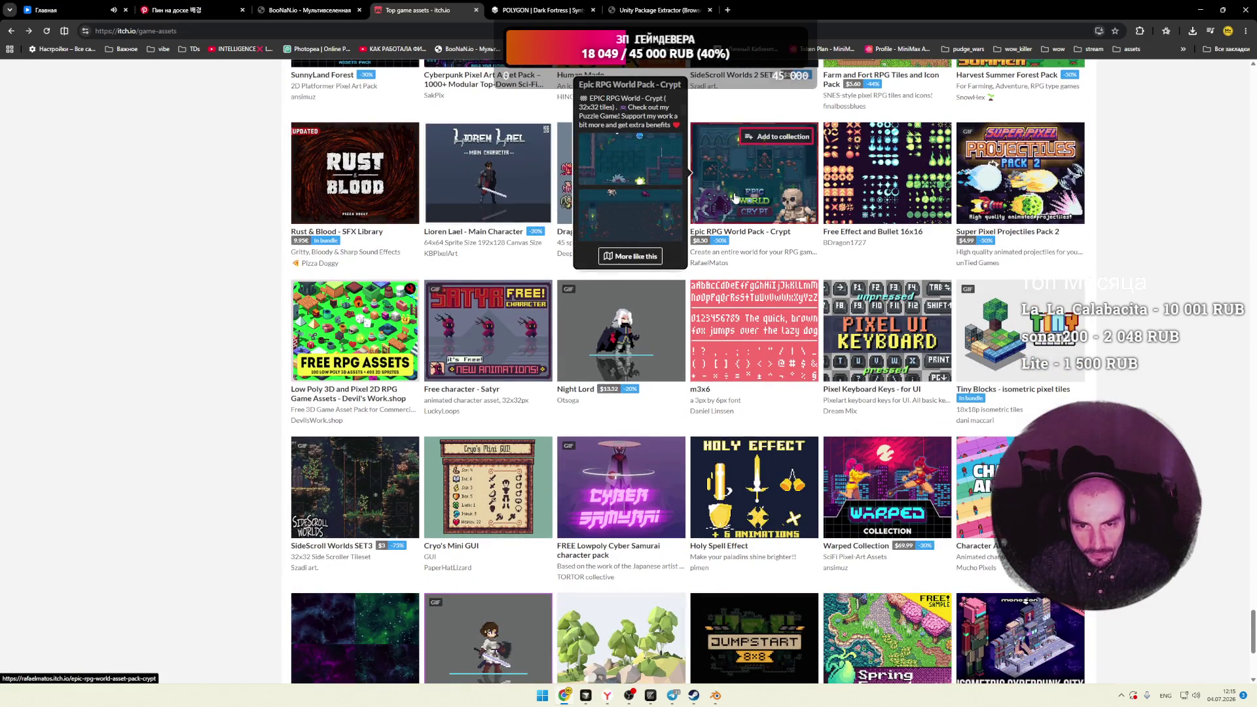
pyautogui.moveTo(658, 205)
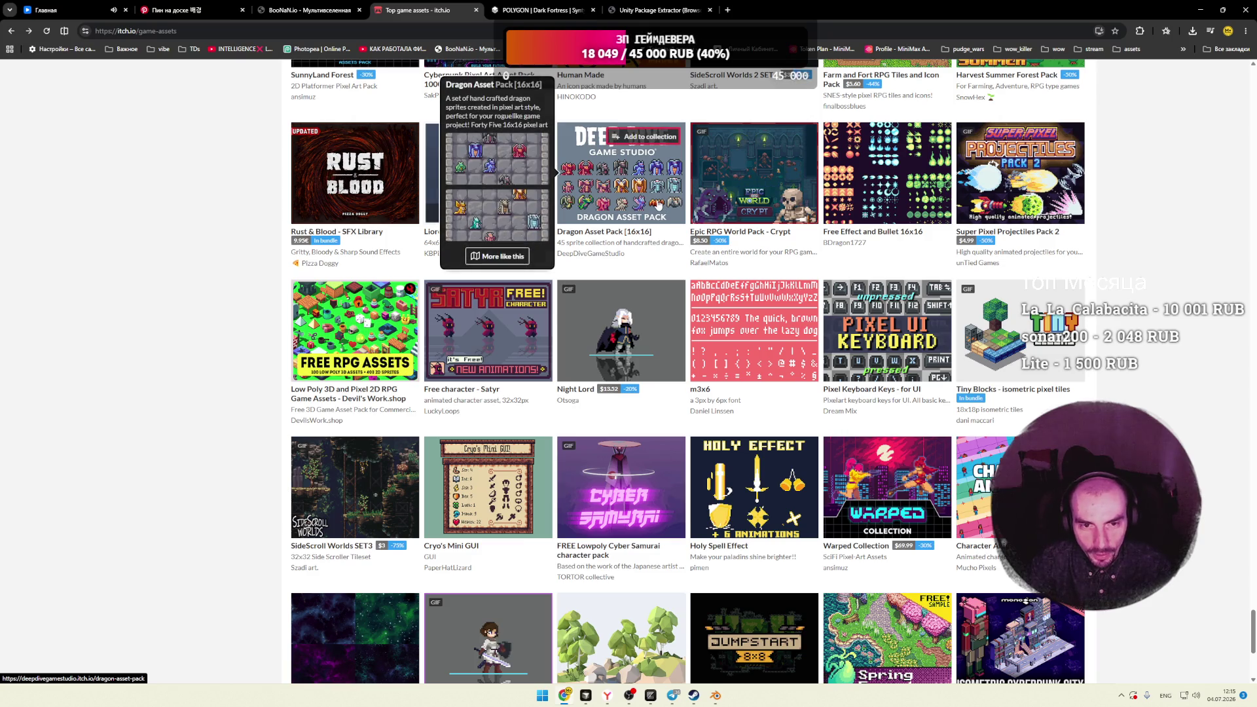
pyautogui.scroll(-3, 224, 265)
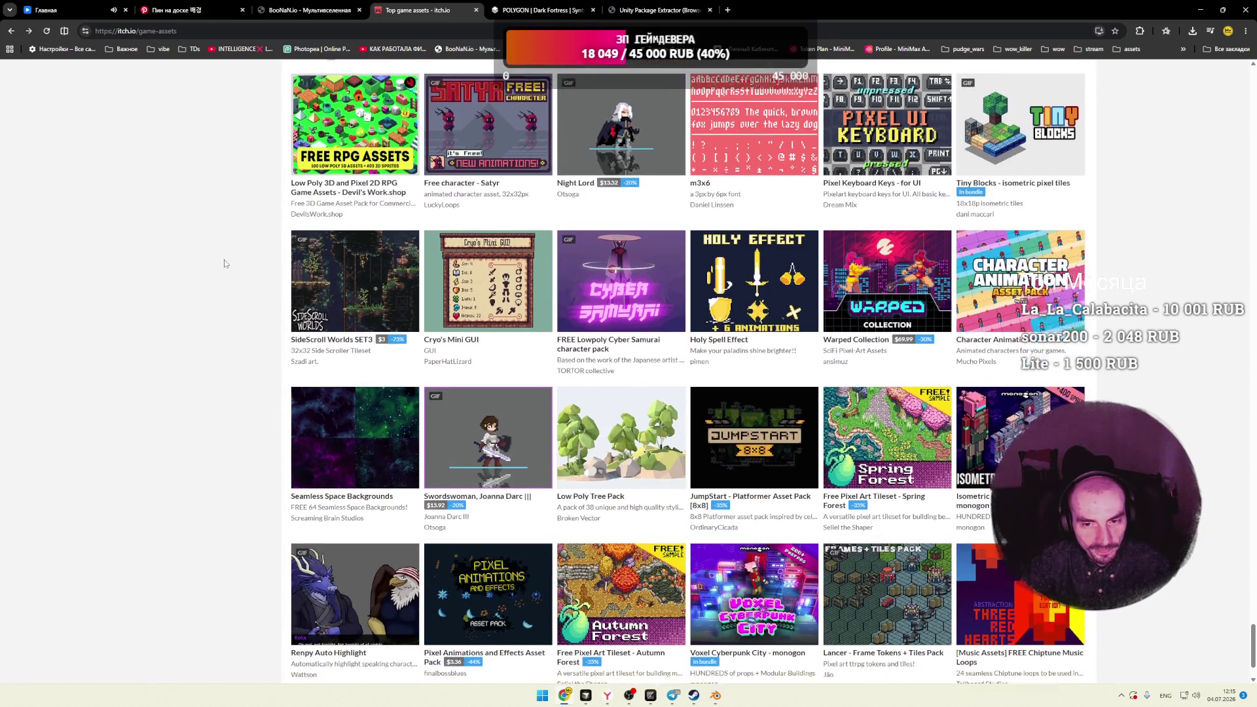
pyautogui.scroll(-2, 224, 264)
pyautogui.scroll(-3, 225, 263)
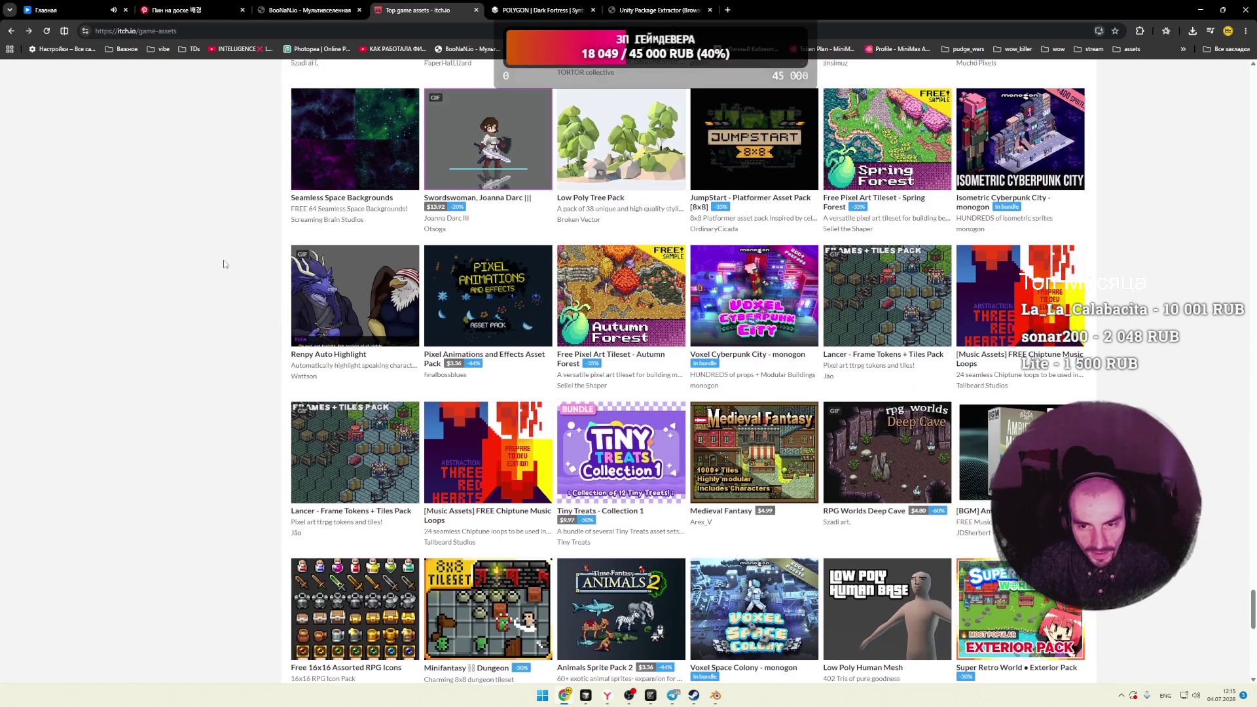
pyautogui.scroll(-2, 225, 264)
pyautogui.scroll(-3, 225, 264)
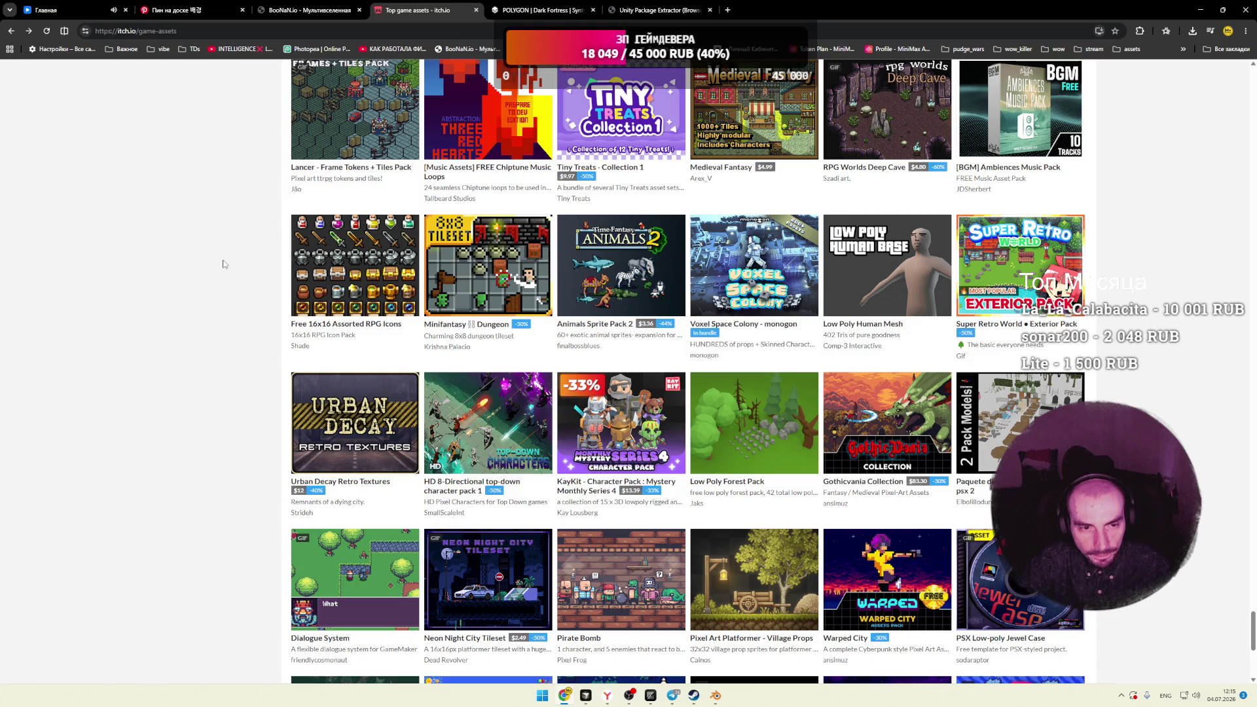
pyautogui.scroll(-3, 224, 264)
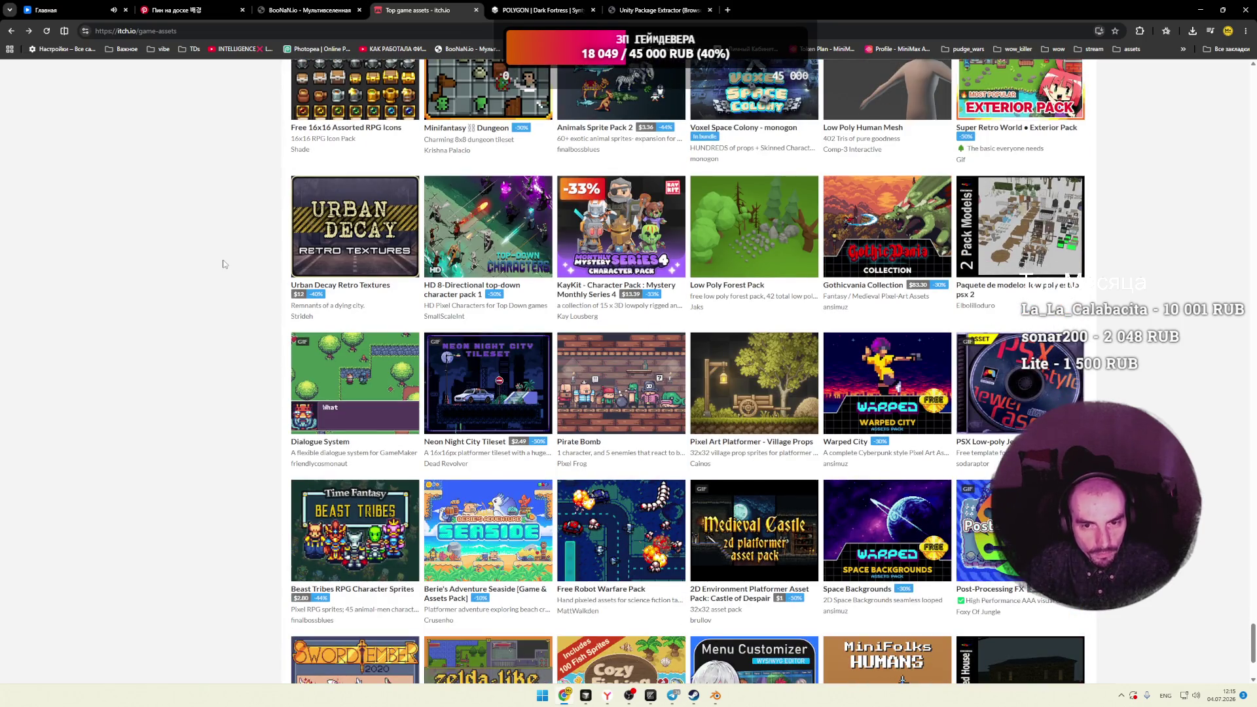
pyautogui.scroll(-3, 224, 263)
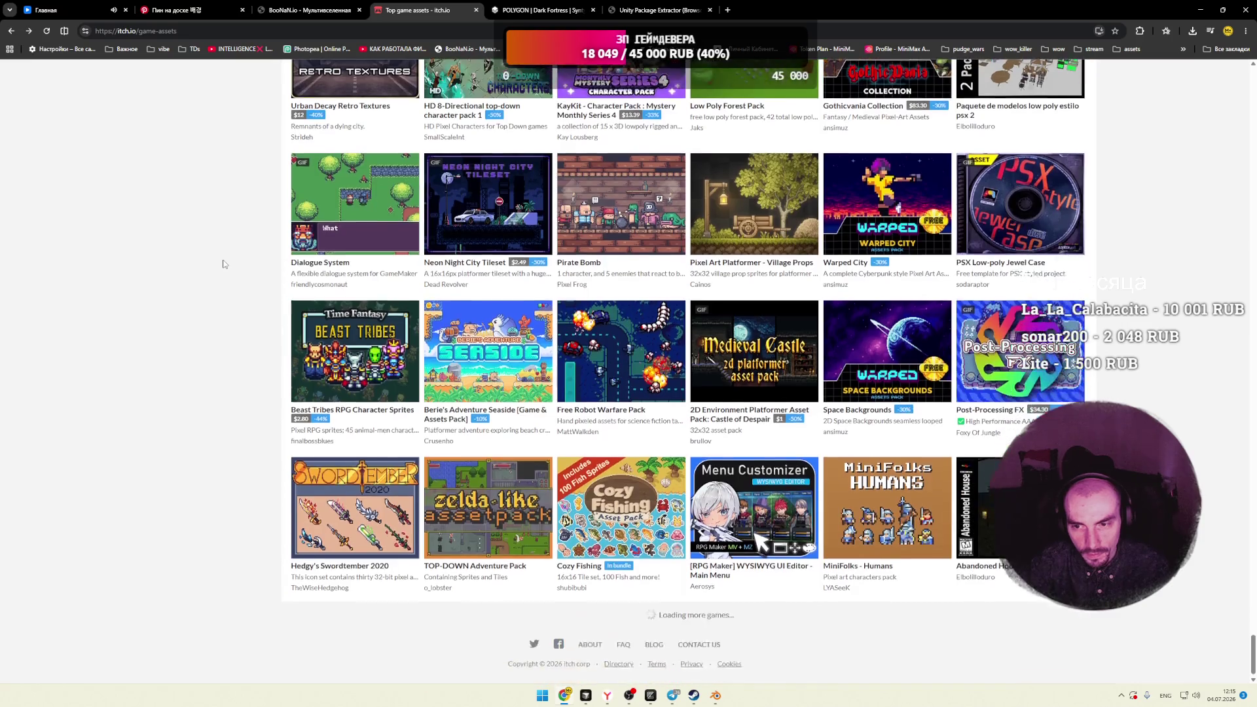
# Step: Preview the preview cards of newly loaded asset packs while scrolling down the listing
pyautogui.moveTo(385, 216)
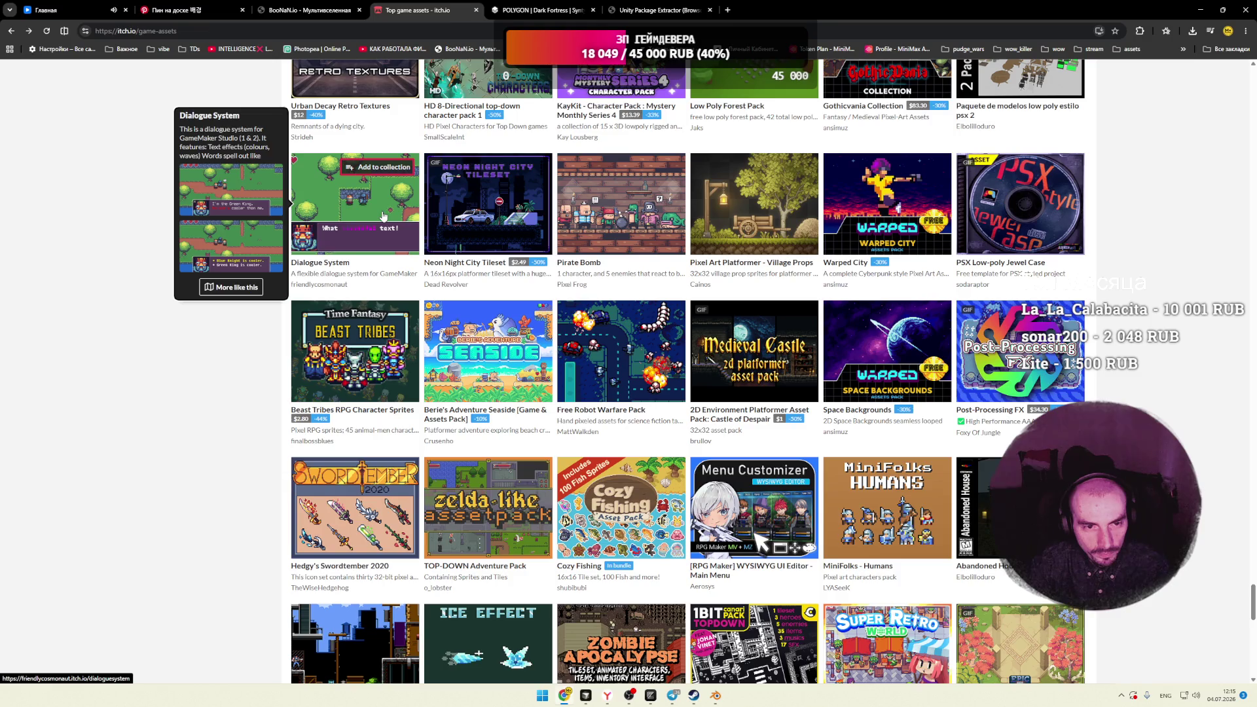
pyautogui.scroll(-4, 234, 249)
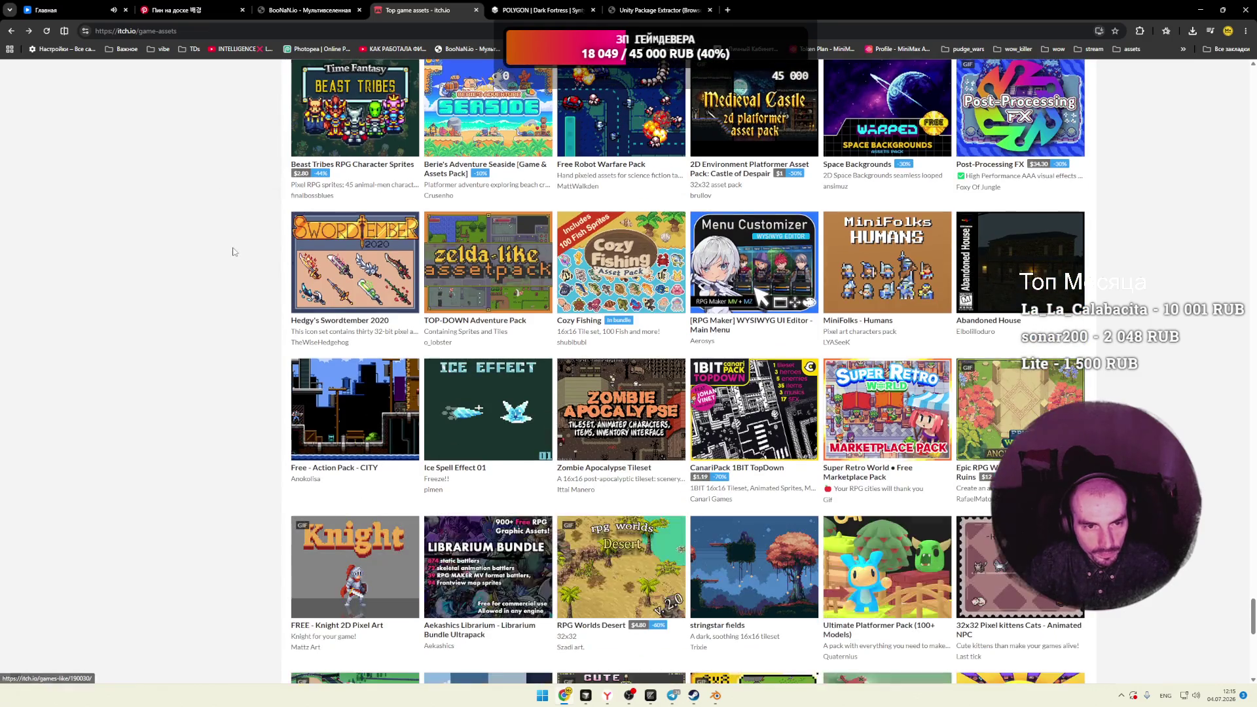
pyautogui.moveTo(370, 130)
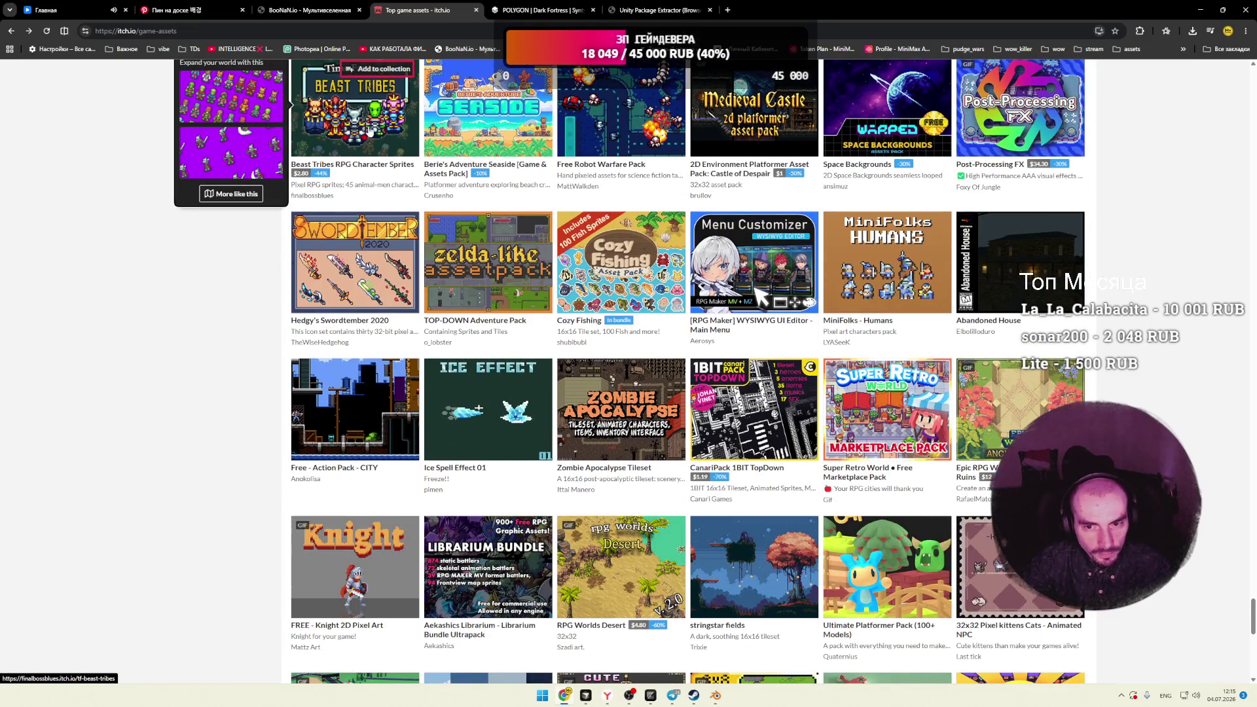
pyautogui.scroll(-3, 327, 236)
pyautogui.moveTo(602, 235)
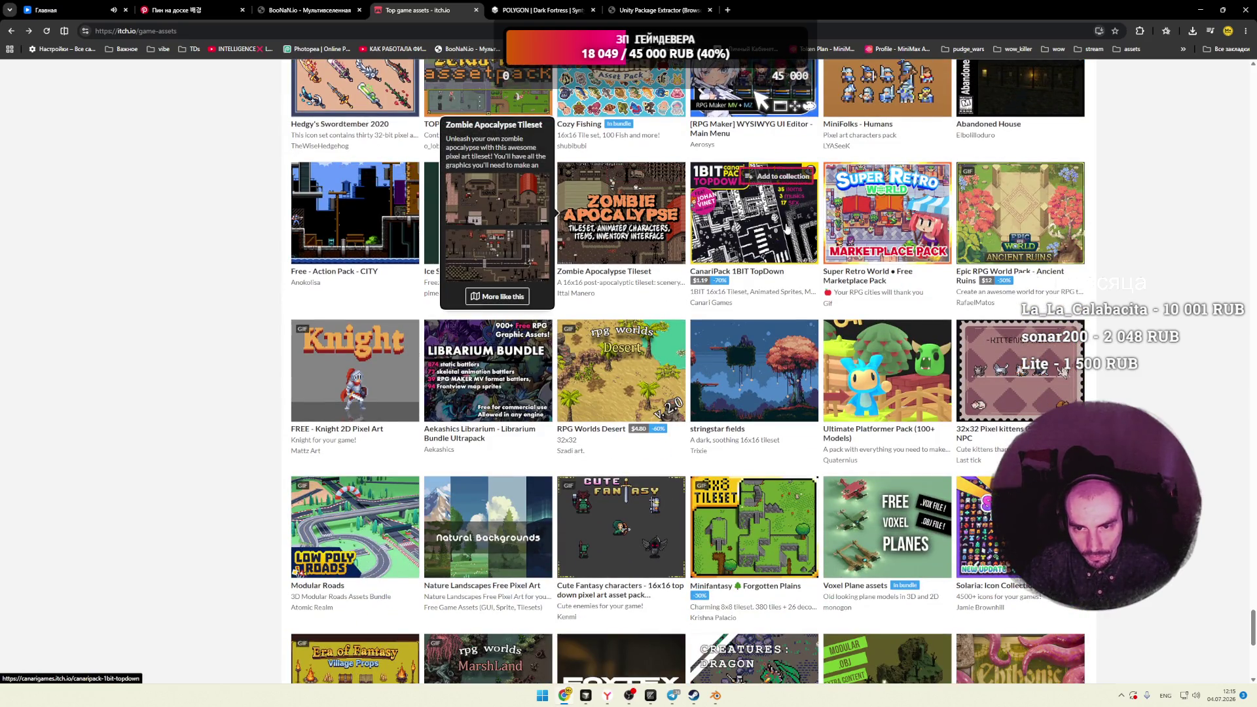
pyautogui.moveTo(785, 229)
pyautogui.moveTo(339, 355)
pyautogui.scroll(-1, 338, 355)
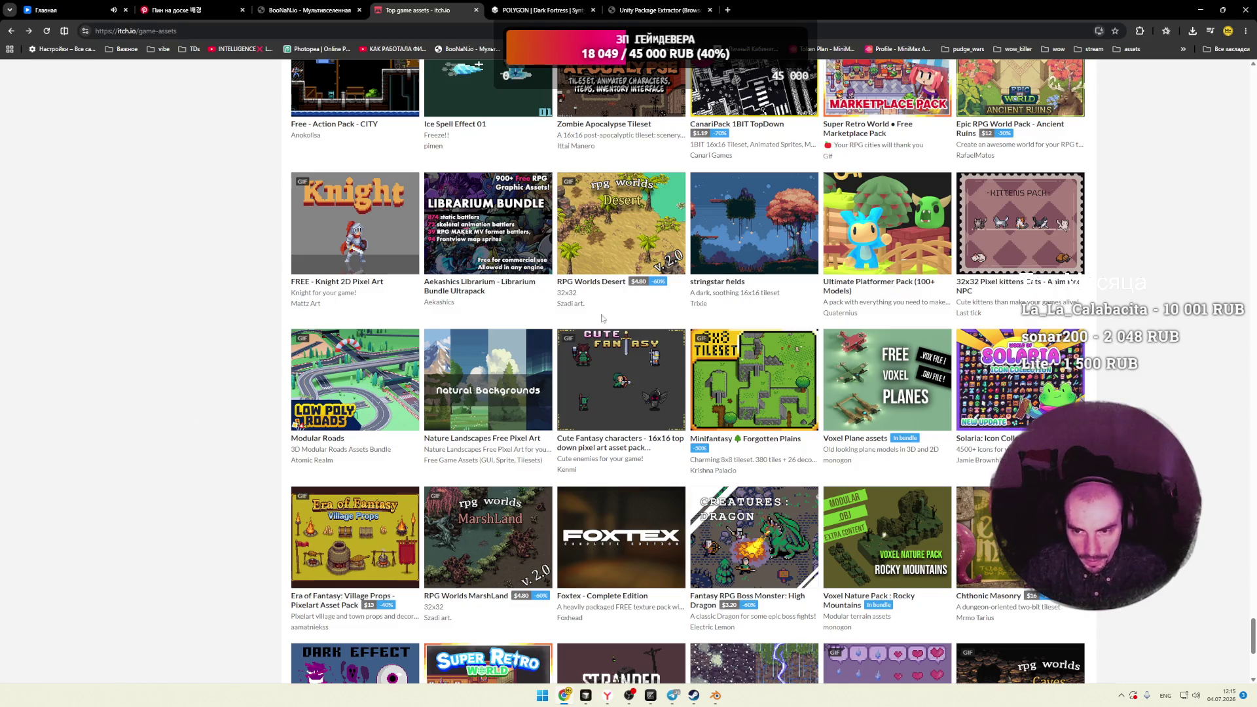
# Step: Scroll down to Modular Sci-Fi MegaKit, previewing packs, and open Metroidvania Forge in a new tab
pyautogui.moveTo(655, 258)
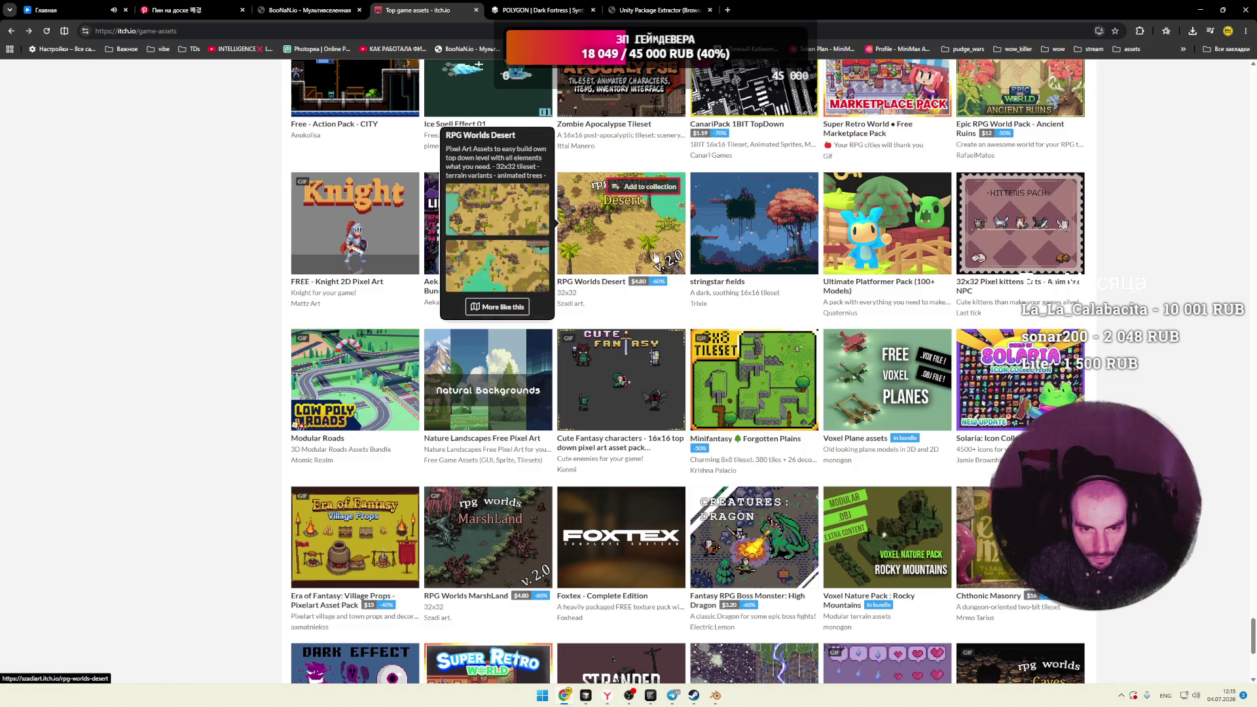
pyautogui.scroll(-2, 262, 265)
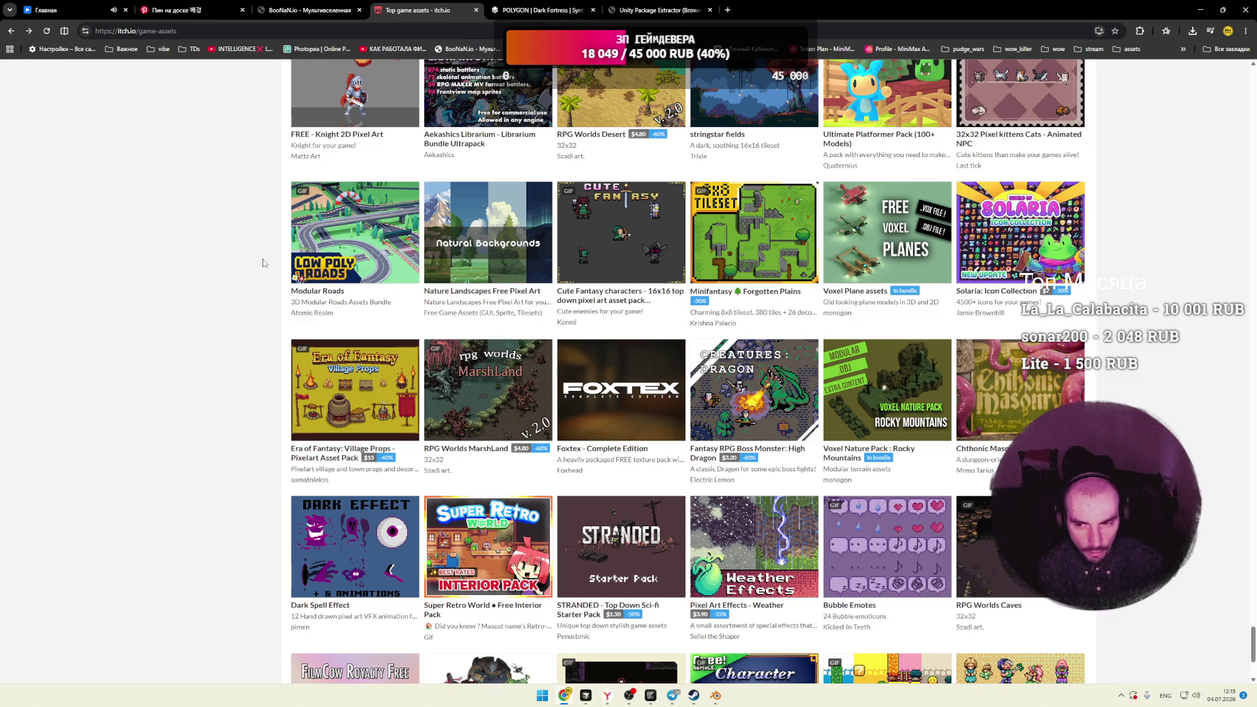
pyautogui.scroll(-2, 262, 263)
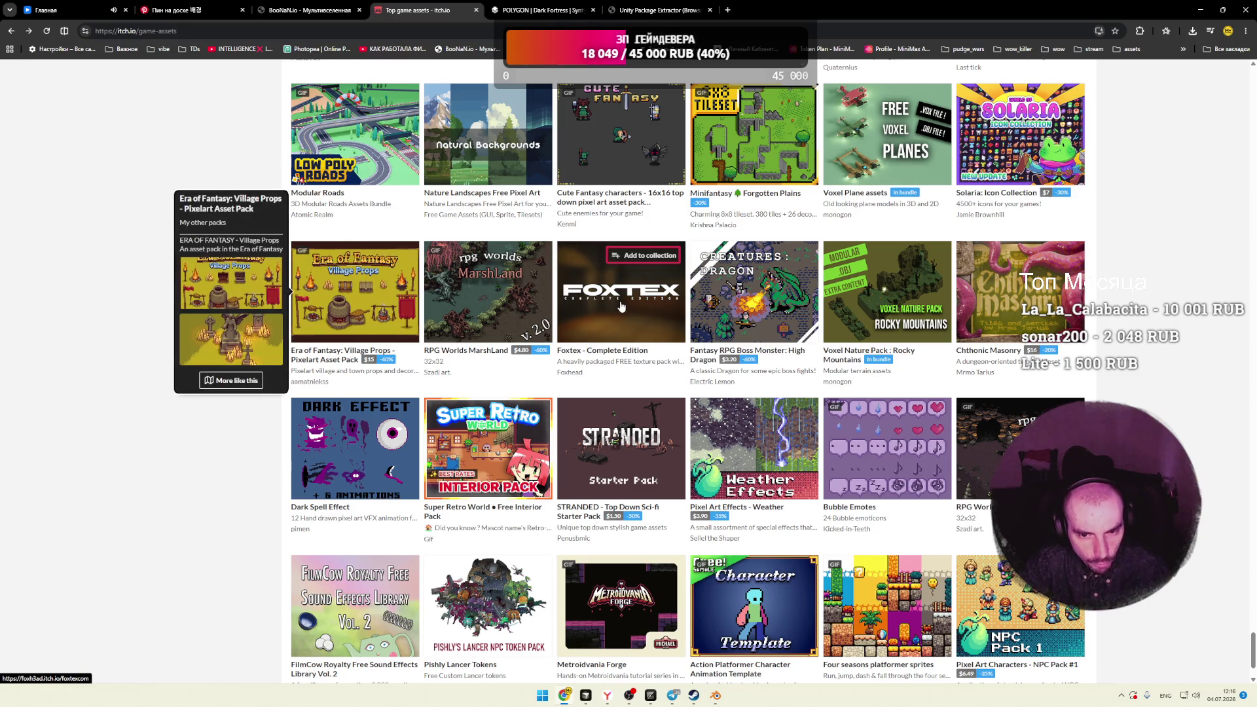
pyautogui.moveTo(617, 308)
pyautogui.moveTo(753, 294)
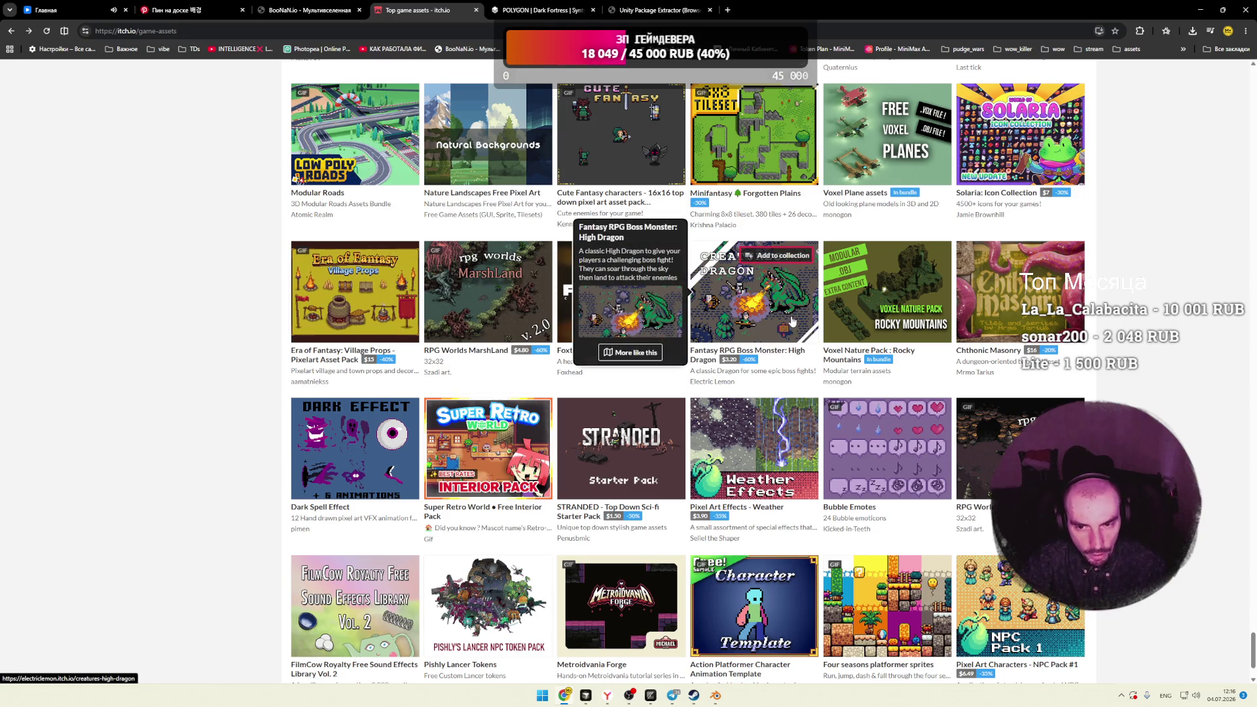
pyautogui.moveTo(1038, 308)
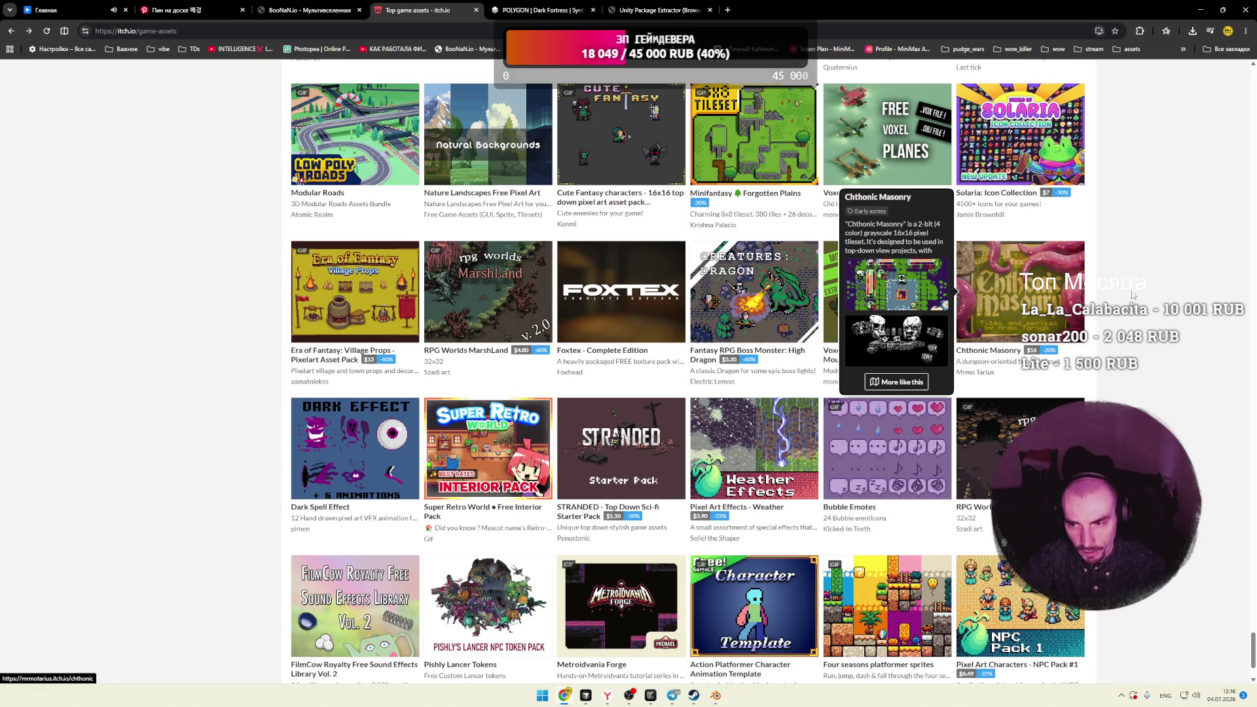
pyautogui.scroll(-2, 1132, 298)
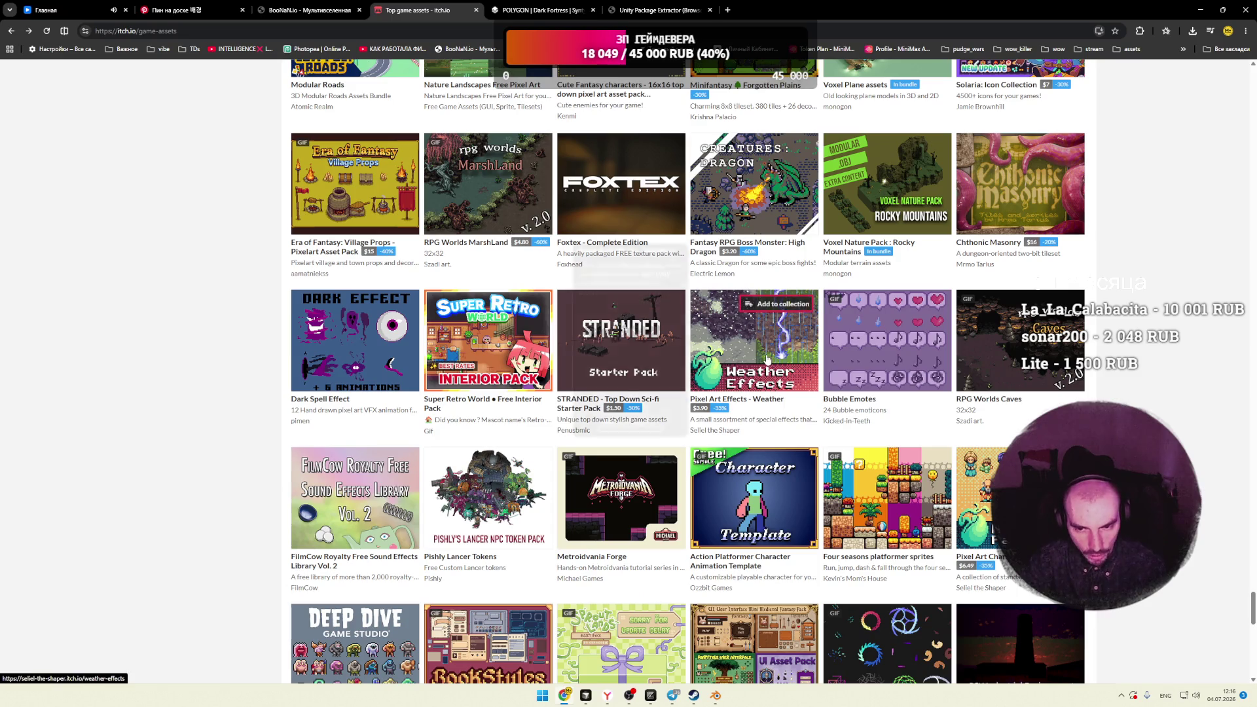
pyautogui.moveTo(767, 359)
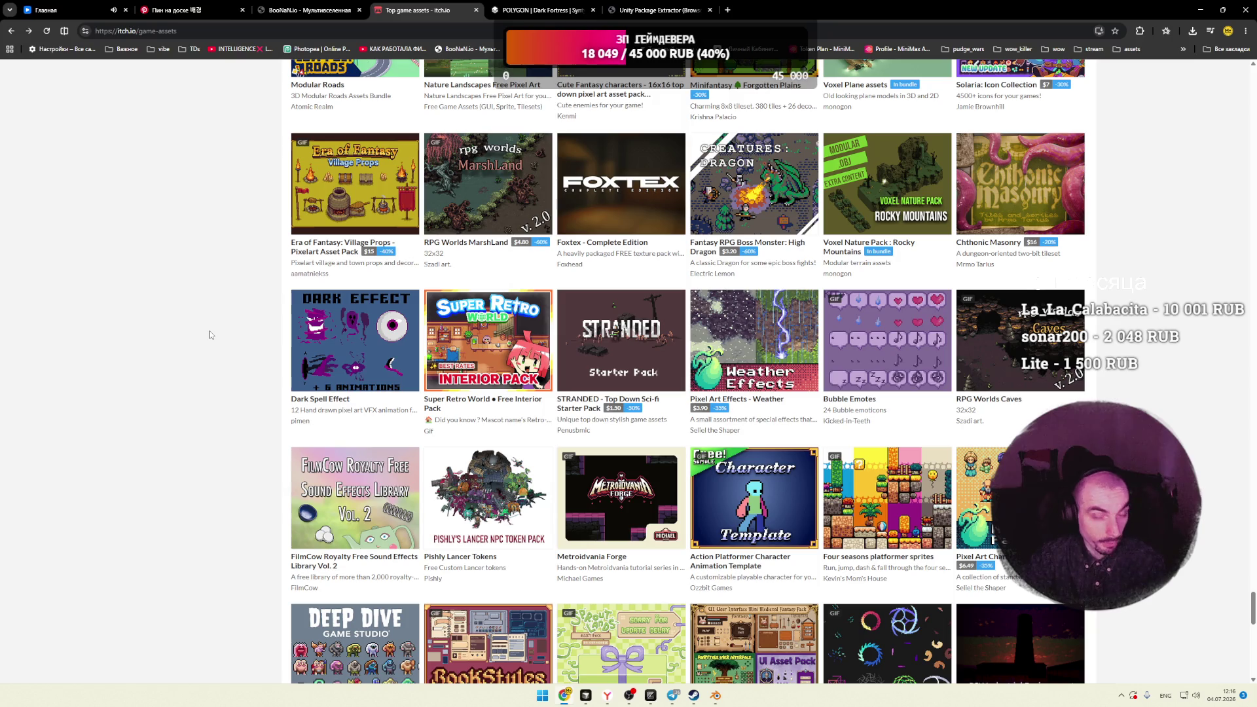
pyautogui.scroll(-3, 209, 334)
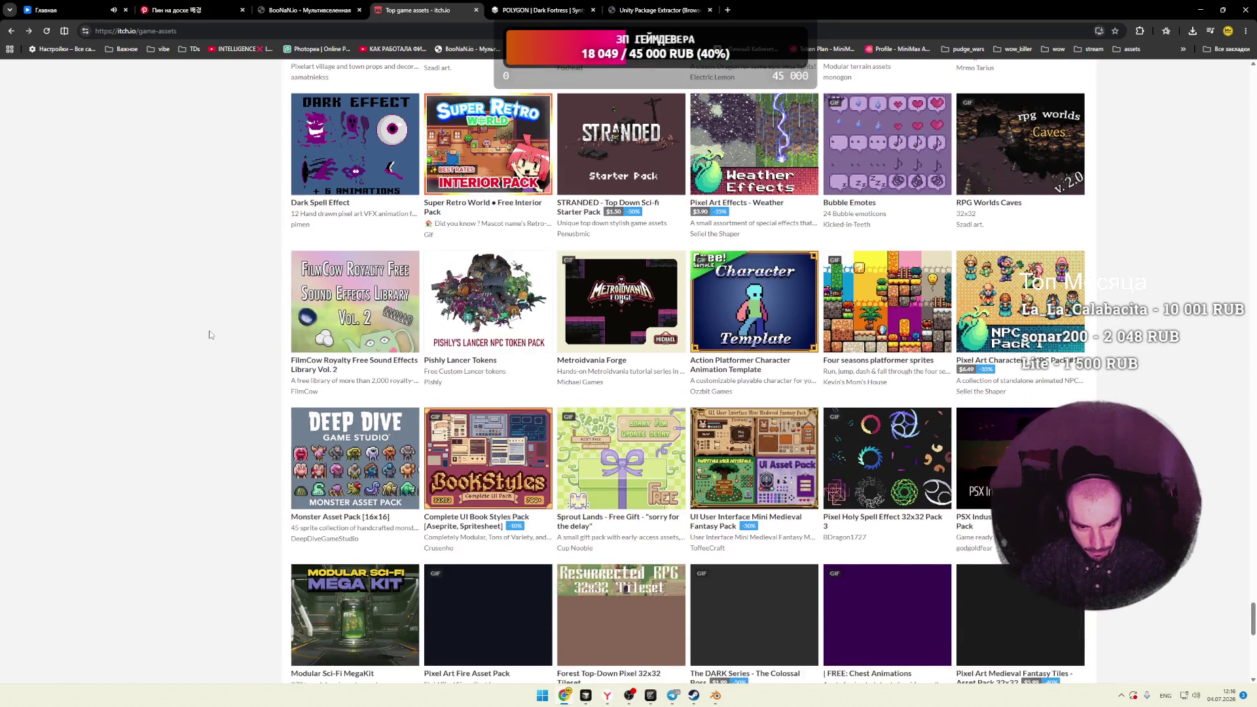
pyautogui.click(603, 318)
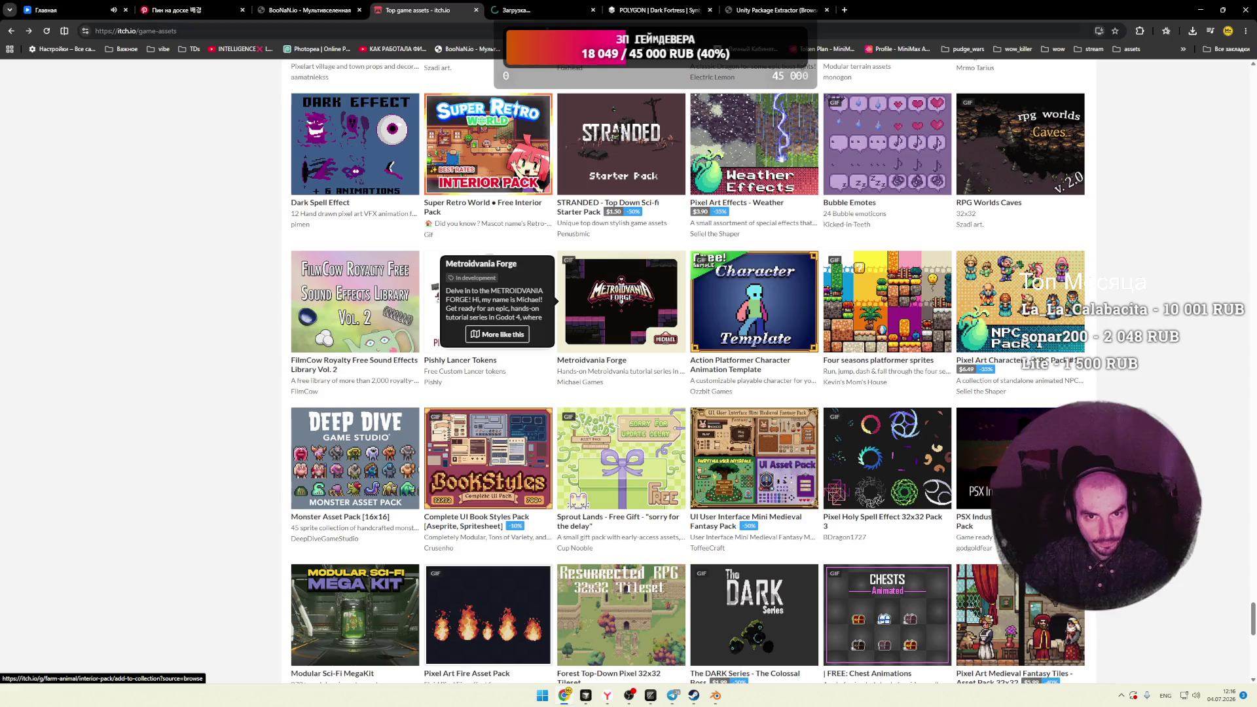
# Step: Skim the Metroidvania Forge page, close its tab, and clear the stray text selection on the listing
pyautogui.scroll(-10, 485, 282)
pyautogui.scroll(5, 486, 264)
pyautogui.click(593, 10)
pyautogui.doubleClick(229, 214)
pyautogui.click(222, 218)
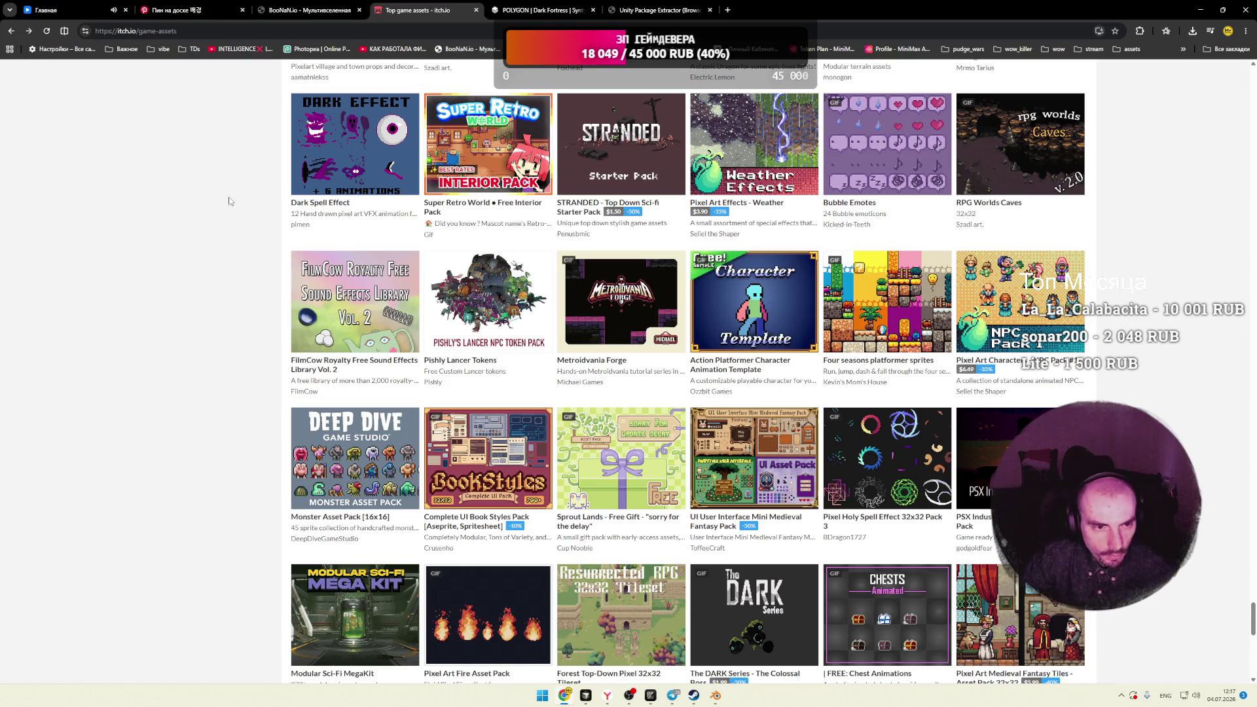
# Step: Open the creator link under Sprout Lands - Free Gift in a new tab and switch to it
pyautogui.scroll(-2, 230, 199)
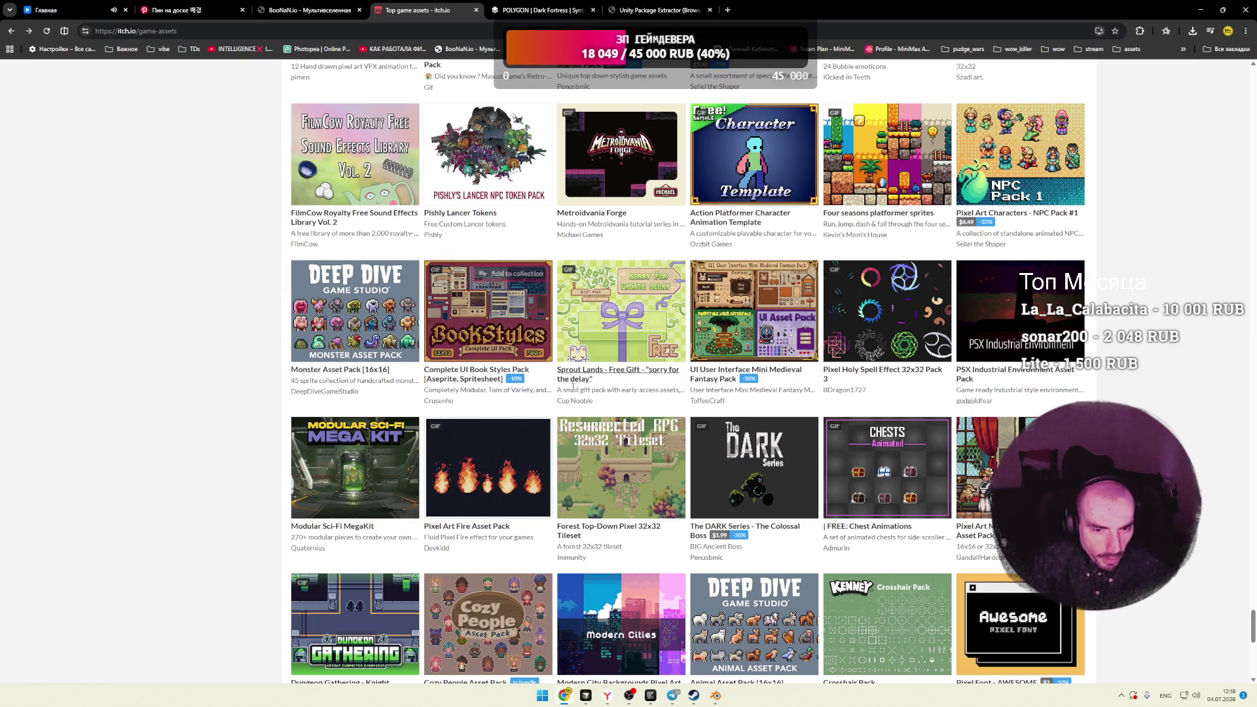
pyautogui.rightClick(585, 408)
pyautogui.rightClick(584, 408)
pyautogui.click(608, 414)
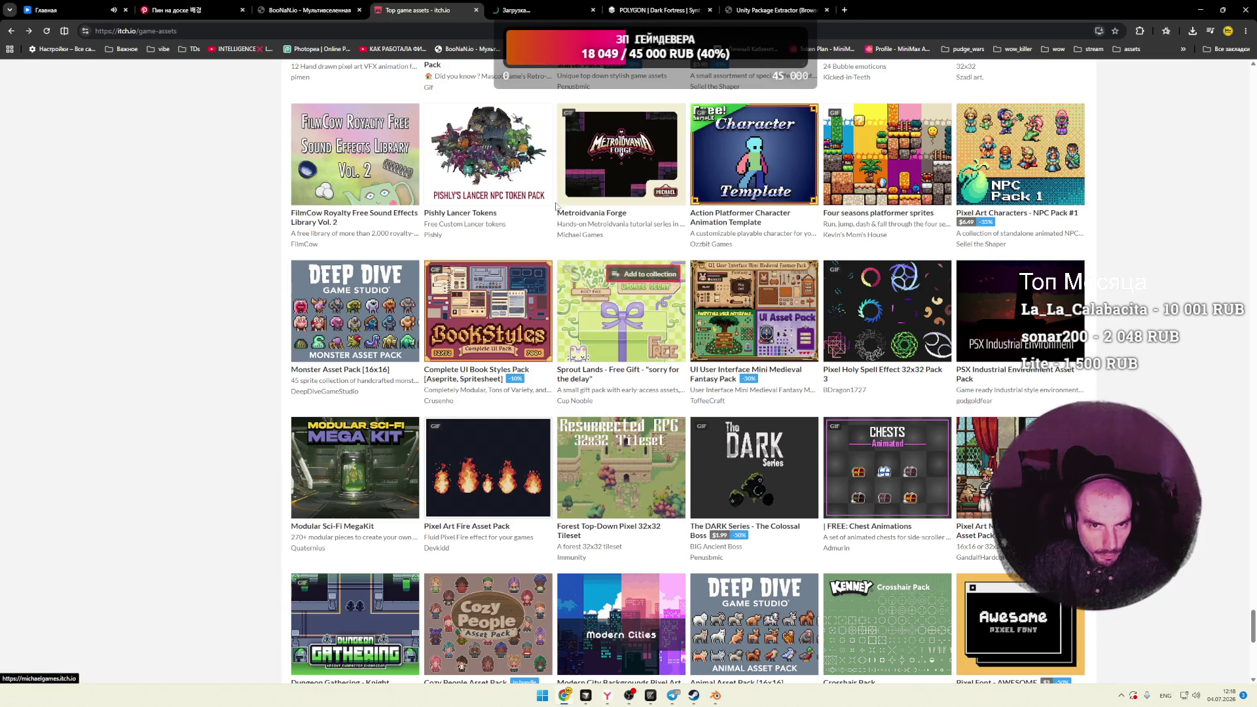
pyautogui.click(524, 13)
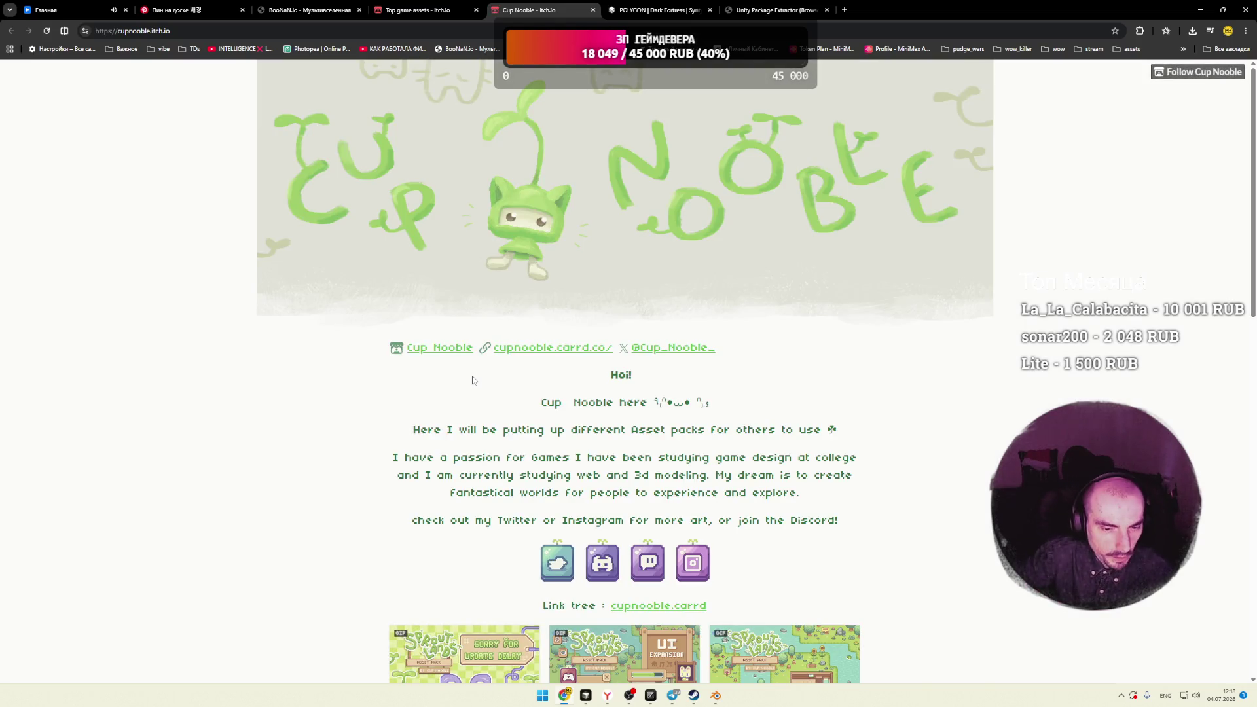
# Step: Browse the creator's packs and games carousel, then close that tab, leaving the Top game assets listing showing
pyautogui.scroll(-4, 458, 370)
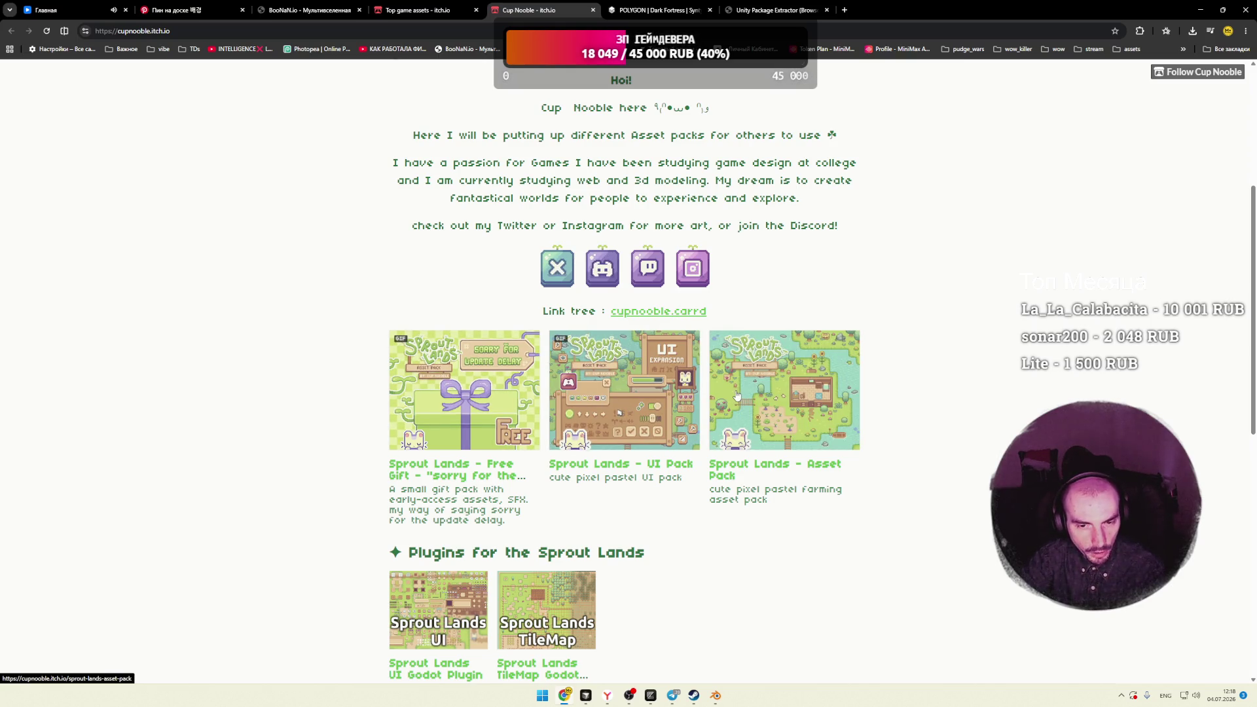
pyautogui.scroll(-1, 446, 389)
pyautogui.scroll(-7, 446, 389)
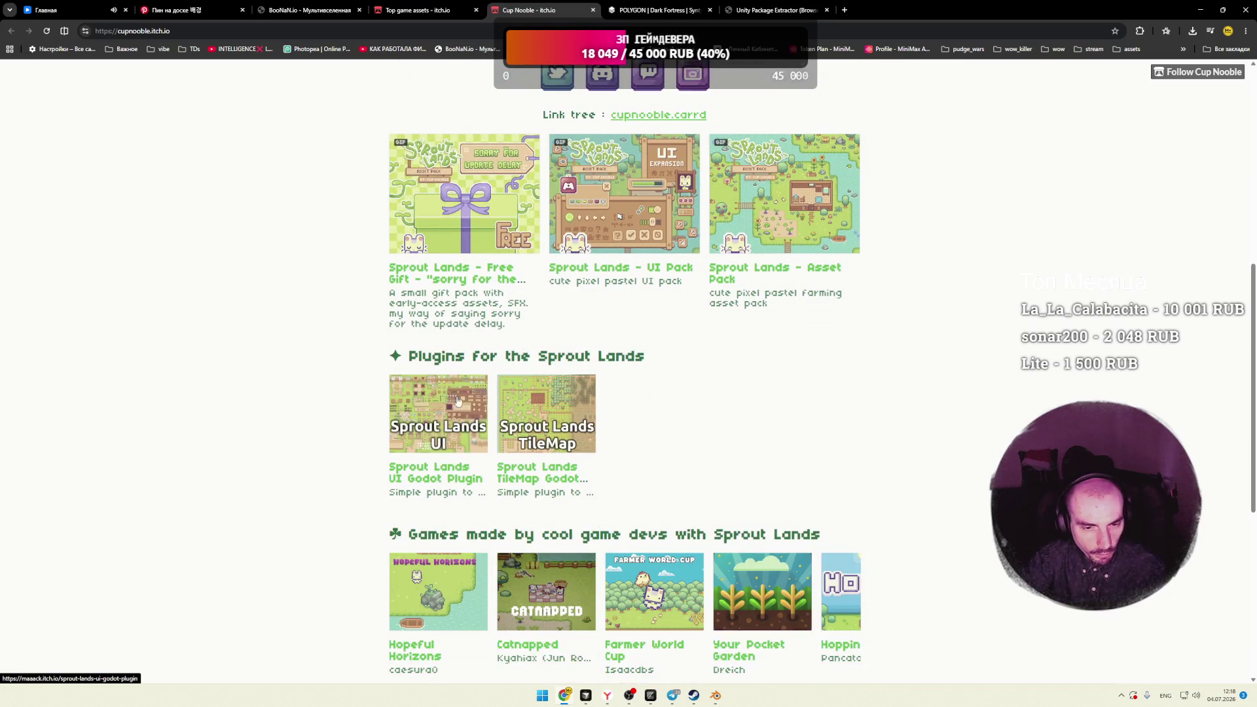
pyautogui.moveTo(445, 393)
pyautogui.mouseDown()
pyautogui.moveTo(825, 394)
pyautogui.moveTo(304, 393)
pyautogui.mouseUp()
pyautogui.scroll(-1, 304, 386)
pyautogui.scroll(-1, 305, 385)
pyautogui.scroll(8, 303, 382)
pyautogui.click(435, 8)
pyautogui.click(593, 10)
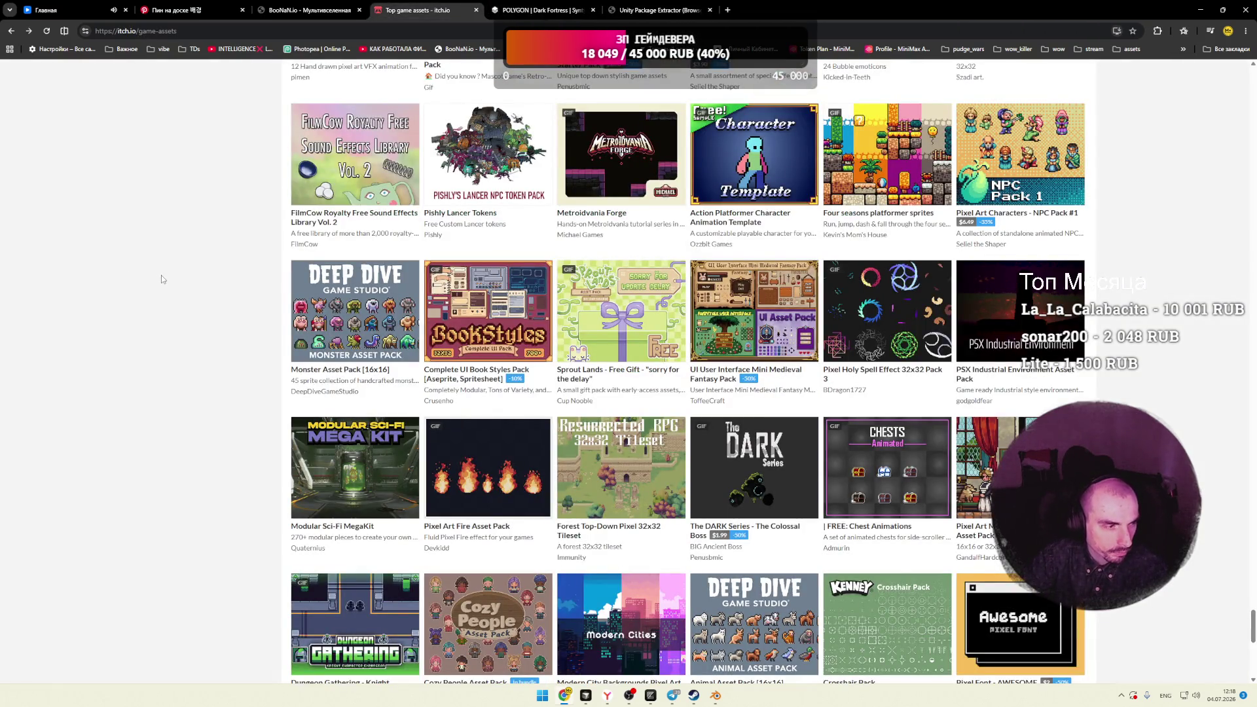